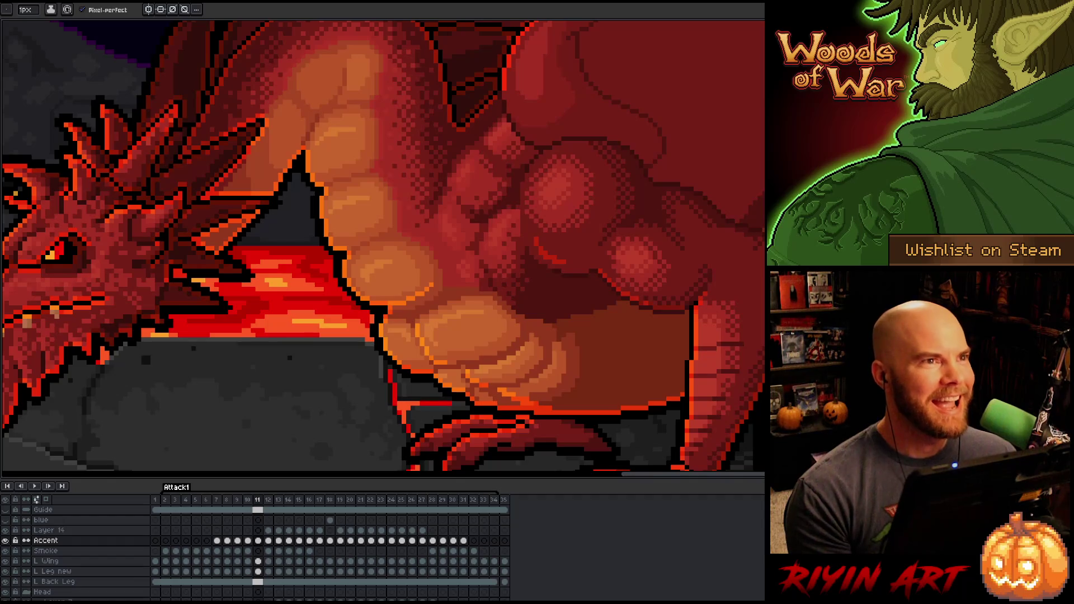
Step: Draw an orange accent along a belly plate edge in frame 11, comparing it with frame 10
scroll(503, 270, "down", 1)
scroll(503, 270, "down", 1)
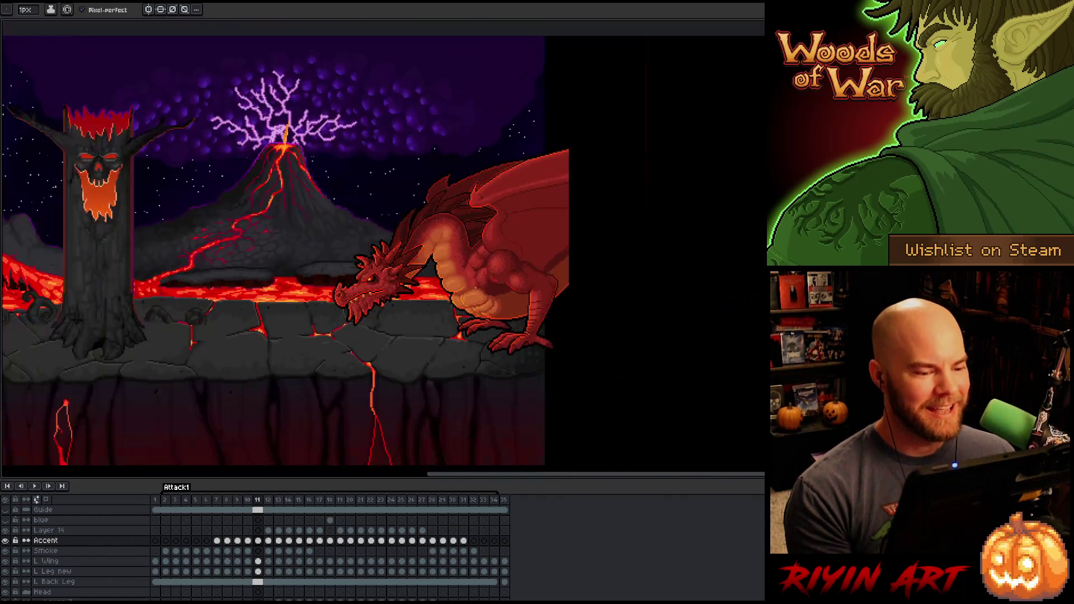
scroll(353, 283, "up", 1)
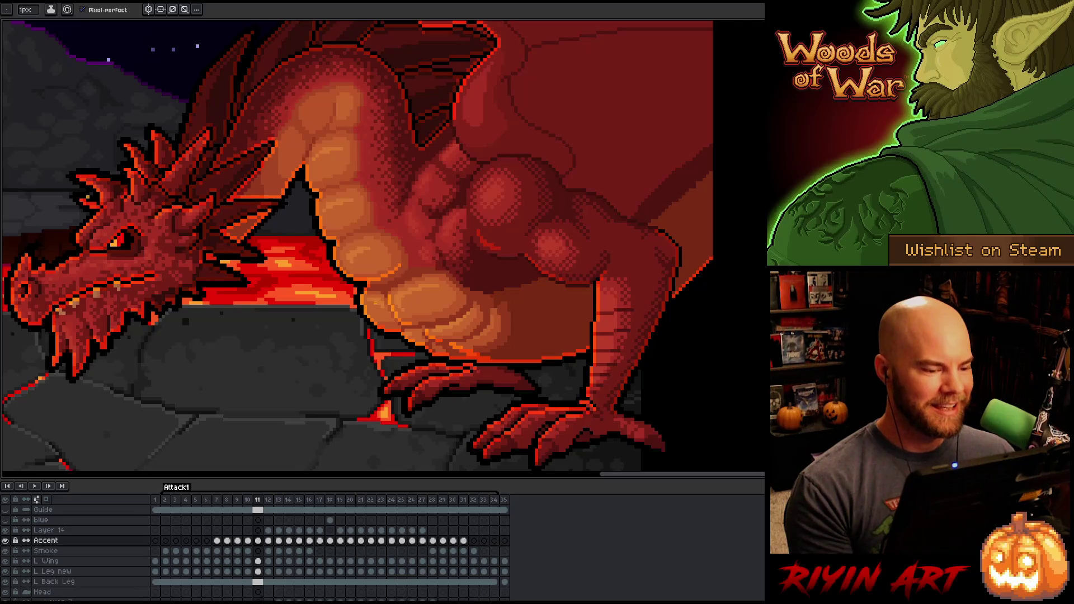
scroll(353, 283, "up", 1)
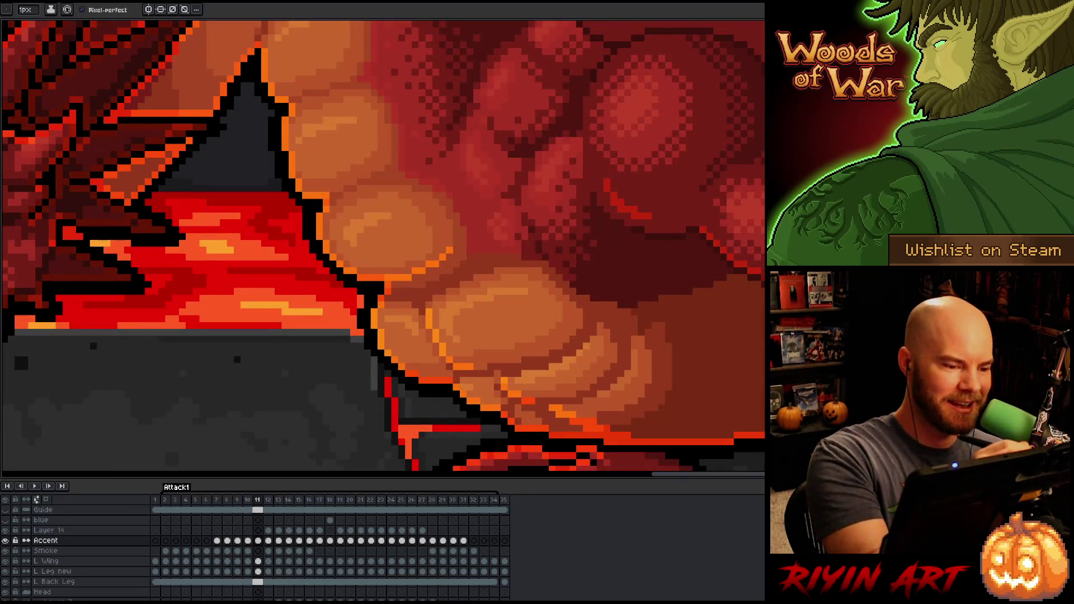
mouse_move(340, 189)
left_mouse_down()
mouse_move(331, 189)
mouse_move(360, 175)
left_mouse_up()
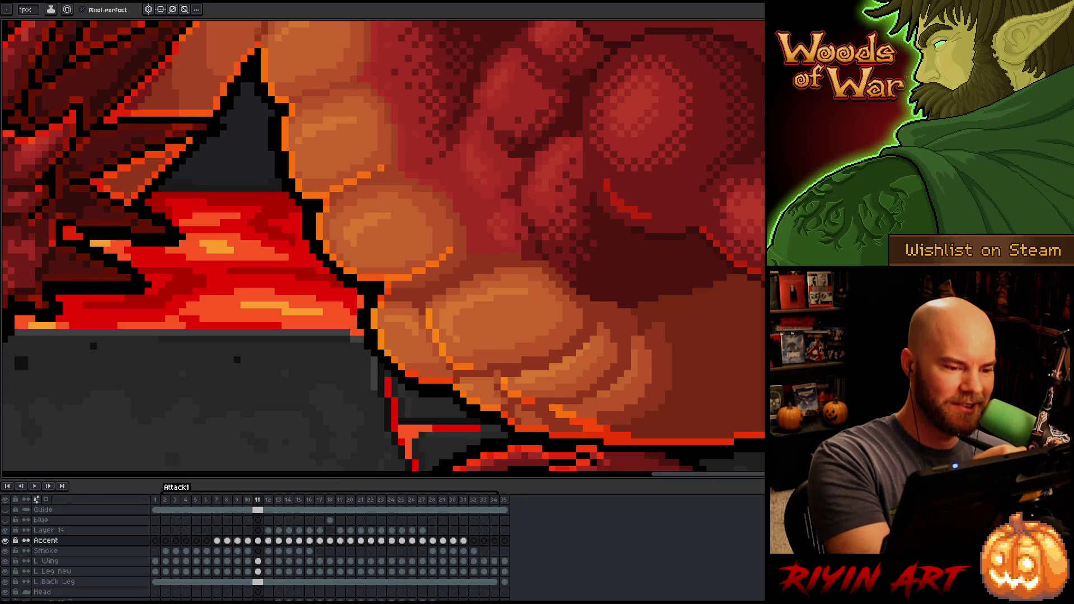
key("Left")
key("Right")
key("Right")
key("Left")
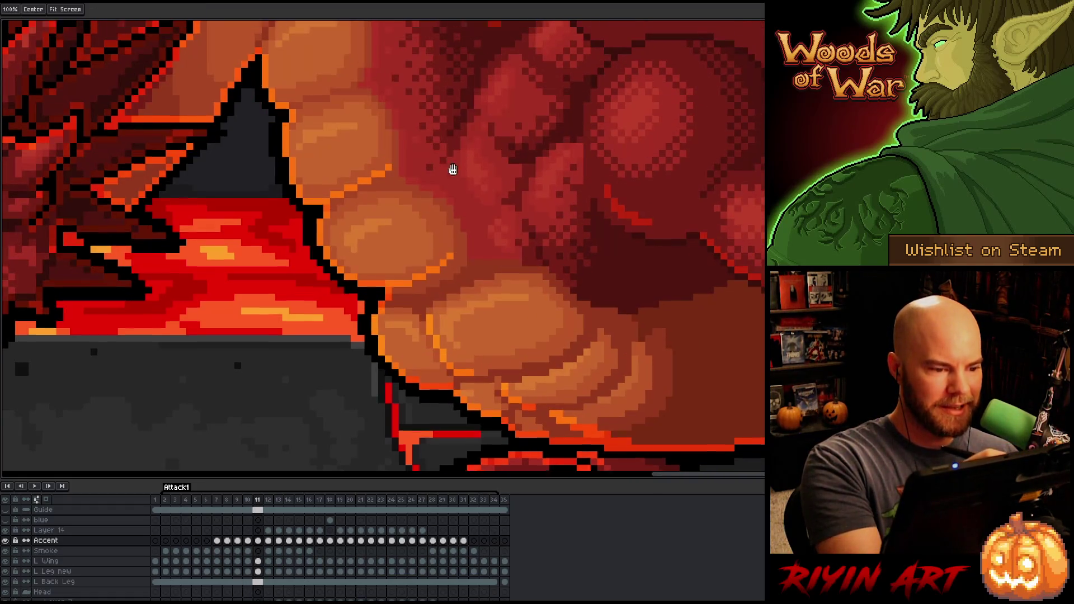
key("Left")
key("Right")
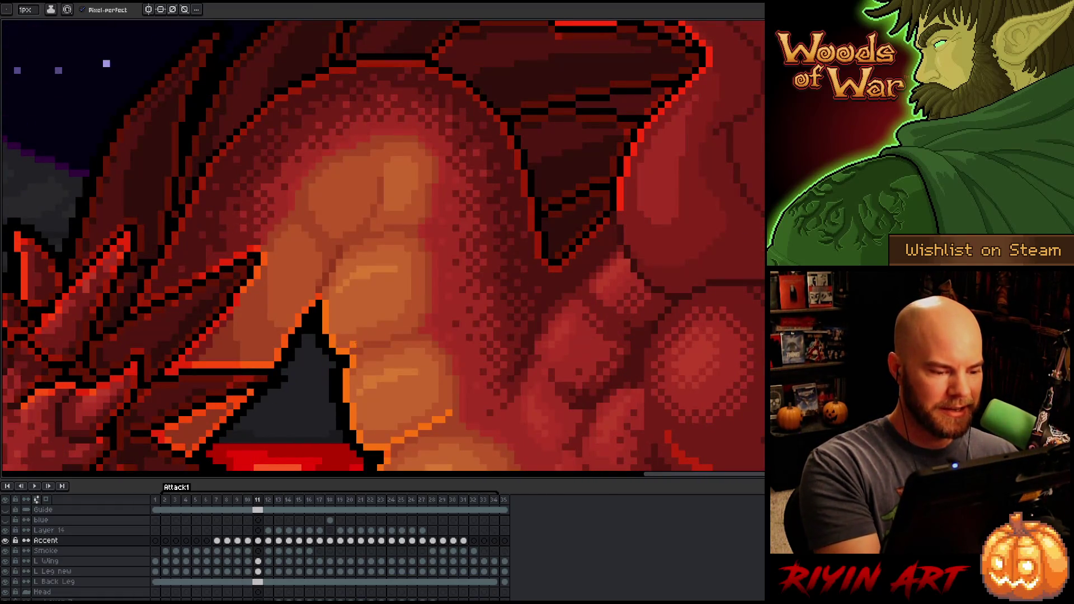
Step: Add an orange accent stroke on the upper belly, extending it upward pixel by pixel against frame 10
mouse_move(389, 337)
left_mouse_down()
mouse_move(363, 337)
mouse_move(392, 333)
left_mouse_up()
left_click(414, 324)
key("Left")
key("Right")
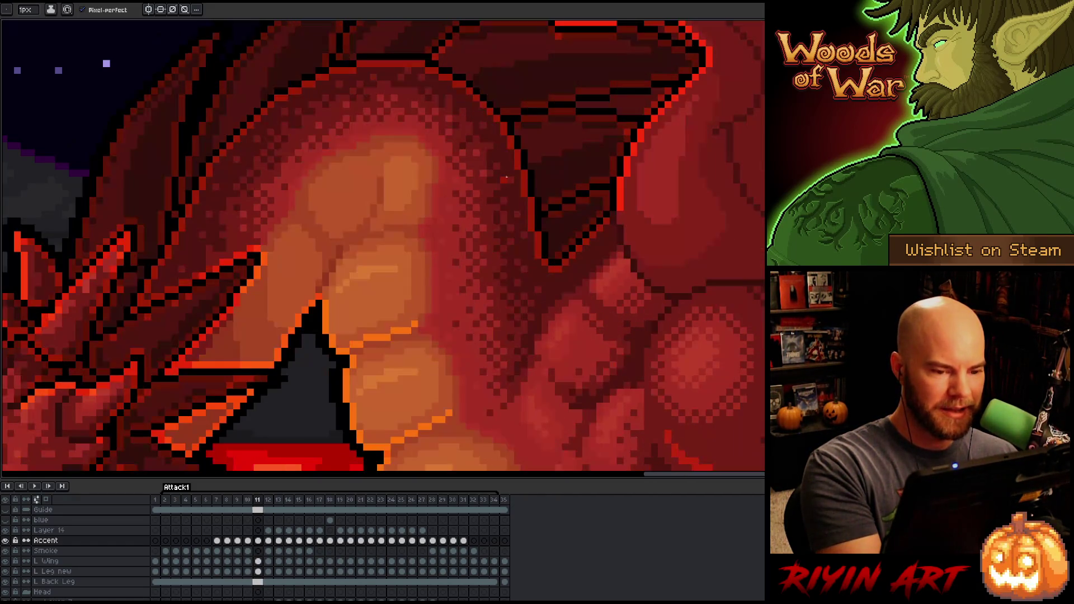
left_click(422, 309)
key("Left")
key("Right")
key("Left")
key("Right")
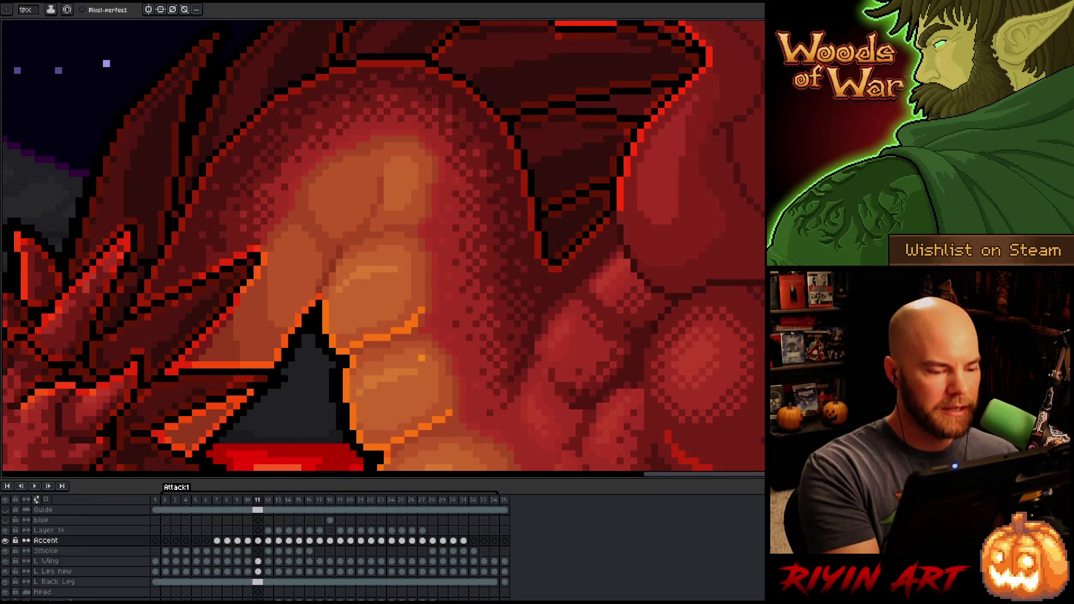
Step: Auto-select the layer under the dragon's belly, then return to the pencil
key("e")
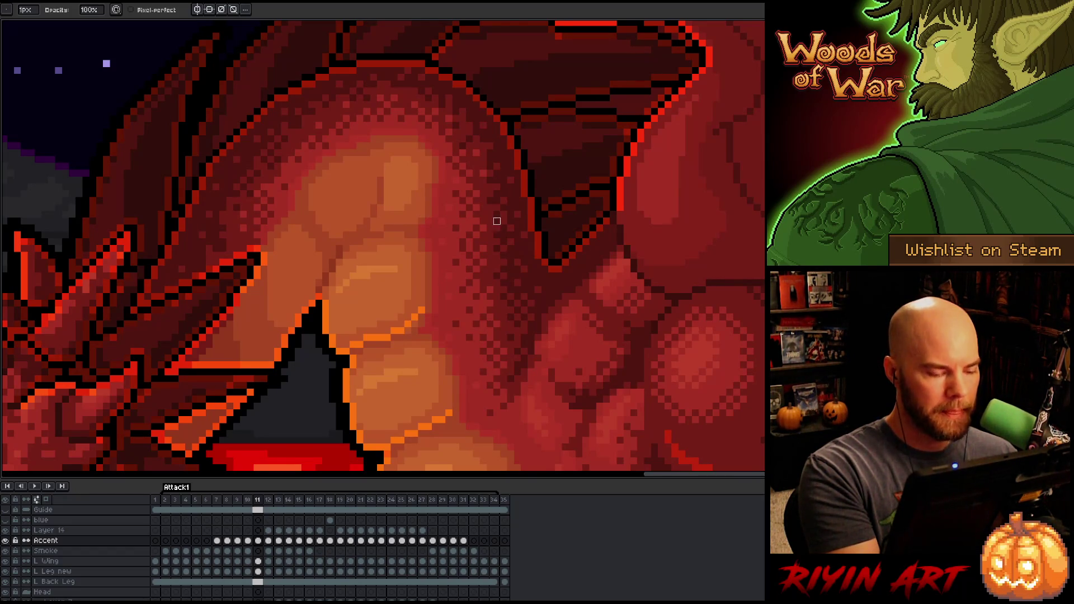
key("v")
left_click(420, 325)
key("b")
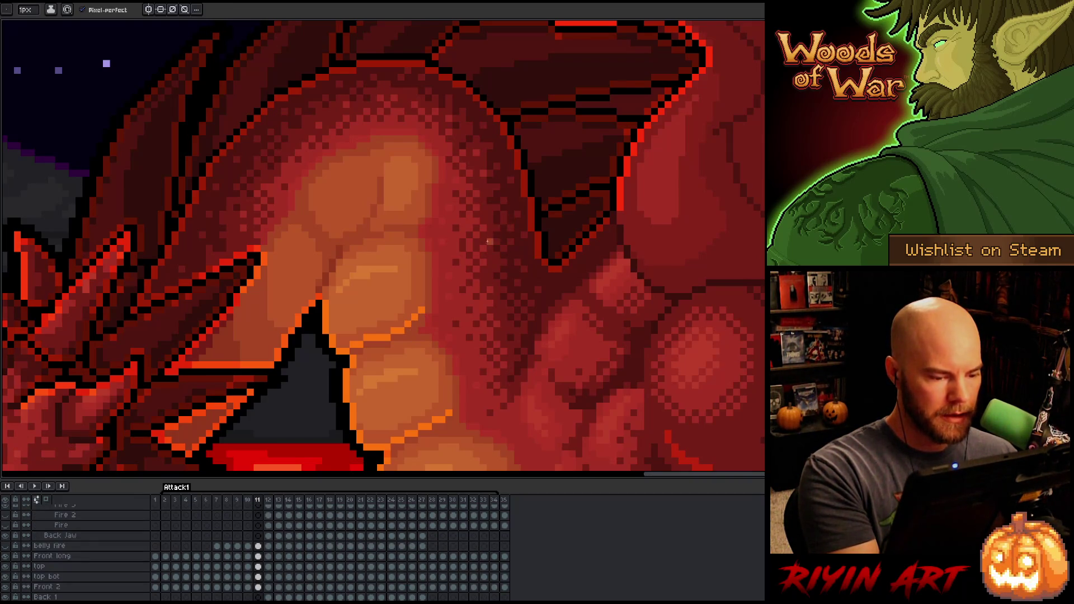
Step: Select the Accent layer from the artwork and draw two short orange strokes on the belly
key("v")
left_click(404, 337)
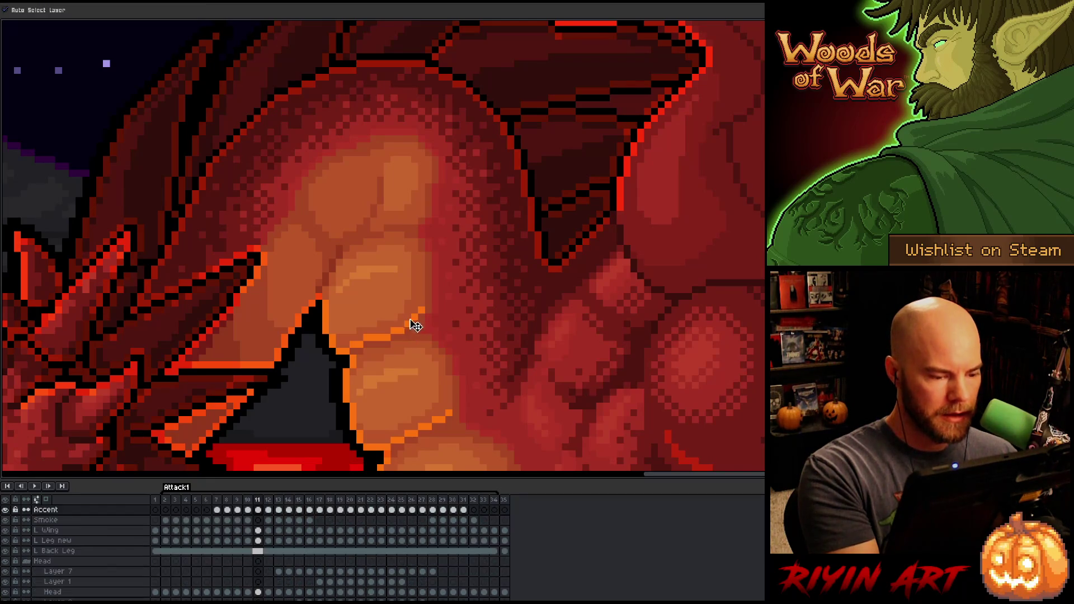
key("b")
mouse_move(373, 227)
left_mouse_down()
mouse_move(417, 221)
mouse_move(420, 205)
left_mouse_up()
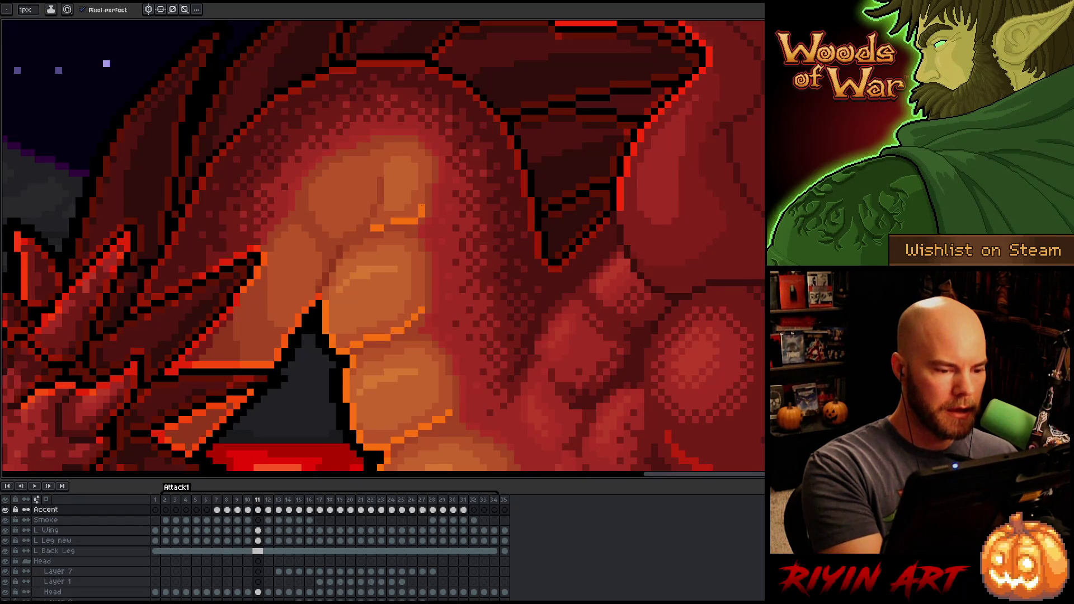
Step: After reviewing frames 10–12, draw a diagonal orange accent line up a belly plate in frame 11
scroll(520, 152, "down", 3)
key(".")
scroll(517, 352, "up", 4)
key("comma")
key("comma")
key("period")
key("comma")
key("period")
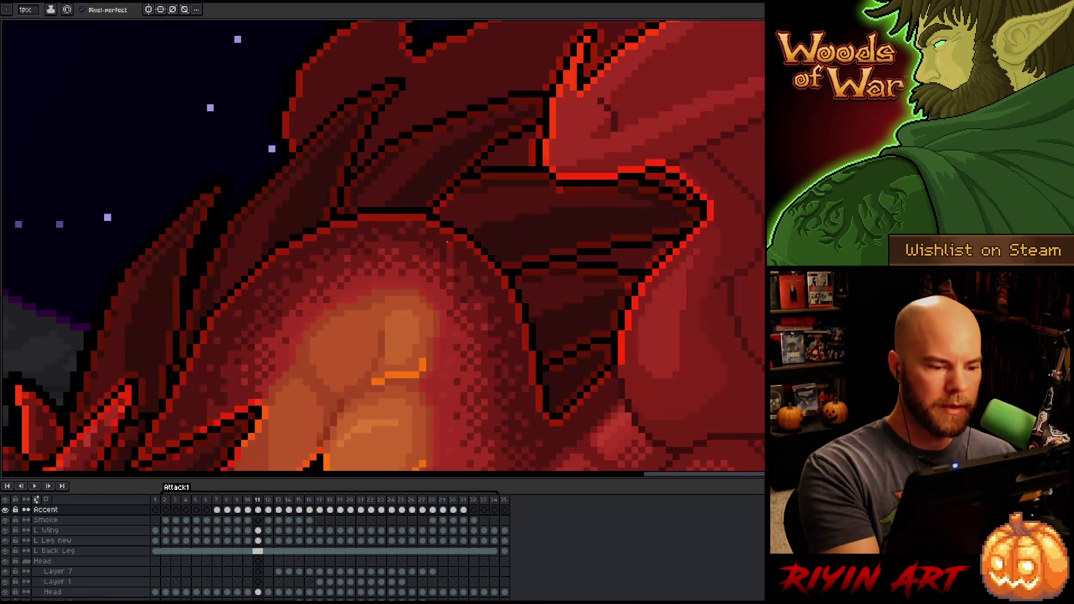
left_click(340, 388)
left_click_drag(340, 388, 368, 367)
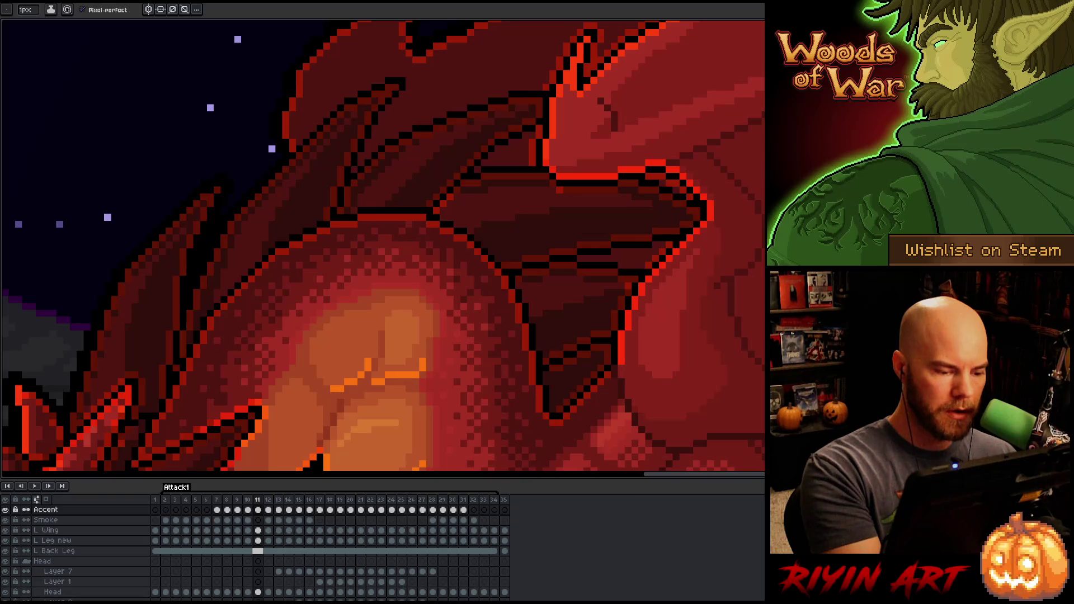
key("comma")
key("period")
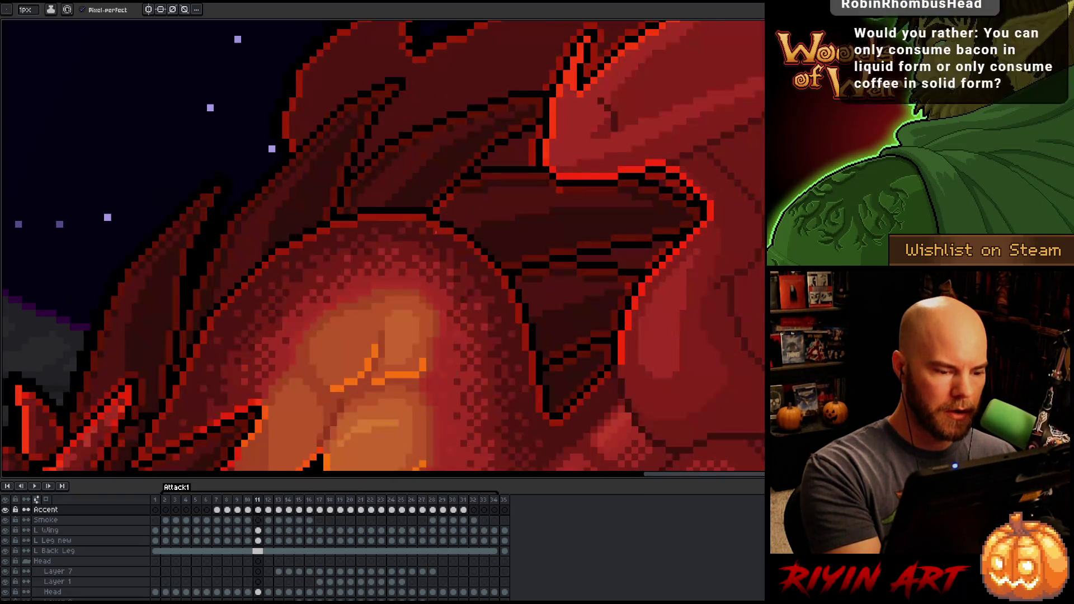
Step: Add a vertical orange accent line and a single accent pixel on the belly plates, checking frame 10
left_click_drag(320, 439, 312, 394)
key("comma")
key("period")
left_click(307, 386)
key("comma")
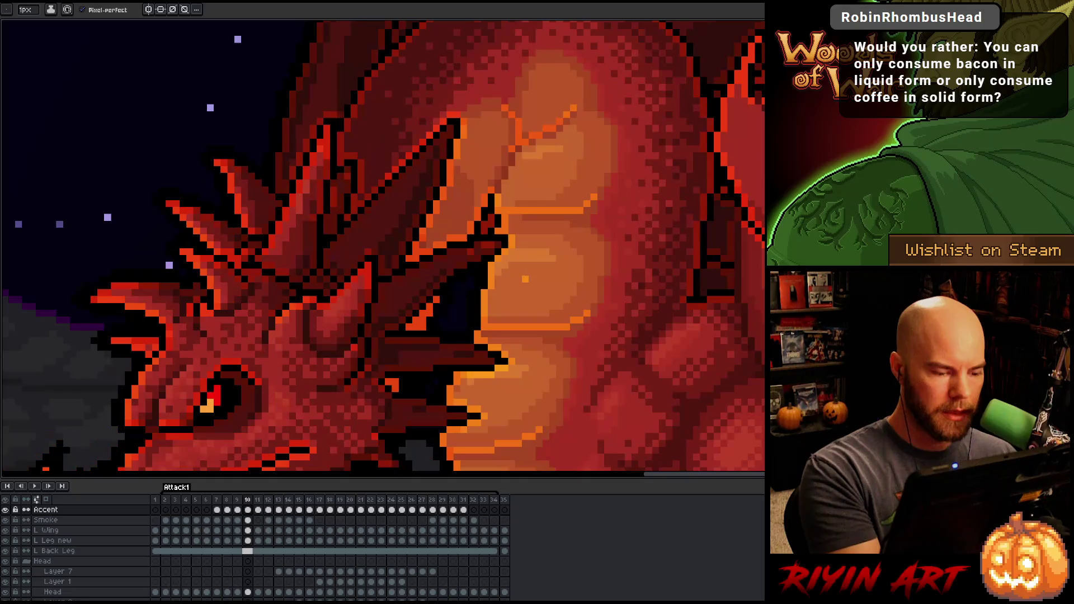
key("period")
key("comma")
key("period")
scroll(532, 292, "down", 3)
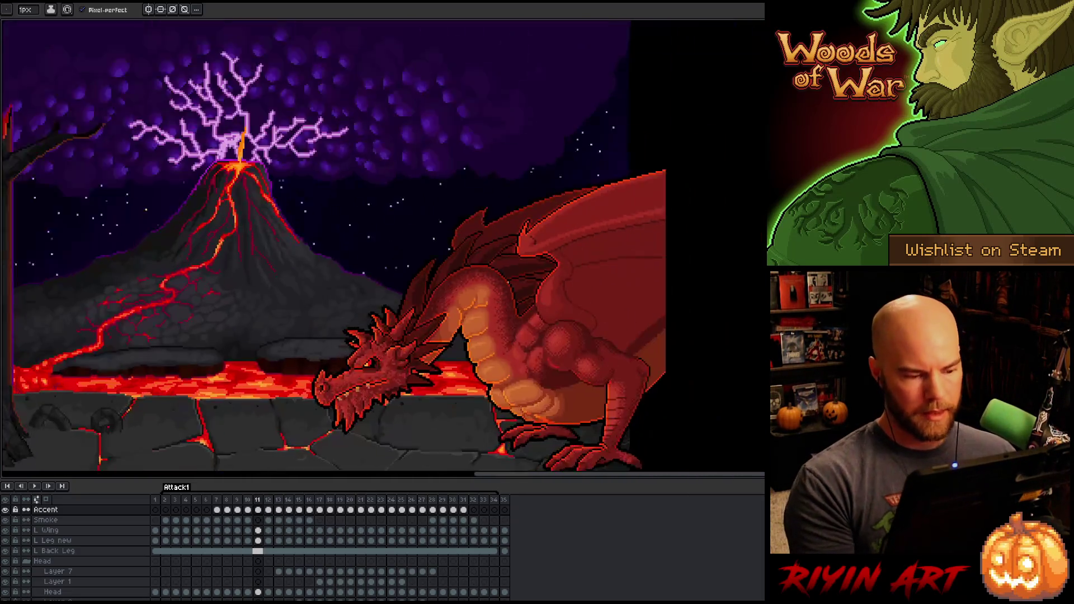
Step: Flip between frames 10 and 11 while panning across the lava scene to review the pose
key("comma")
key("period")
mouse_move(391, 252)
left_mouse_down()
mouse_move(360, 235)
mouse_move(338, 178)
left_mouse_up()
key("comma")
key("period")
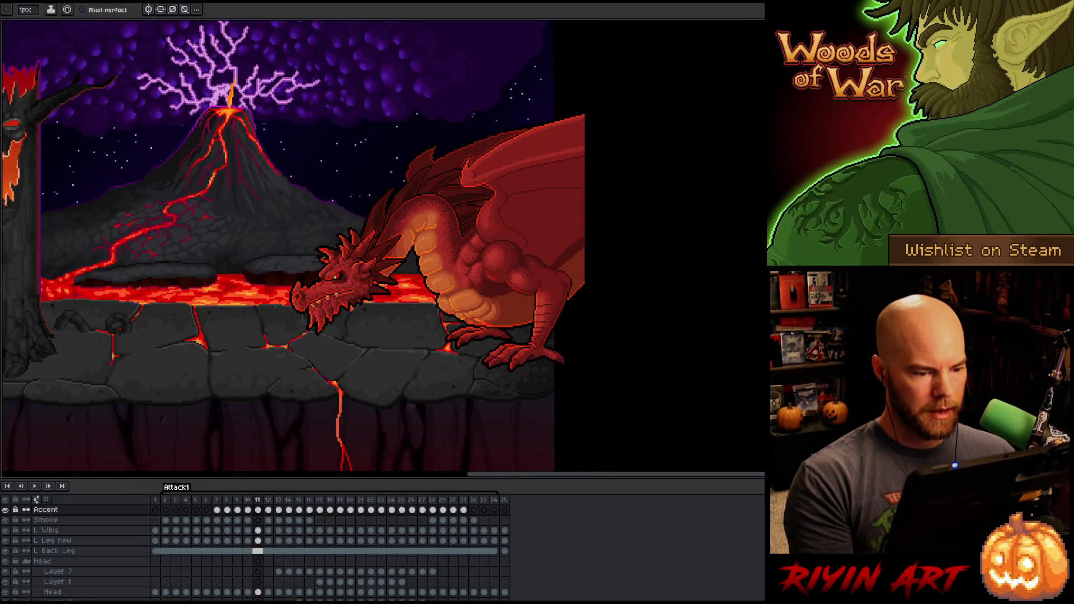
key("comma")
key("period")
Step: Compare frames 10 and 11 again, then move to fire-breathing frame 12 and zoom into the belly
scroll(448, 246, "up", 3)
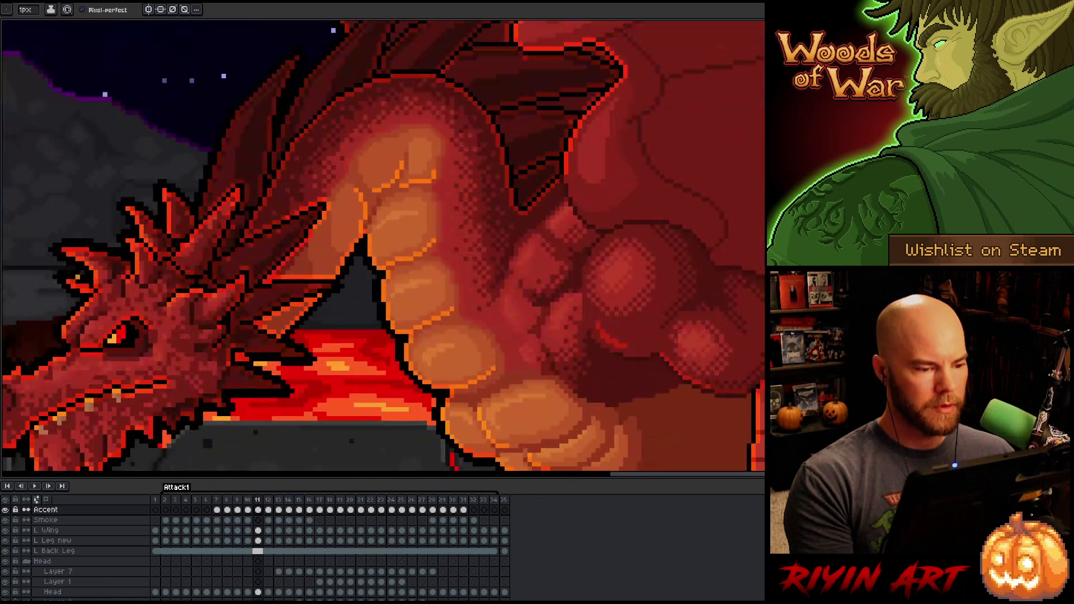
scroll(401, 235, "down", 4)
key("comma")
key("period")
key("comma")
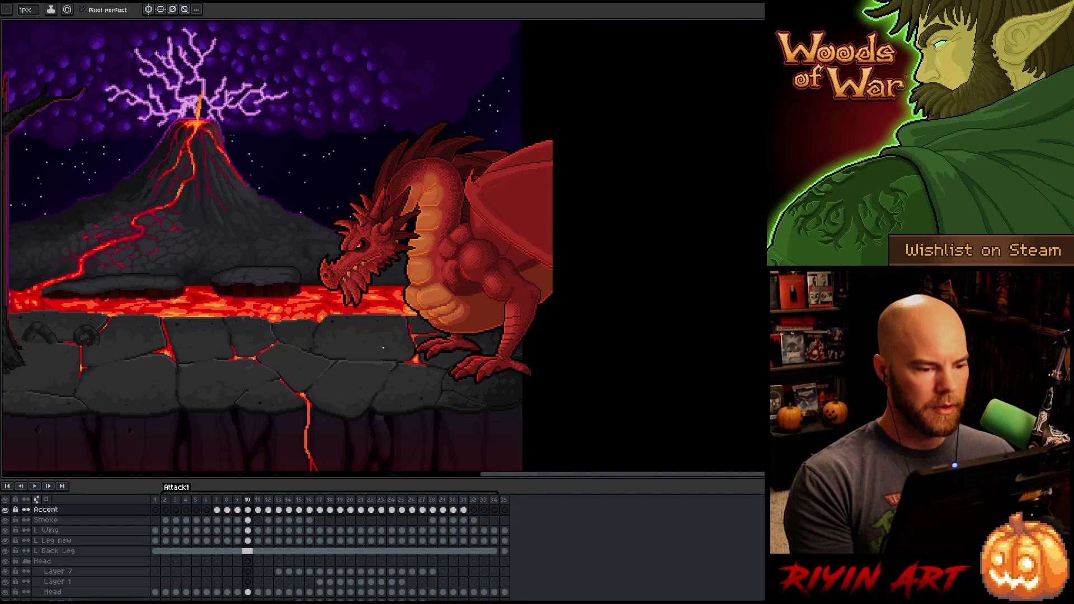
key("period")
key("comma")
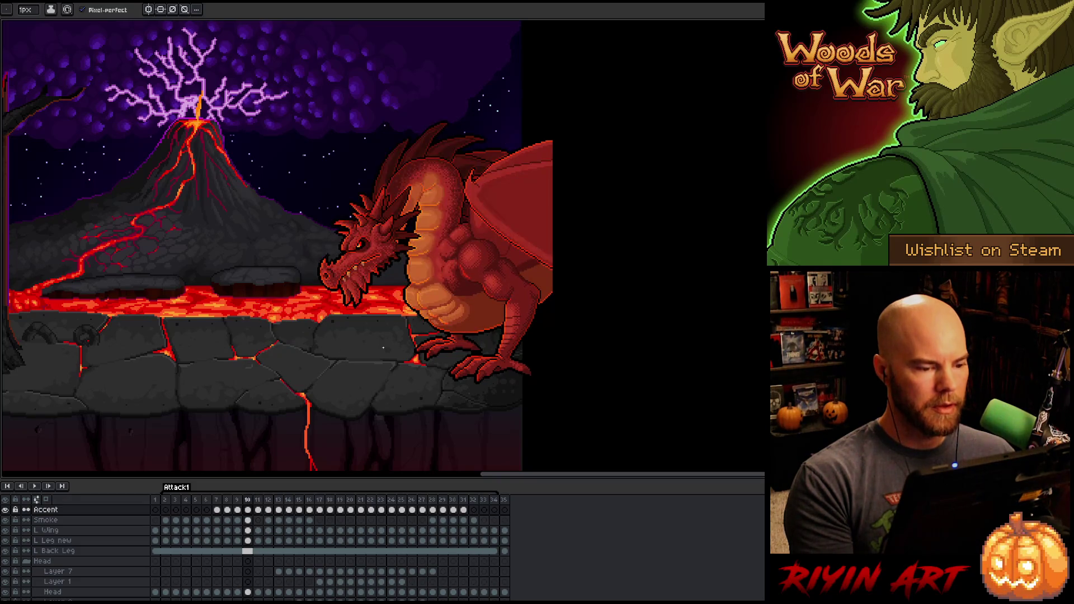
key("period")
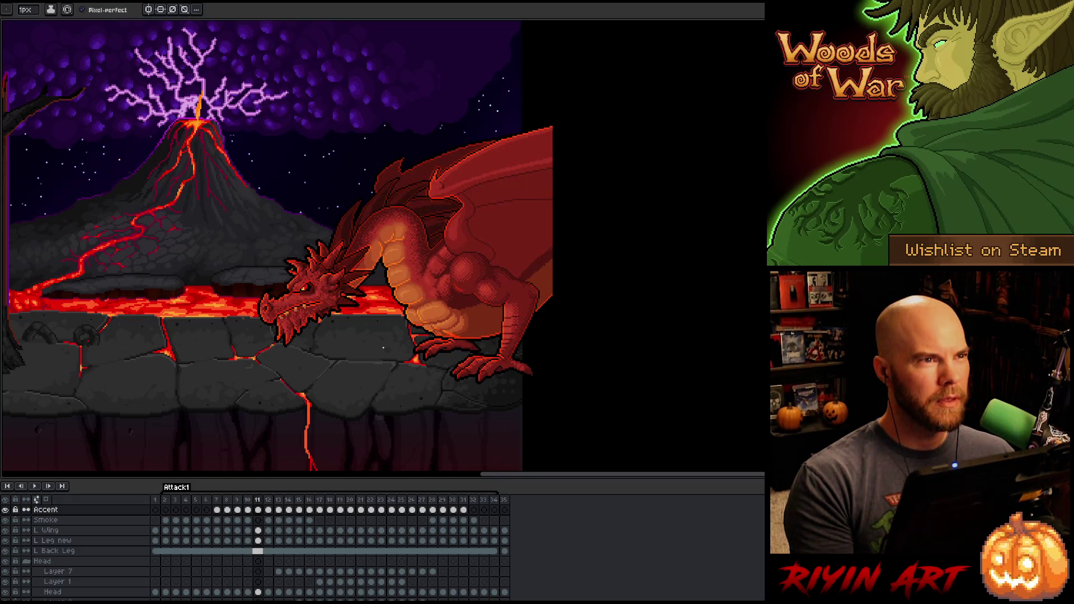
key("period")
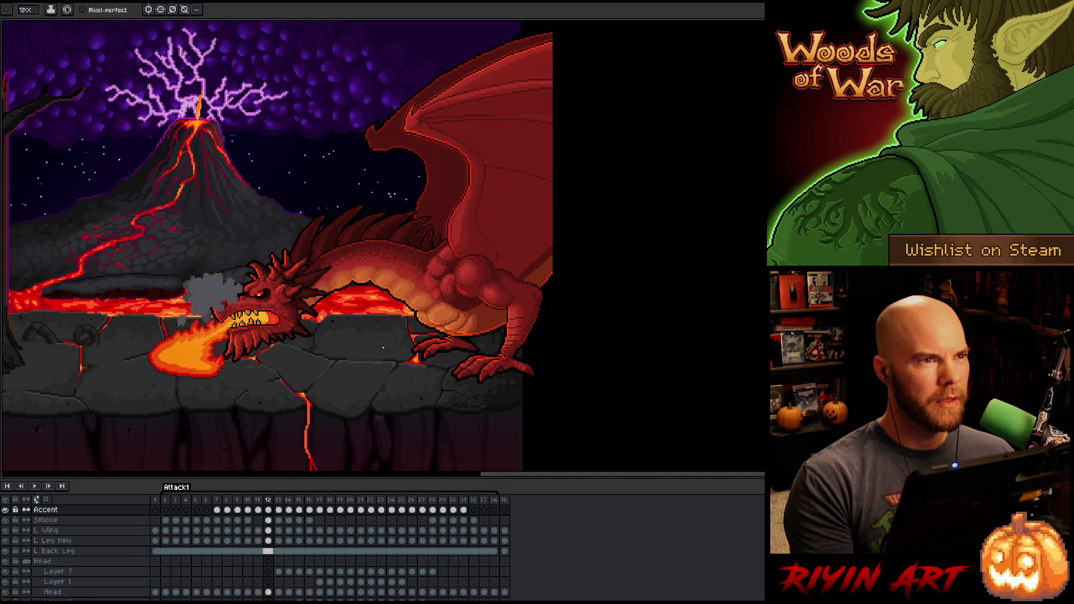
scroll(436, 313, "up", 4)
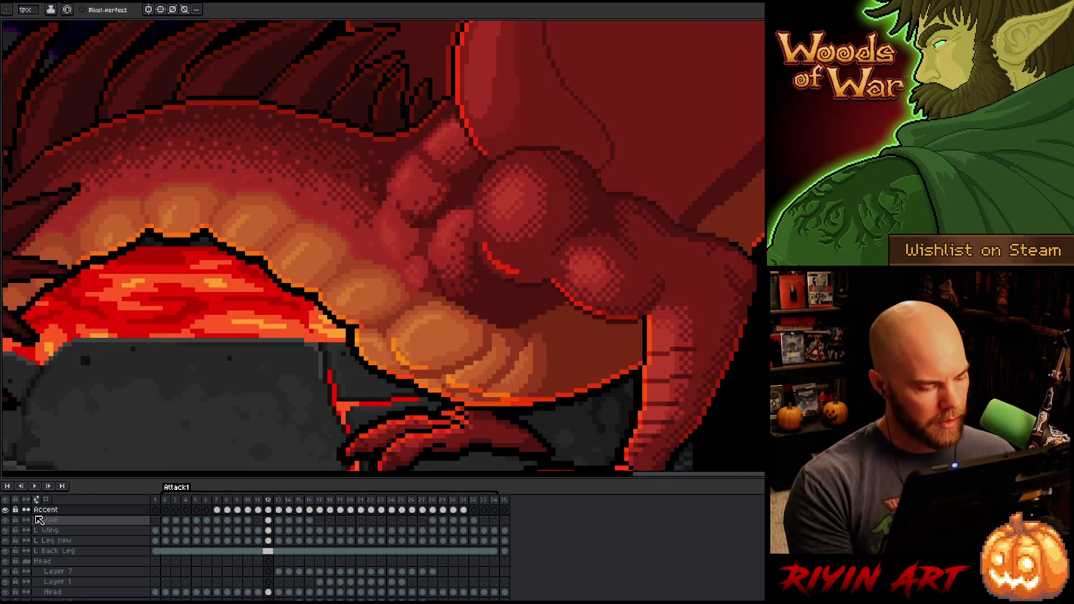
left_click(7, 510, "alt")
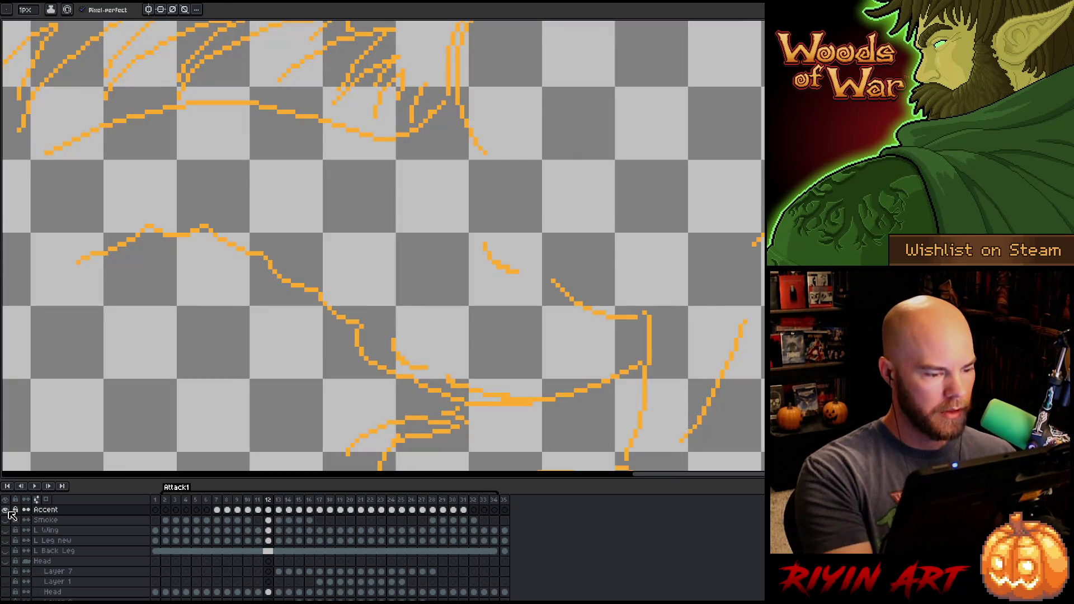
left_click(5, 510, "alt")
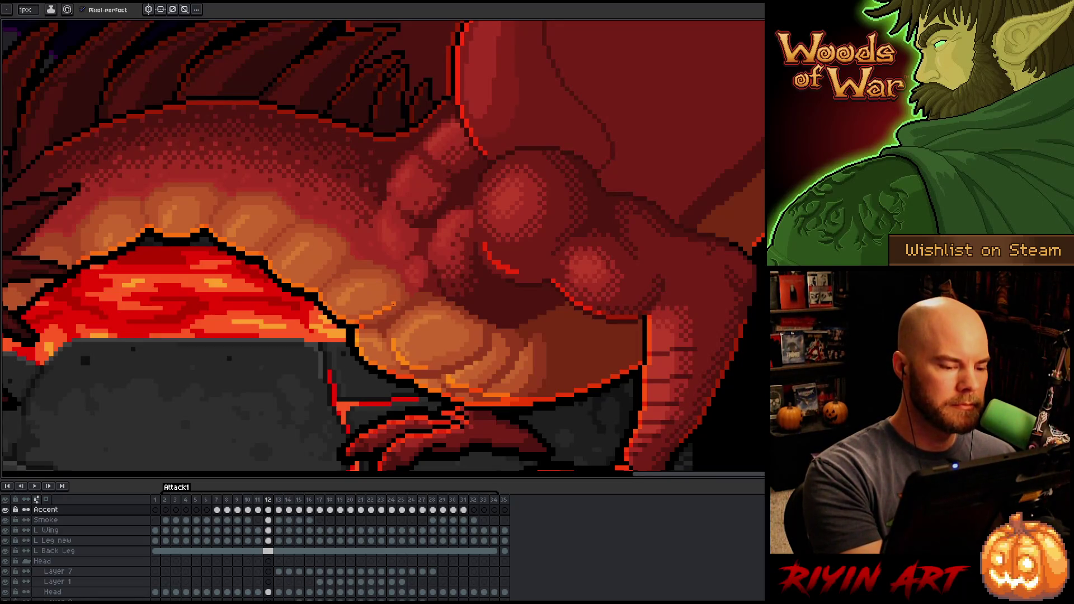
key("Left")
key("Right")
key("Left")
key("Right")
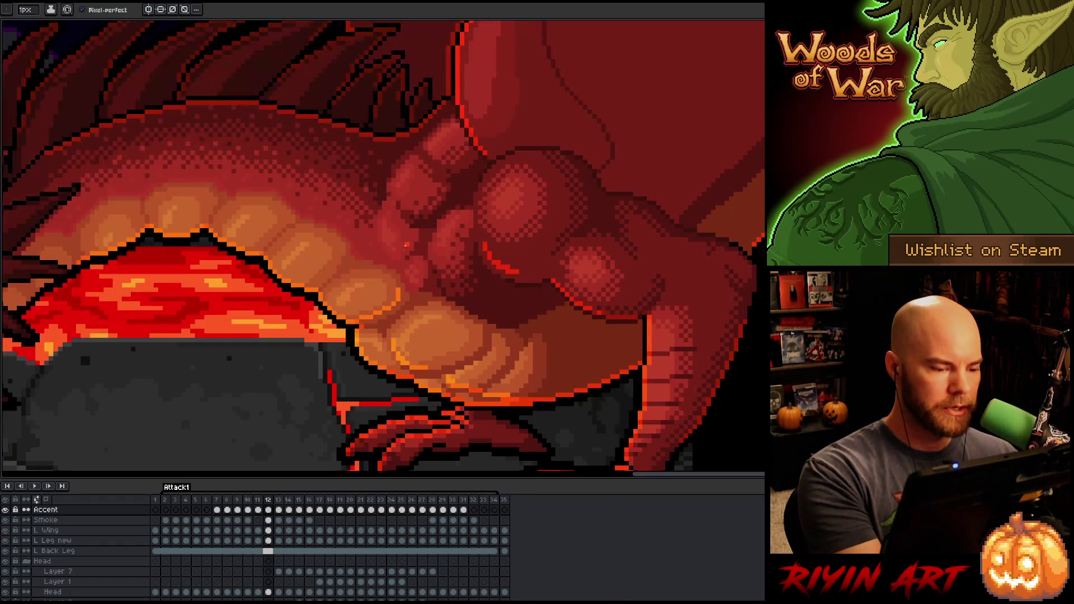
key("e")
key("Left")
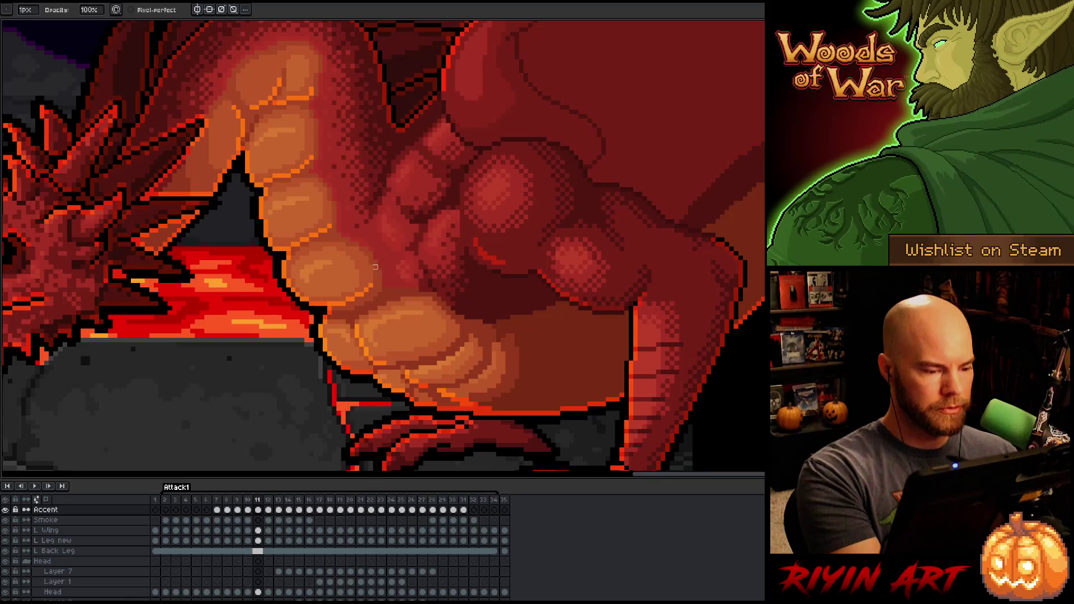
key("b")
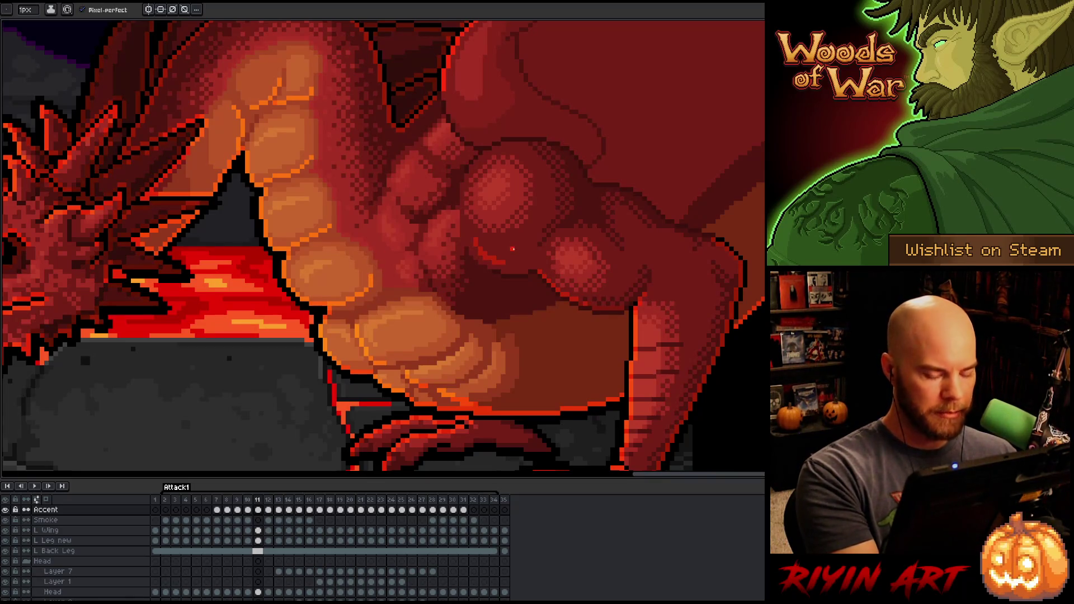
key("Right")
key("Left")
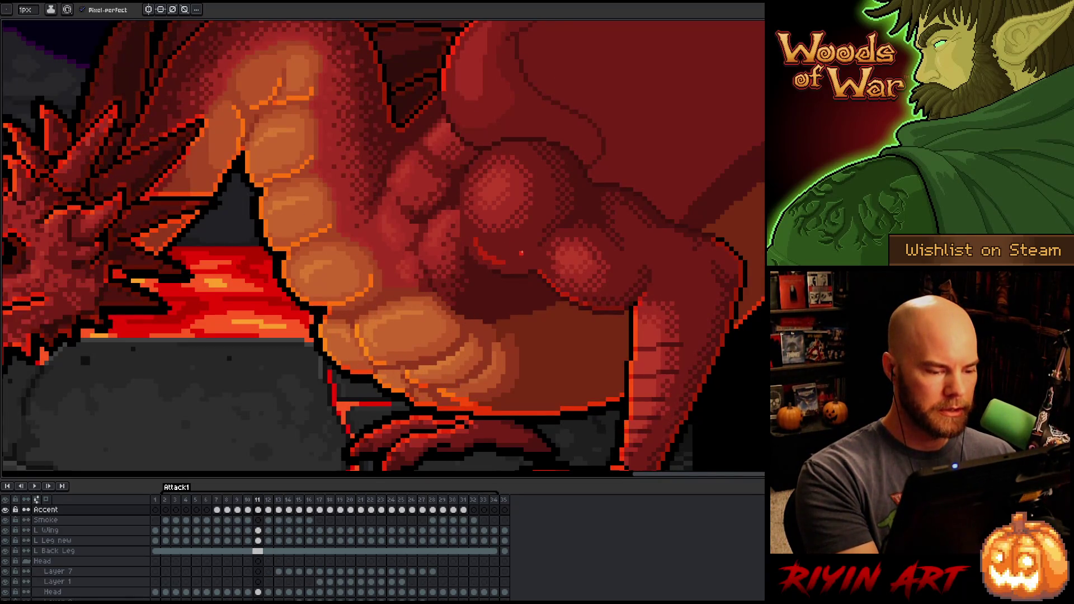
key("Right")
key("Left")
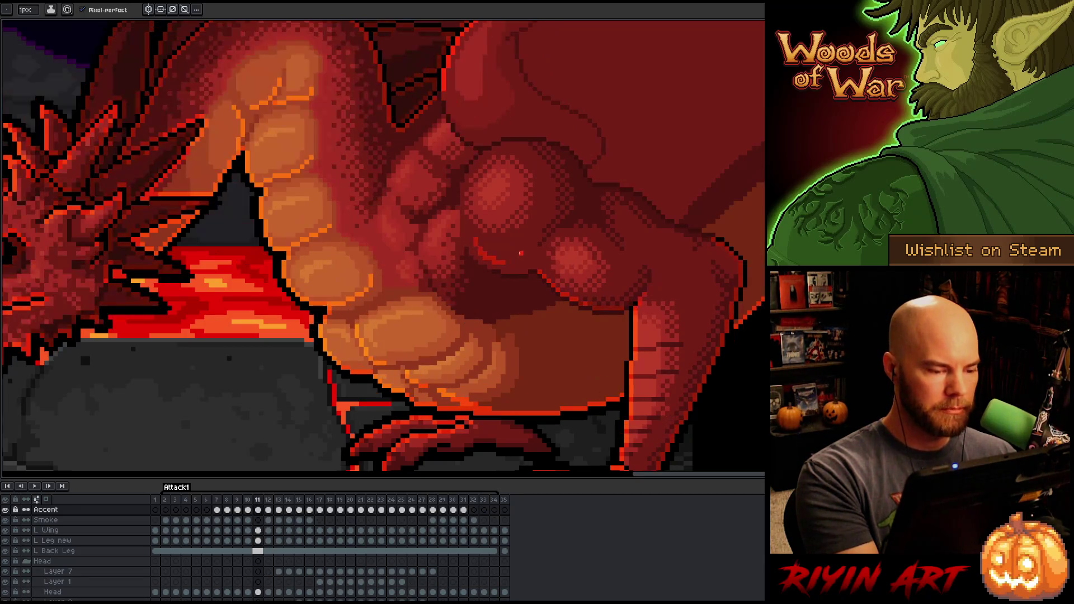
key("Right")
key("Left")
key("Right")
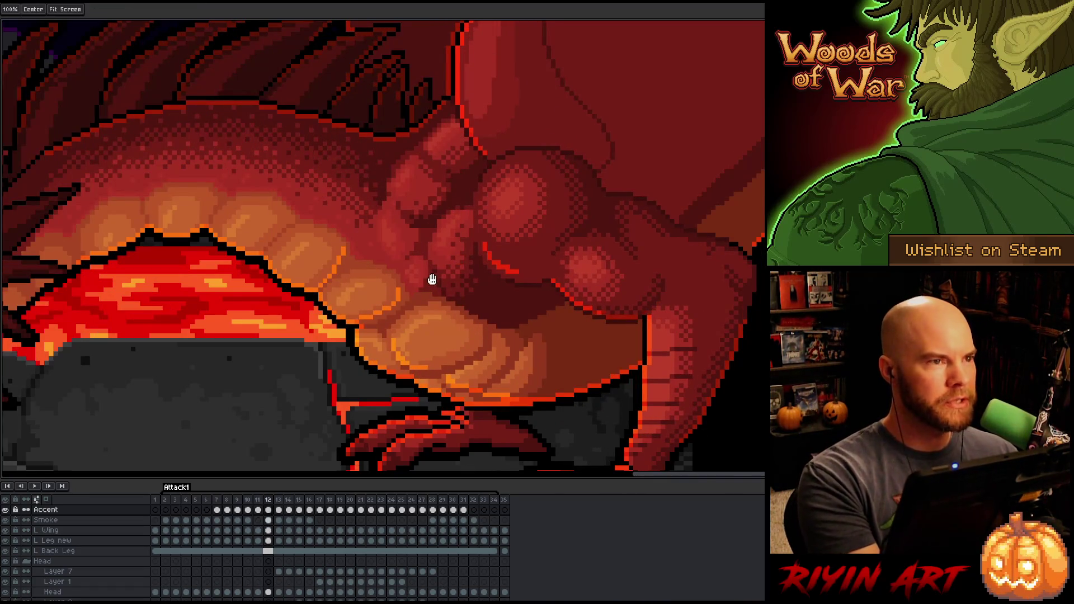
Step: After comparing frames 11 and 12, draw a diagonal orange accent line on frame 12's belly plates and sample its colour
scroll(497, 281, "down", 1)
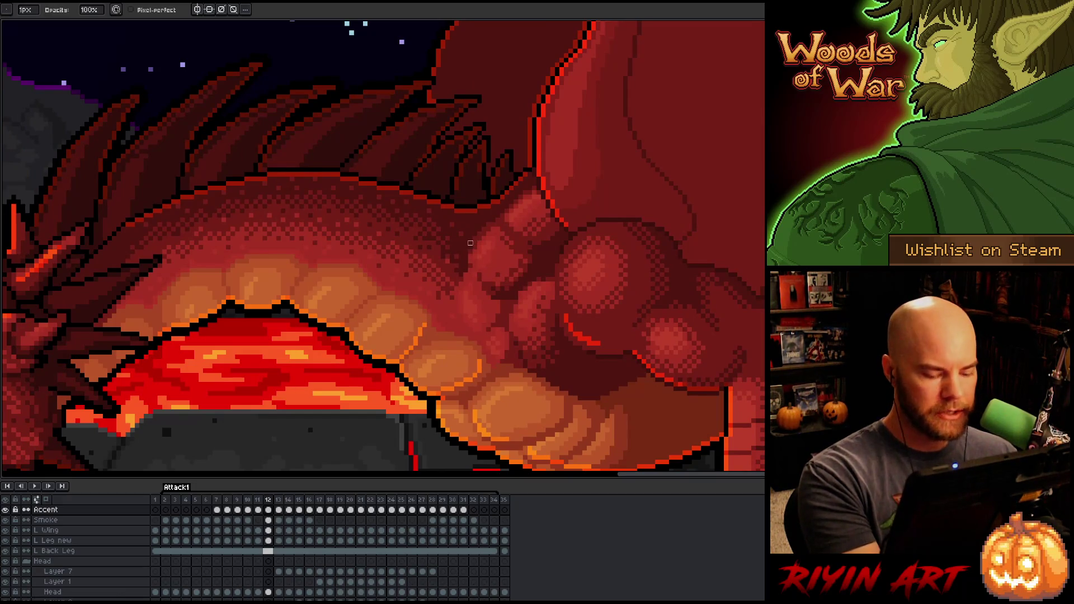
key("Left")
key("Right")
key("Left")
key("Right")
key("e")
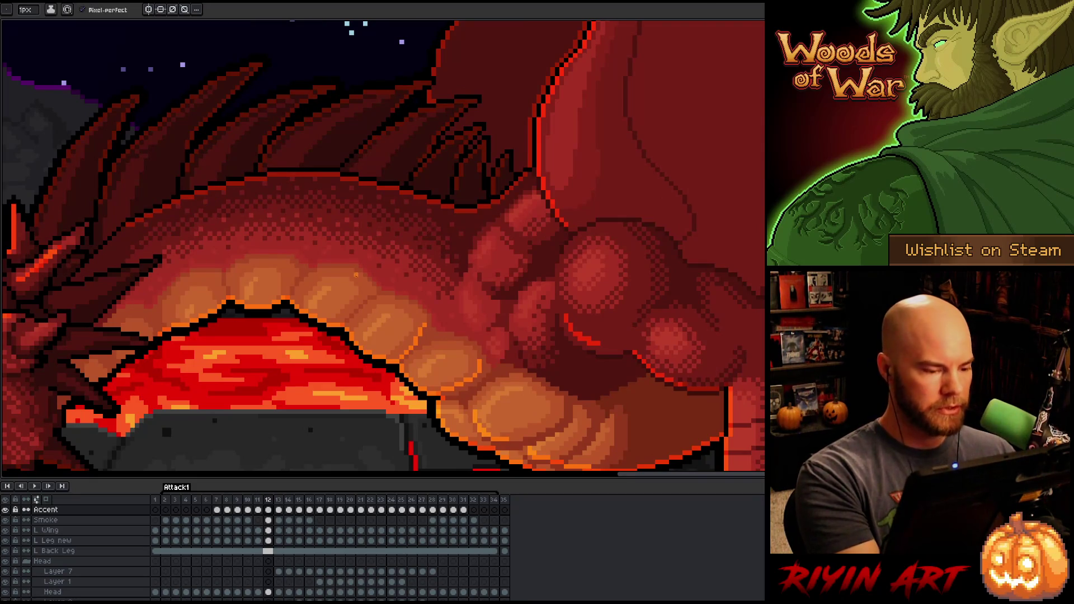
left_click_drag(342, 322, 367, 292)
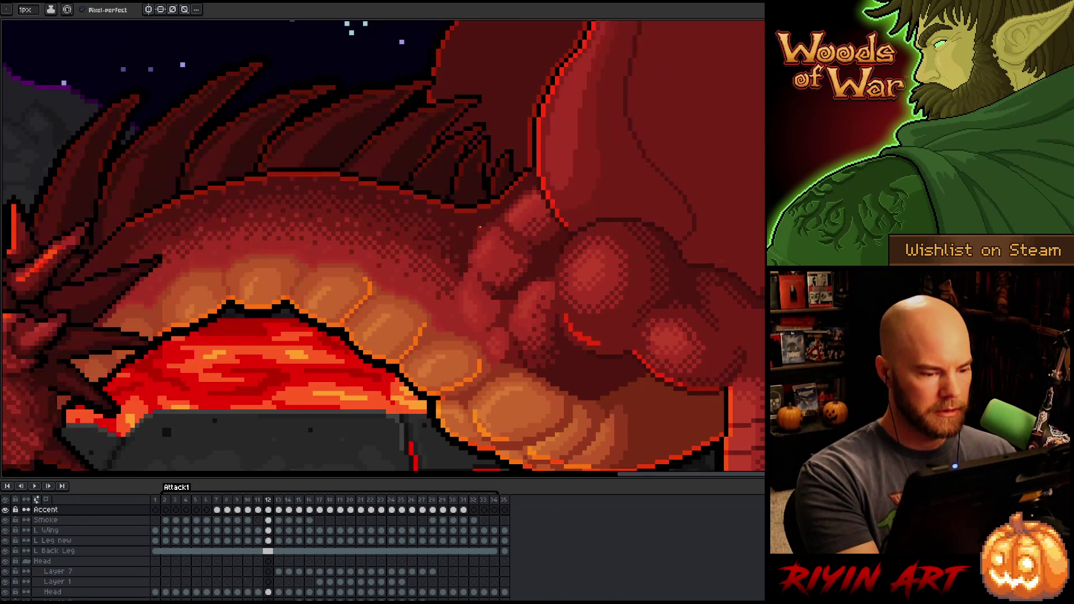
key("e")
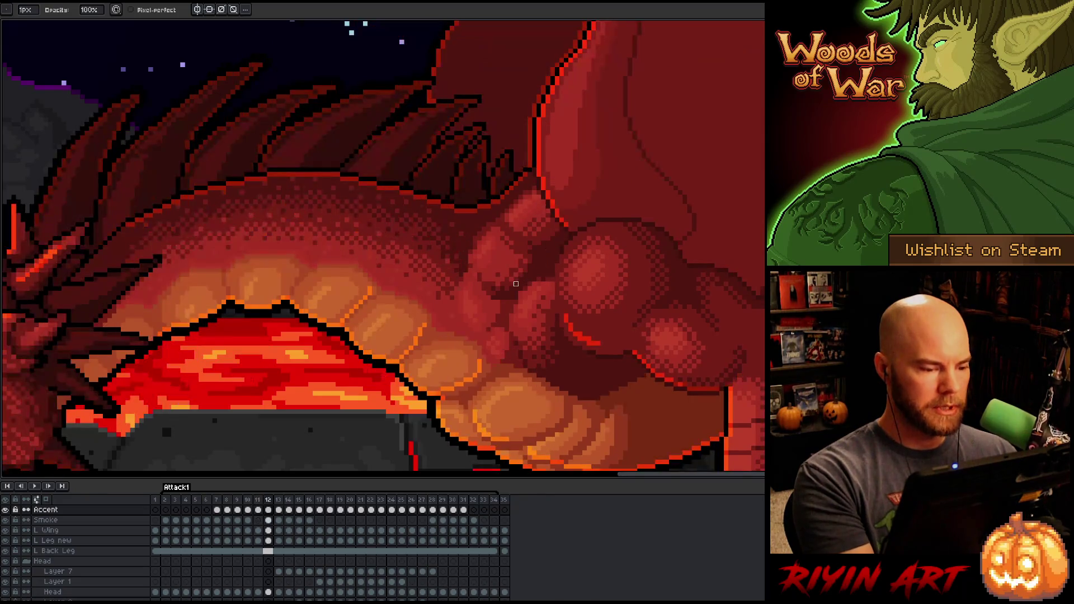
left_click(378, 295, "alt")
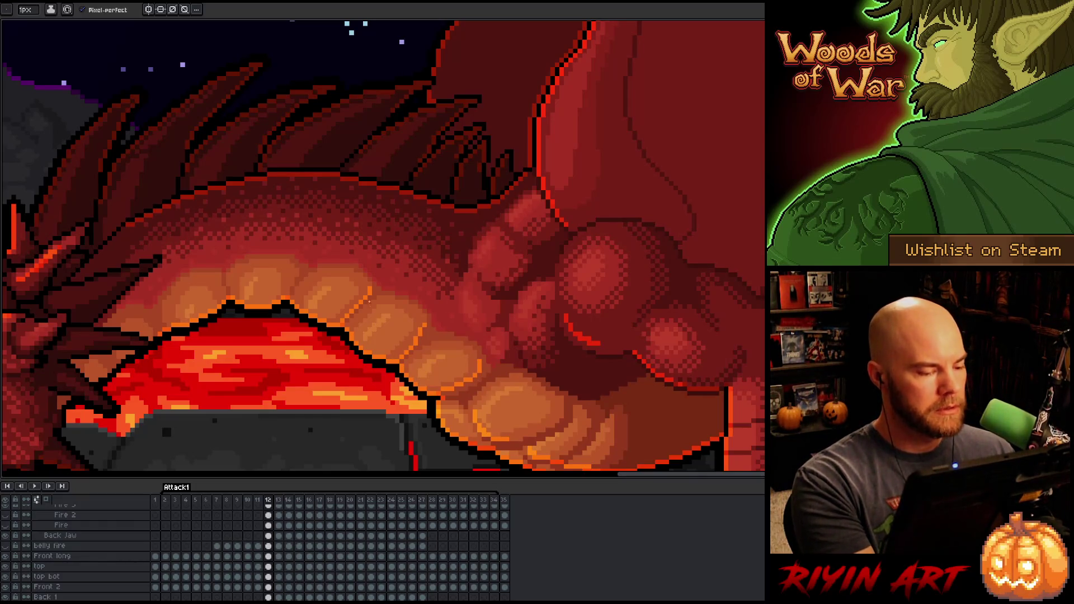
Step: Select the Accent layer, briefly solo it, then add a few orange pixels to the belly accent line
left_click(372, 289, "ctrl")
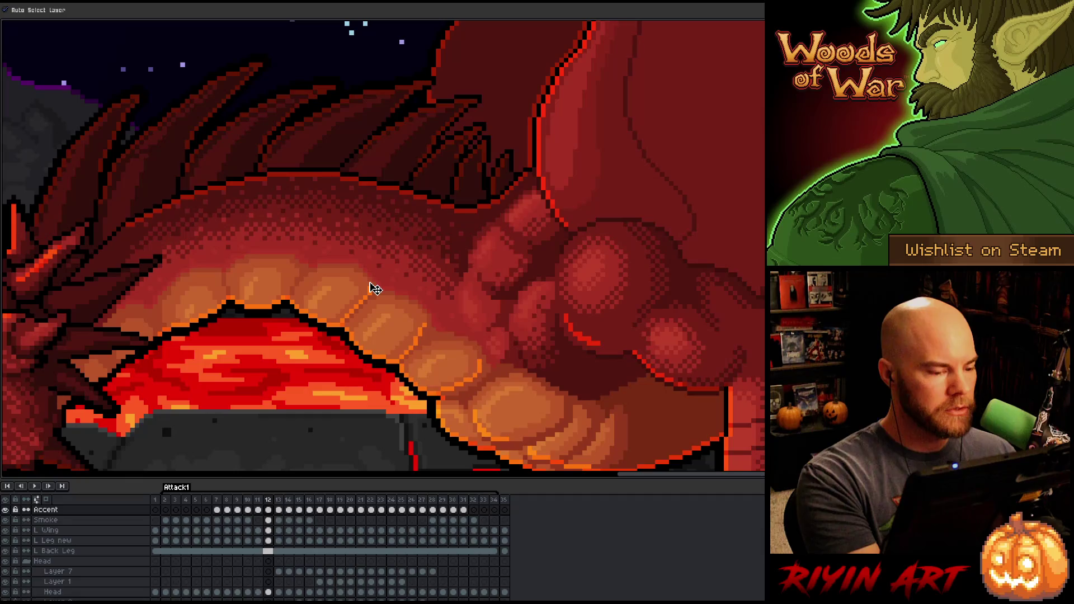
left_click(5, 510, "alt")
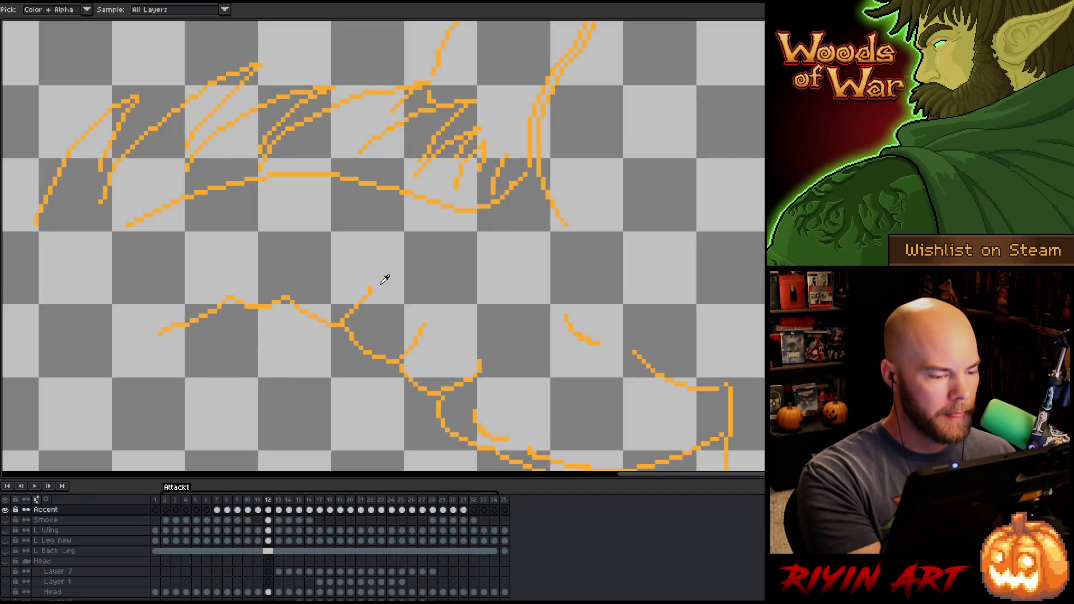
left_click(5, 509, "alt")
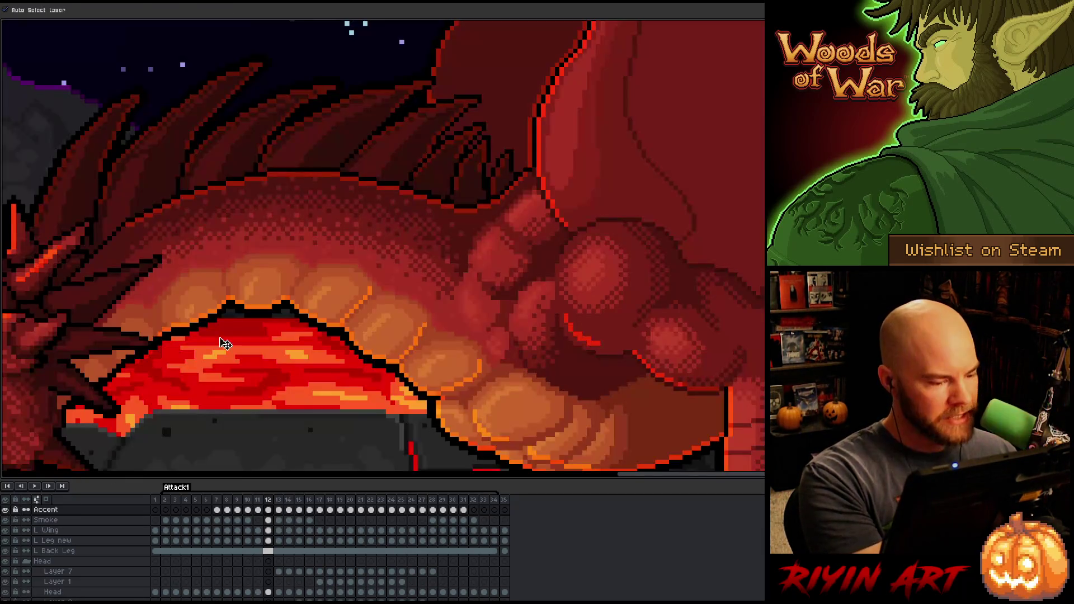
key("b")
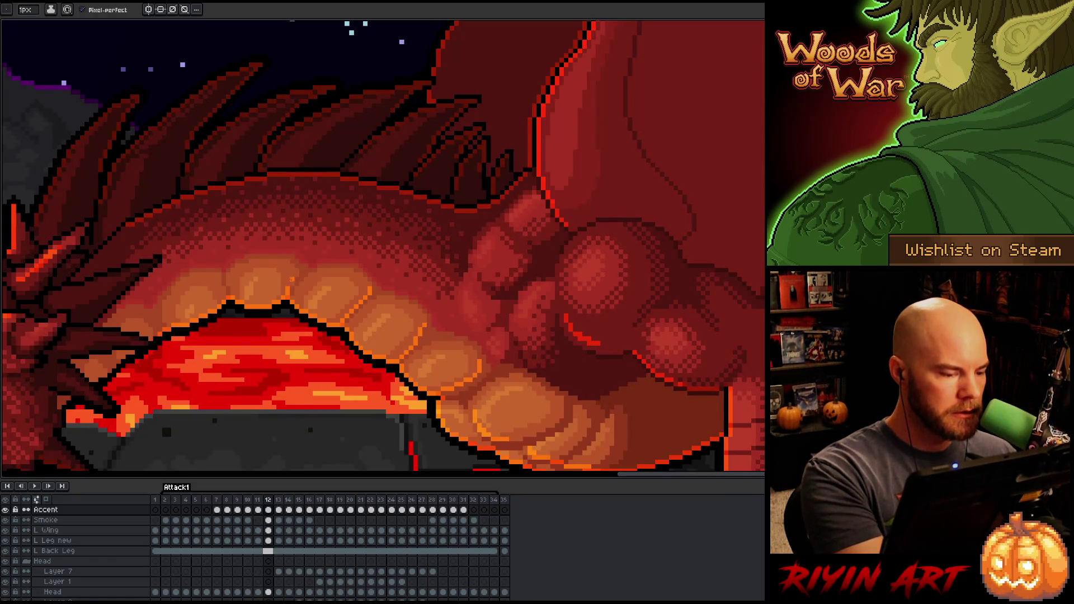
mouse_move(295, 273)
left_mouse_down()
mouse_move(298, 264)
mouse_move(405, 268)
left_mouse_up()
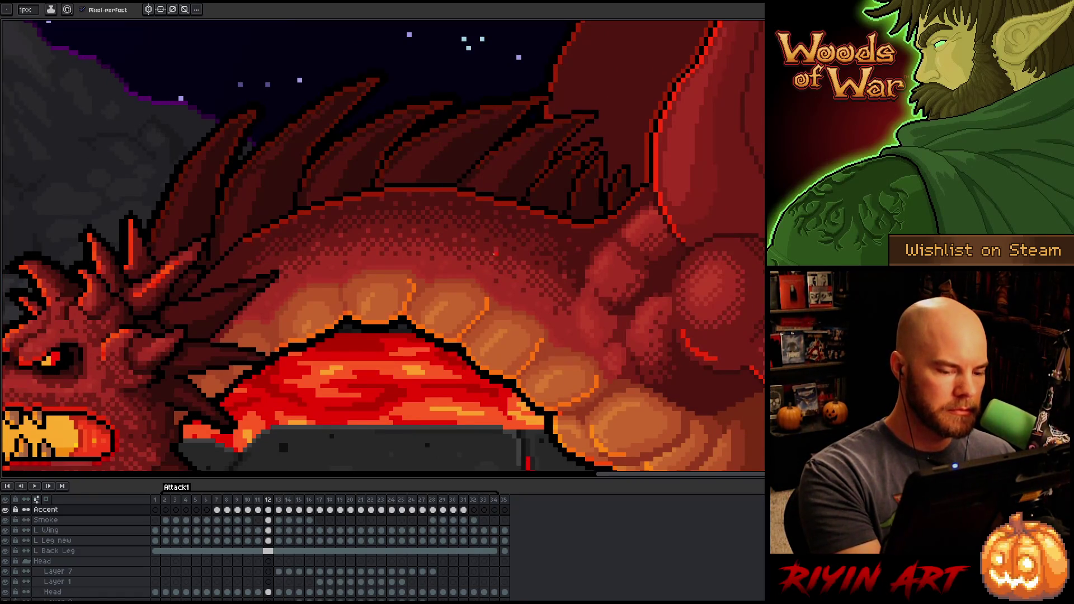
Step: Flip between frames 11 and 12 to check the refined accent against the neighbouring pose
key("Left")
key("Right")
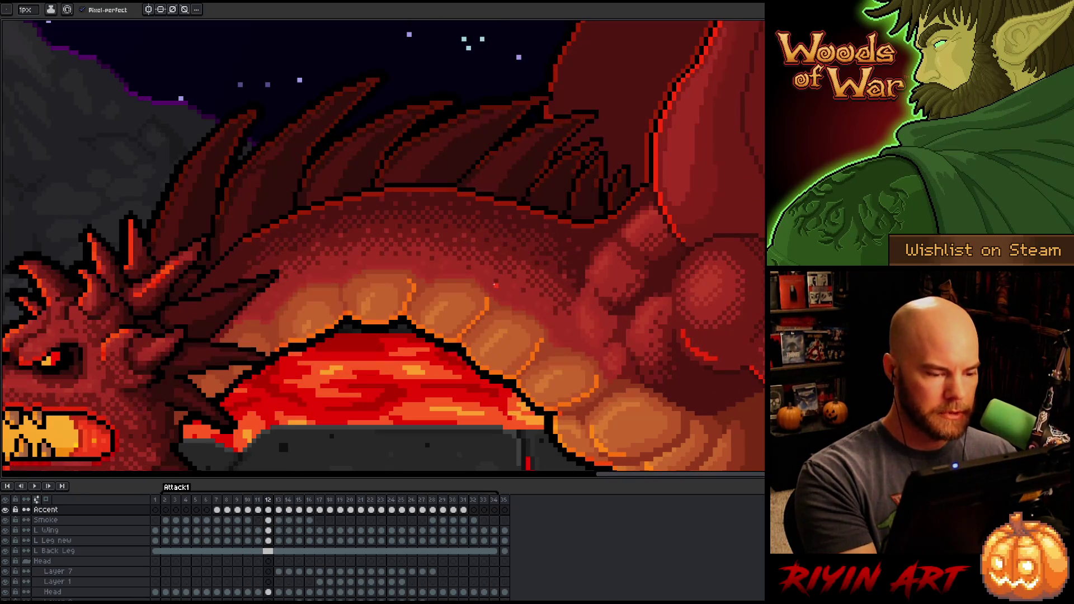
key("Left")
key("Right")
key("e")
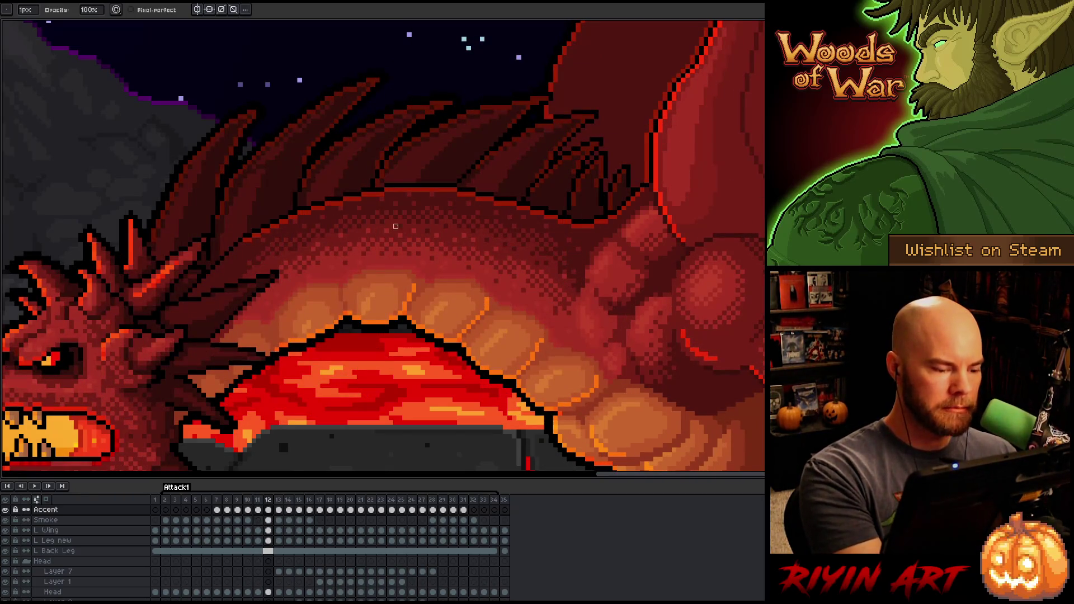
key("b")
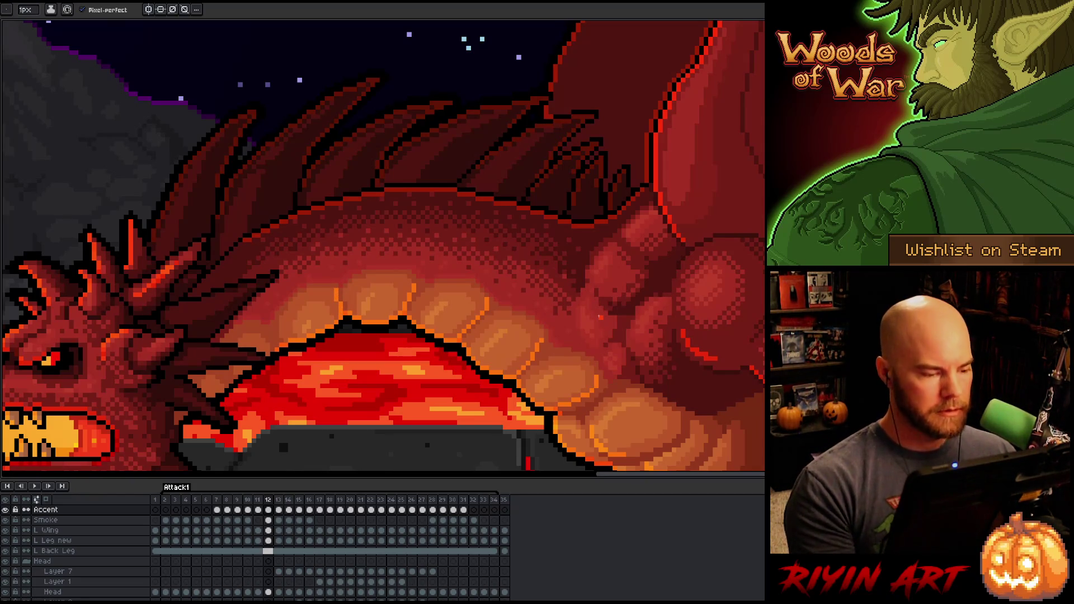
key("comma")
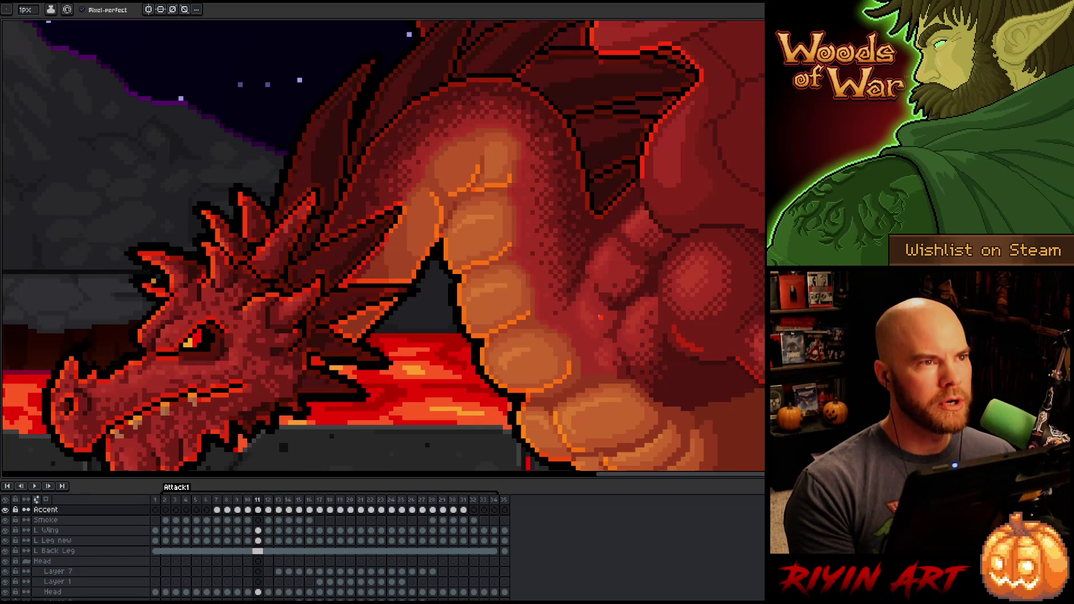
key("period")
key("comma")
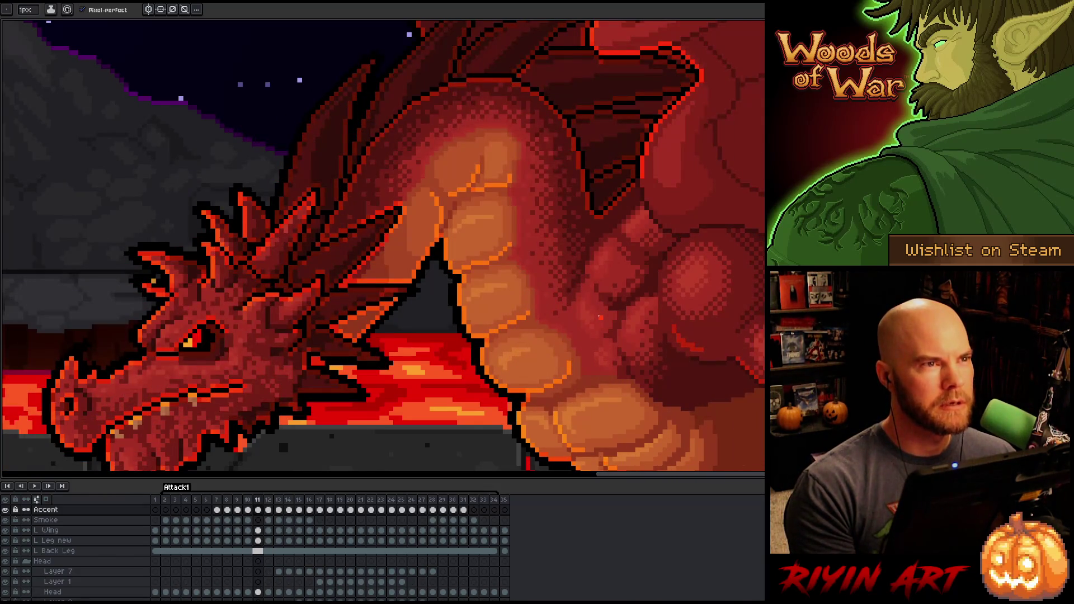
key("e")
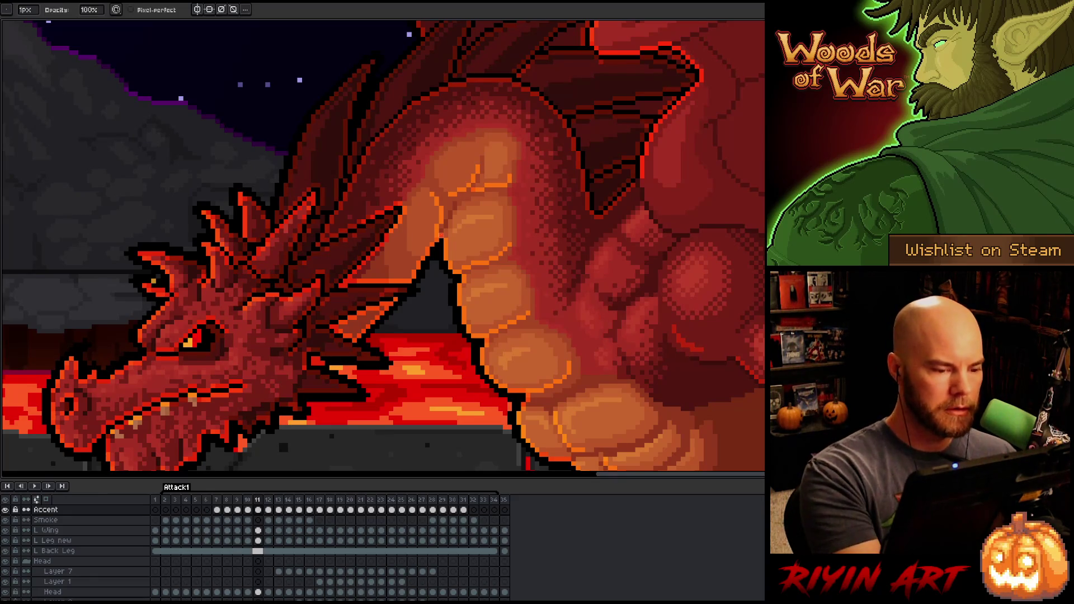
key("period")
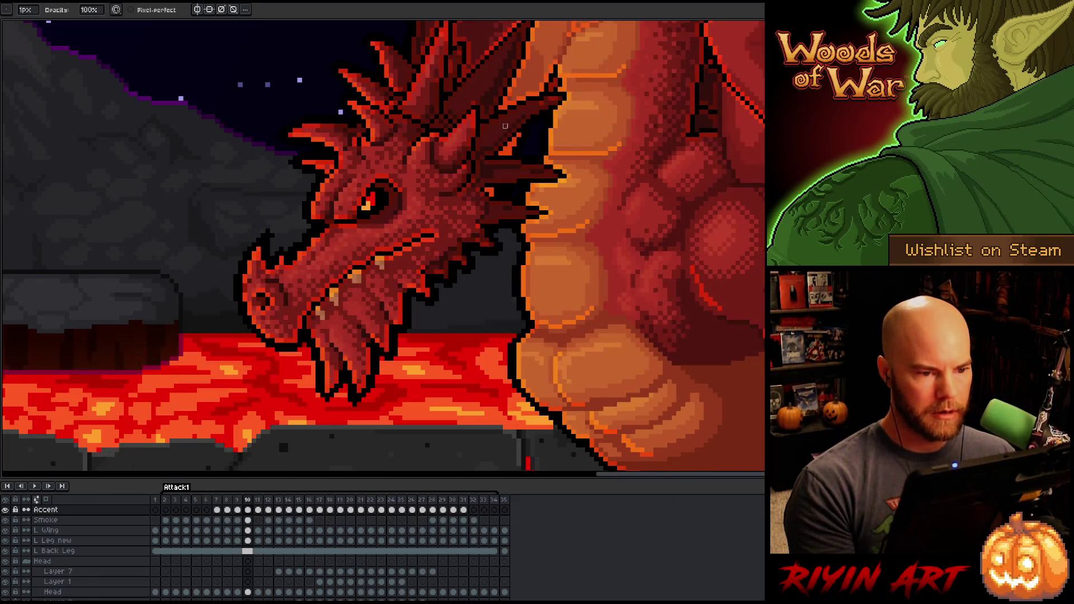
key("comma")
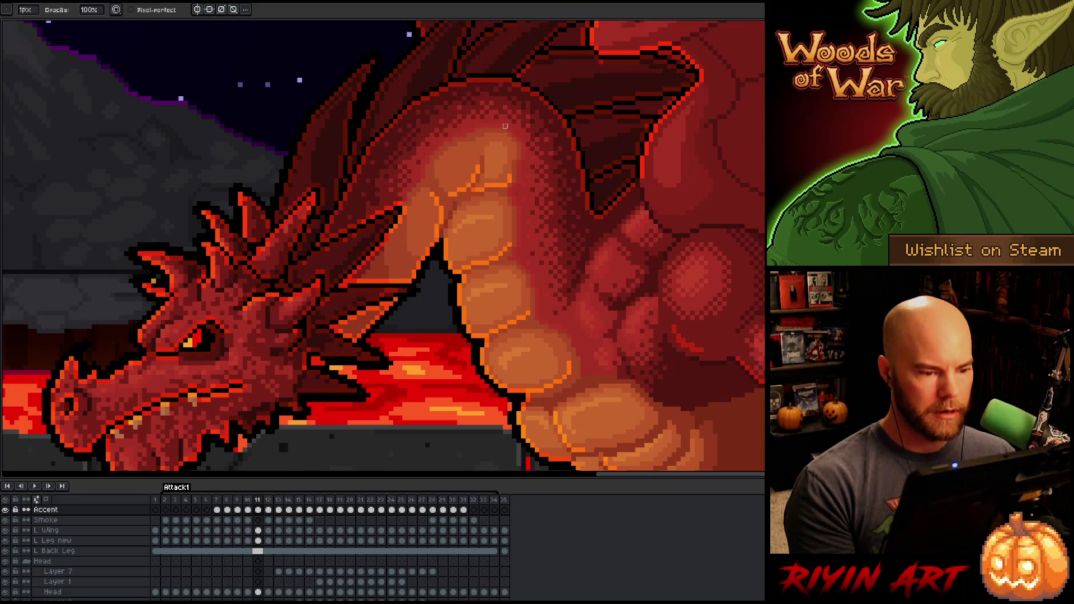
Step: Bring the lower belly and rock into view and settle on frame 13 after comparing with frame 12
key("period")
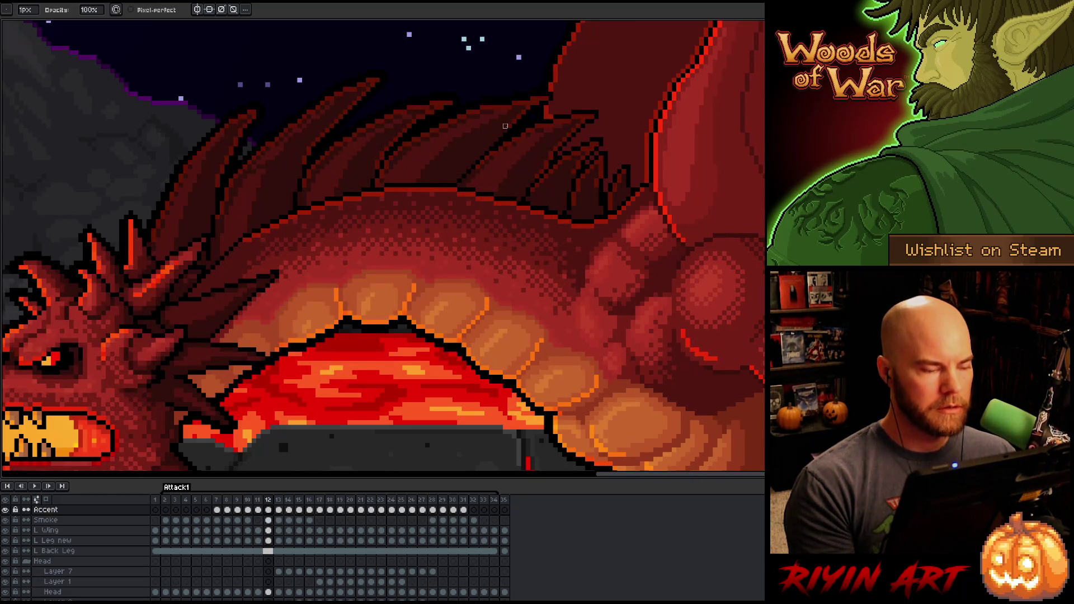
left_click_drag(492, 354, 491, 257)
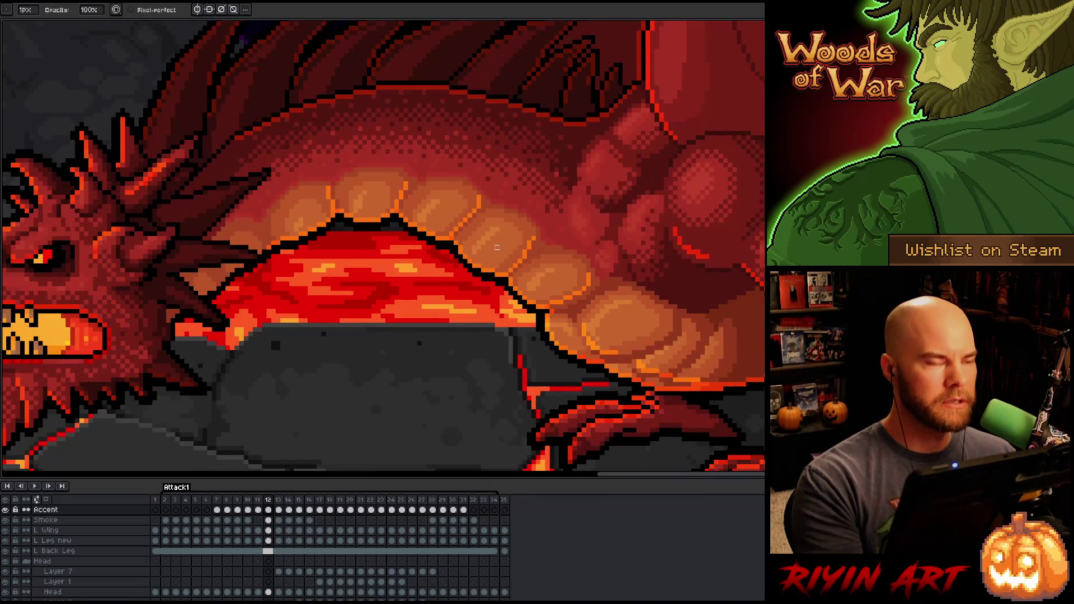
key("period")
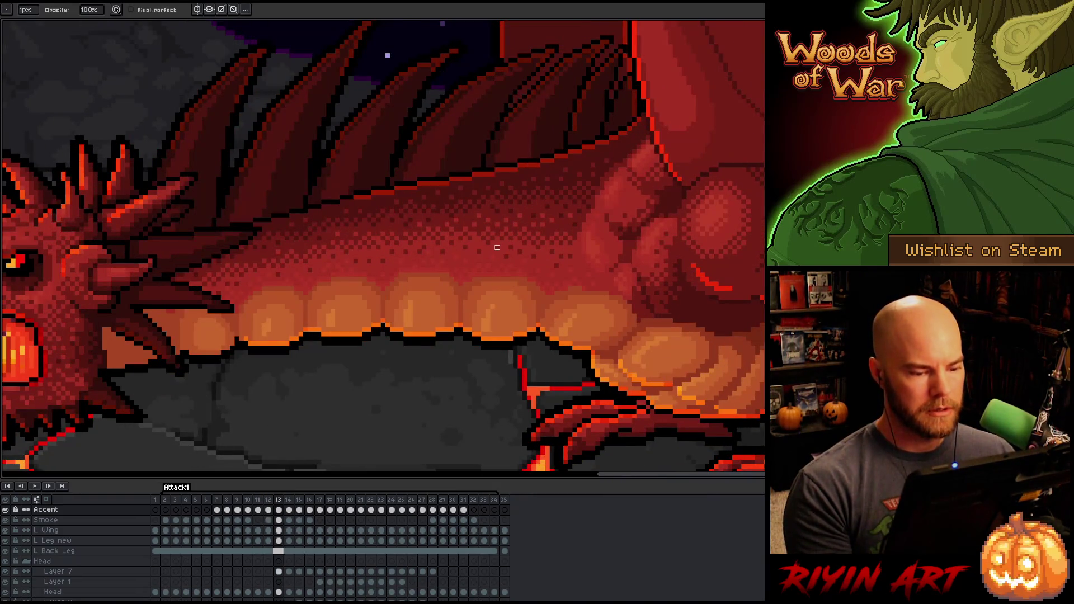
key("comma")
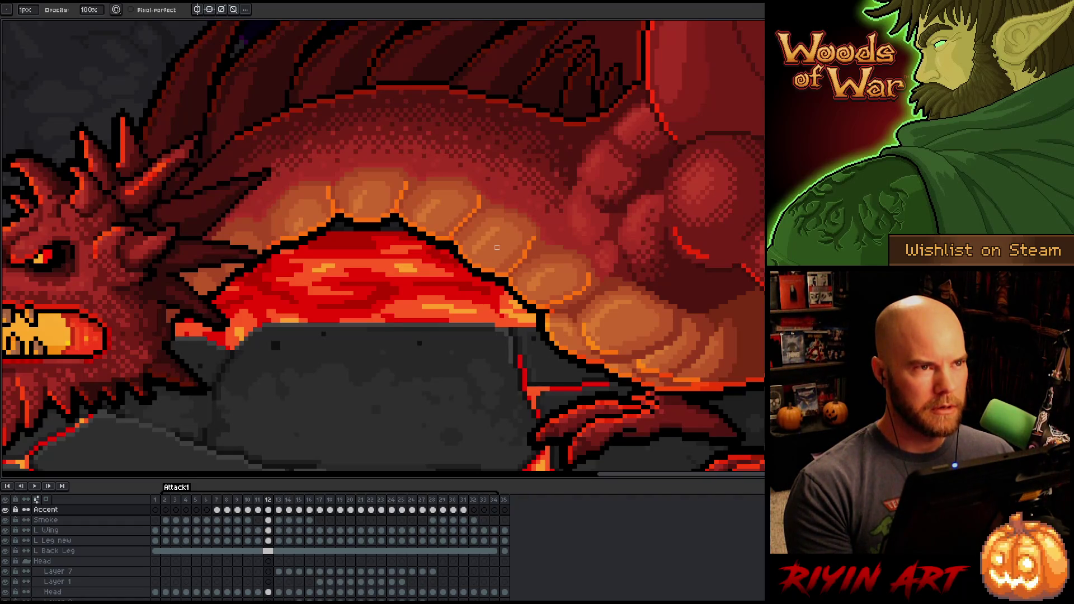
key("period")
Step: Paint vertical orange edge highlights on five belly plates in frame 13, from rear to front
key("e")
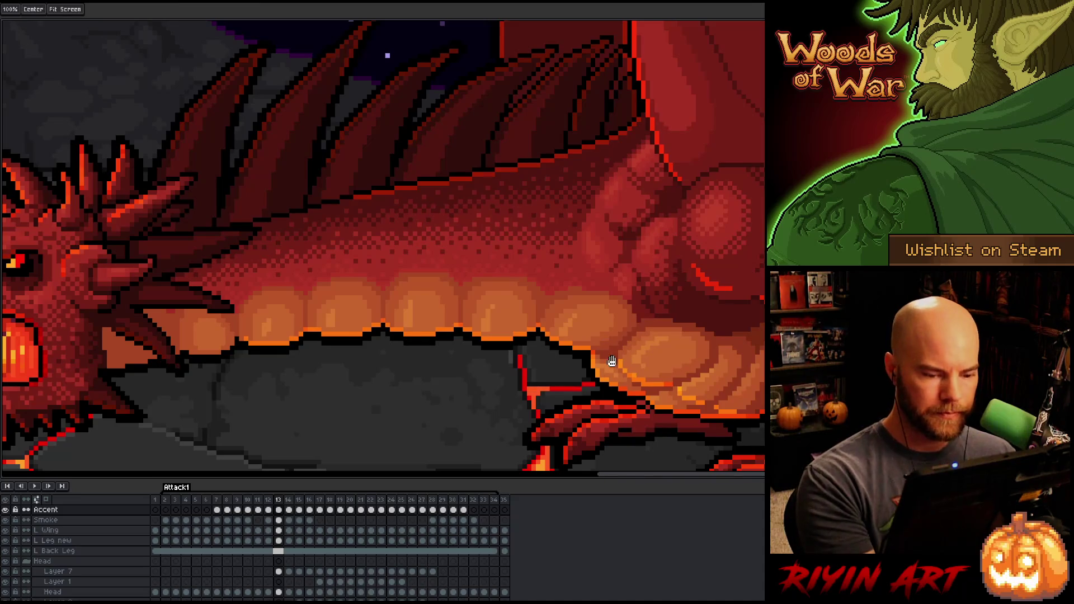
left_click_drag(497, 247, 329, 264)
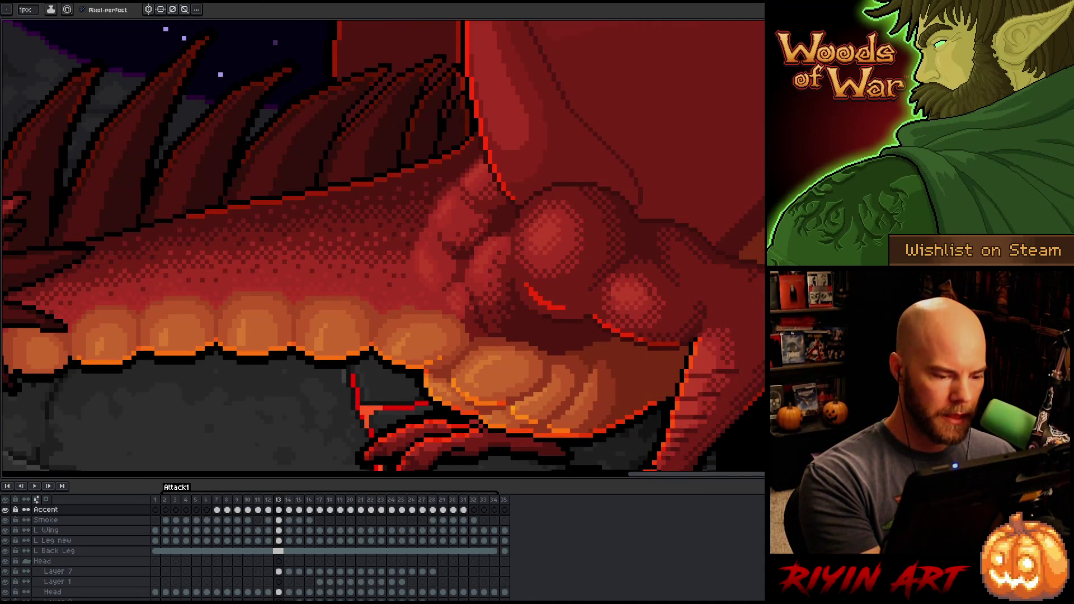
left_click_drag(454, 344, 459, 337)
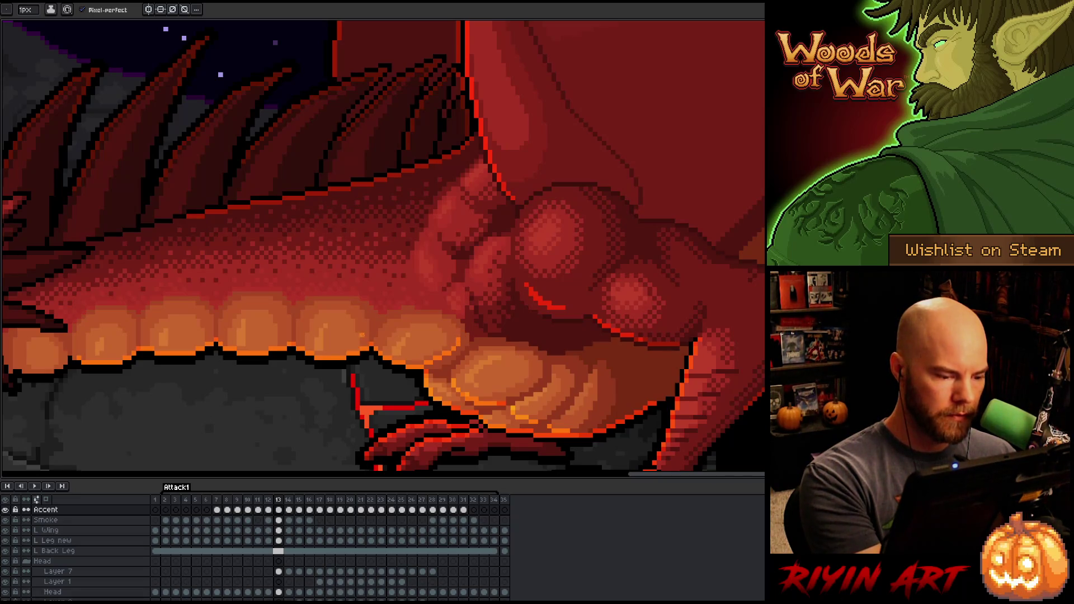
left_click_drag(366, 343, 367, 319)
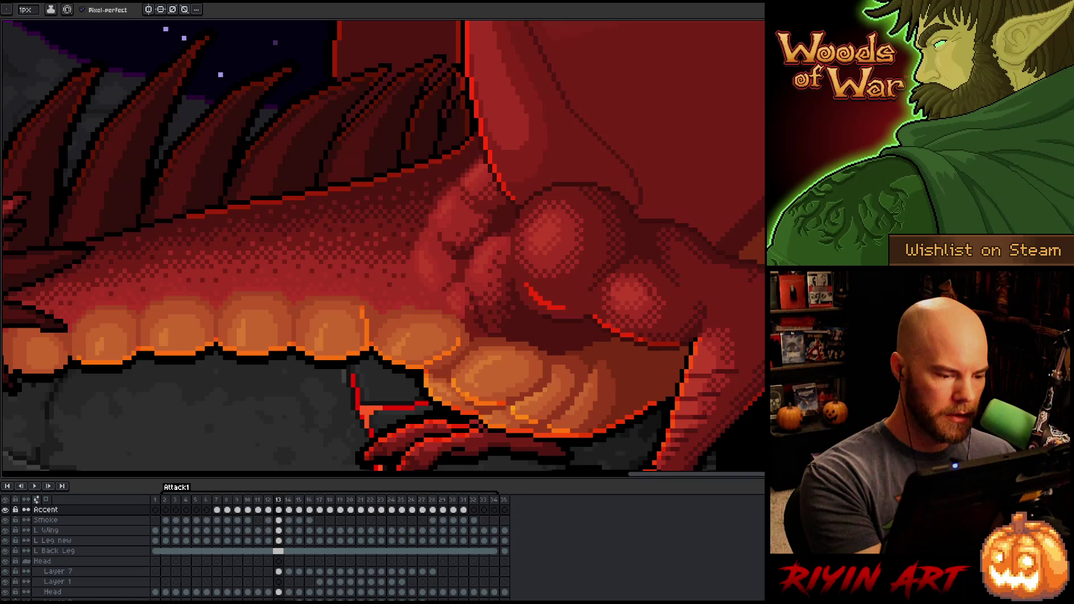
scroll(524, 331, "left", 2)
left_click_drag(324, 342, 324, 321)
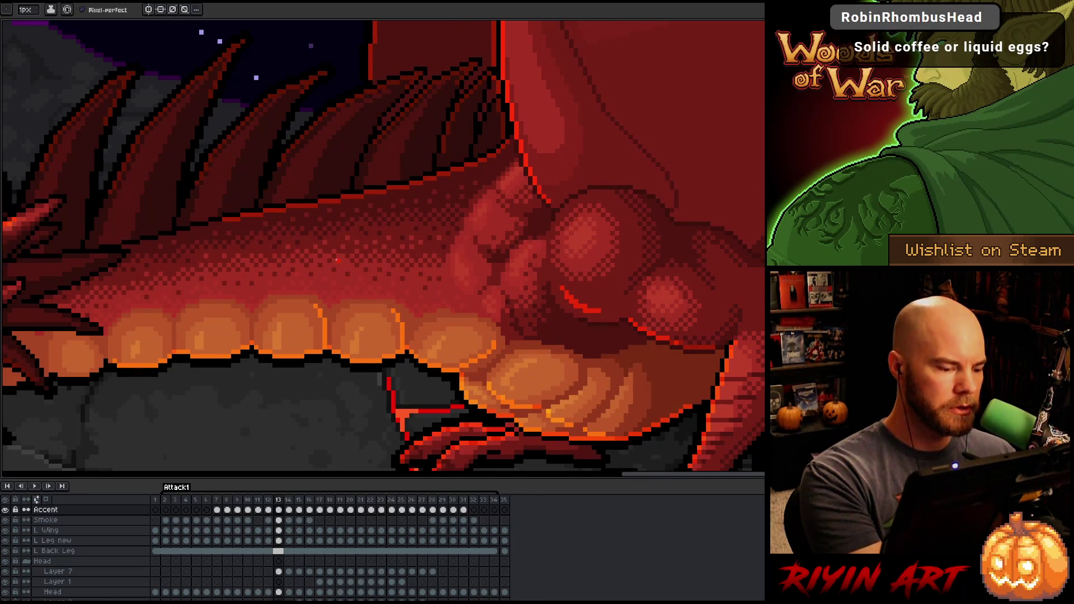
left_click_drag(247, 343, 247, 322)
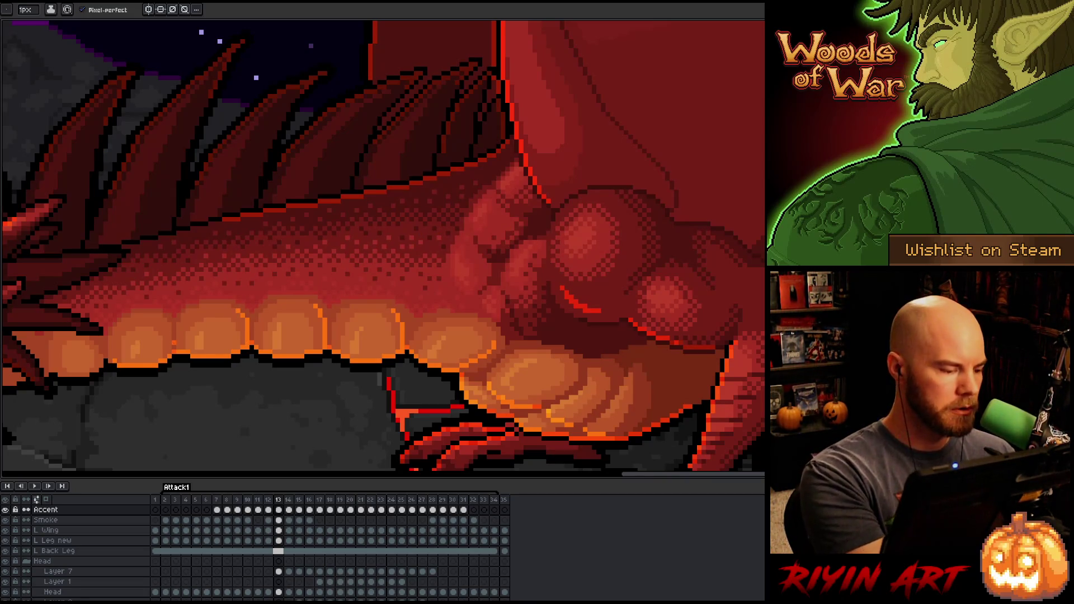
left_click_drag(170, 347, 170, 317)
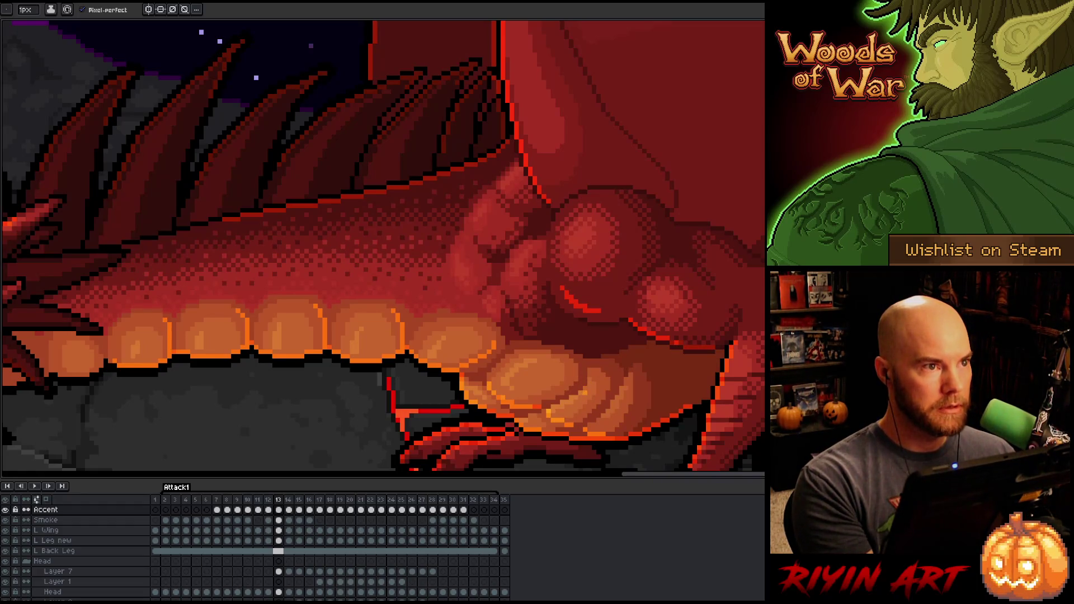
Step: Compare the highlights with frame 12, then erase stray orange pixels on the belly edge
key("Right")
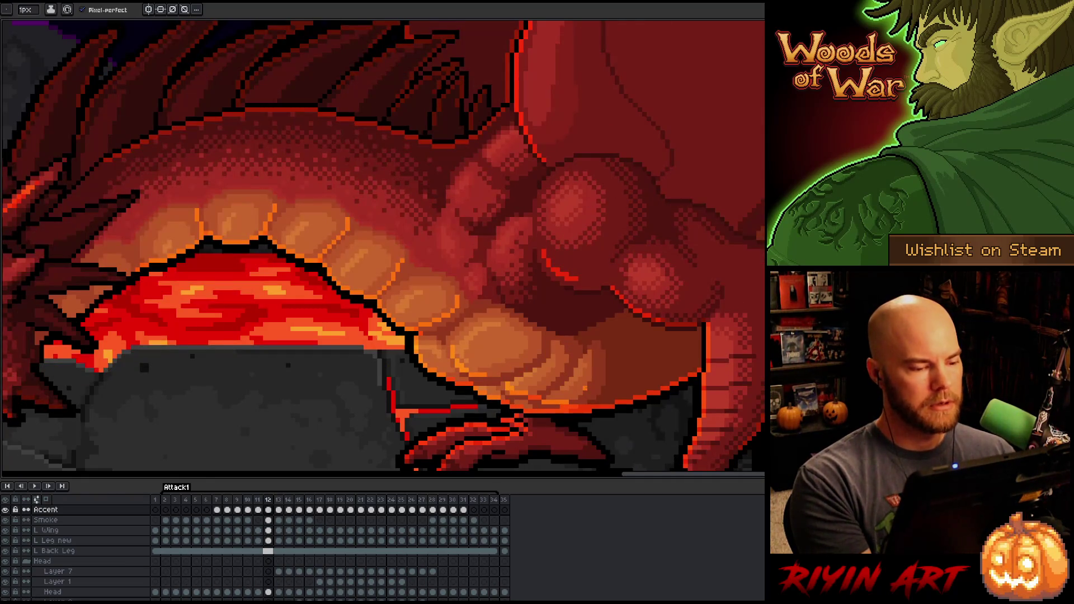
key("Left")
key("Right")
key("Left")
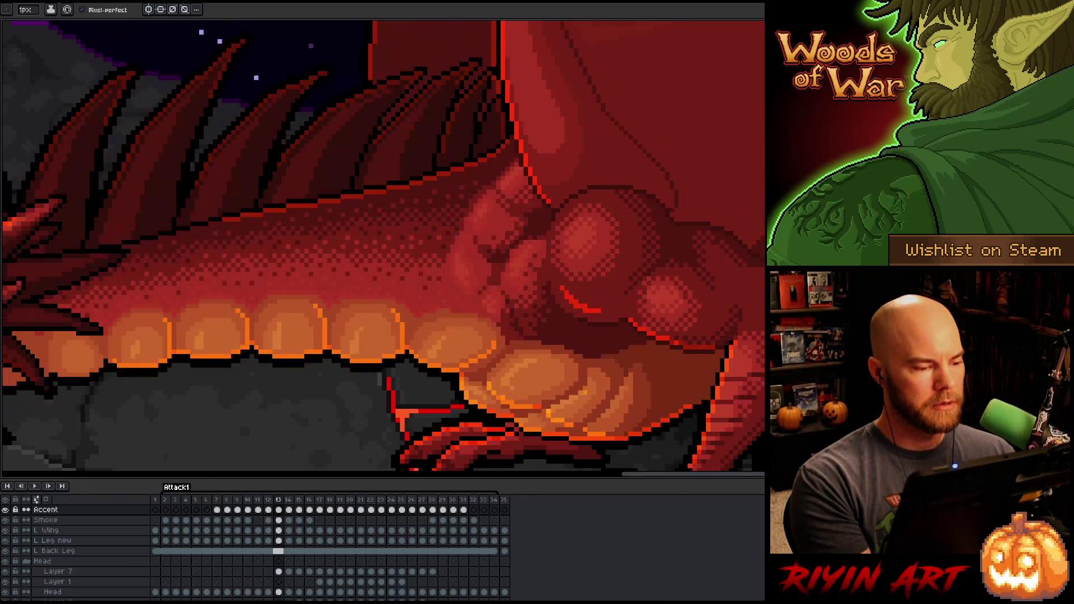
key("Right")
key("Left")
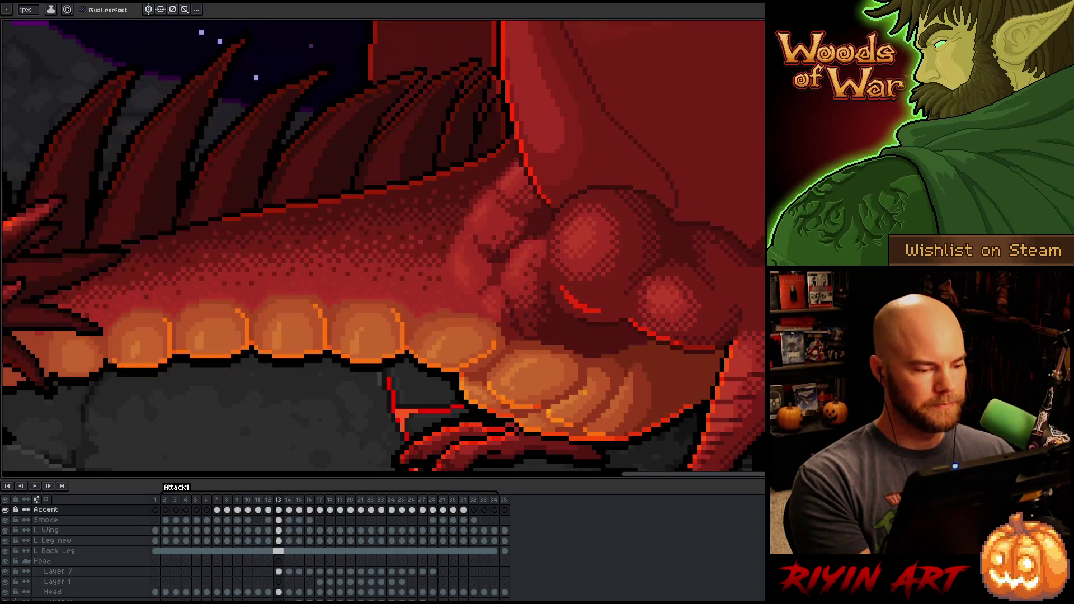
key("Left")
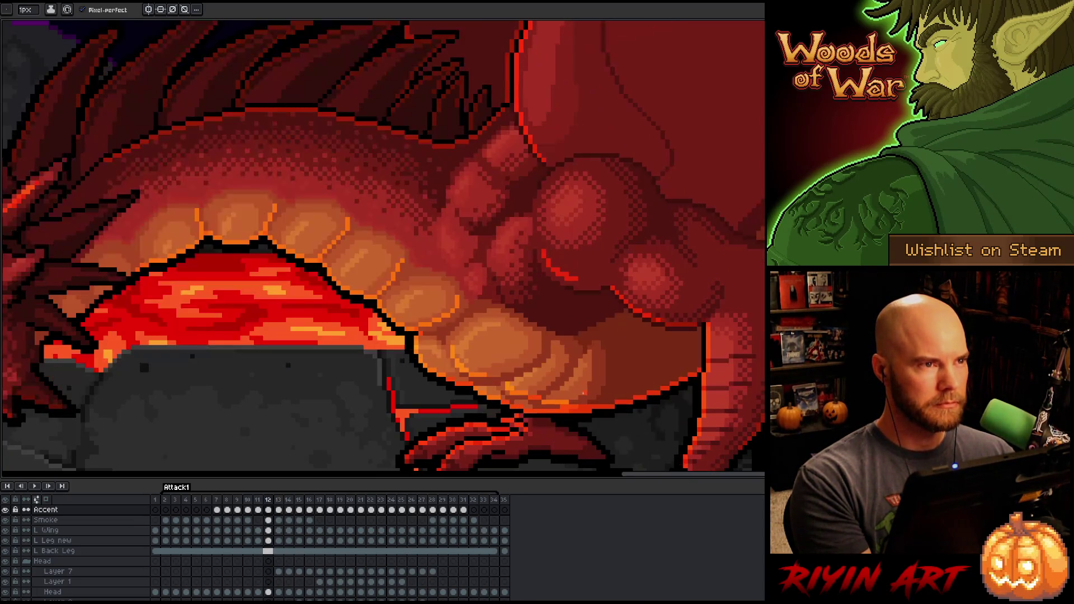
key("Right")
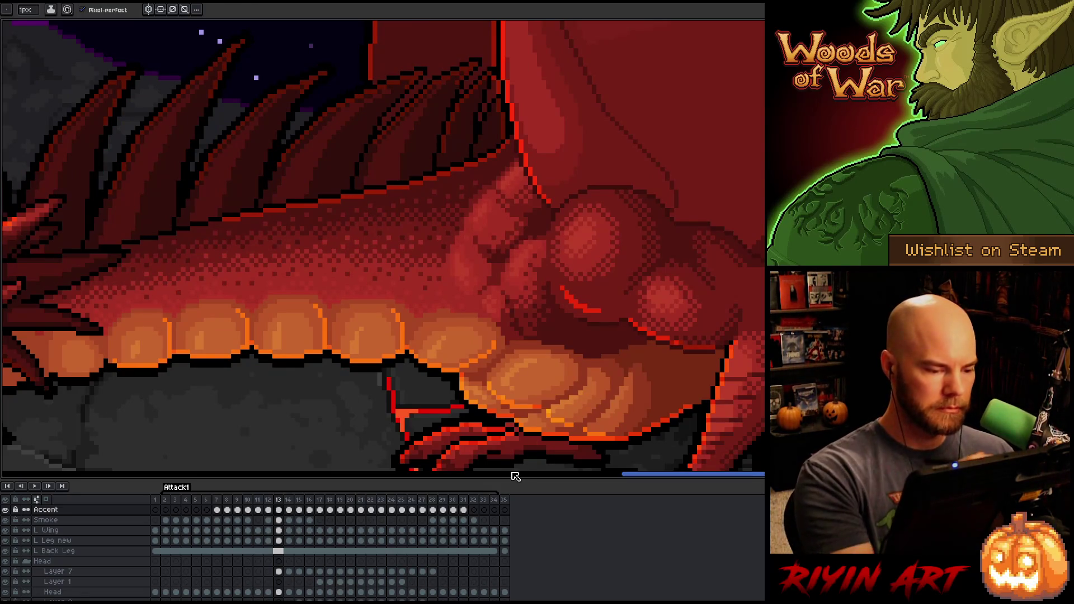
key("e")
left_click_drag(316, 306, 324, 326)
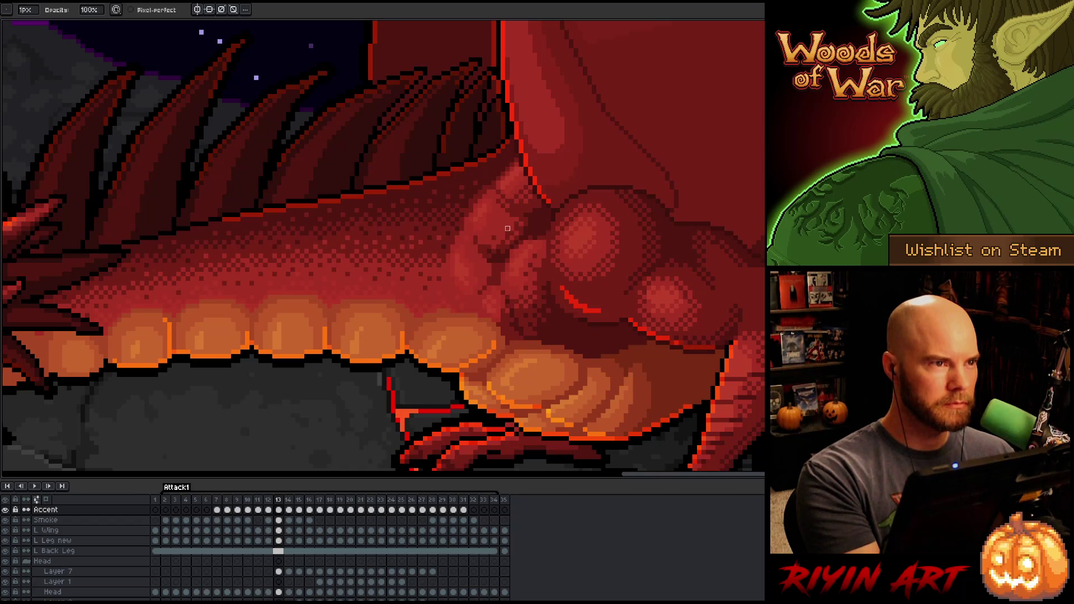
key("b")
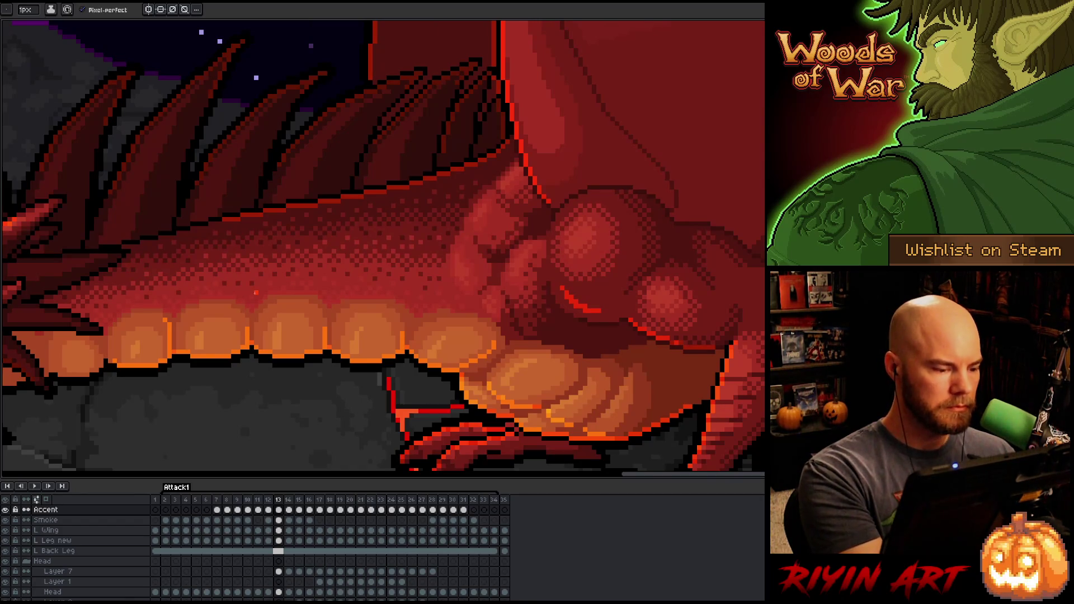
key("e")
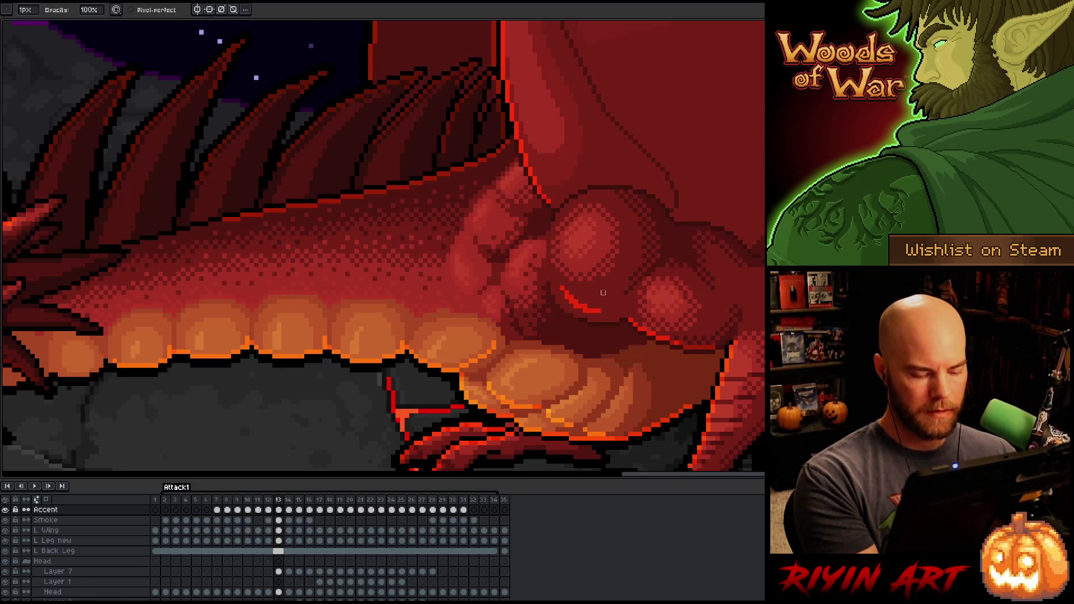
Step: After flashing between frames 12 and 13, darken the top pixel of the orange belly line in frame 12
key("comma")
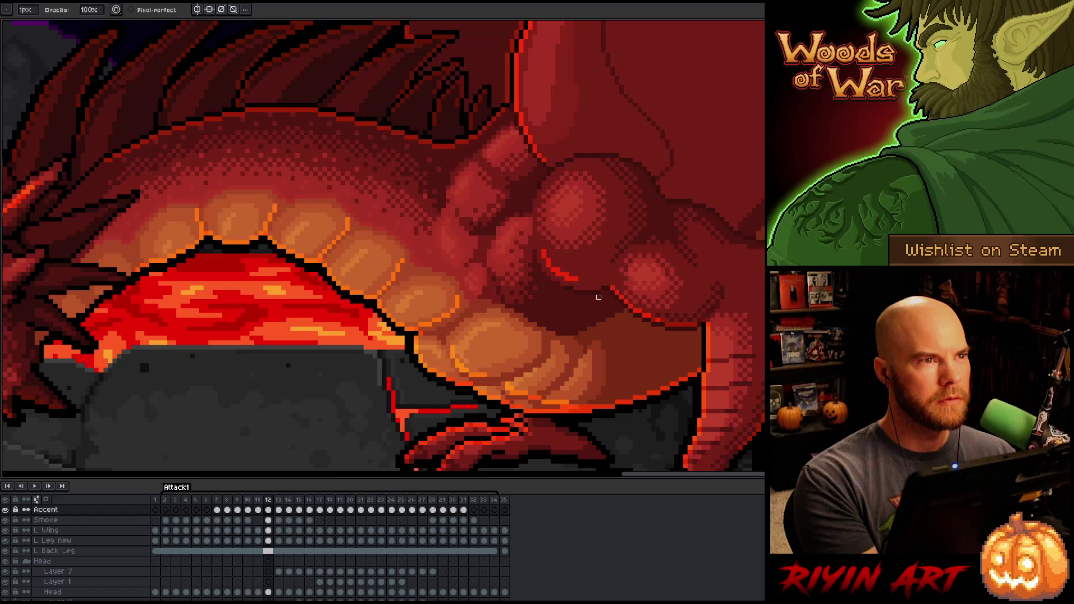
key("comma")
key("period")
key("period")
key("comma")
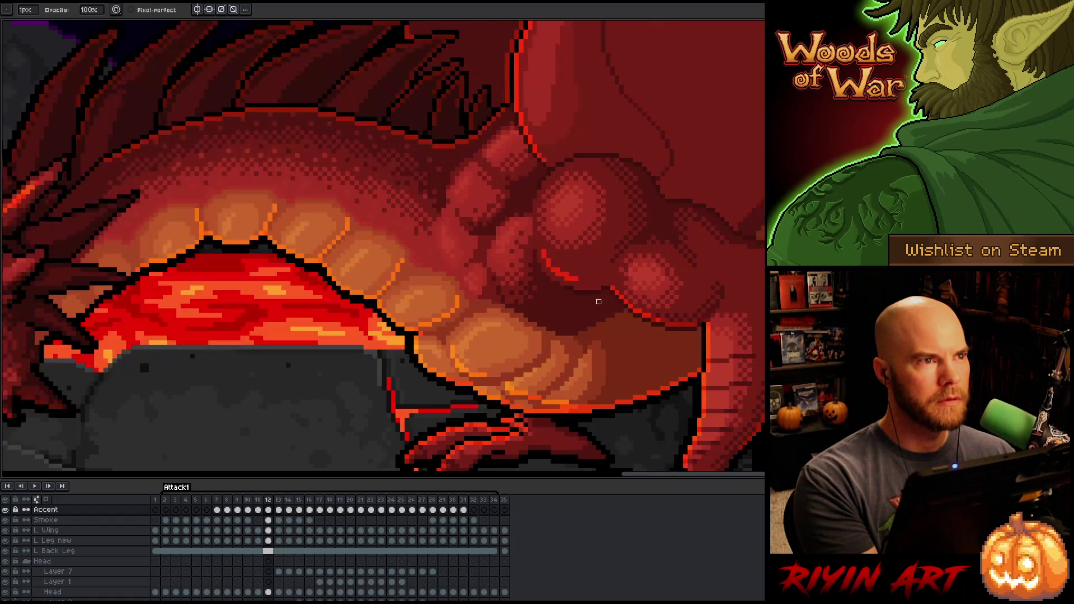
key("period")
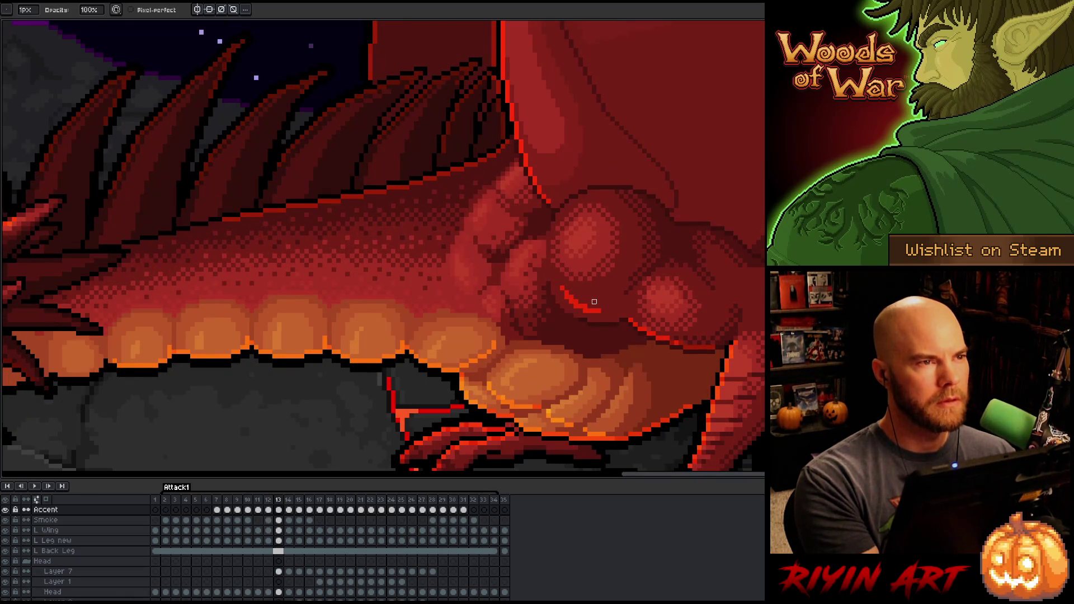
key("comma")
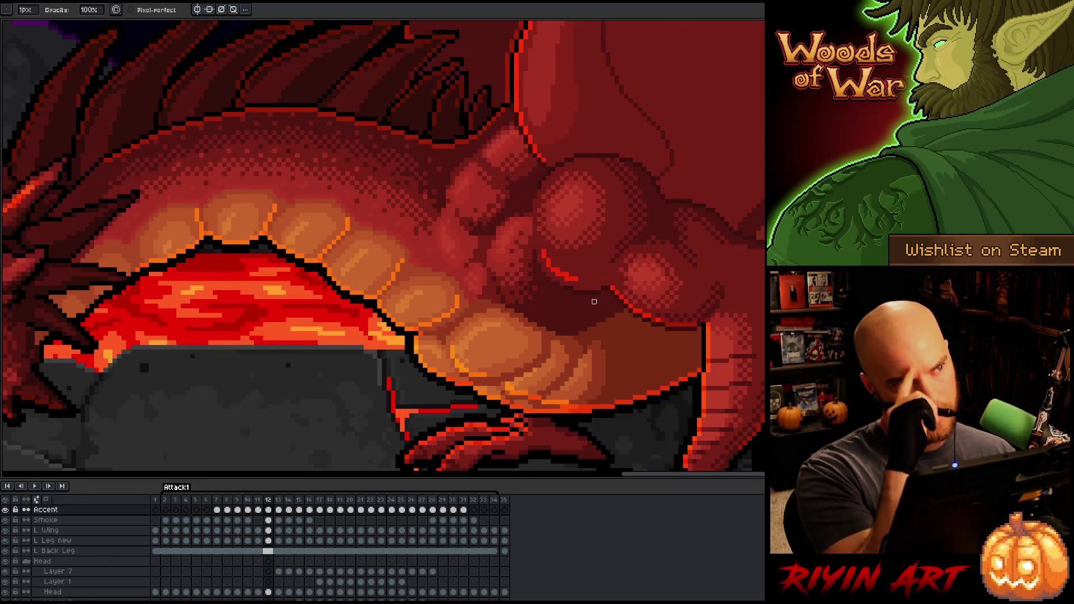
key("period")
key("comma")
key("period")
key("comma")
key("period")
key("comma")
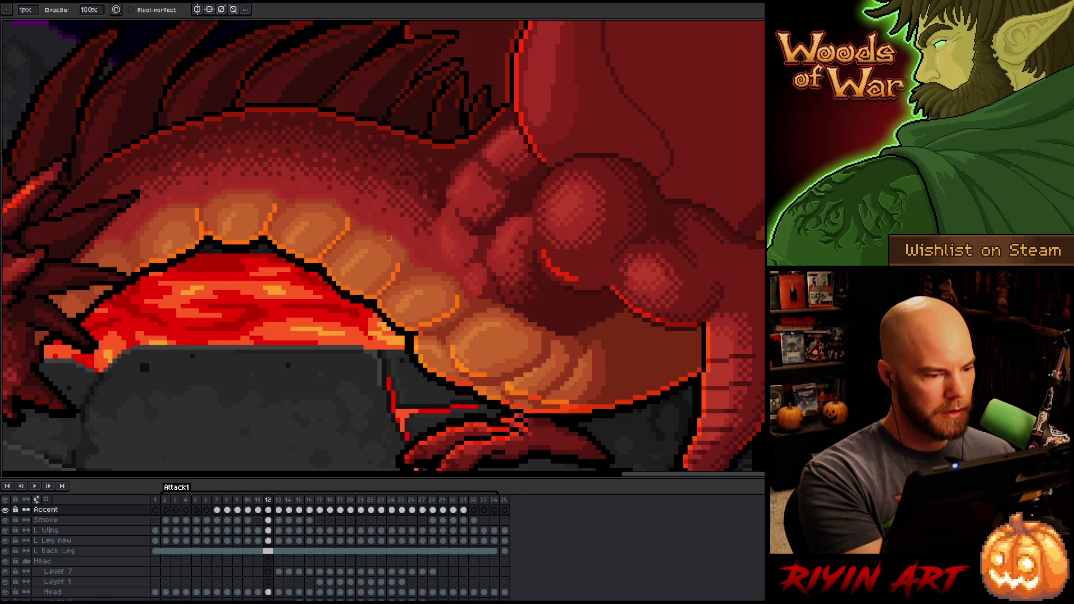
left_click(348, 228)
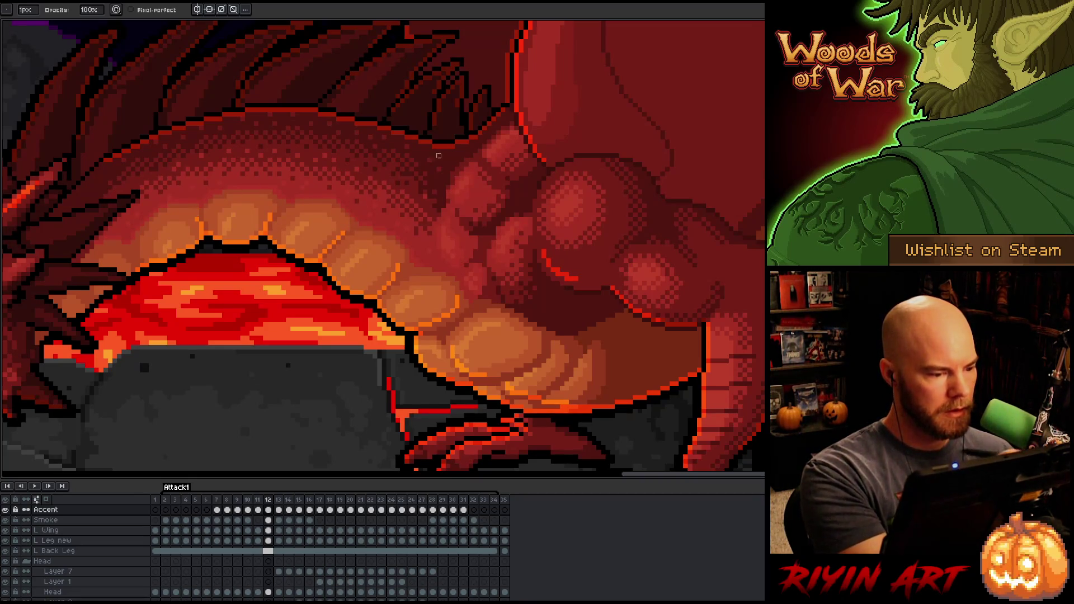
Step: Recheck frame 12's belly line against frames 11 and 13, ending with the Eraser active on the canvas
key("Right")
key("Left")
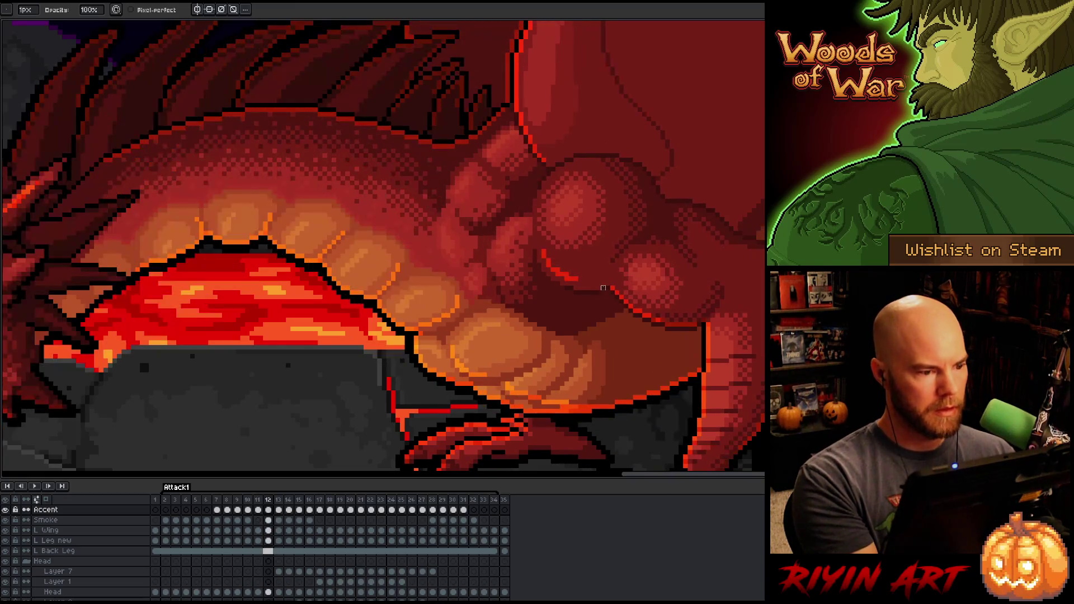
key("Right")
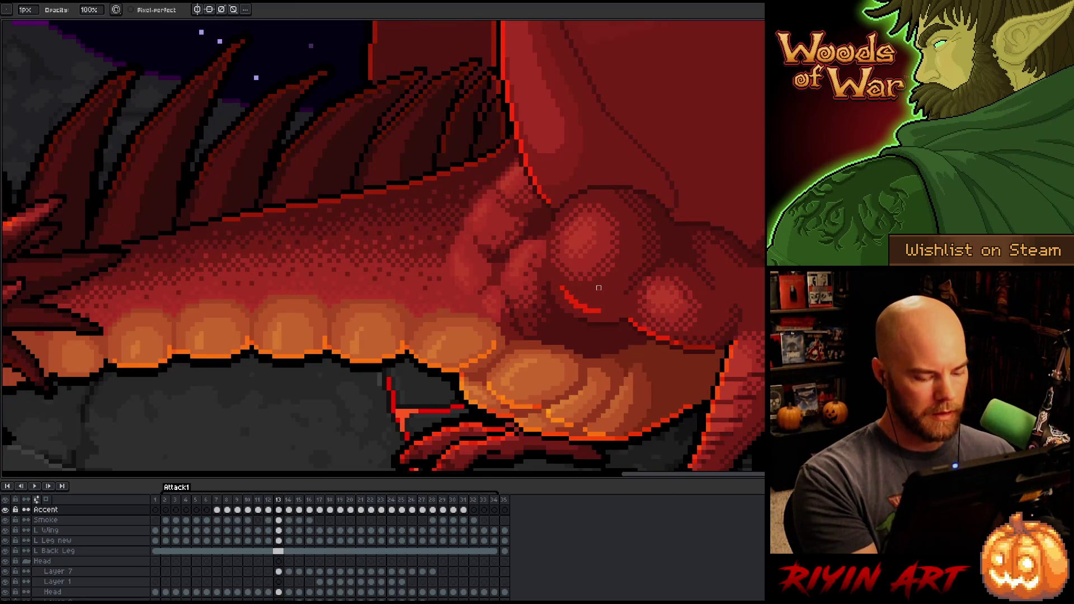
key("Left")
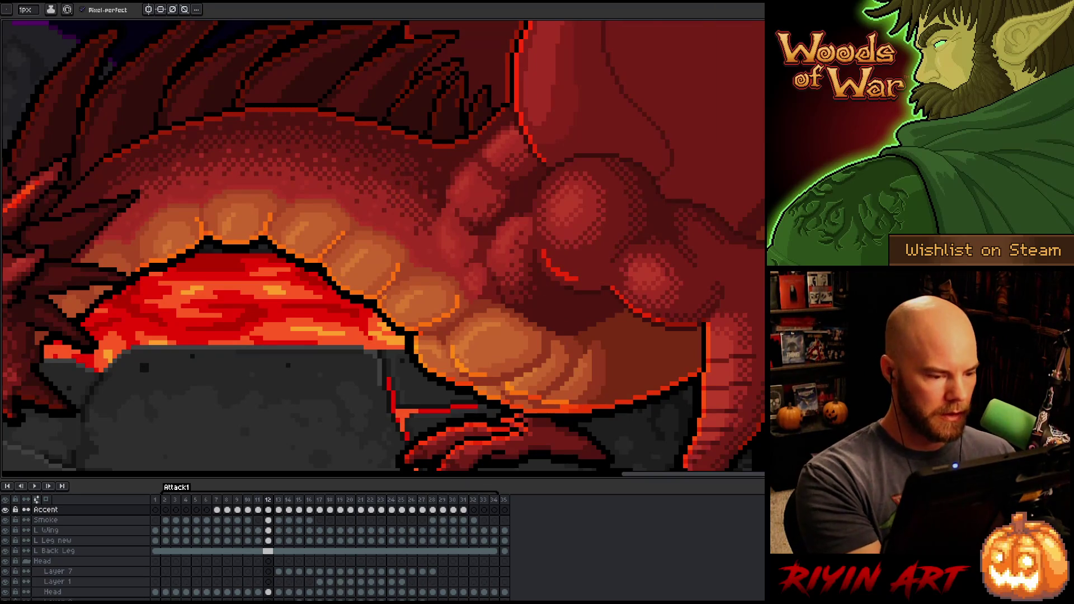
key("e")
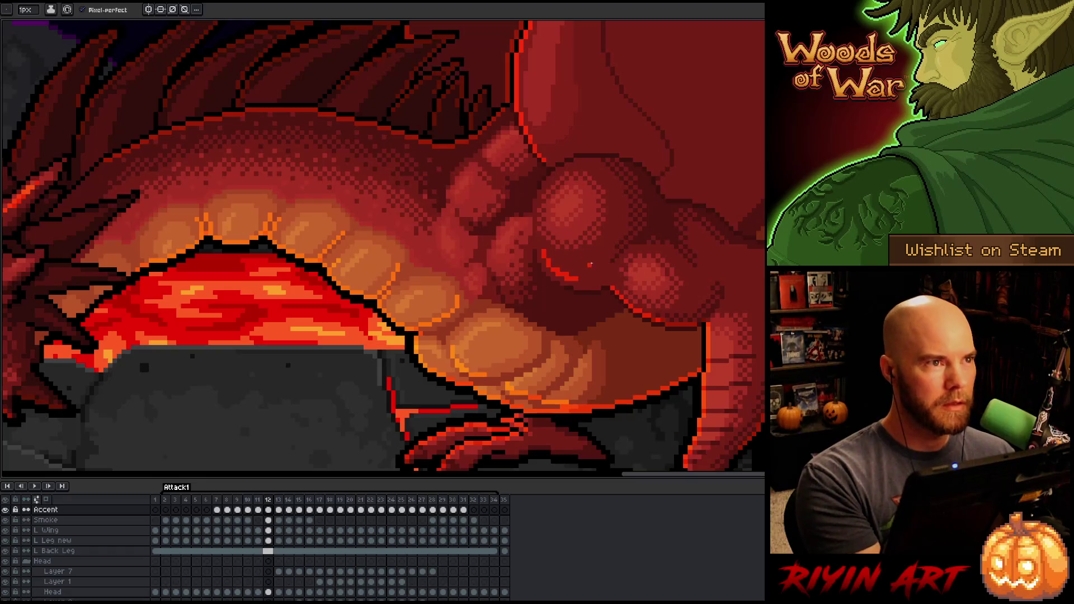
key("comma")
key("period")
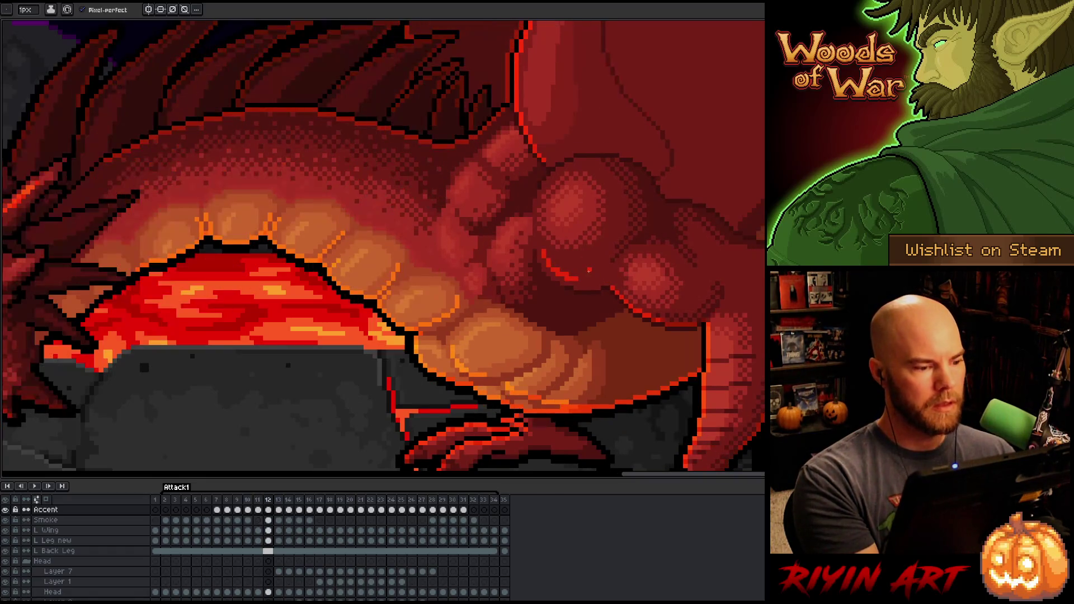
key("comma")
key("period")
key("e")
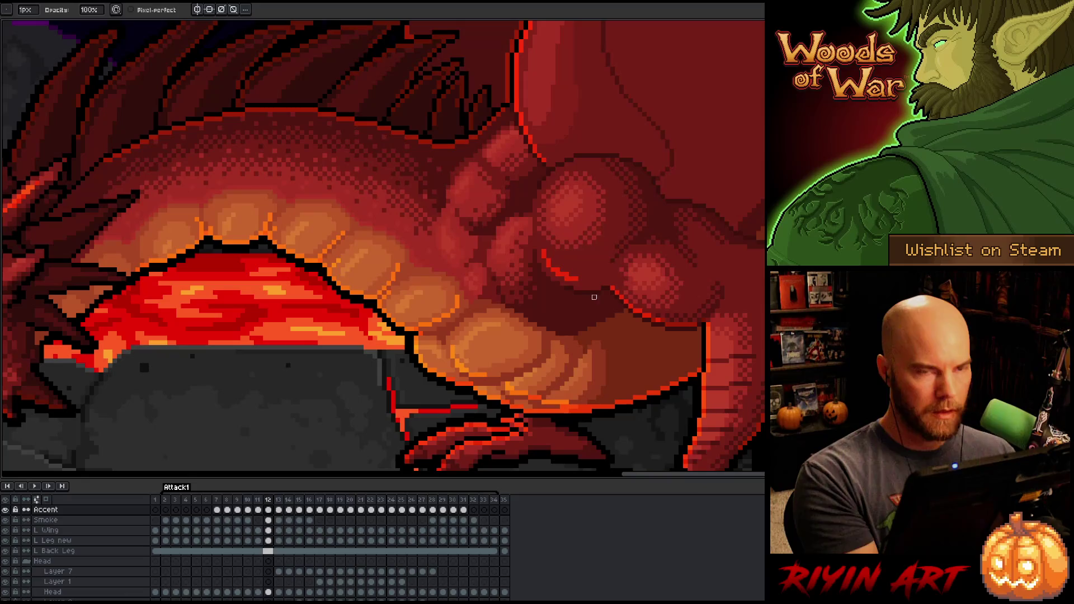
right_click(598, 298)
Step: Dismiss the popup and flip between frames 12 and 13 to check the dragon's lunge
key("Escape")
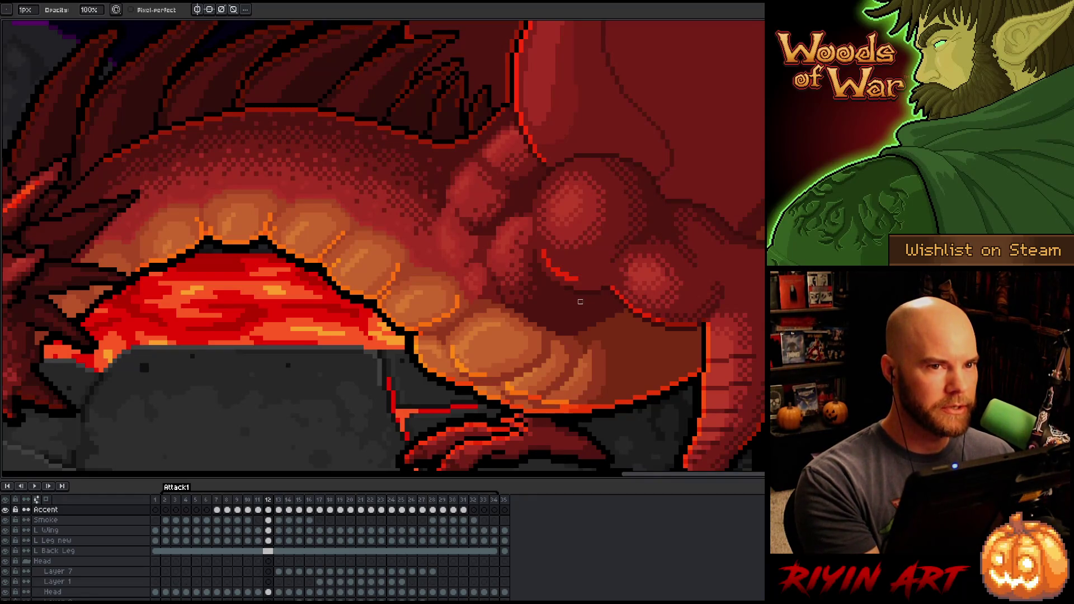
key("Right")
key("Left")
key("Right")
key("Left")
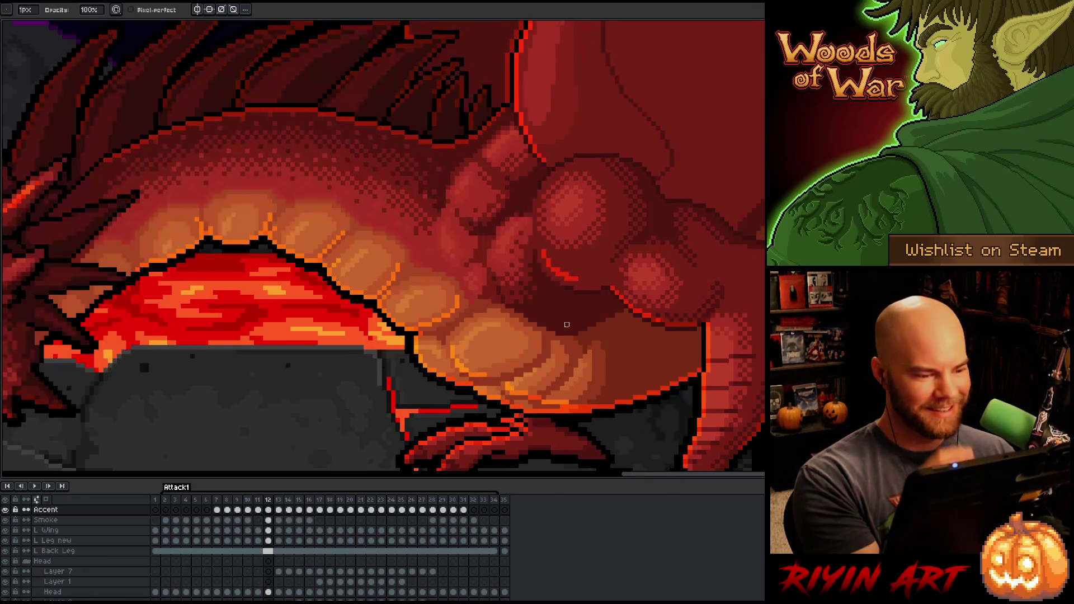
key("Right")
key("Left")
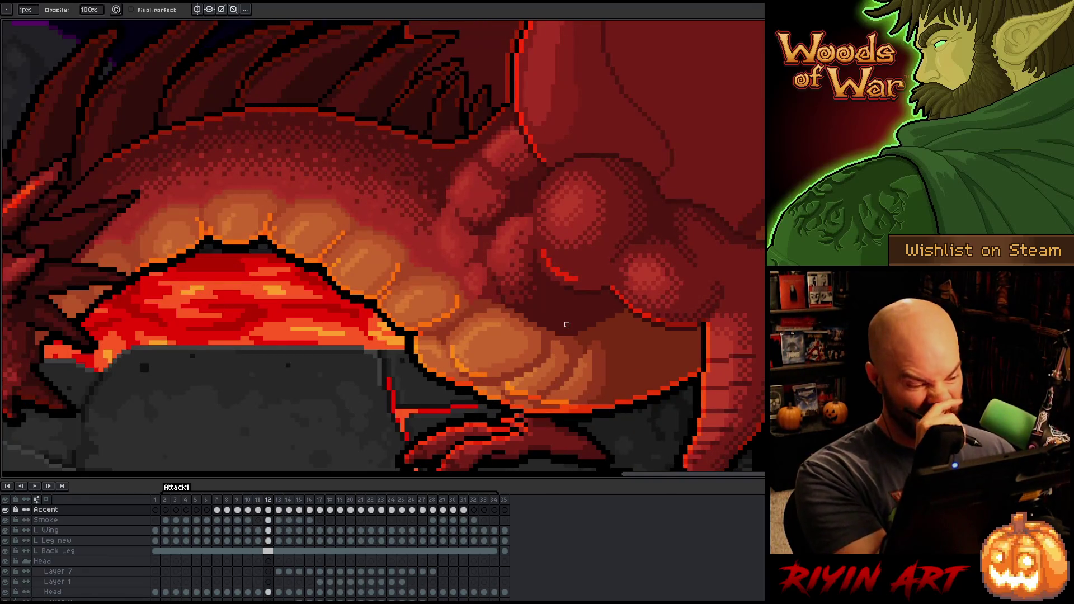
key("Right")
key("Left")
key("Right")
key("Left")
key("Right")
key("Left")
key("Right")
key("Left")
key("Right")
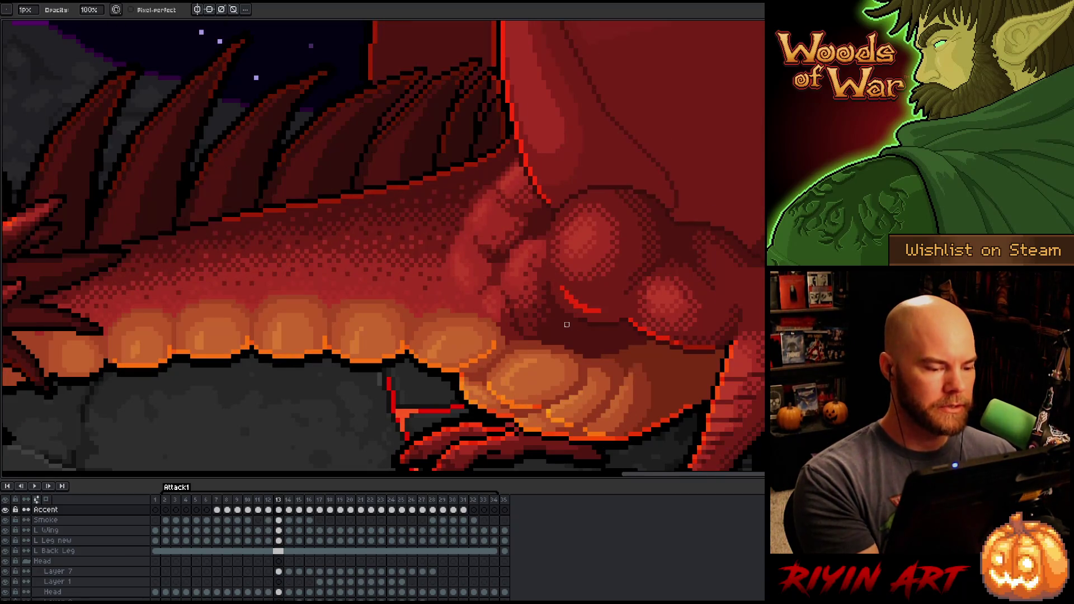
Step: Keep toggling frames 12 and 13, briefly zooming out to view the whole sprite
key("e")
key("Left")
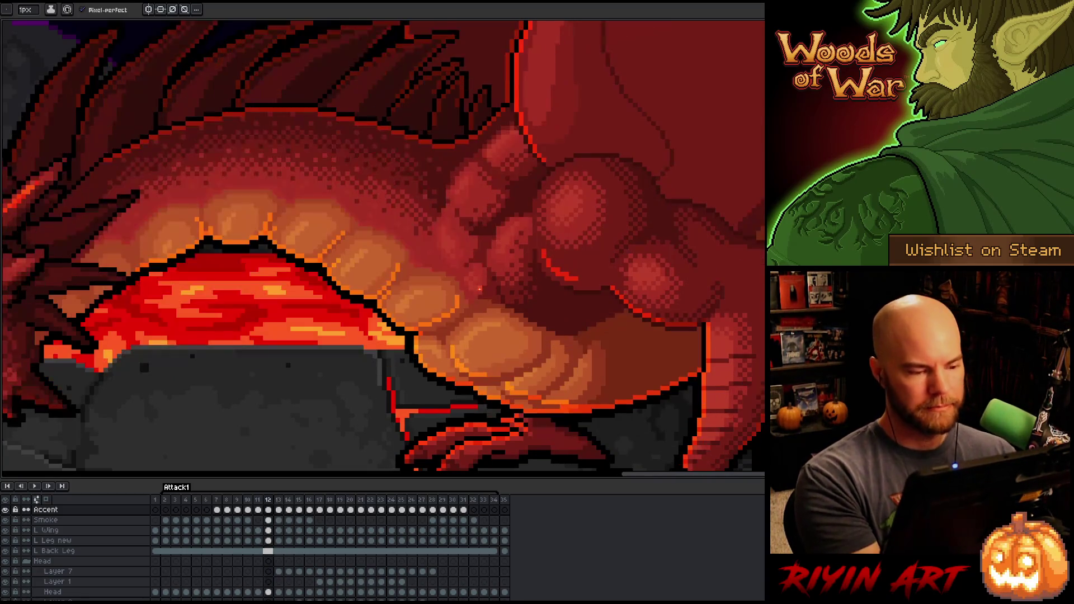
key("Right")
key("Left")
key("Right")
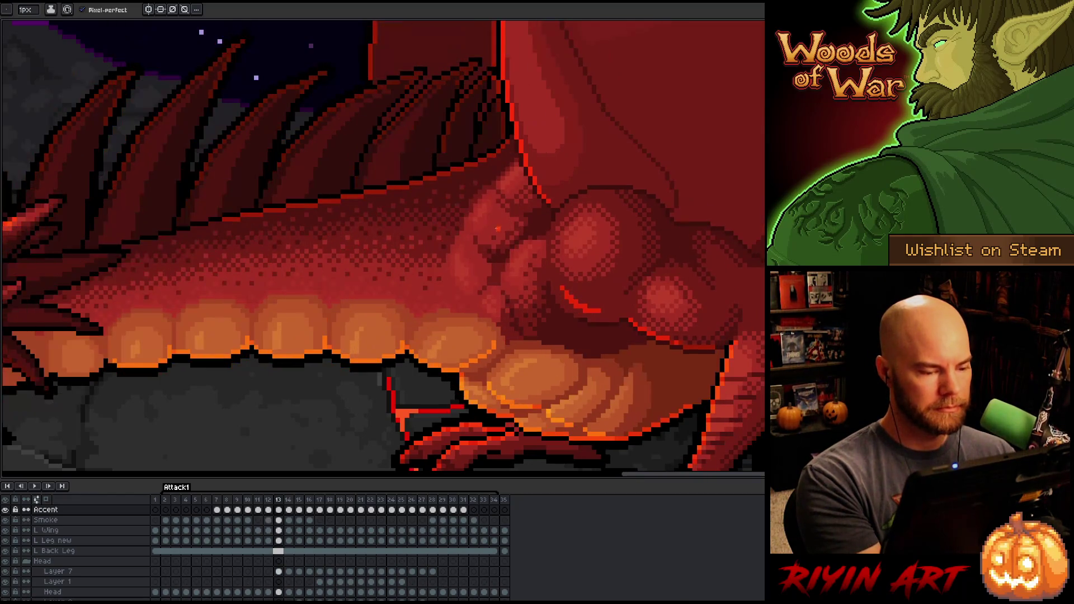
key("Left")
key("Right")
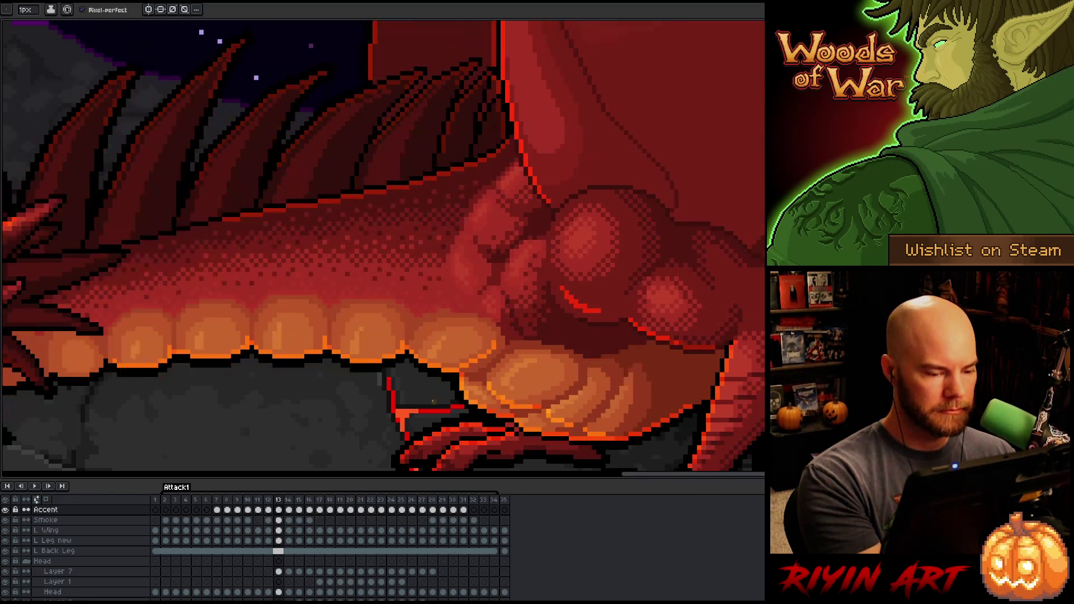
key("Left")
key("Right")
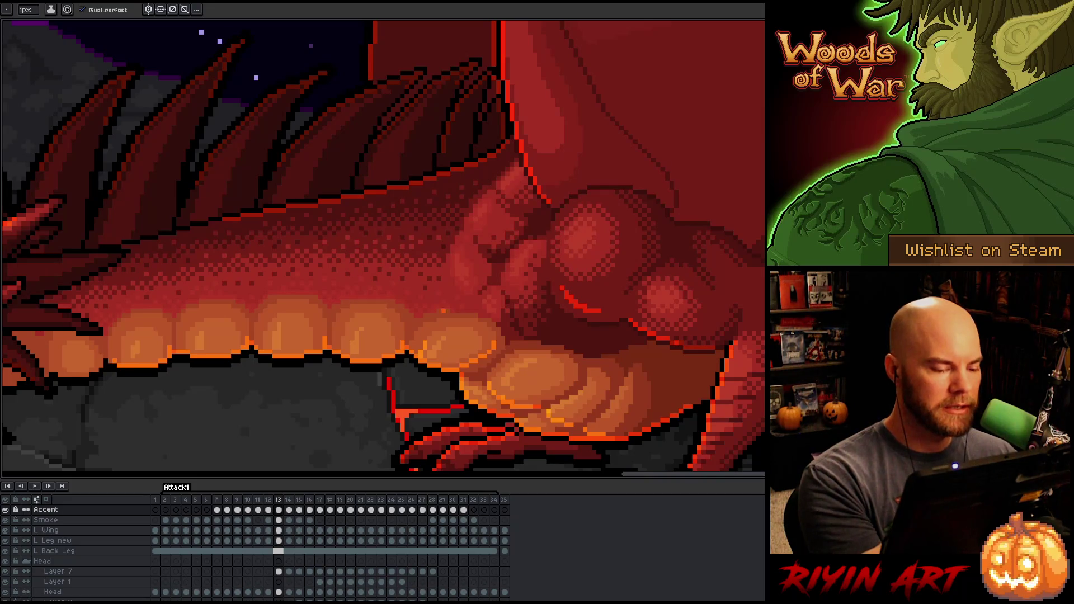
key("minus")
key("plus")
key("Left")
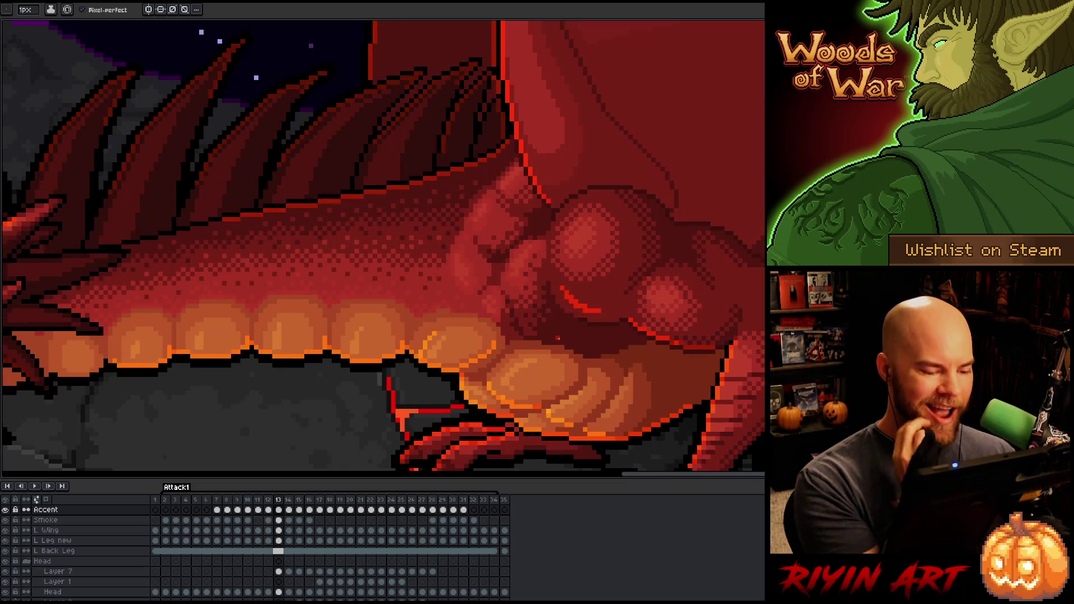
key("Left")
key("Left")
key("Right")
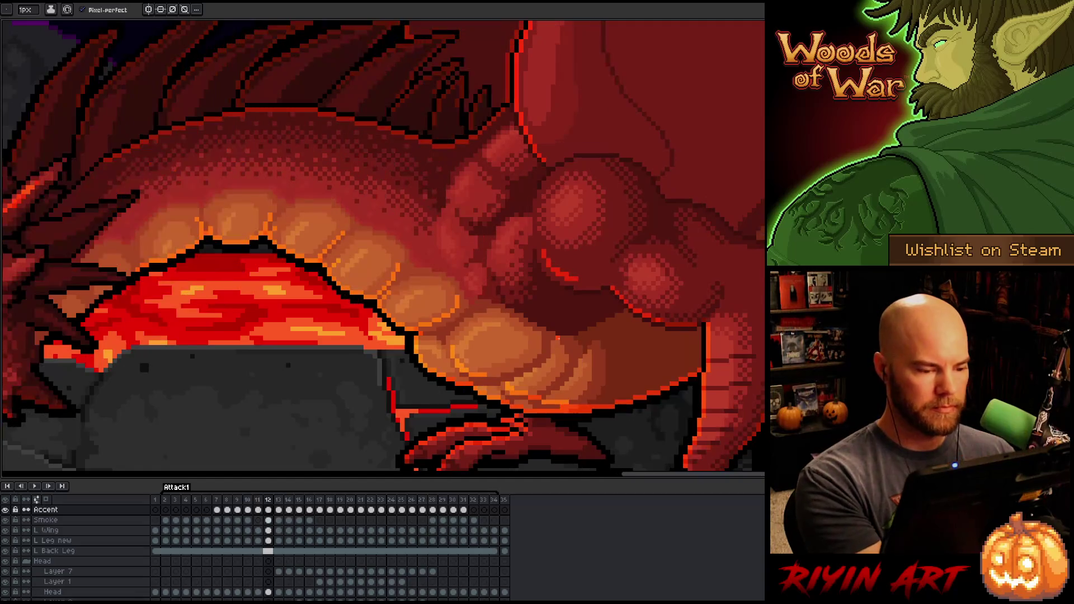
key("b")
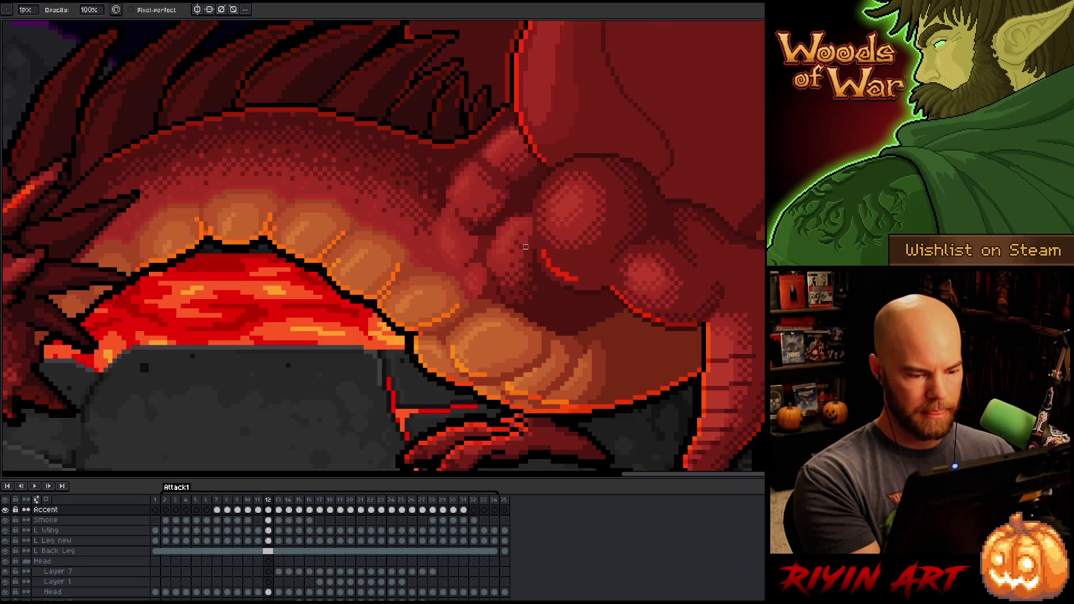
key("Right")
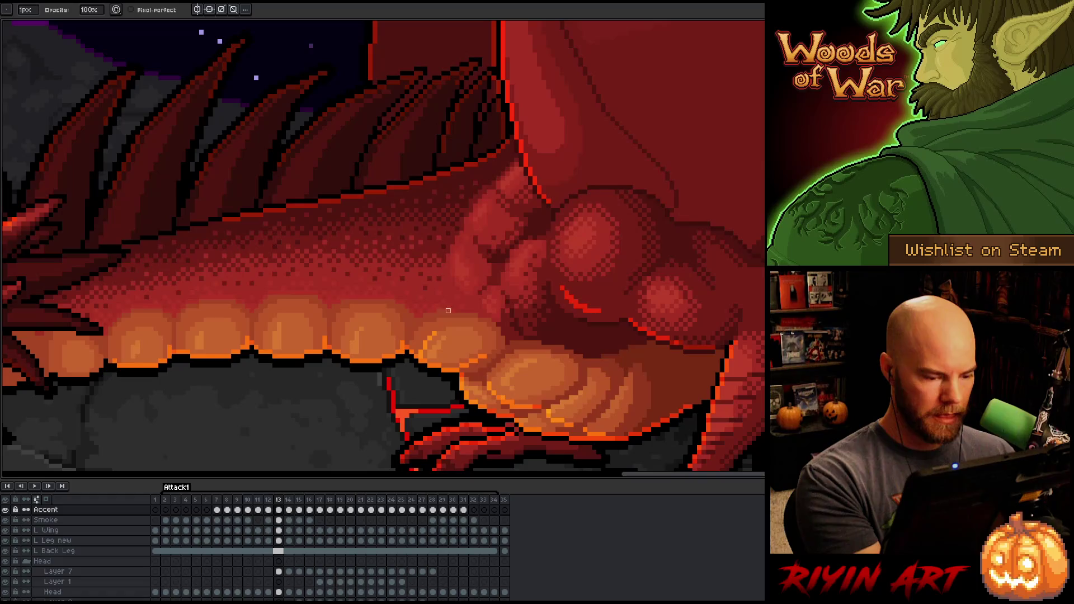
key("Left")
Step: On frame 13, undo the stray stroke and redraw an orange vertical accent line on the belly
key("Right")
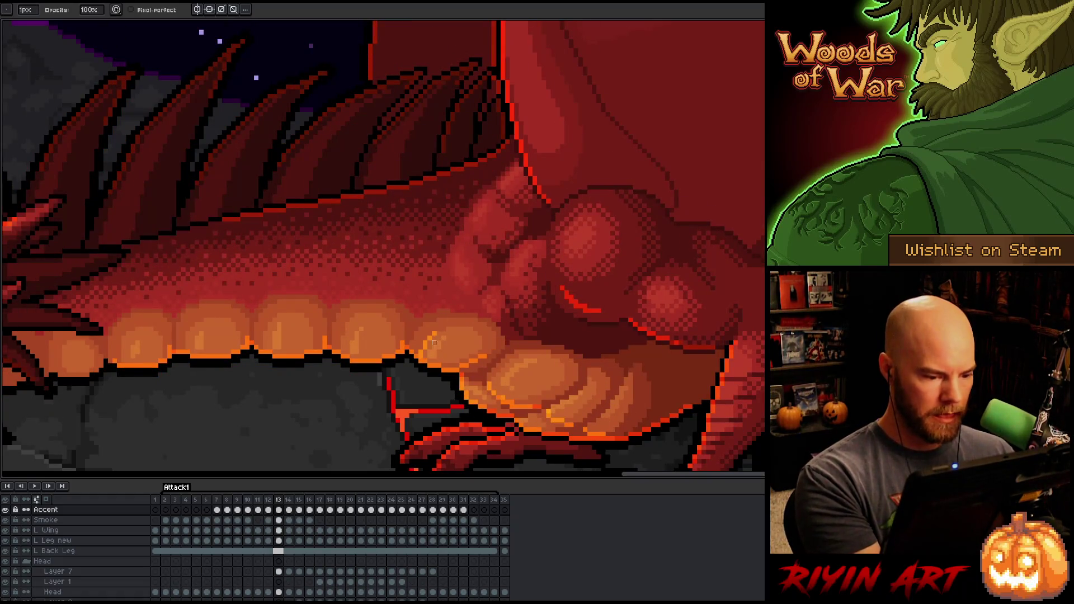
key("b")
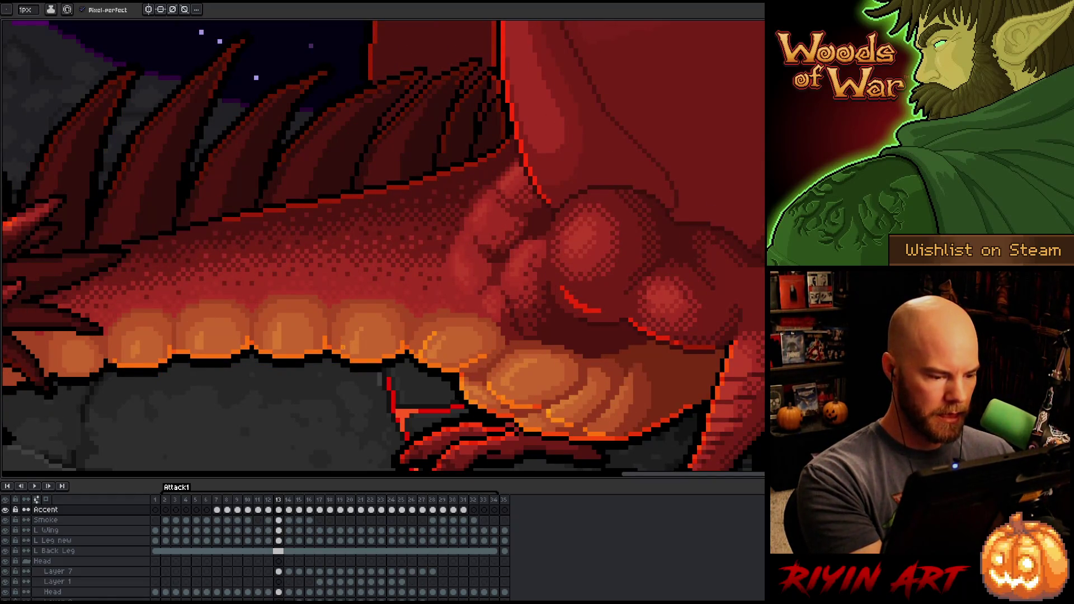
left_click_drag(341, 351, 349, 326)
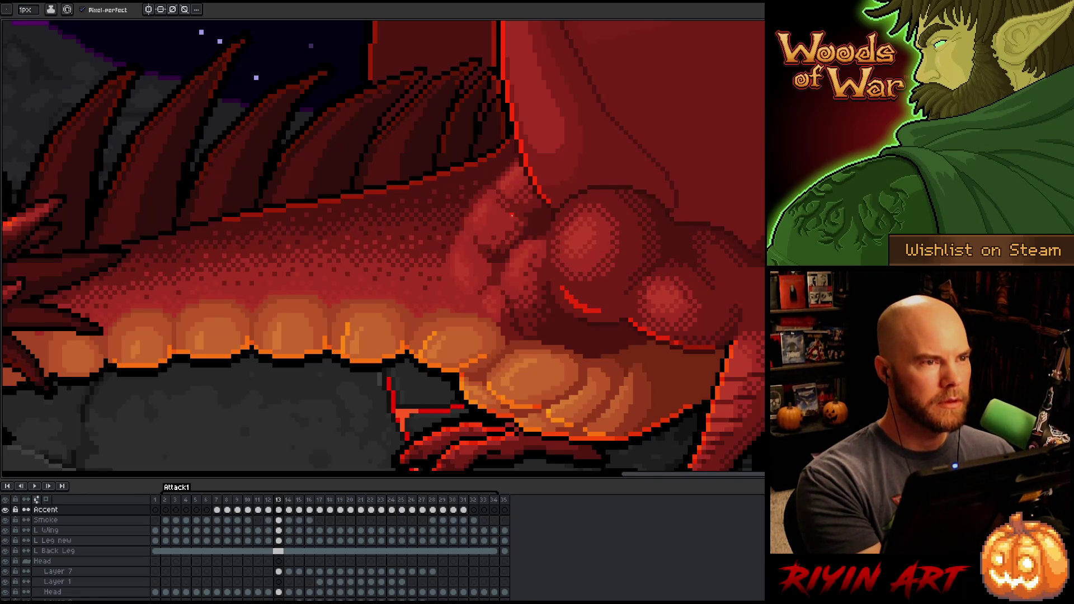
key("ctrl+z")
key("e")
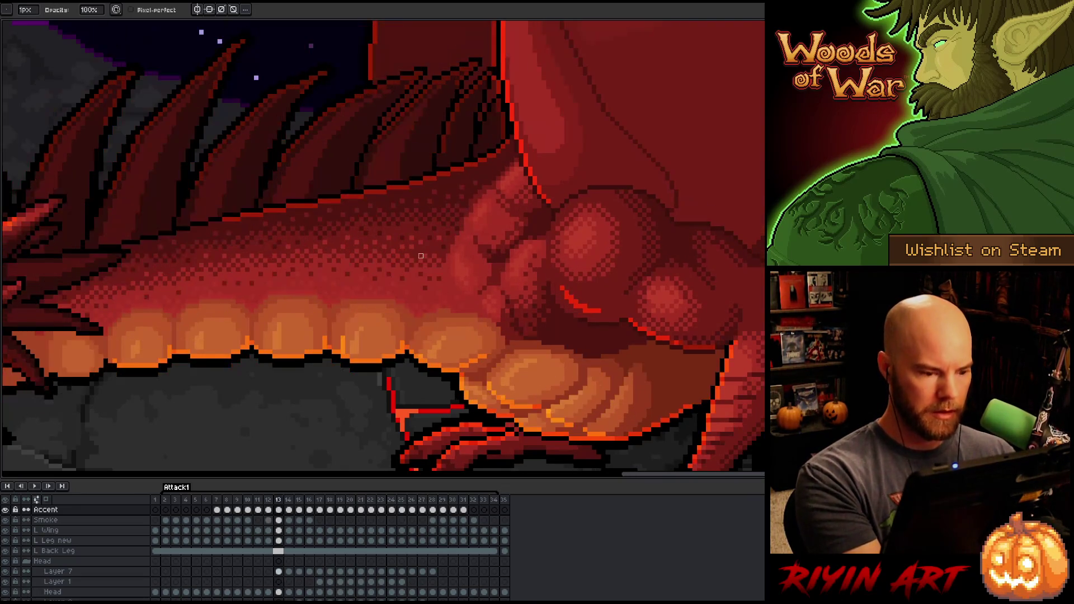
key("b")
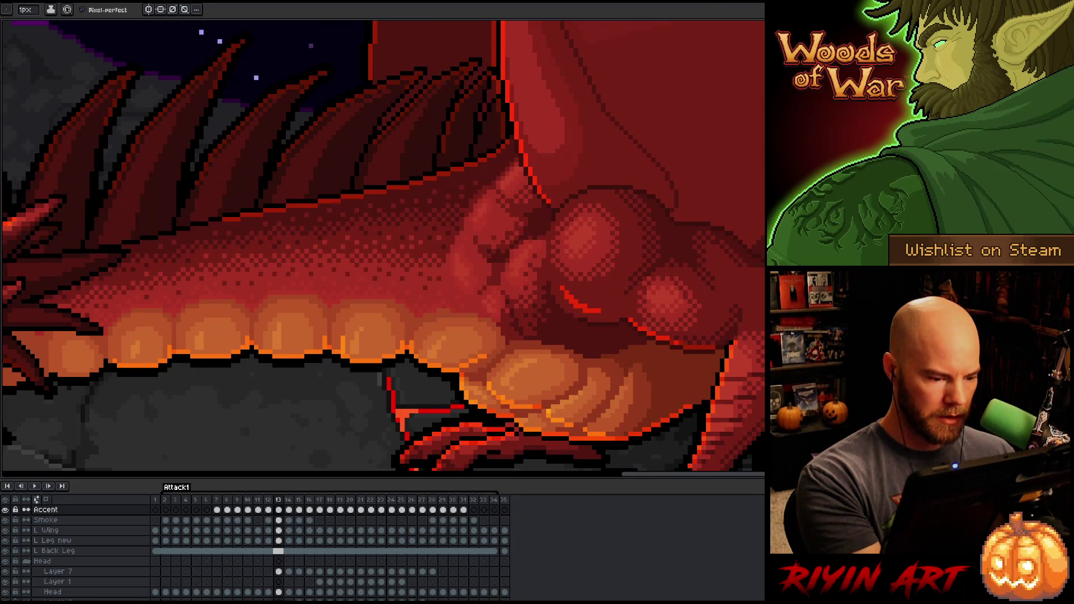
key("e")
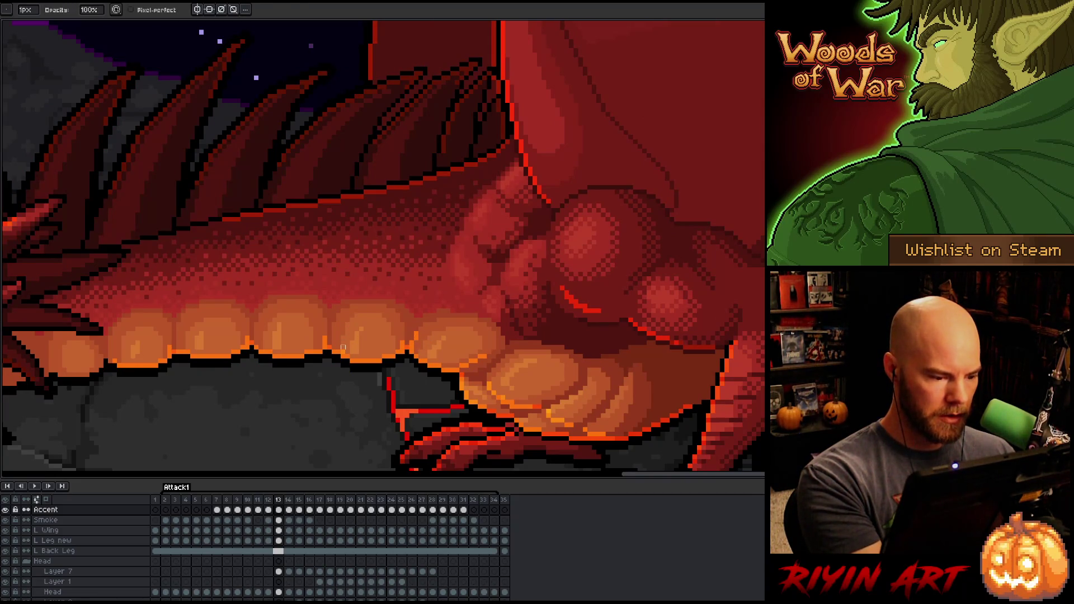
key("b")
left_click_drag(334, 350, 339, 318)
key("comma")
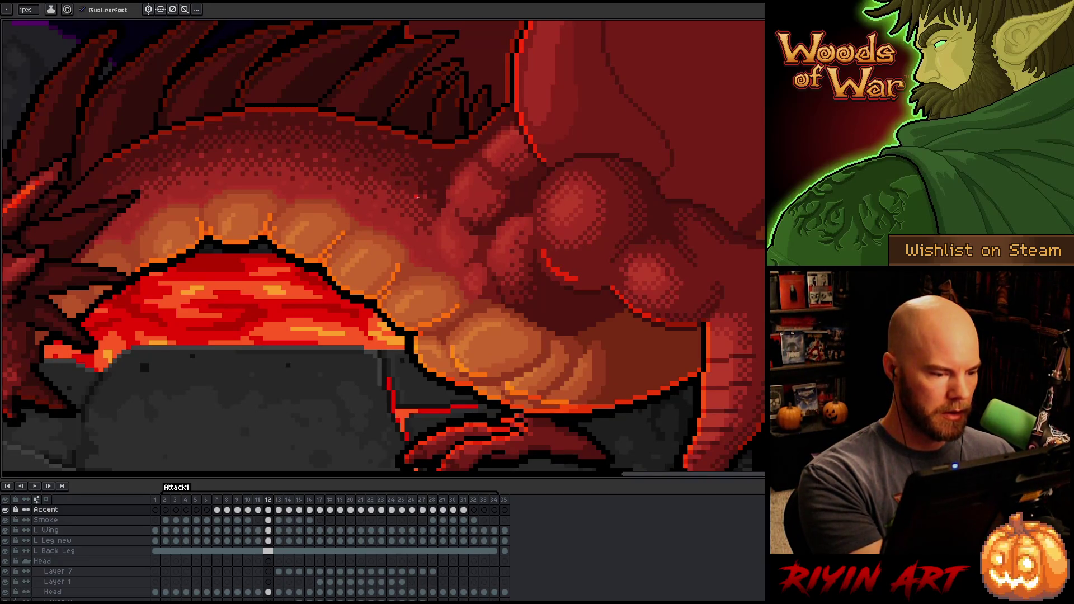
key("period")
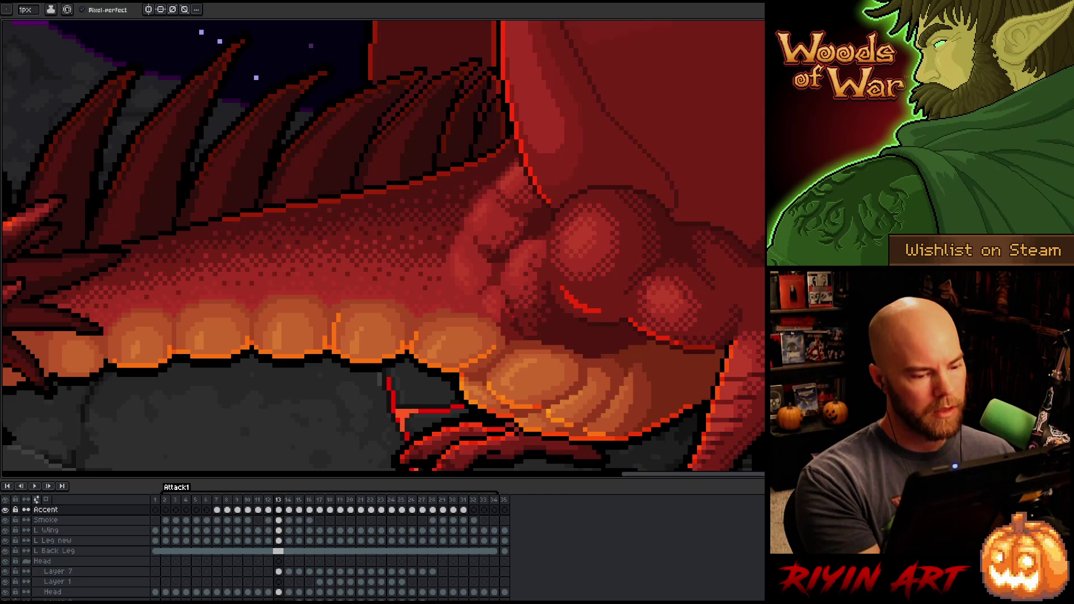
Step: Pan toward the upper body and erase two extra orange highlight lines between belly scales
key("space")
mouse_move(502, 303)
left_mouse_down()
mouse_move(589, 199)
mouse_move(549, 290)
left_mouse_up()
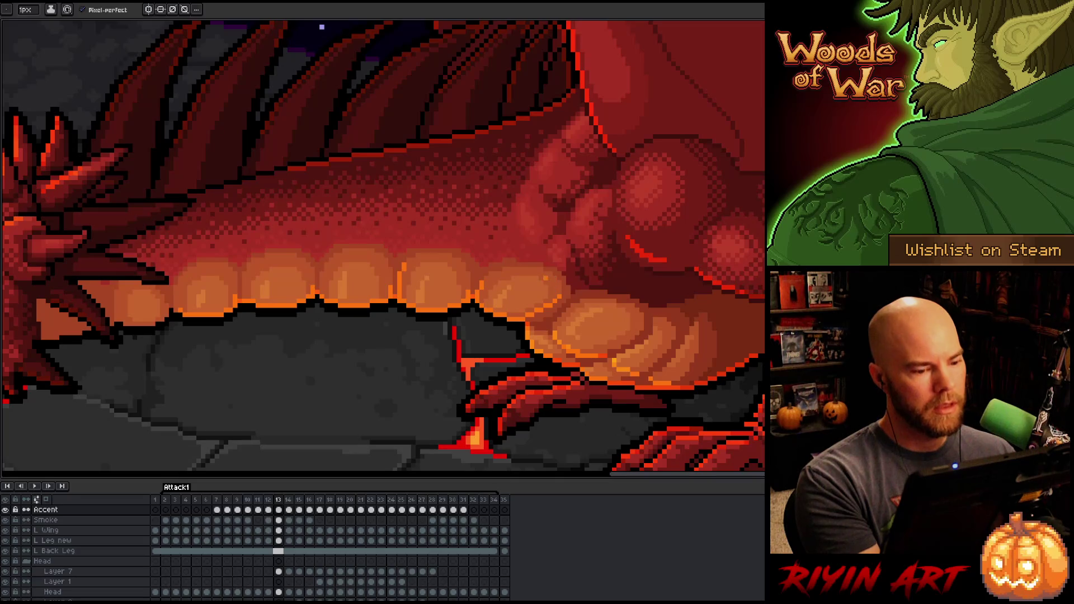
key("e")
left_click_drag(482, 280, 480, 291)
left_click_drag(402, 285, 404, 263)
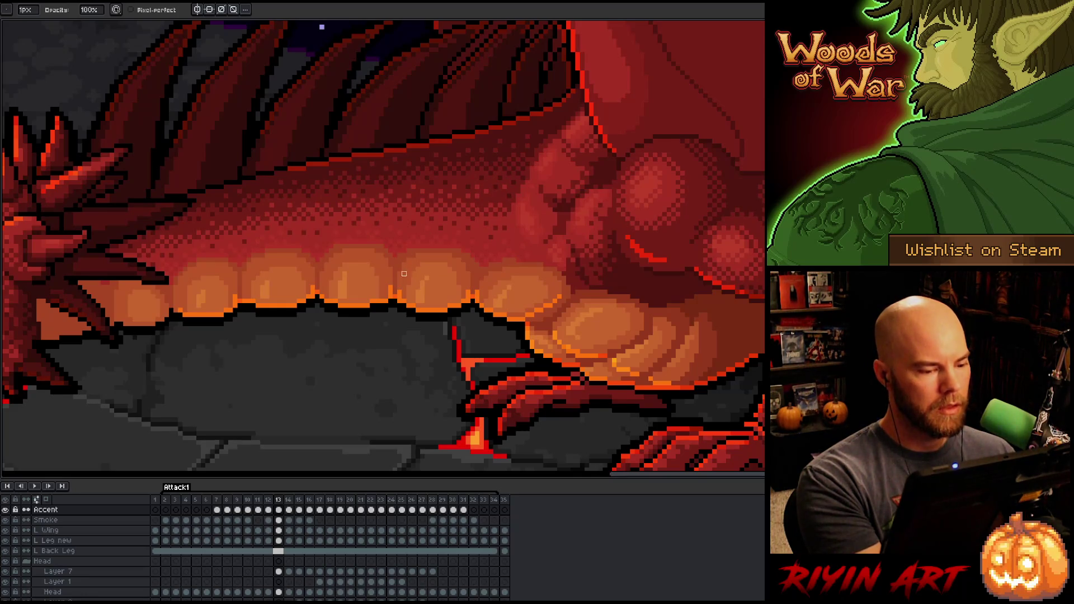
key("e")
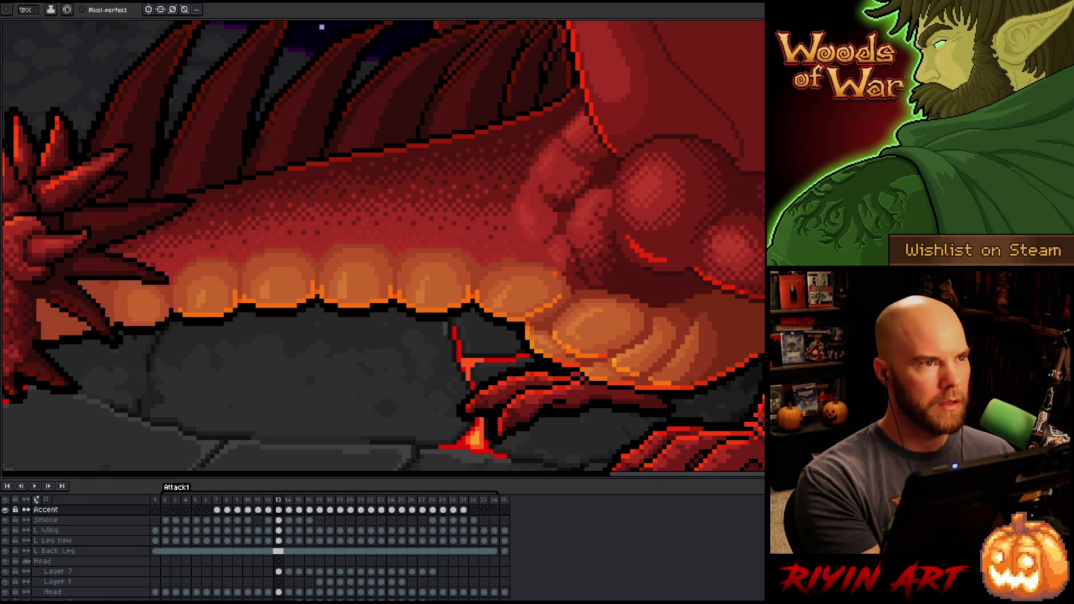
Step: Pan toward the dragon's head and zoom out to view the whole lava scene
key("space")
mouse_move(515, 352)
left_mouse_down()
mouse_move(652, 249)
mouse_move(576, 307)
left_mouse_up()
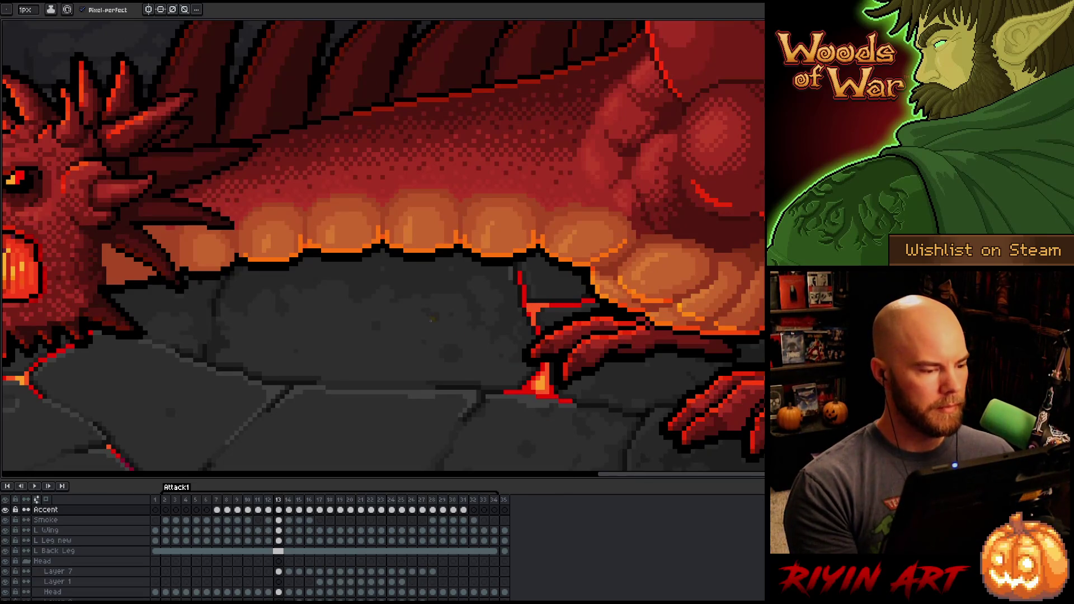
scroll(513, 273, "down", 3)
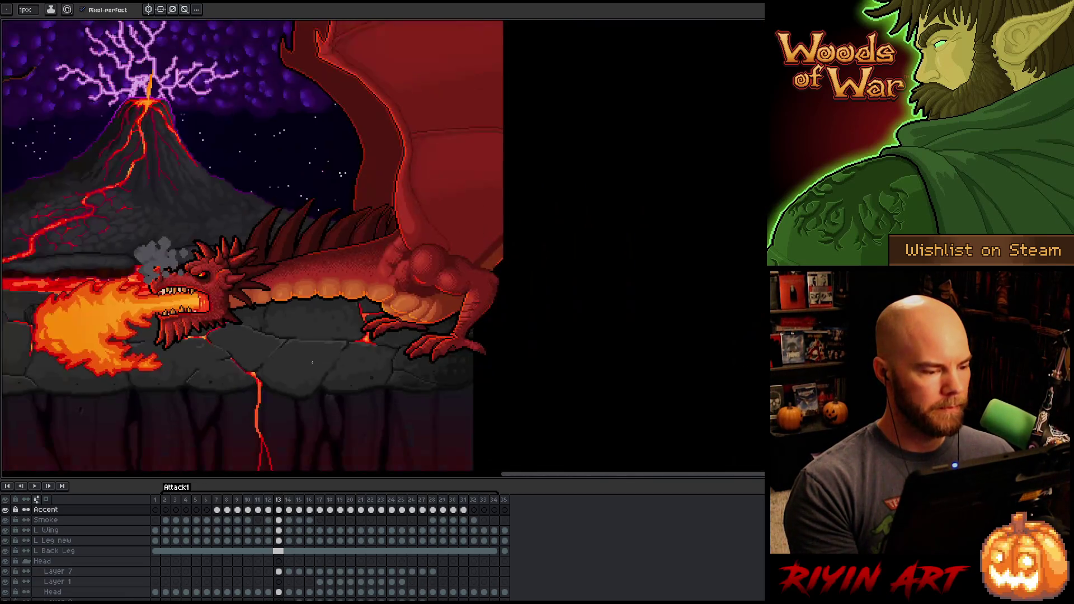
Step: Compare frames 12–14, then marquee-select the orange belly scale row on frame 13
key("Left")
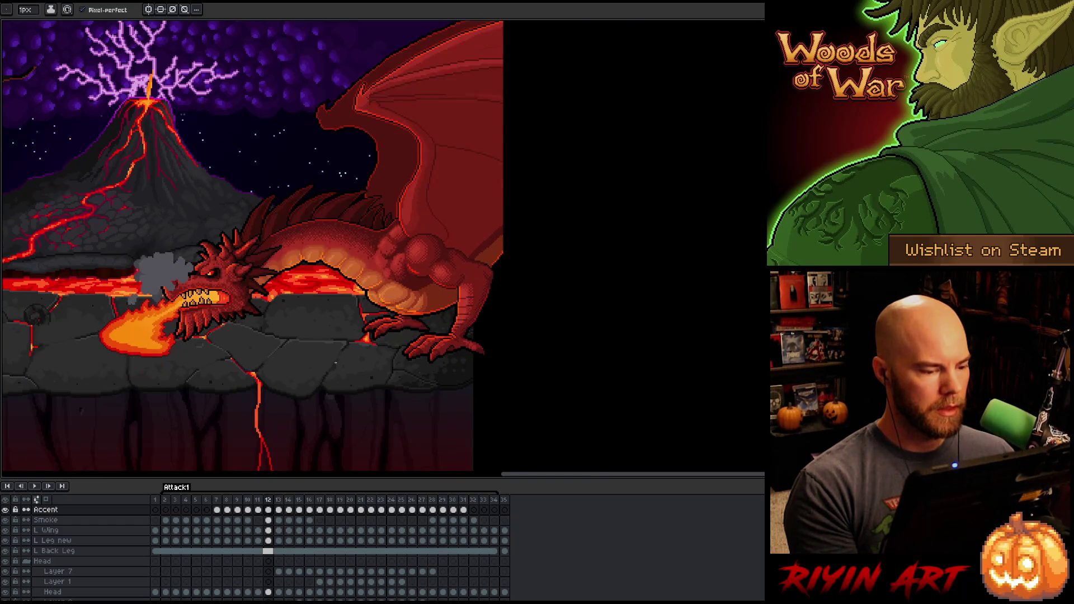
key("Right")
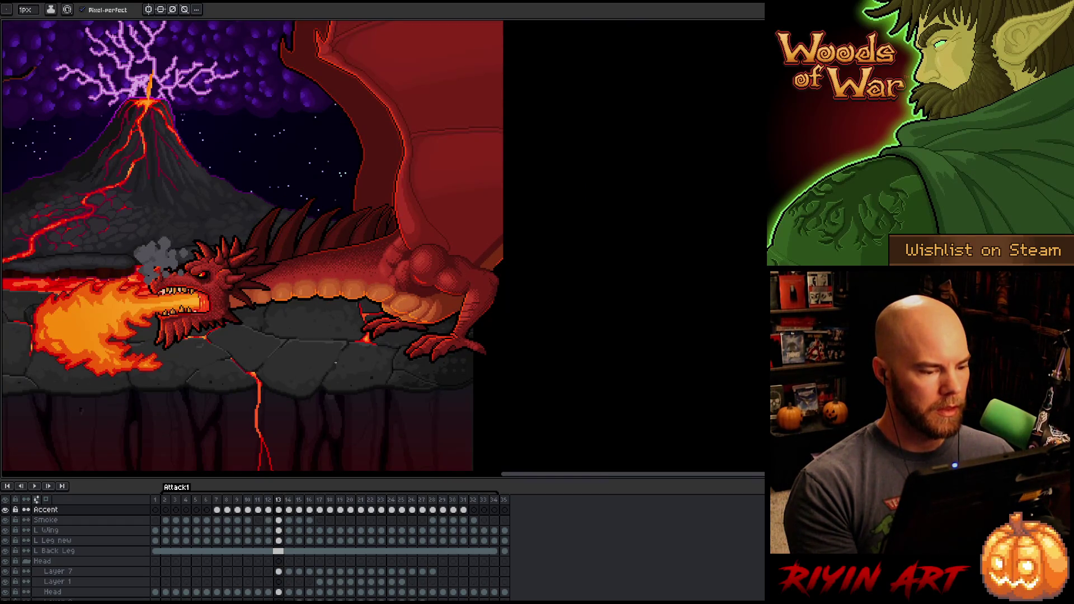
scroll(318, 310, "up", 4)
key("Right")
key("Left")
key("Right")
key("Left")
key("Right")
key("Left")
key("m")
mouse_move(132, 218)
left_mouse_down()
mouse_move(485, 357)
mouse_move(583, 285)
left_mouse_up()
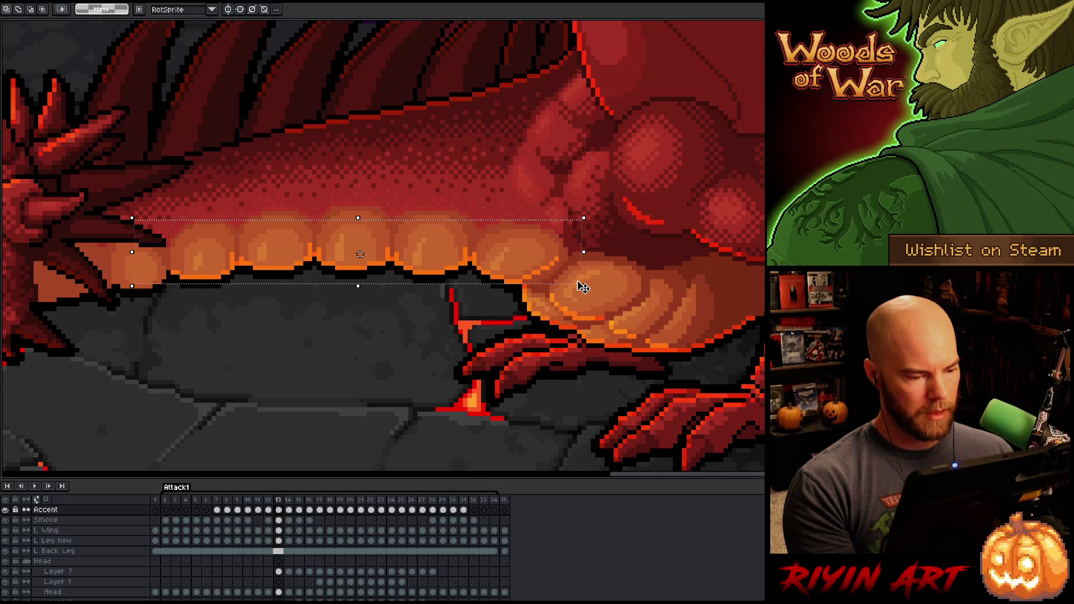
Step: On frame 14, nudge the selected belly scale row down and commit the move
key("period")
key("Down")
key("Down")
key("Down")
key("Down")
key("Down")
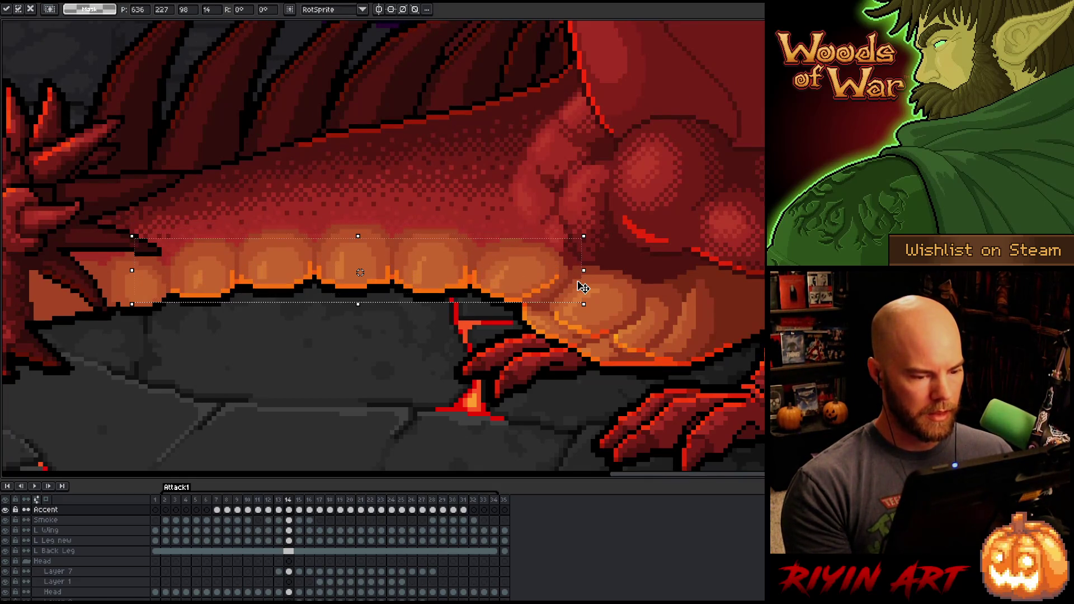
key("Return")
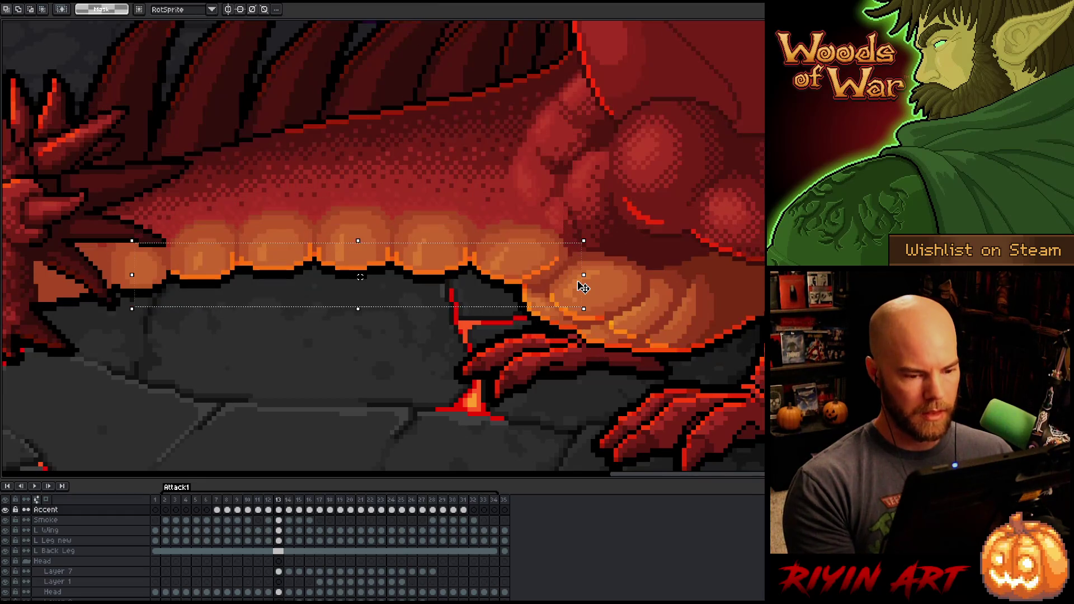
key("comma")
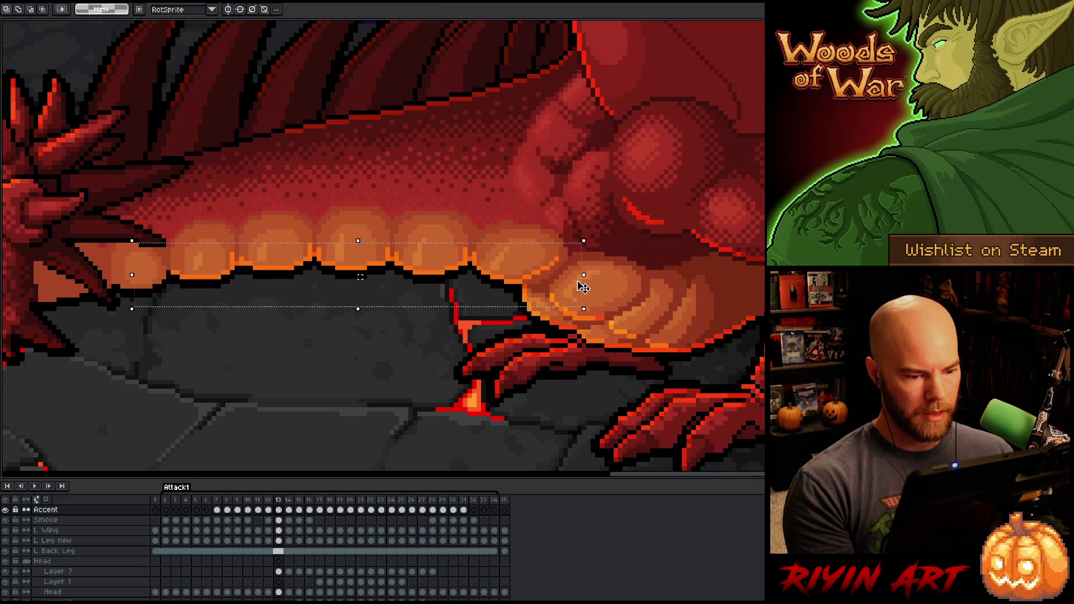
key("period")
left_click_drag(573, 260, 520, 302)
left_click(547, 277)
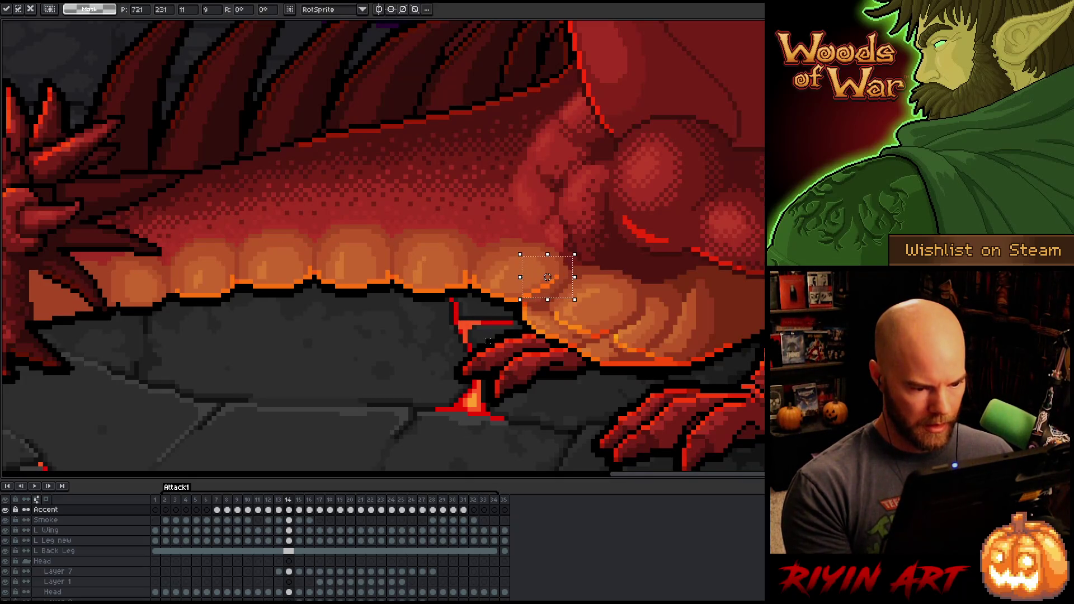
key("Escape")
Step: Flip repeatedly between frames 13 and 14 to check the motion, then reselect the belly scale row
key("comma")
key("period")
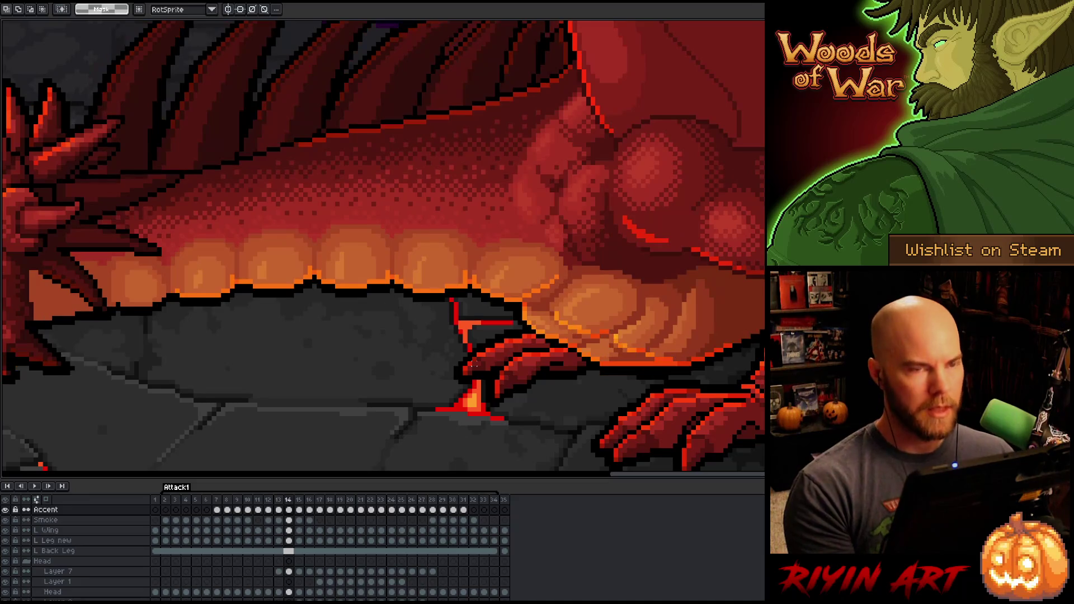
key("comma")
key("period")
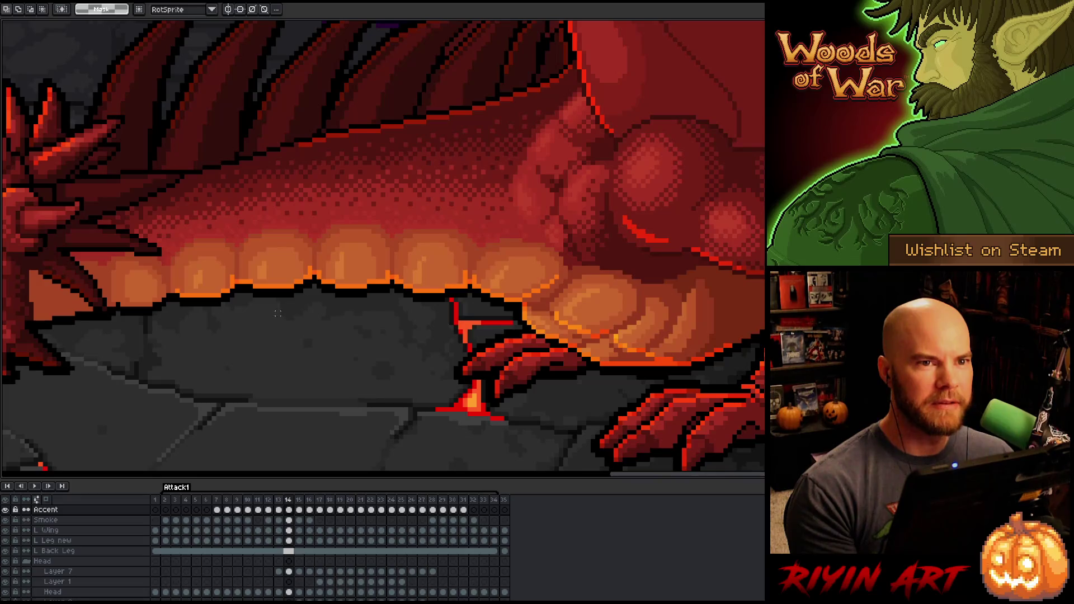
key("comma")
key("period")
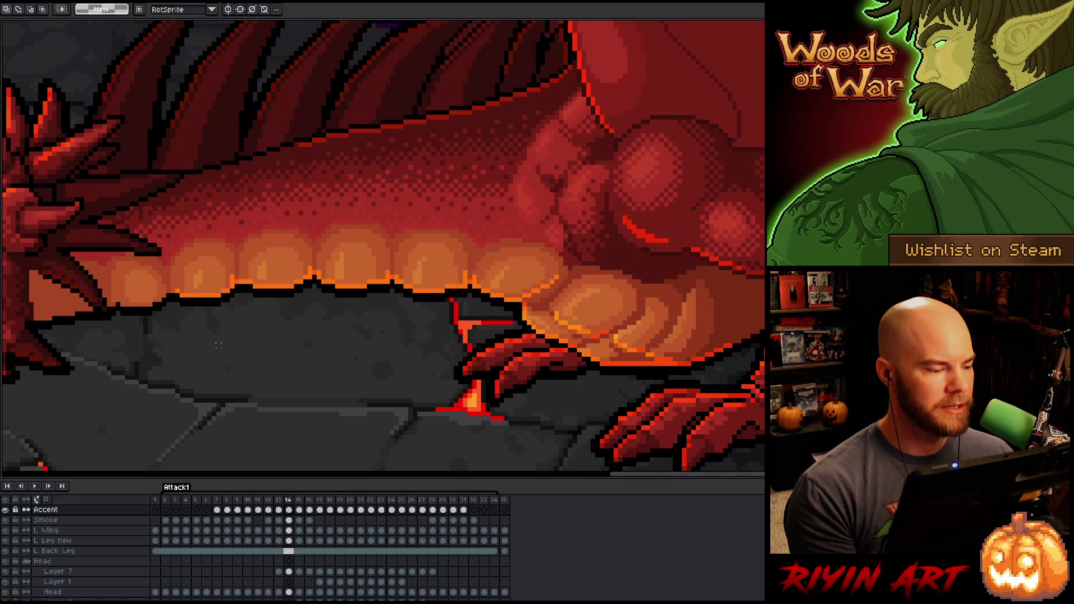
key("b")
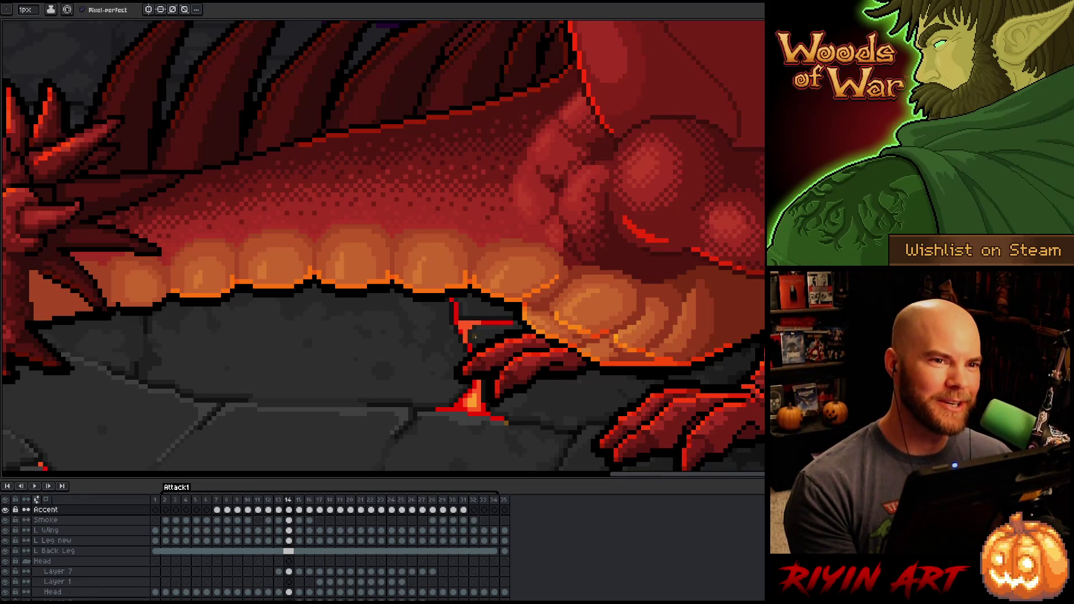
key("comma")
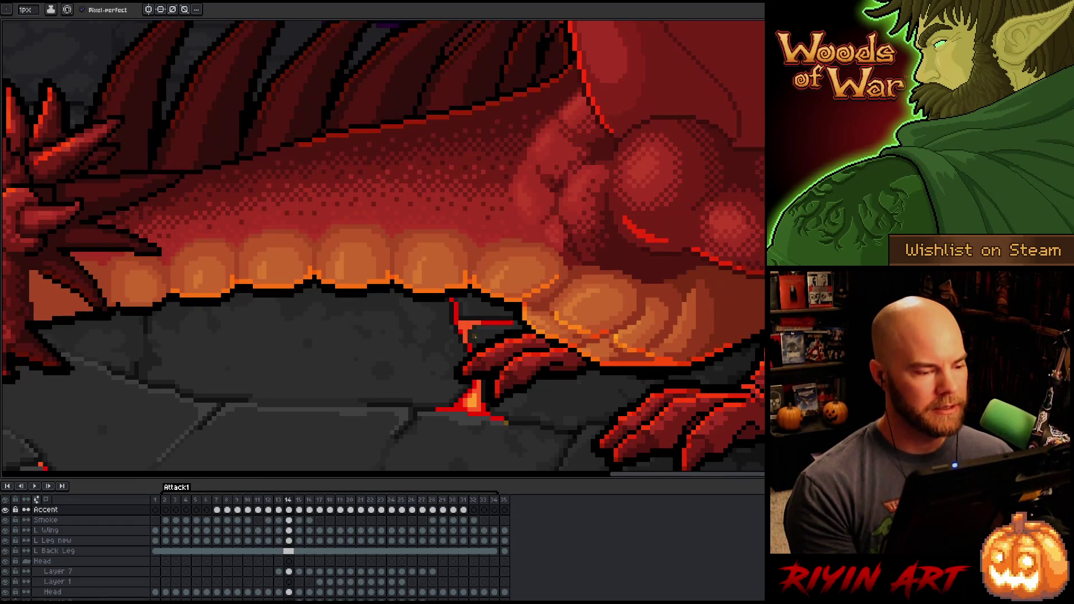
key("period")
key("comma")
key("period")
key("comma")
key("period")
key("comma")
key("period")
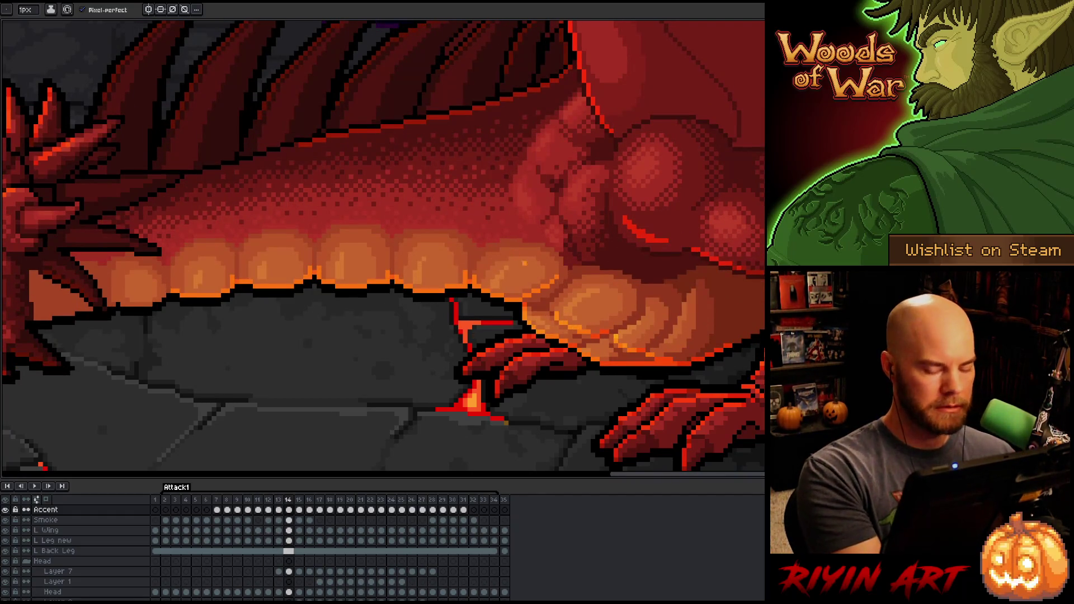
key("comma")
key("period")
key("comma")
key("period")
key("comma")
key("period")
key("comma")
key("period")
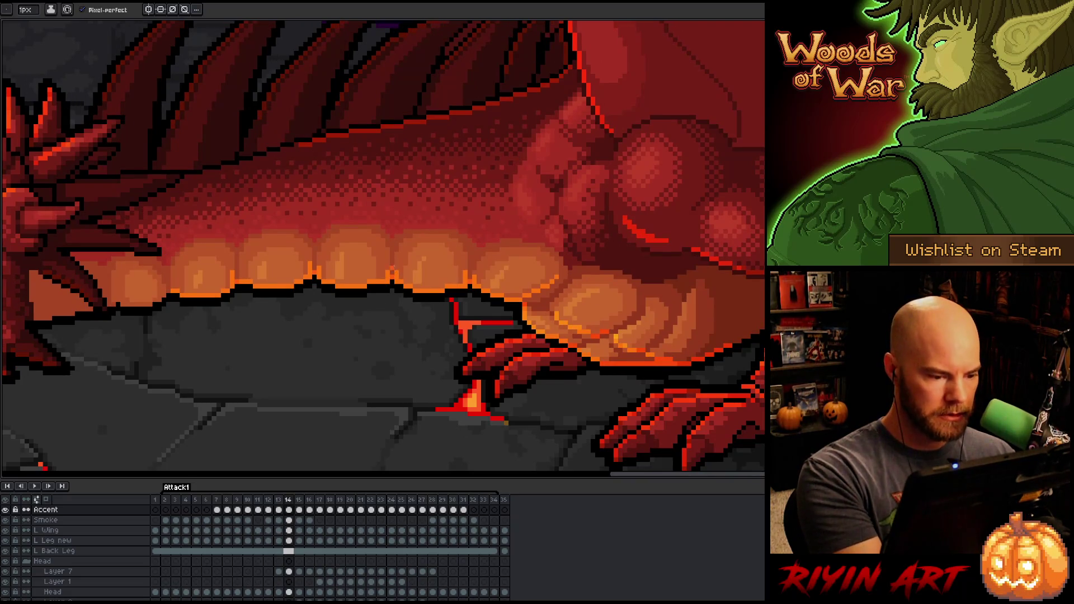
key("comma")
key("period")
key("comma")
key("period")
key("comma")
key("period")
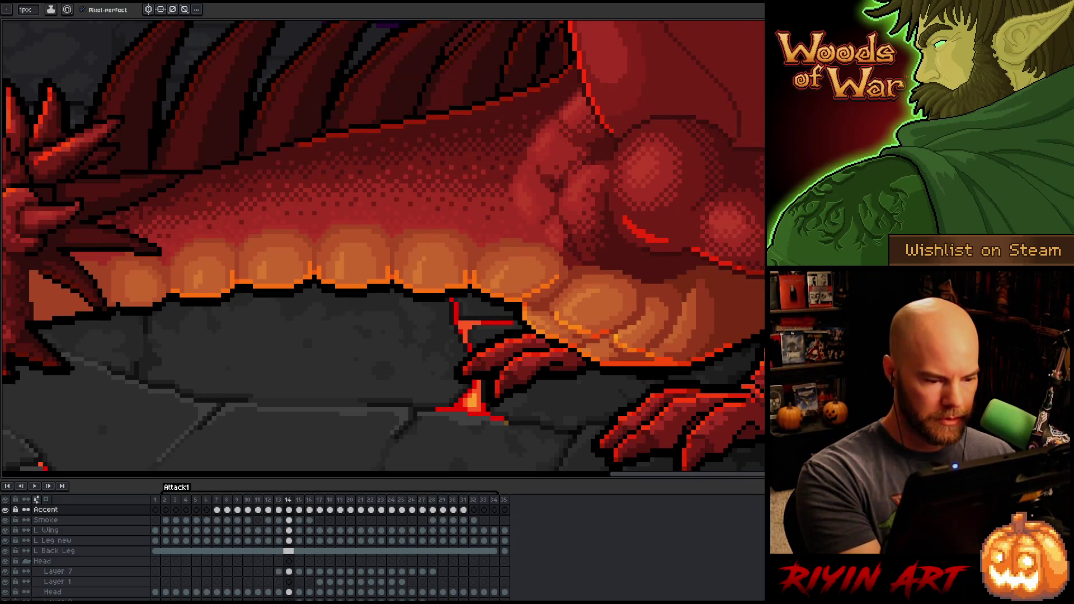
key("comma")
key("period")
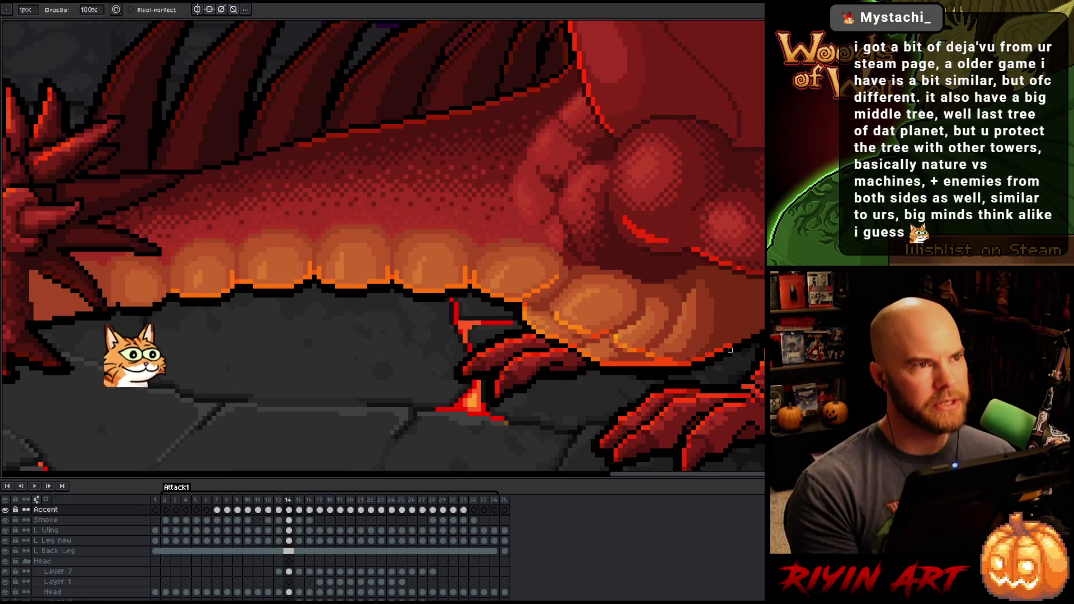
key("comma")
key("period")
key("comma")
key("period")
key("comma")
key("period")
key("comma")
key("period")
key("comma")
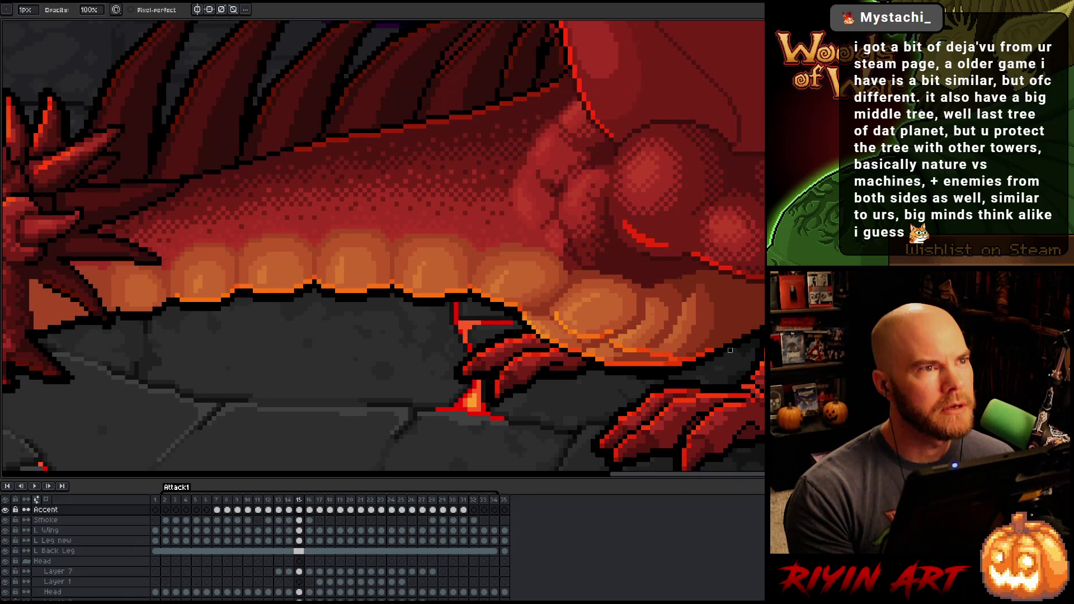
key("period")
key("comma")
key("period")
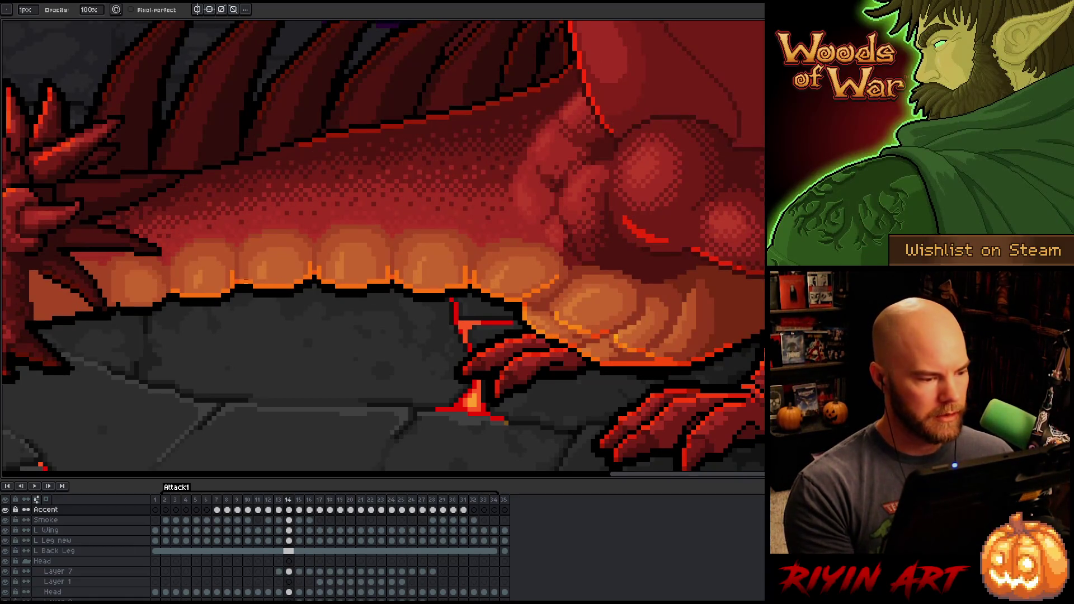
key("m")
left_click_drag(122, 222, 574, 300)
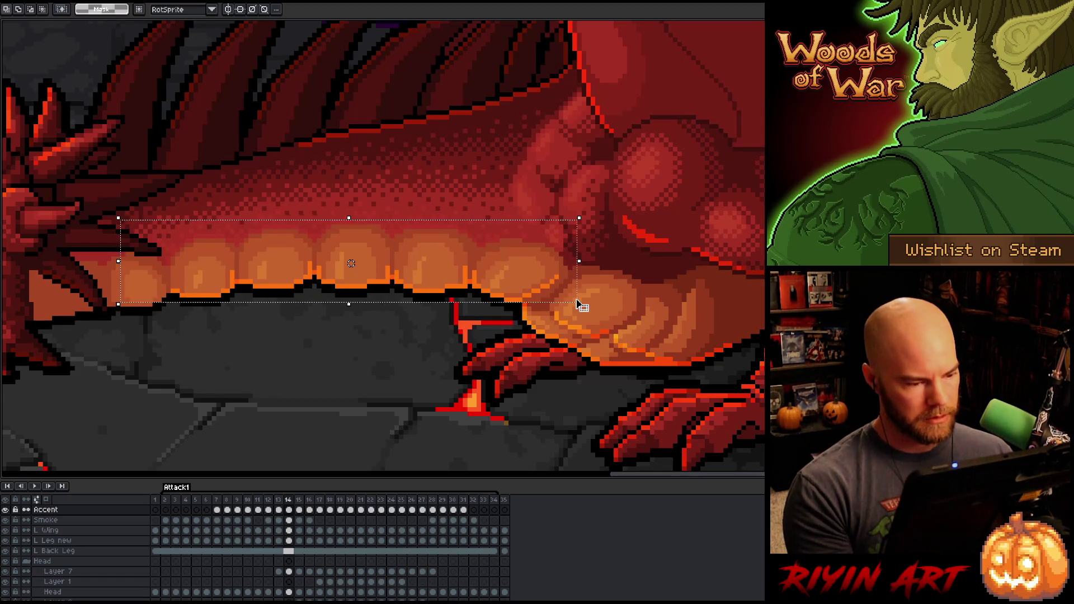
Step: Paste the copied belly scales onto frame 15, nudge them down one pixel, and commit
key("period")
key("ctrl+v")
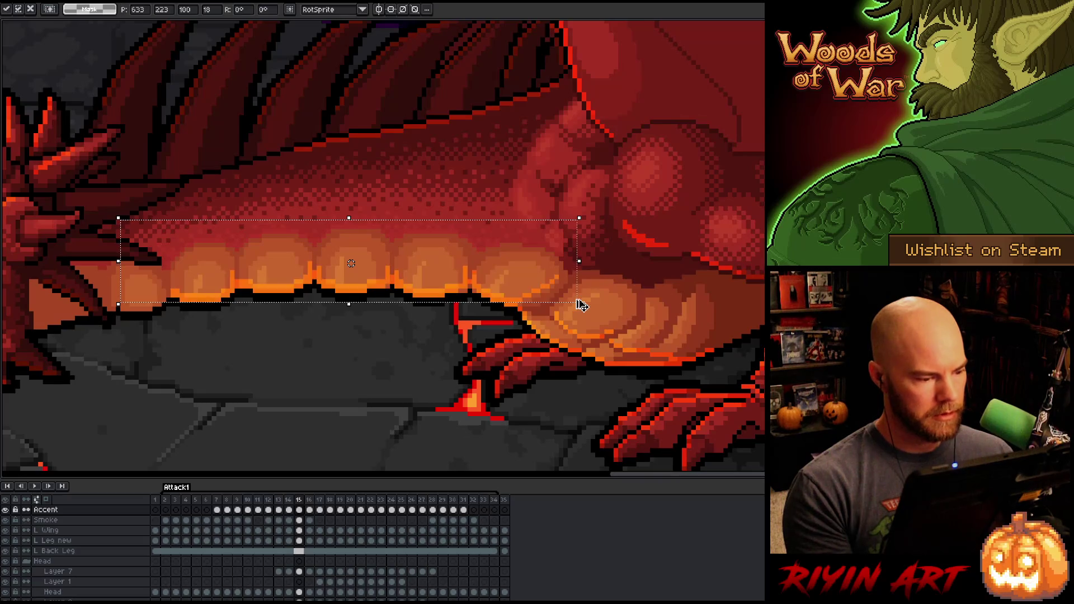
key("Down")
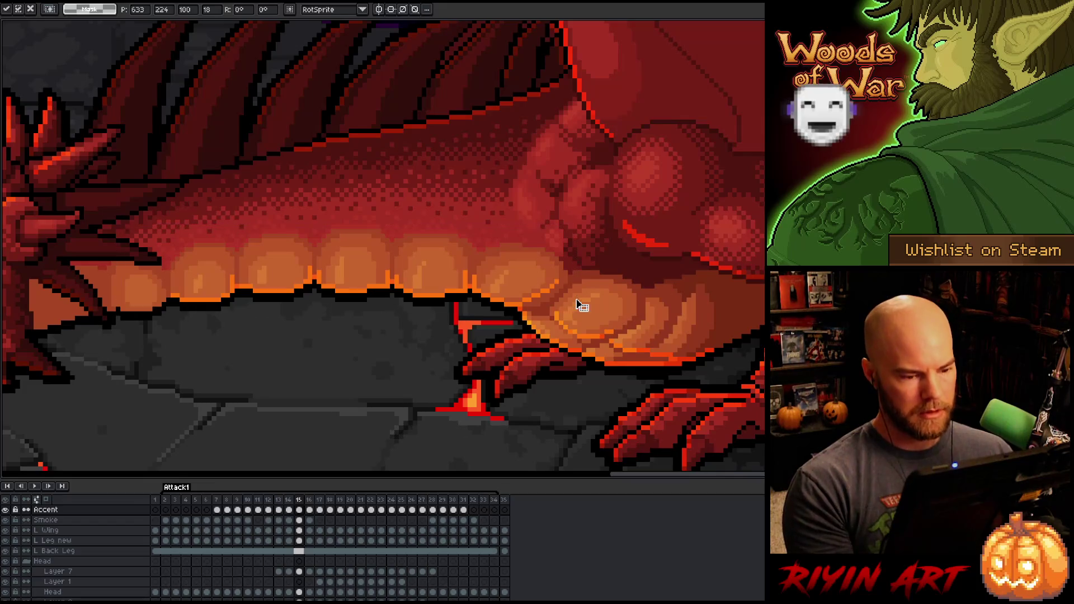
key("Return")
Step: Flip between frames 14 and 15 to compare the pasted scales
key("Left")
key("Right")
key("Left")
key("Right")
key("Left")
key("Right")
key("Left")
key("Right")
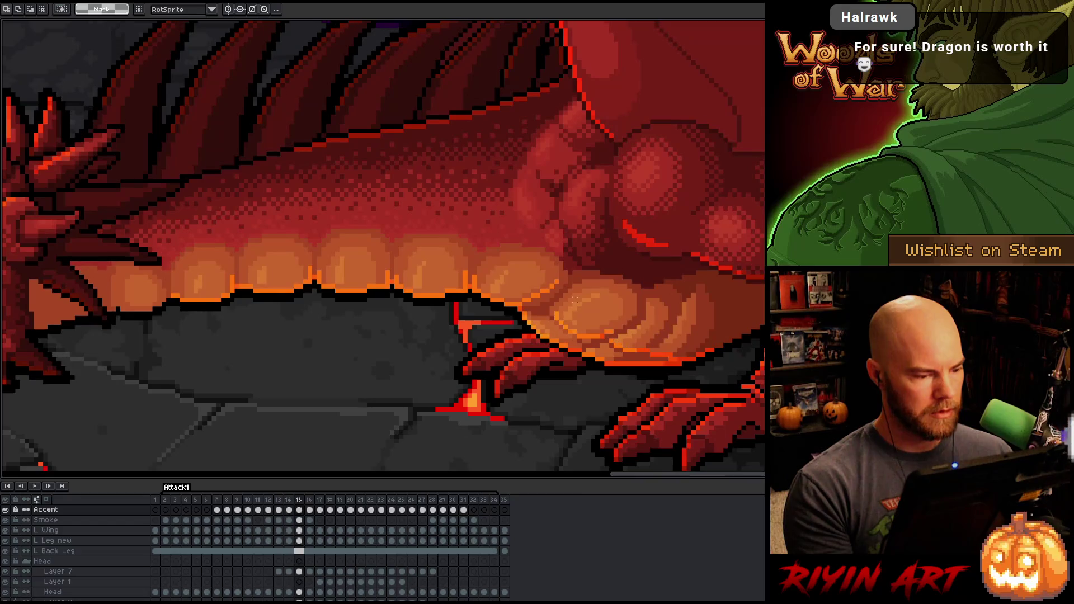
Step: On frame 16, drag the selected teeth into place and commit the move
key("Right")
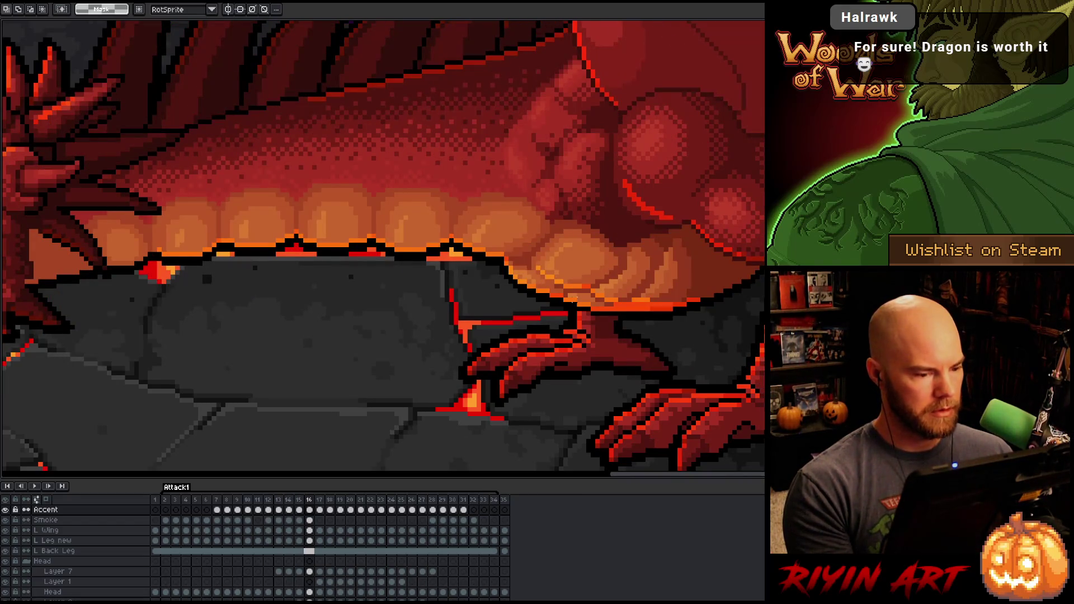
left_click_drag(119, 216, 580, 300)
mouse_move(350, 261)
left_mouse_down()
mouse_move(338, 208)
mouse_move(333, 222)
left_mouse_up()
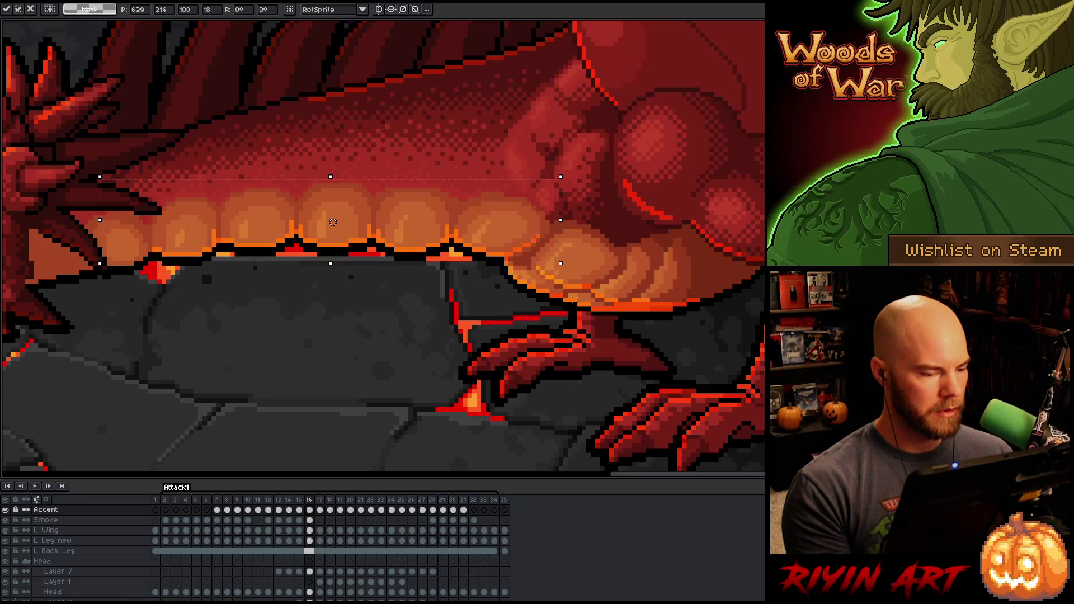
key("period")
key("comma")
Step: Toggle repeatedly between frames 15 and 16 to check the teeth motion
key("comma")
key("period")
key("comma")
key("period")
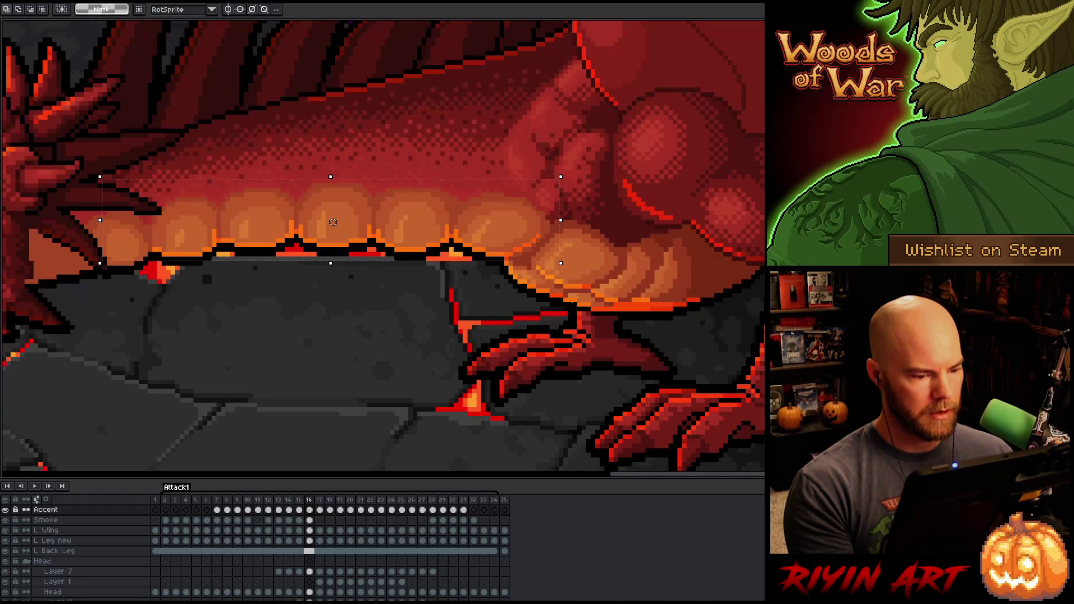
key("comma")
key("period")
key("comma")
key("period")
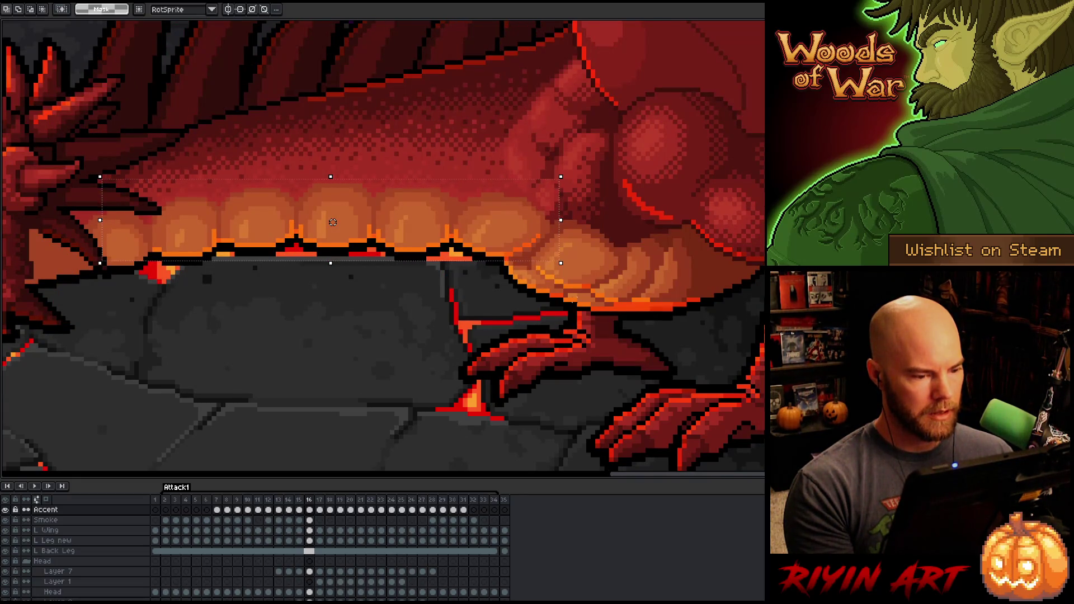
key("comma")
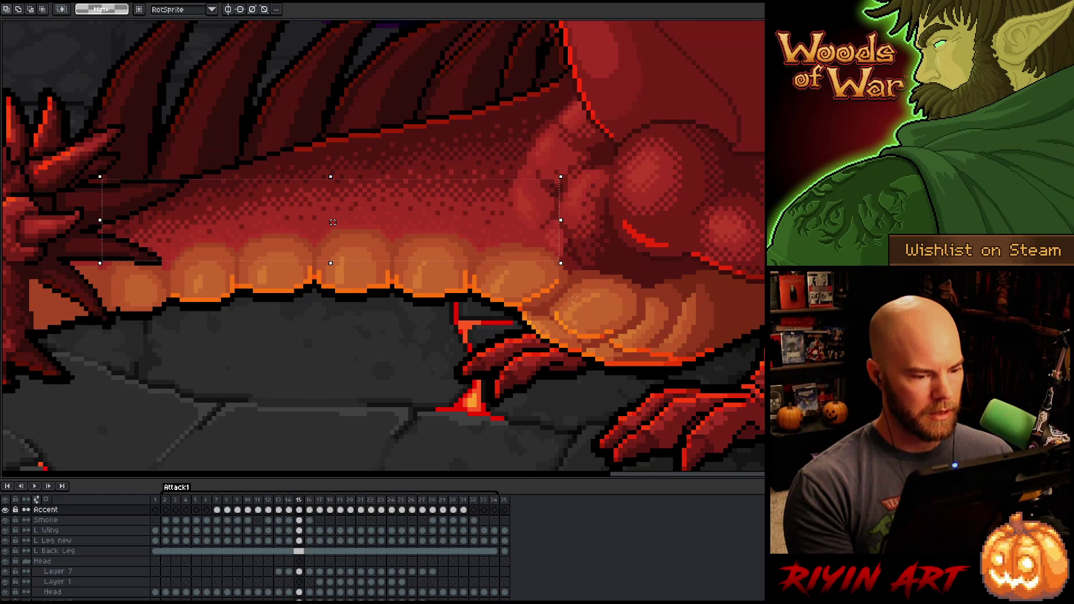
key("period")
key("comma")
key("period")
key("comma")
key("period")
key("comma")
key("period")
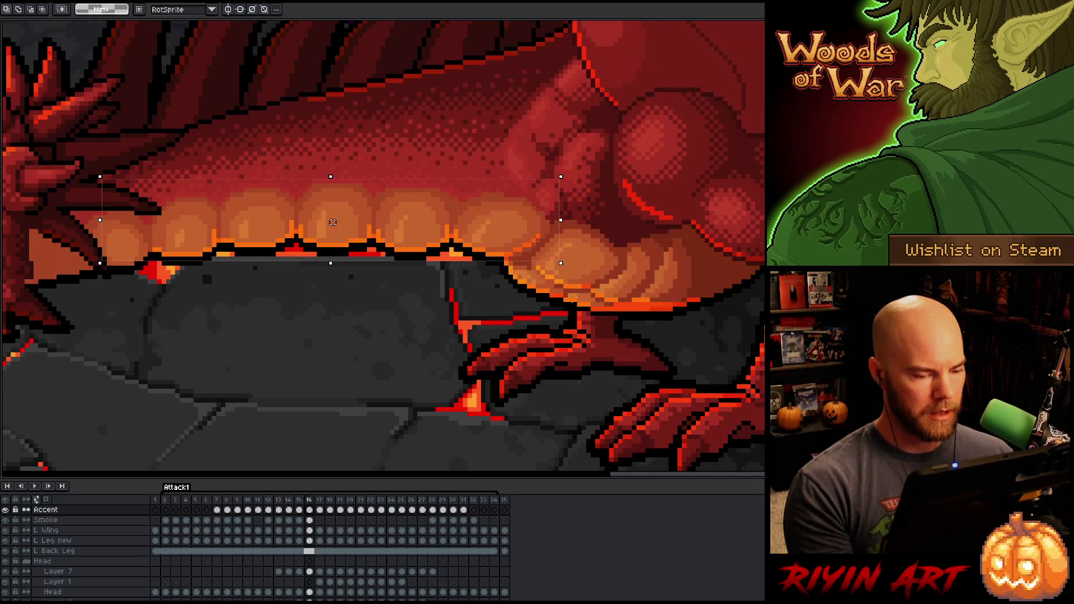
Step: Select a small patch of the teeth, transform it, and deselect
left_click(582, 199)
left_click_drag(501, 209, 547, 253)
key("ctrl+t")
key("ctrl+d")
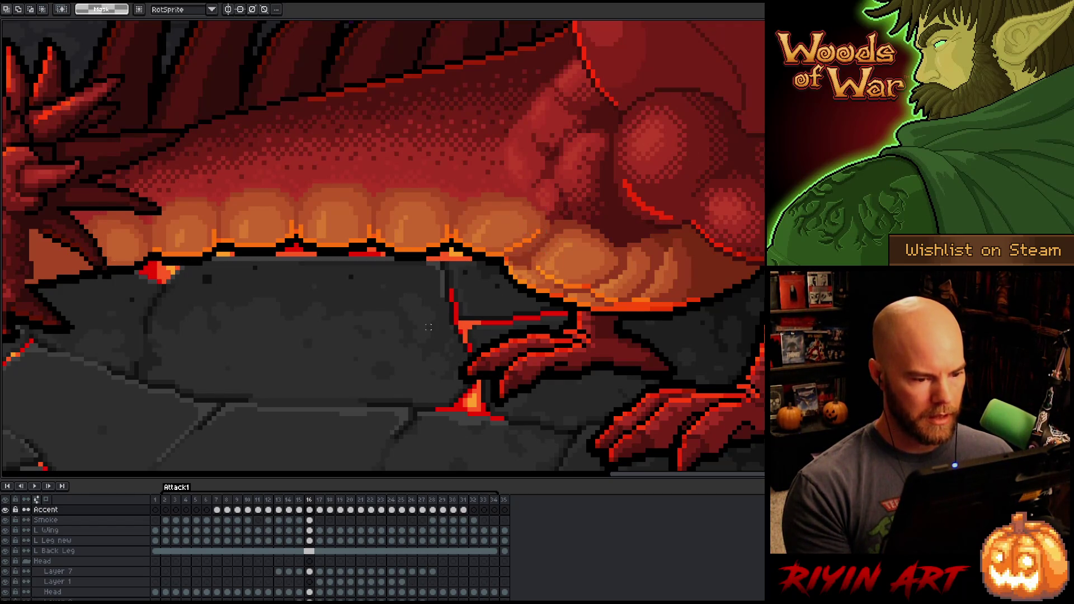
key("comma")
key("period")
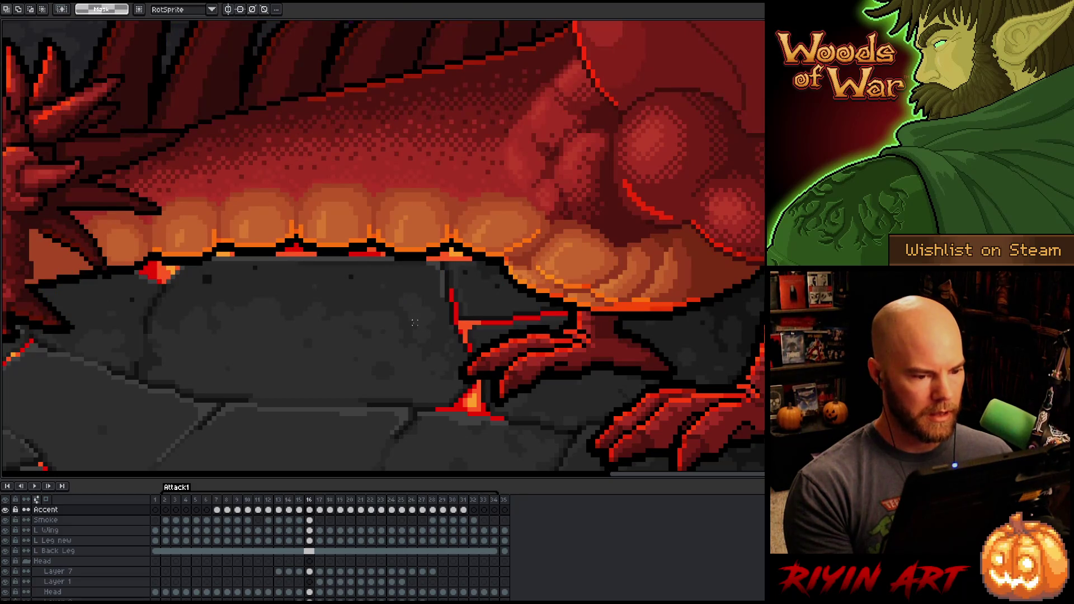
Step: Recheck the nearby frames, then select the whole row of teeth including its right end
key("comma")
key("period")
key("comma")
key("comma")
key("period")
key("period")
key("comma")
key("period")
key("comma")
key("period")
key("comma")
key("period")
mouse_move(122, 200)
left_mouse_down()
mouse_move(216, 240)
mouse_move(504, 288)
left_mouse_up()
left_click_drag(562, 194, 495, 252)
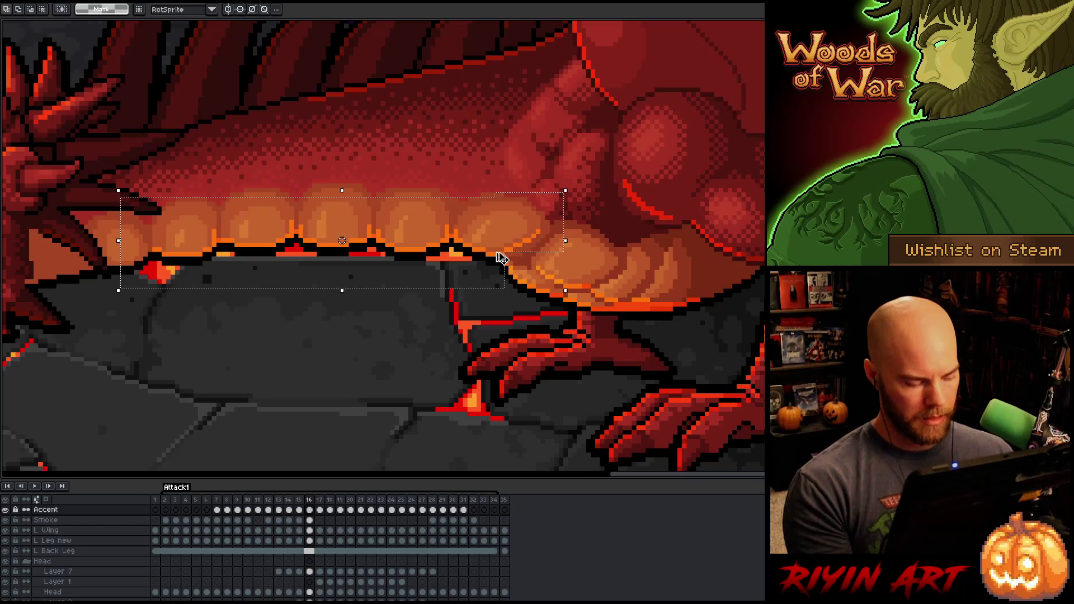
Step: Carry the teeth selection to frame 17, raise it, and shift it slightly left and down to fit the lip
key("Right")
key("Up")
key("Up")
key("Up")
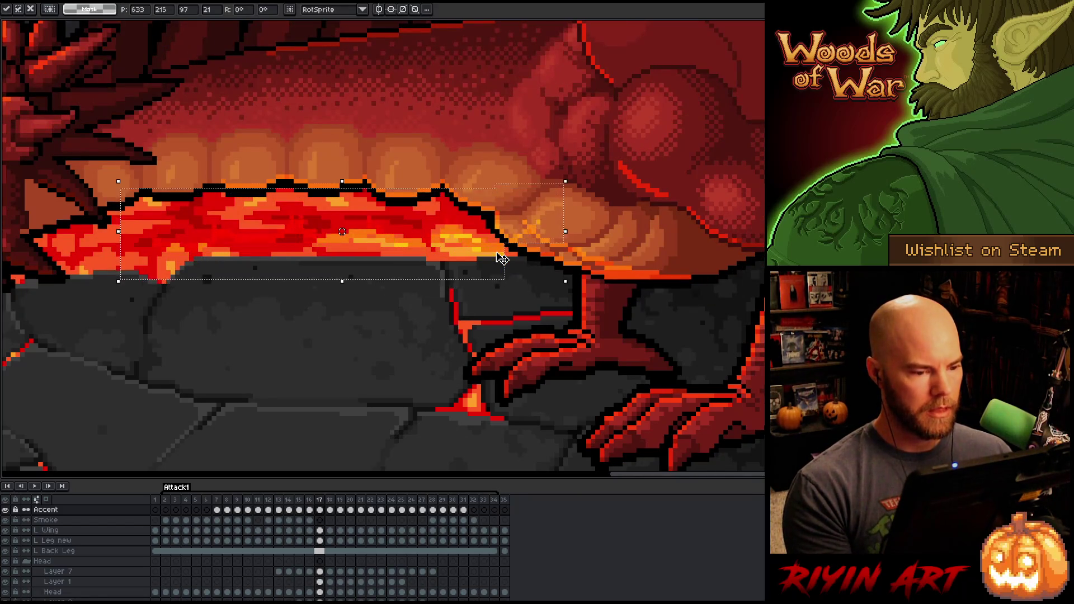
left_click_drag(342, 181, 333, 180)
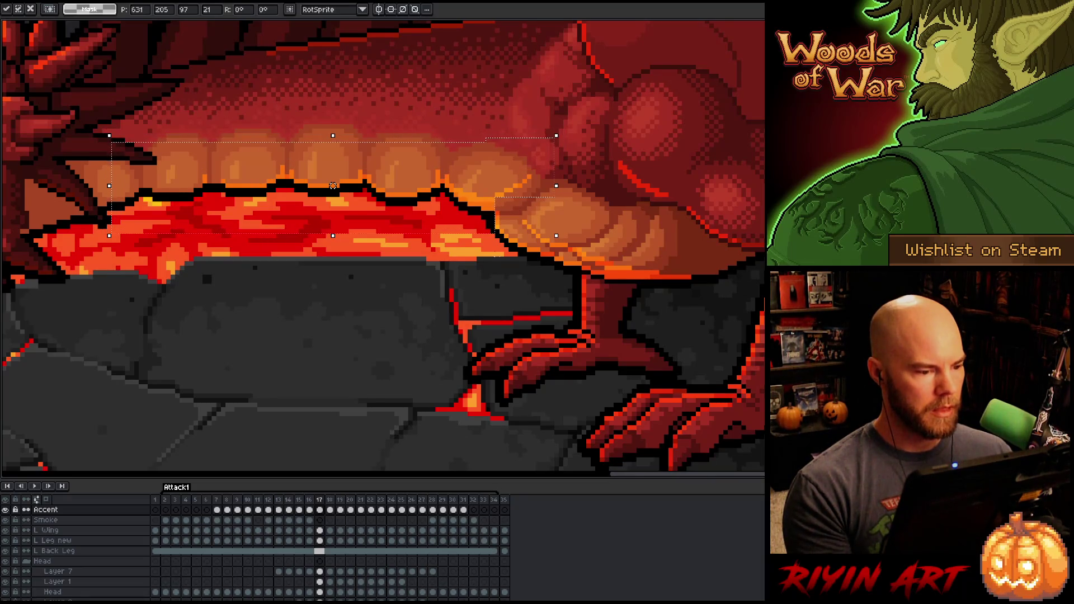
left_click_drag(333, 180, 333, 186)
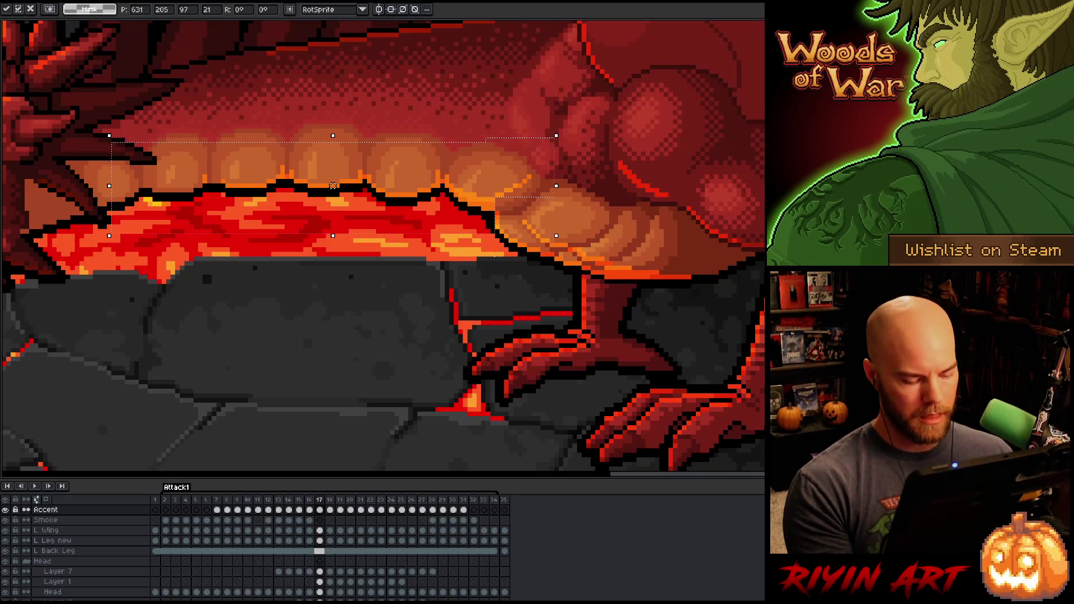
mouse_move(53, 387)
left_mouse_down()
mouse_move(216, 80)
mouse_move(270, 89)
mouse_move(220, 89)
left_mouse_up()
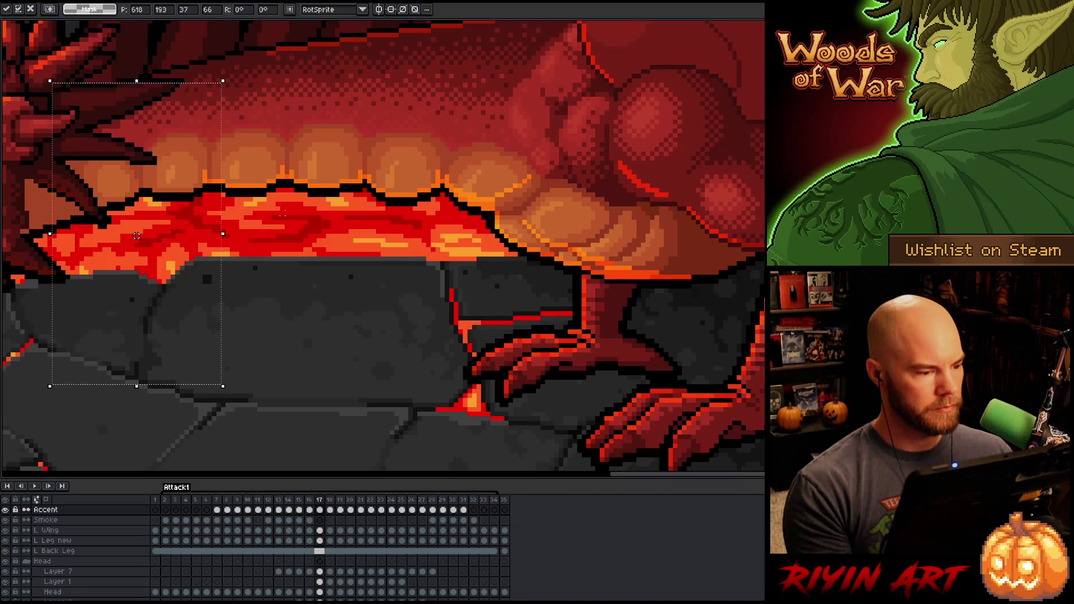
Step: Select small pieces of the upper lip, nudge them, commit, and deselect
left_click_drag(113, 167, 197, 240)
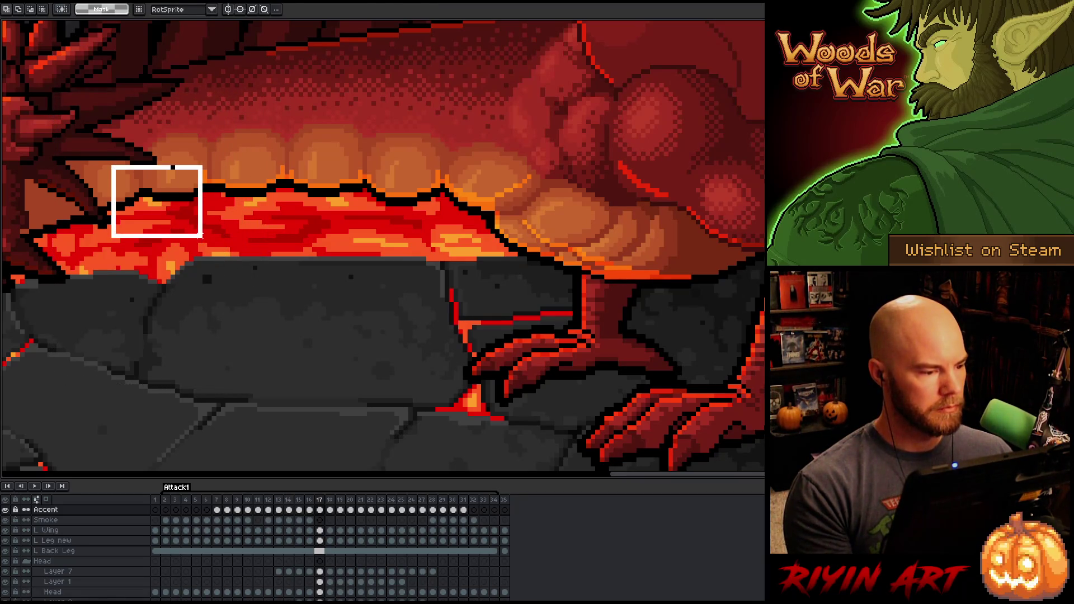
left_click(283, 237)
mouse_move(566, 166)
left_mouse_down()
mouse_move(481, 200)
mouse_move(455, 185)
mouse_move(452, 199)
left_mouse_up()
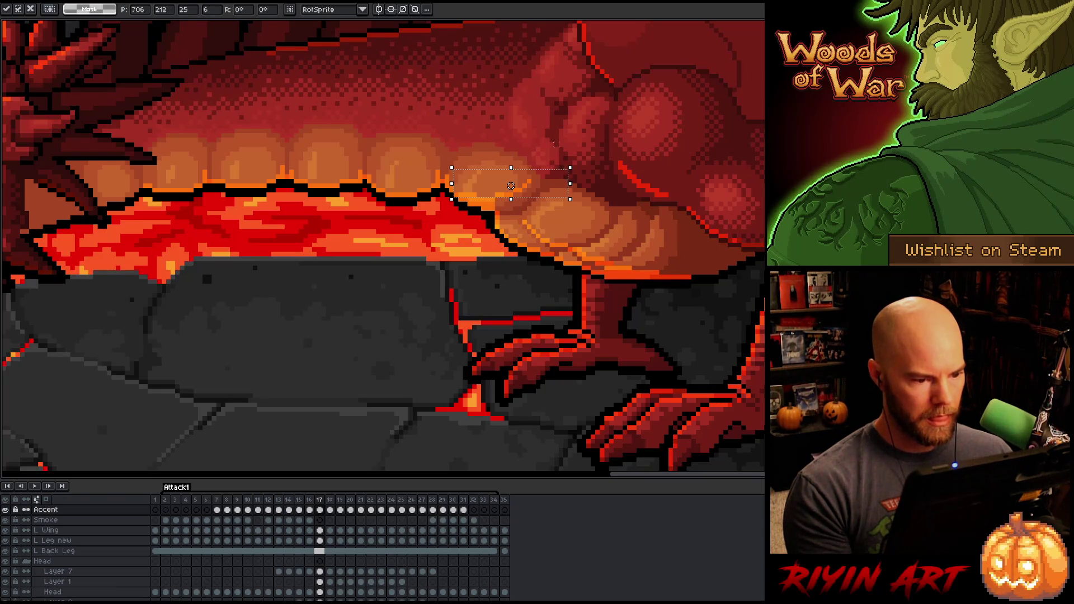
key("Return")
mouse_move(580, 162)
left_mouse_down()
mouse_move(463, 196)
mouse_move(472, 201)
left_mouse_up()
key("ctrl+d")
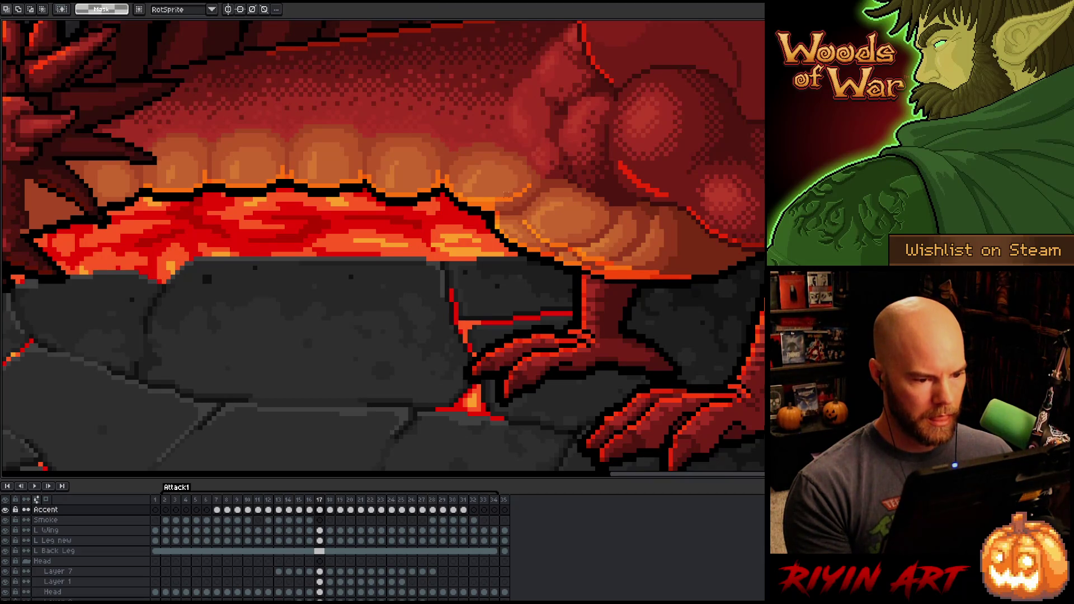
Step: Select a thin strip of the lip, deselect it, then pick the Pencil and the Eraser
left_click_drag(501, 195, 481, 199)
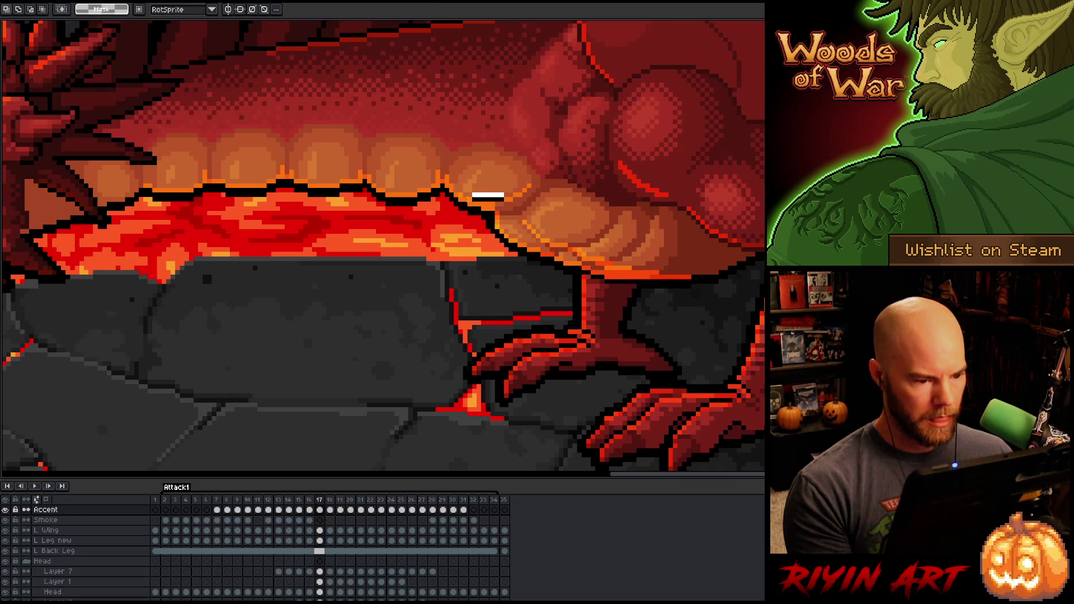
key("ctrl+d")
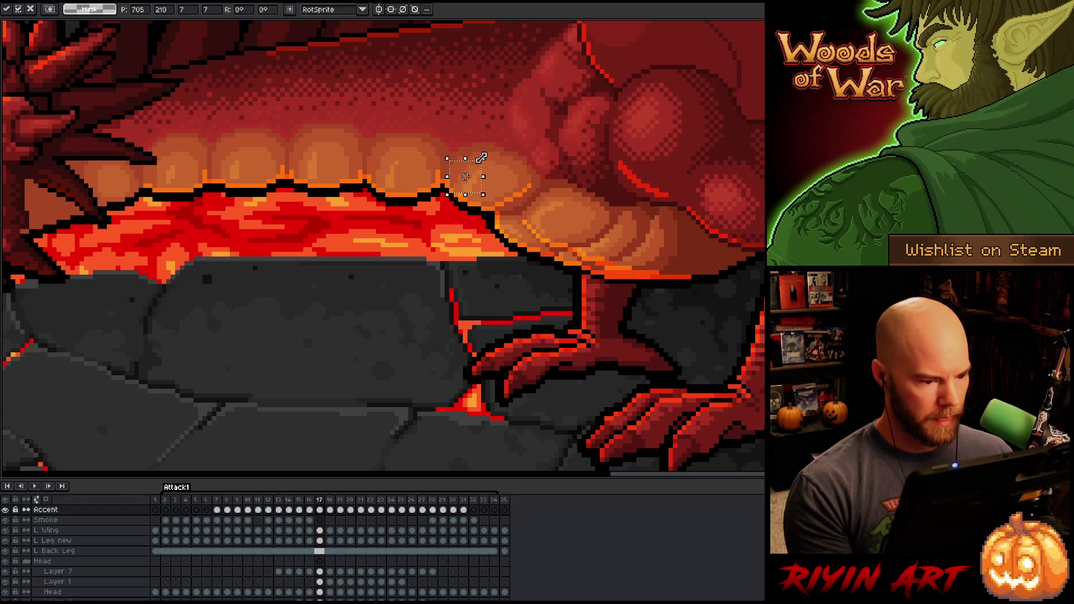
key("b")
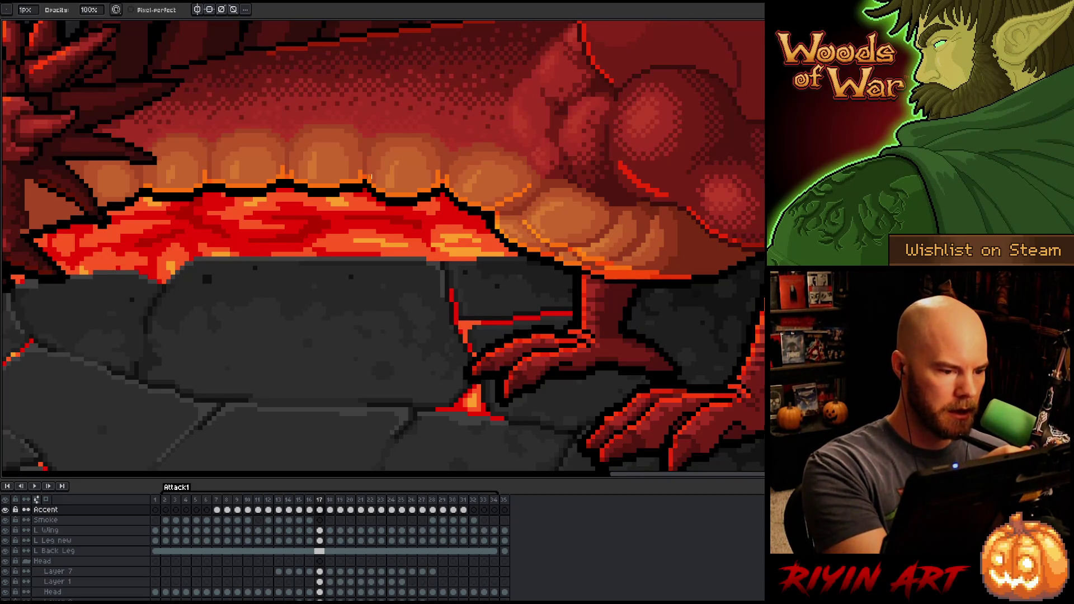
key("e")
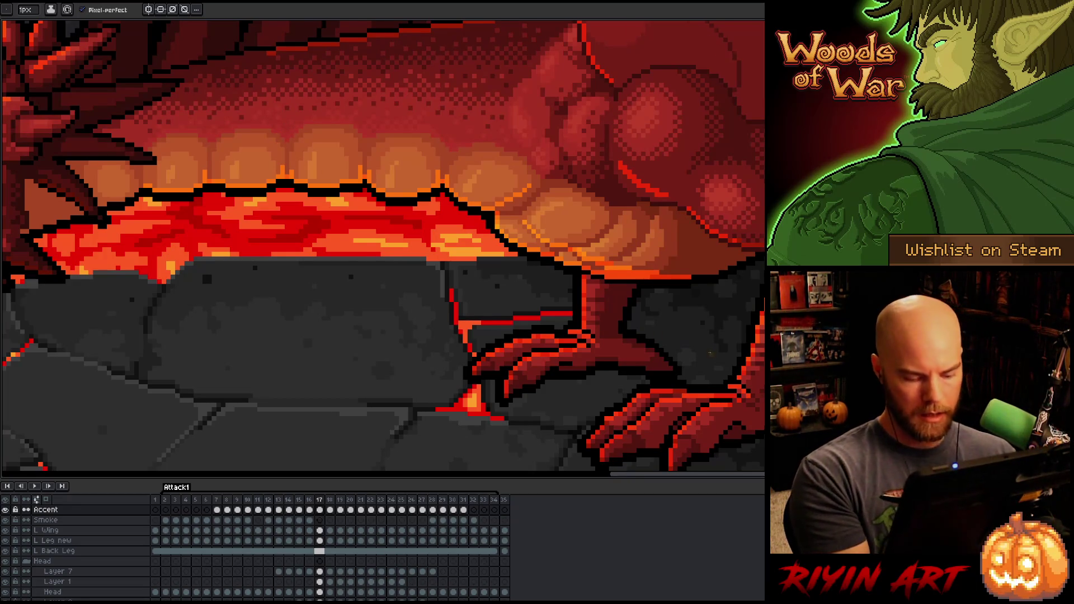
Step: Flip back and forth through frames 16, 17 and 18 to compare the mouth motion, ending on 18
key("comma")
key("period")
key("comma")
key("period")
key("comma")
key("period")
key("comma")
key("period")
key("comma")
key("period")
key("comma")
key("period")
key("comma")
key("period")
key("comma")
key("period")
key("comma")
key("period")
key("comma")
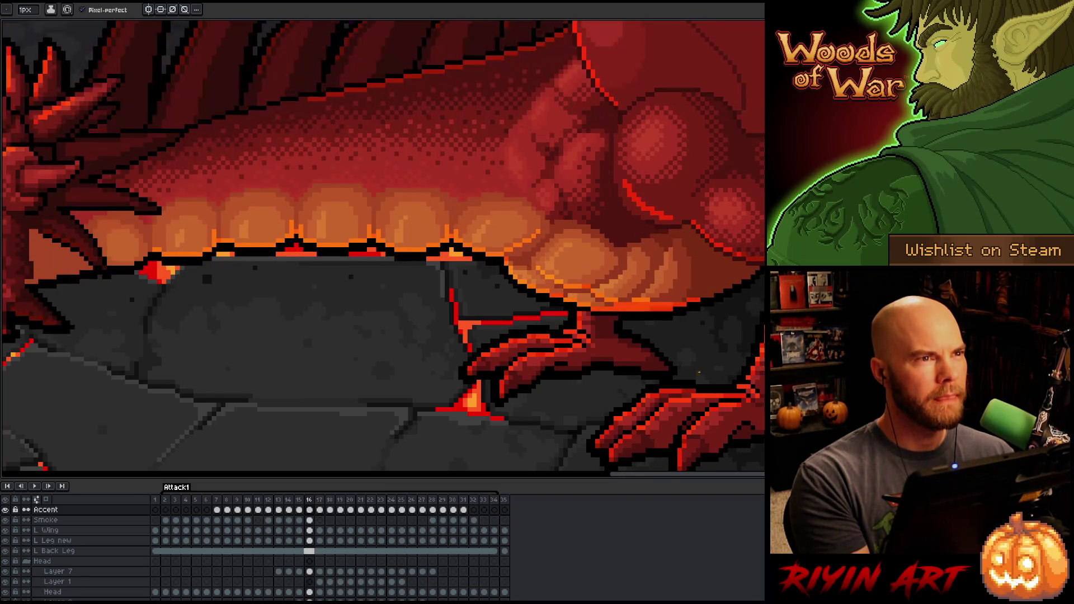
key("period")
key("comma")
key("period")
key("period")
key("comma")
key("comma")
key("period")
key("period")
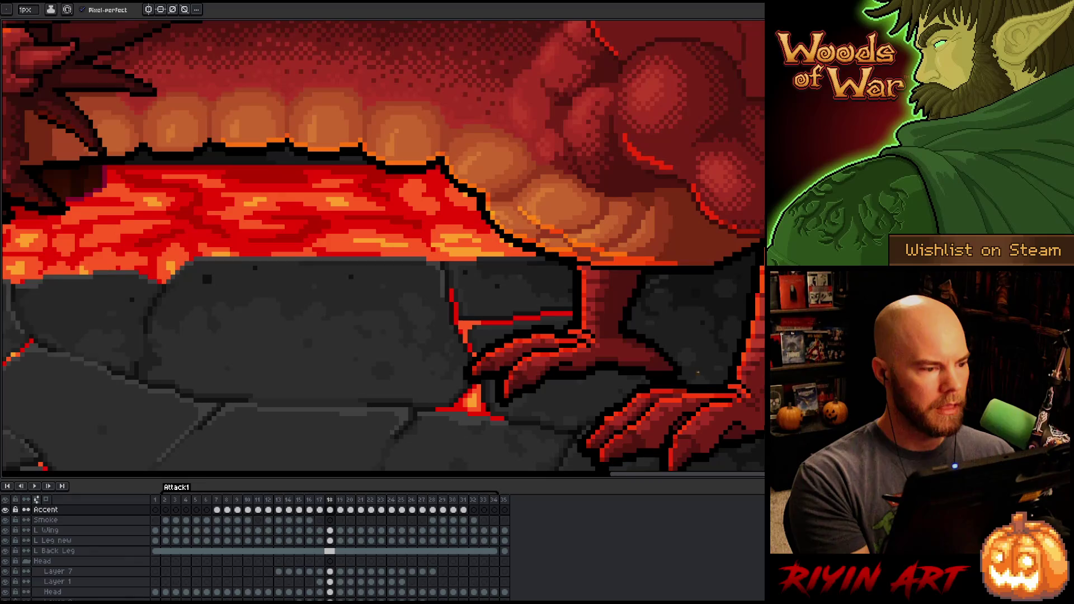
key("comma")
Step: Lasso the teeth on frame 18 and nudge them up with the arrow keys
key("q")
mouse_move(542, 162)
left_mouse_down()
mouse_move(546, 176)
mouse_move(507, 204)
mouse_move(367, 270)
mouse_move(125, 211)
mouse_move(364, 101)
left_mouse_up()
key("period")
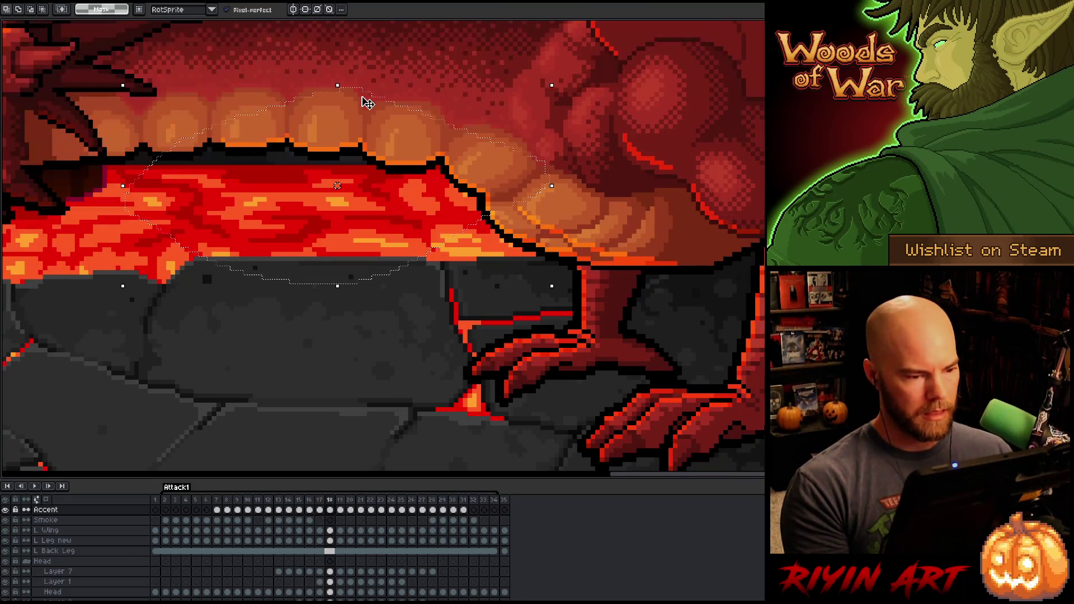
key("Up")
key("Up")
key("Up")
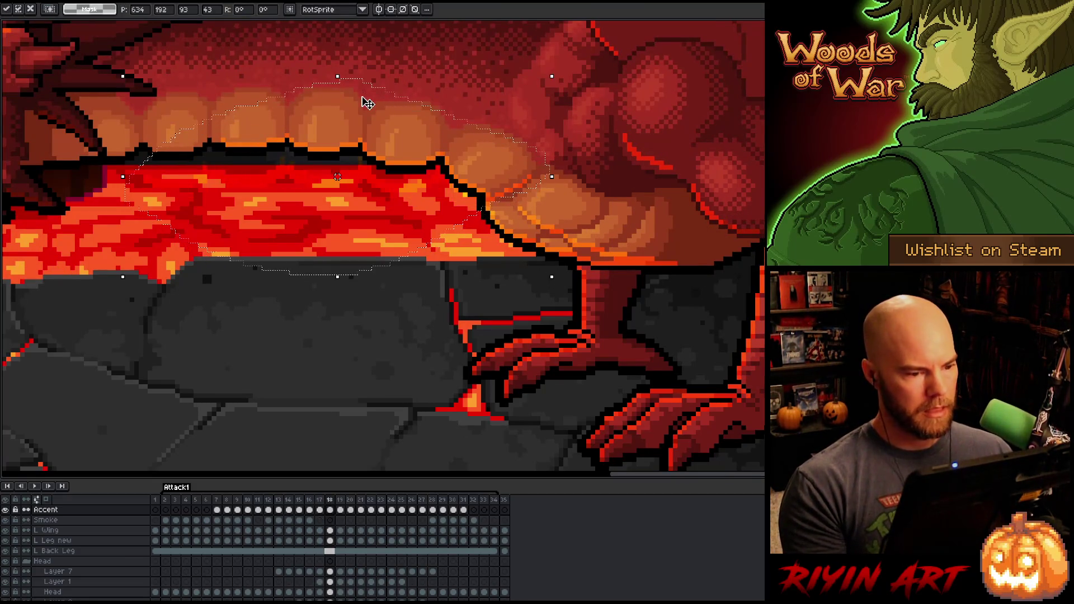
key("Up")
key("Up")
key("Left")
key("Down")
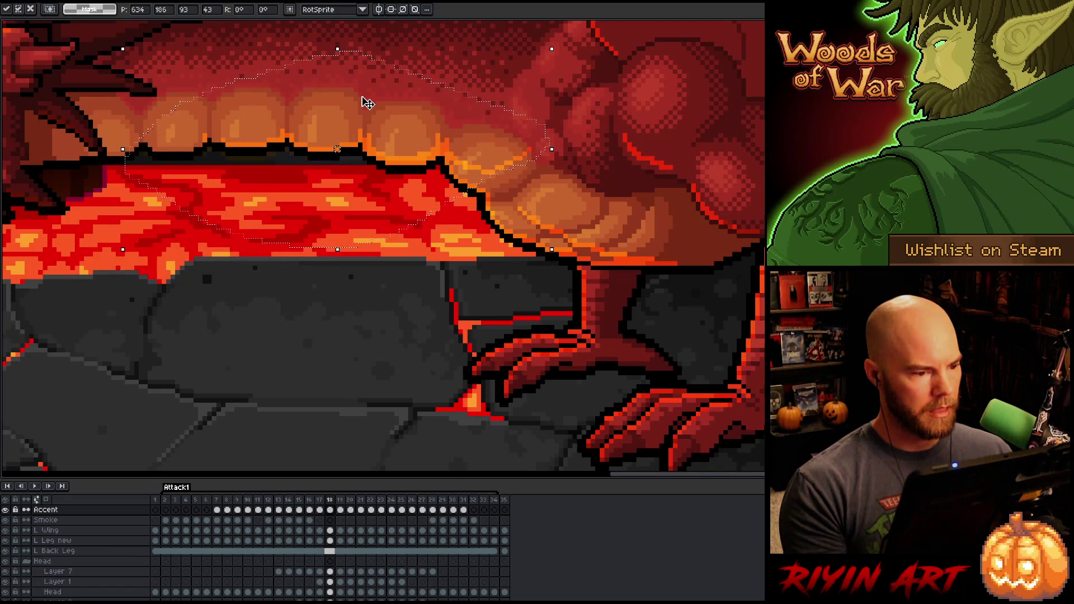
key("Right")
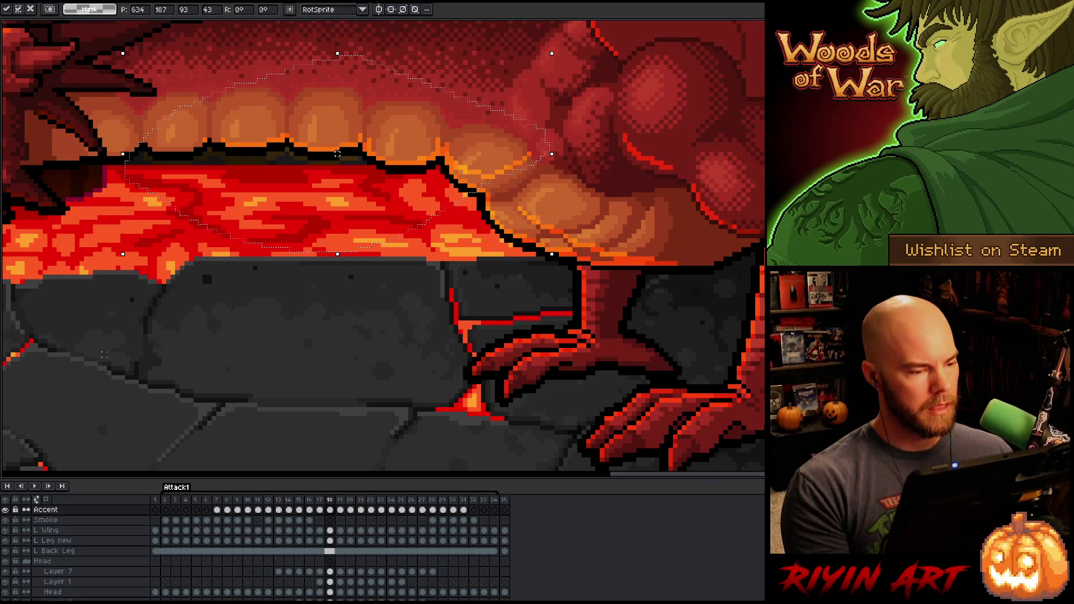
Step: Place the raised teeth, compare with frame 17, and deselect
mouse_move(85, 359)
left_mouse_down()
mouse_move(261, 107)
mouse_move(362, 76)
left_mouse_up()
left_click(438, 272)
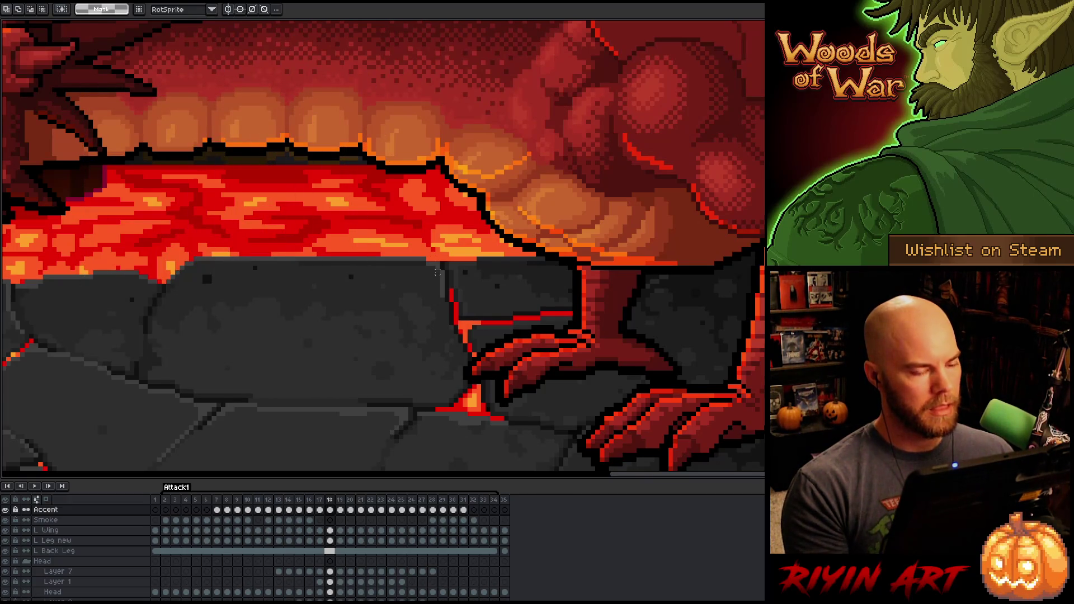
key("Left")
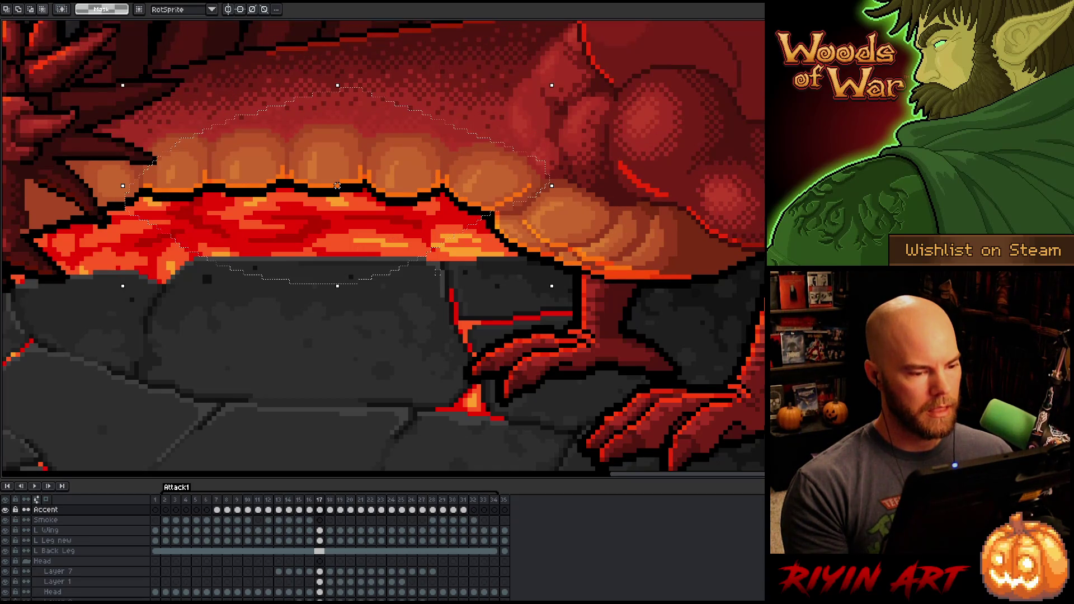
key("ctrl+z")
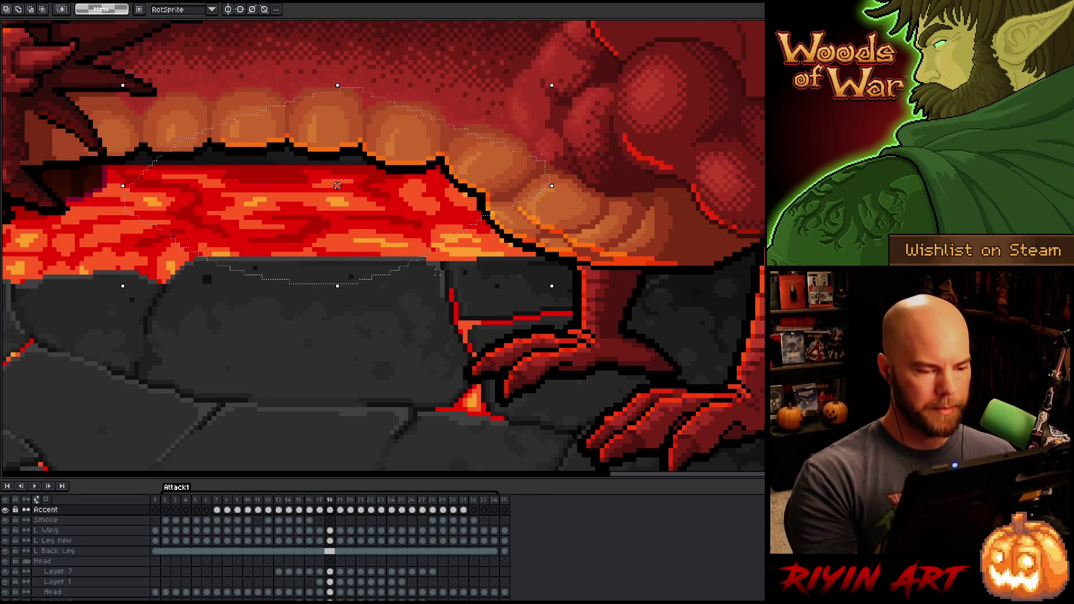
key("ctrl+d")
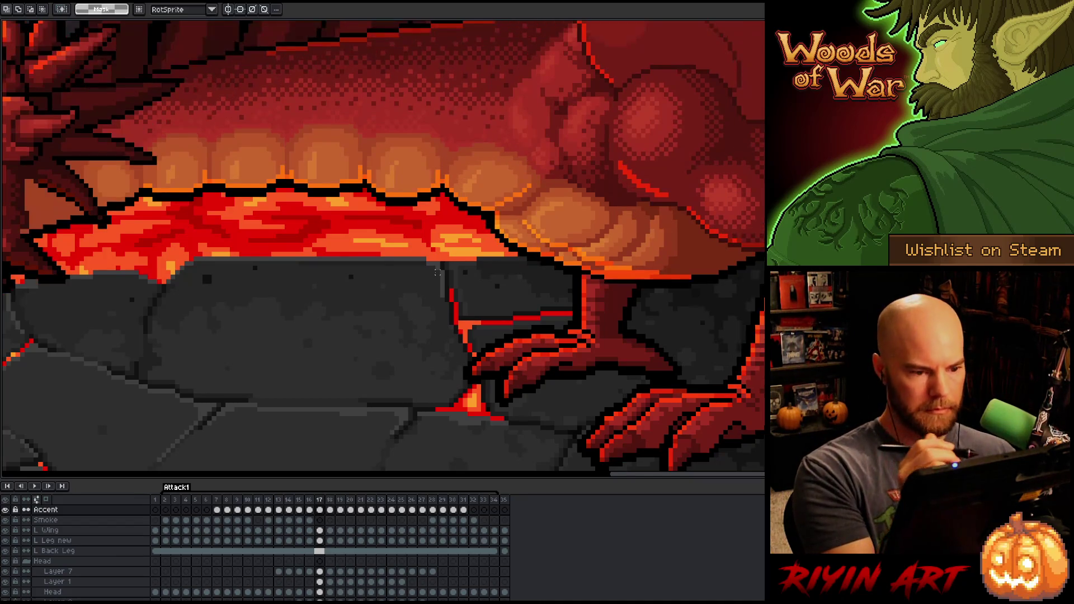
key("b")
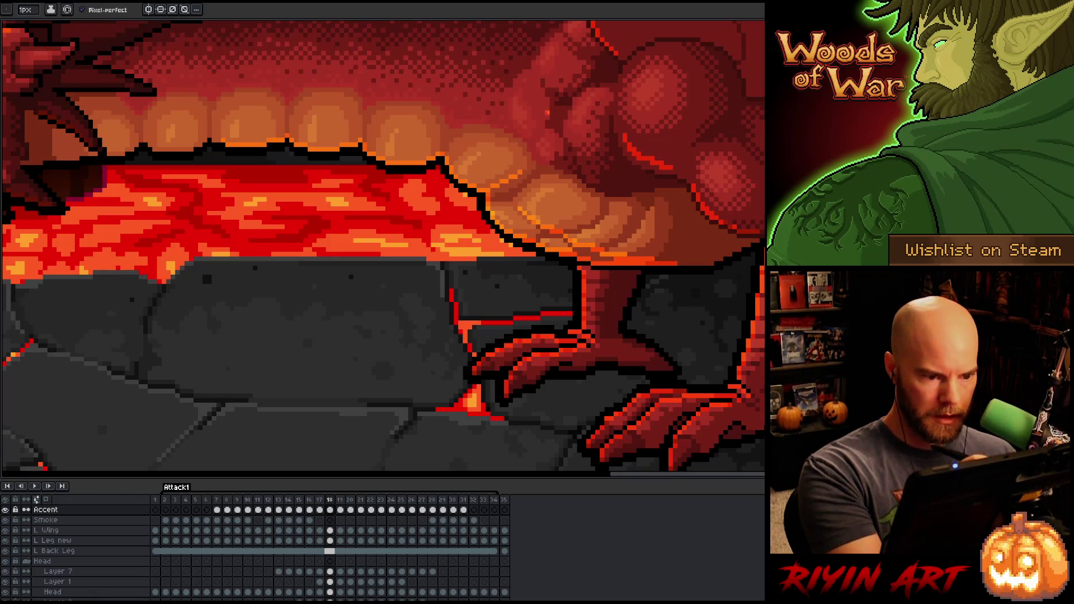
key("Left")
key("Right")
key("Left")
key("Right")
key("Left")
key("Right")
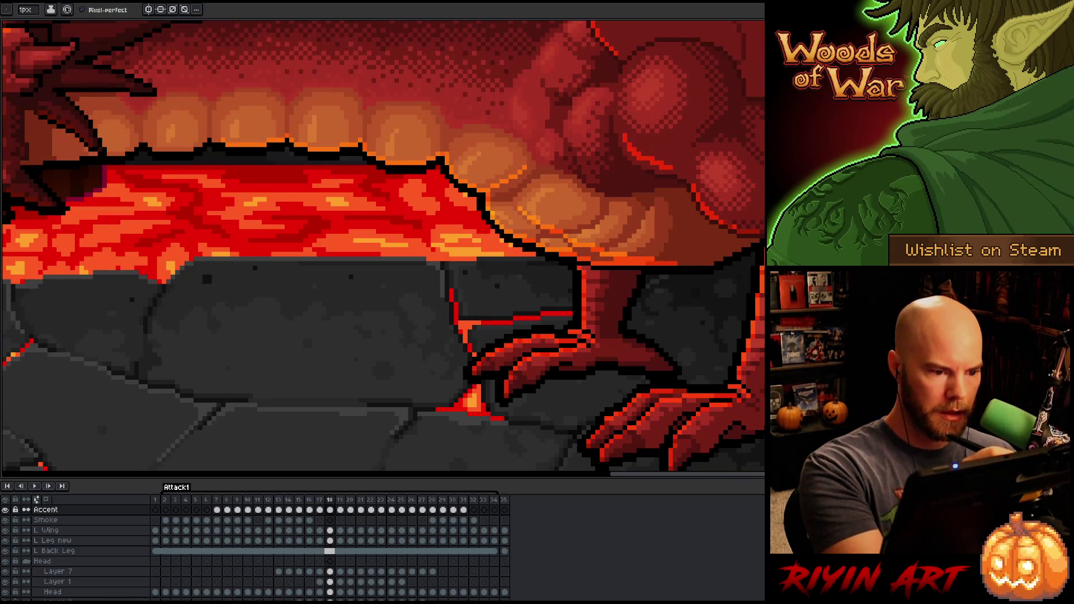
key("Left")
key("Right")
key("Left")
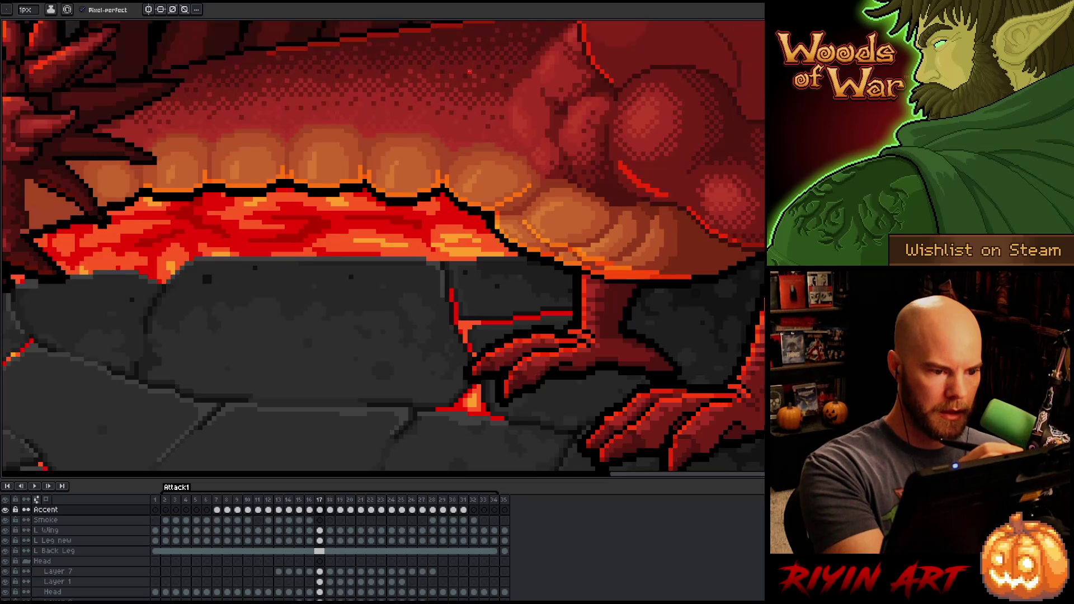
key("Right")
key("Left")
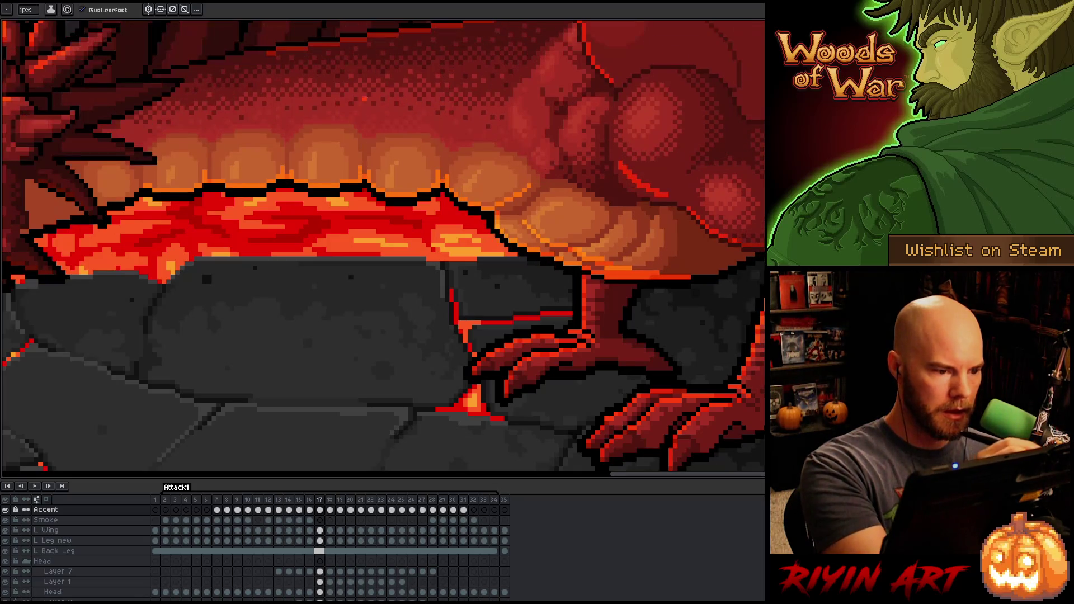
key("Right")
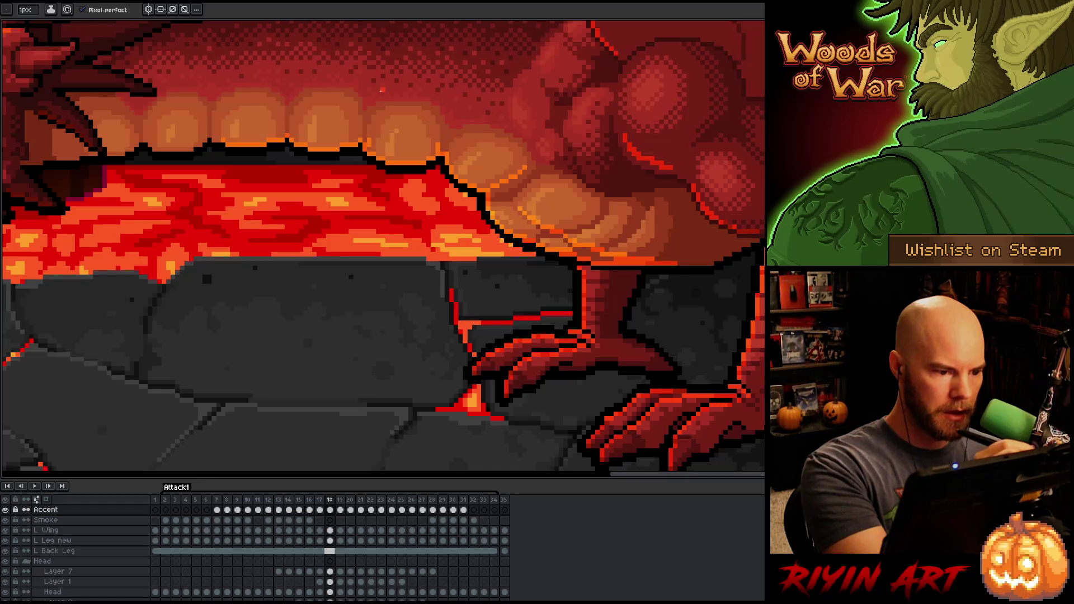
key("Left")
key("Right")
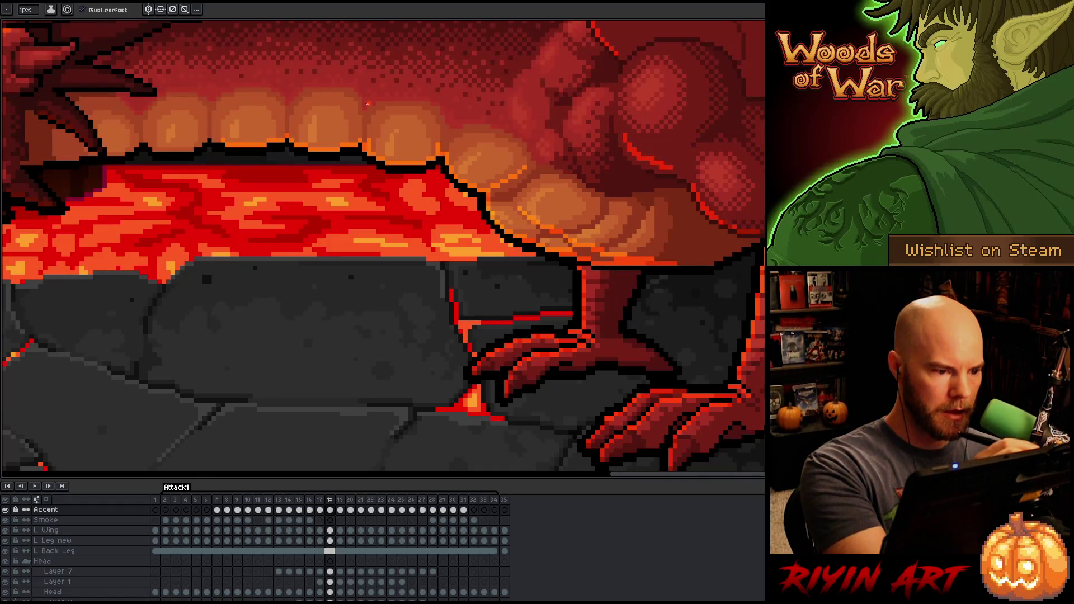
key("Left")
key("Right")
key("Left")
key("Right")
key("Left")
key("Right")
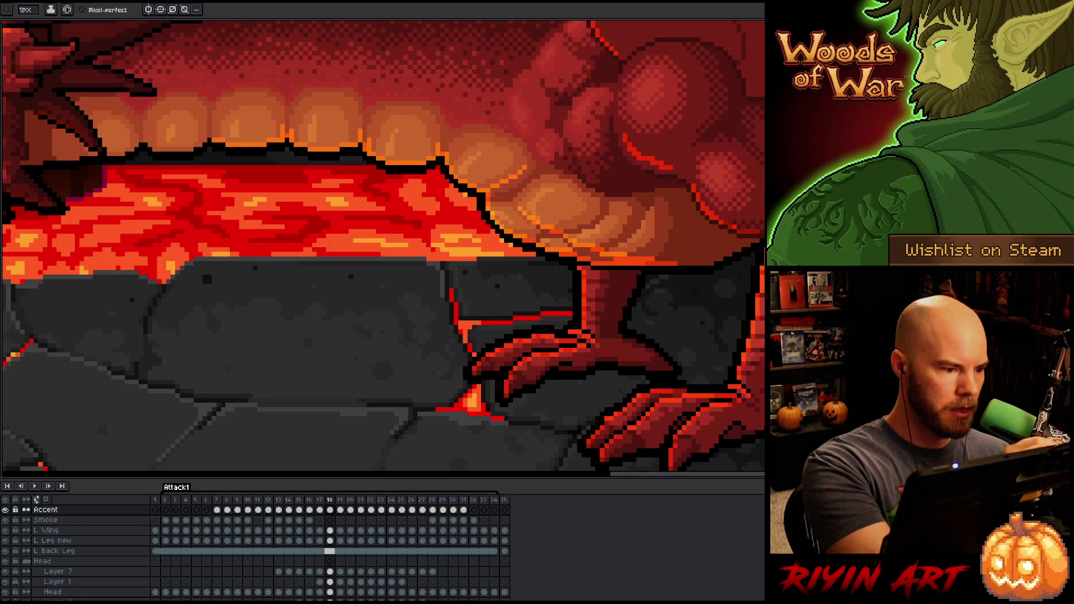
key("Left")
key("Right")
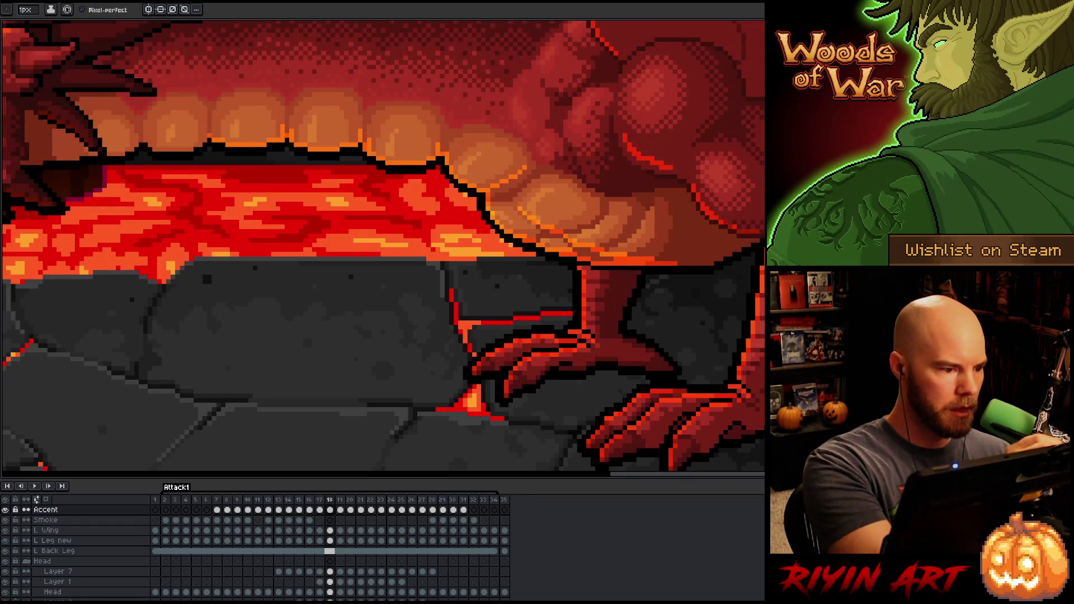
key("Left")
key("Right")
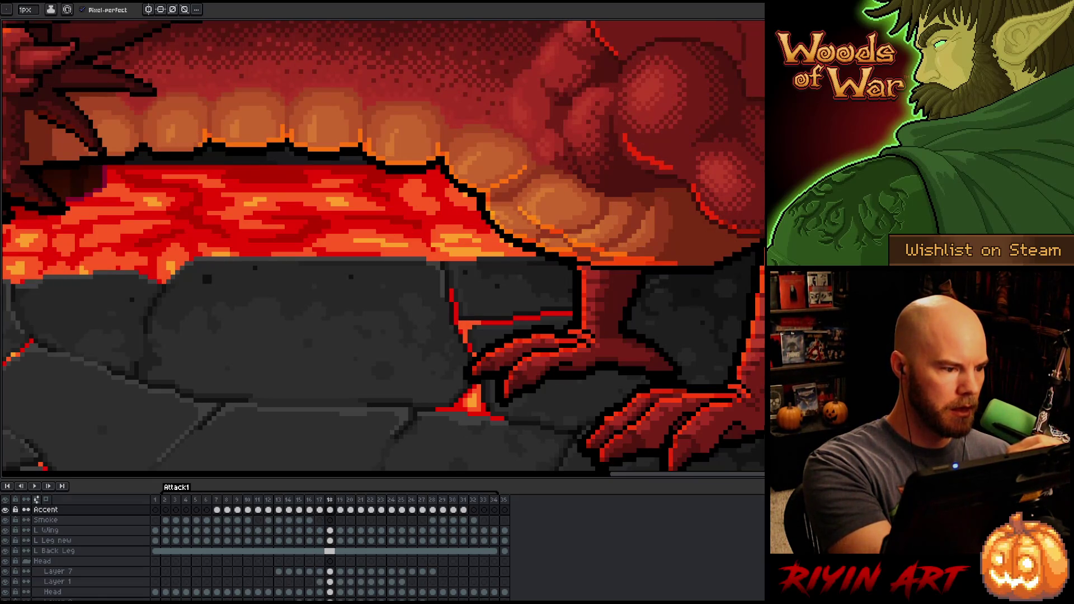
key("Left")
key("Right")
key("Left")
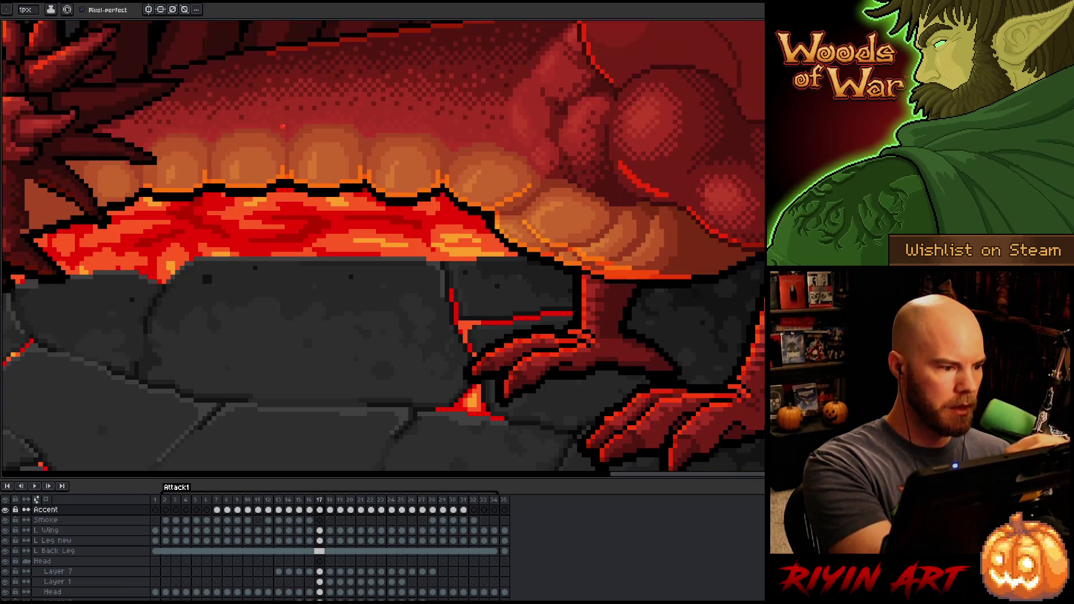
key("Right")
key("Left")
key("Right")
key("Left")
key("Right")
key("Left")
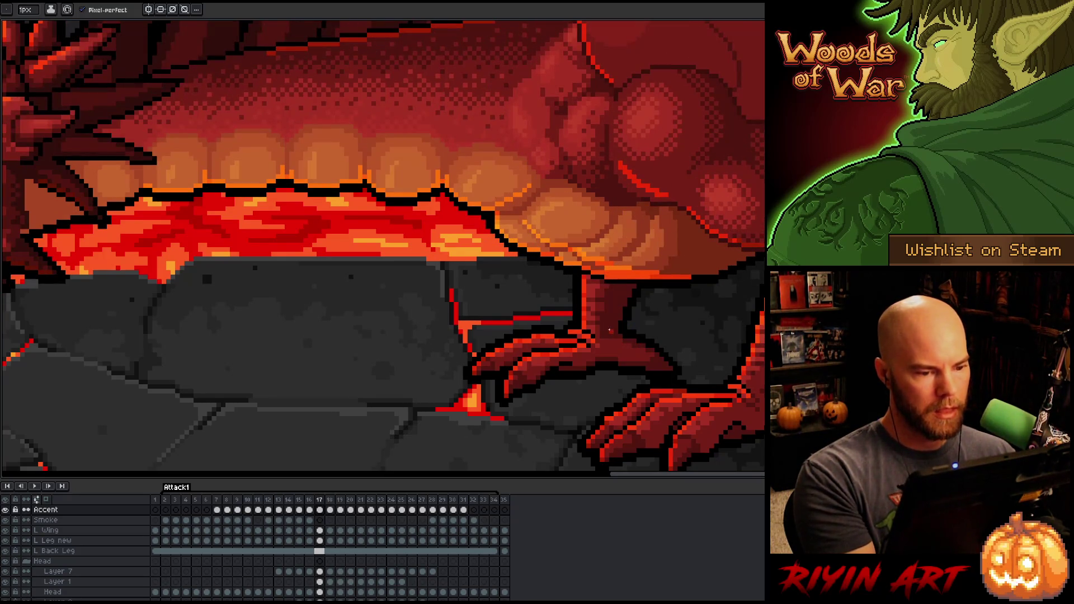
key("Right")
key("Left")
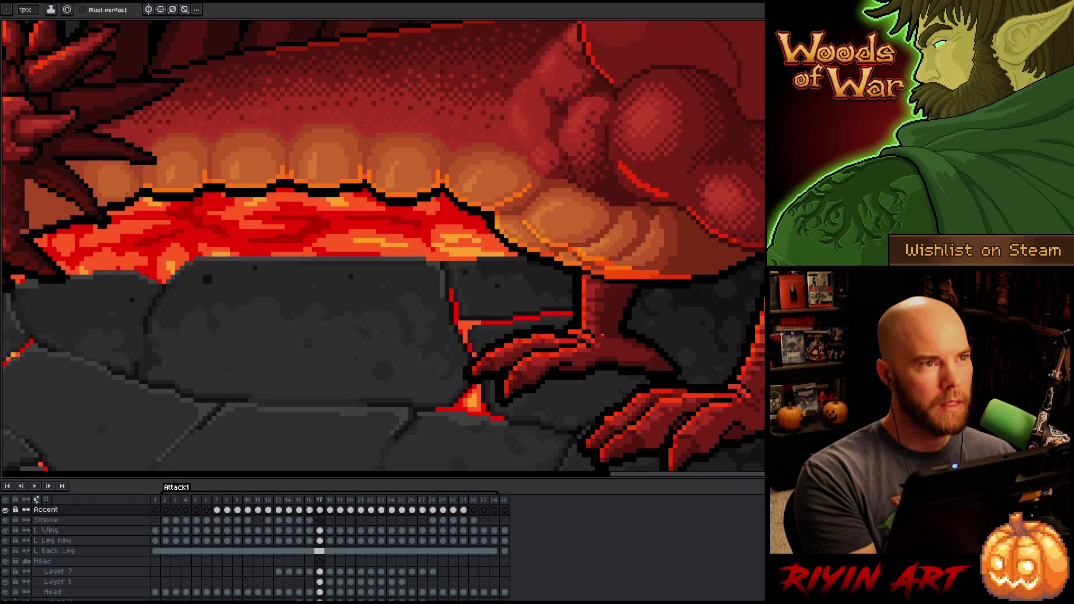
key("Right")
key("Left")
key("Right")
key("Right")
scroll(602, 335, "up", 6)
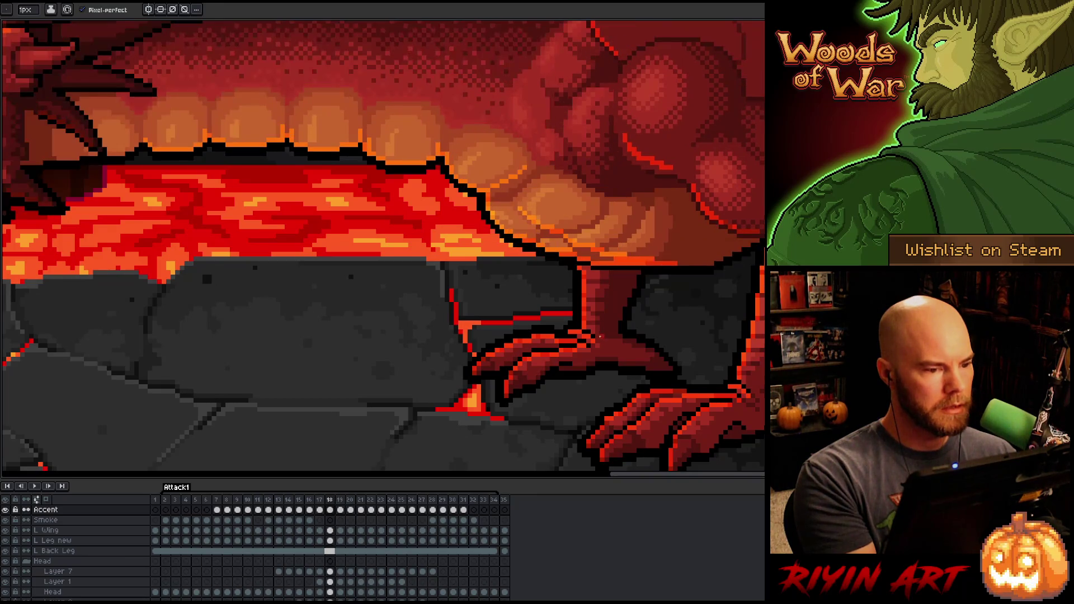
Step: Flip between frames 18 and 19, settling on frame 19
key("Right")
key("Left")
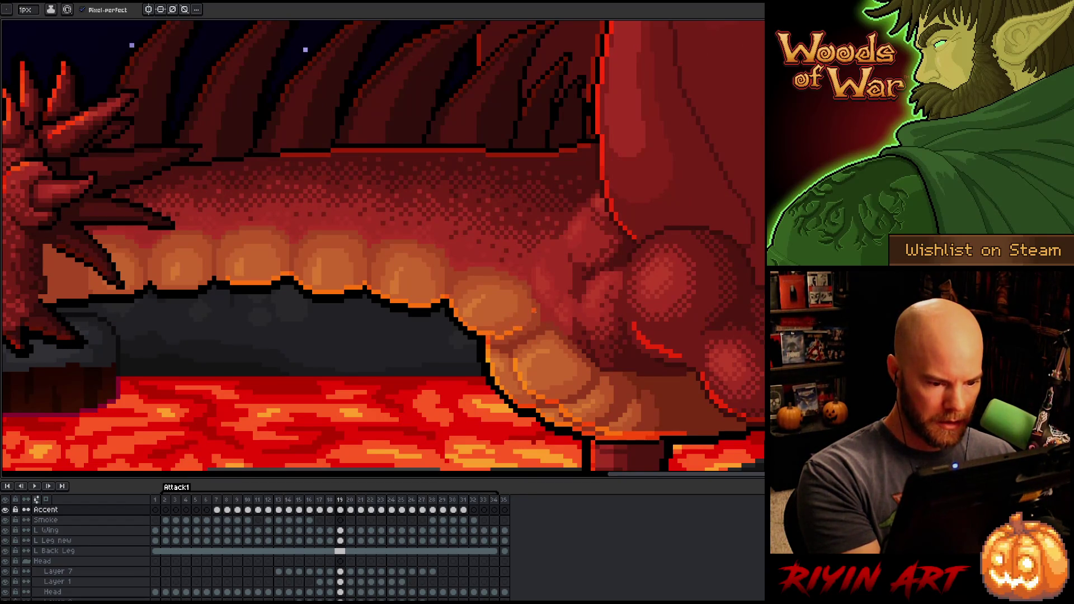
key("Left")
key("Right")
key("Left")
key("Right")
Step: Pan toward the dragon's head and pencil a brighter orange accent along the belly outline
key("Left")
key("Right")
key("Left")
key("Right")
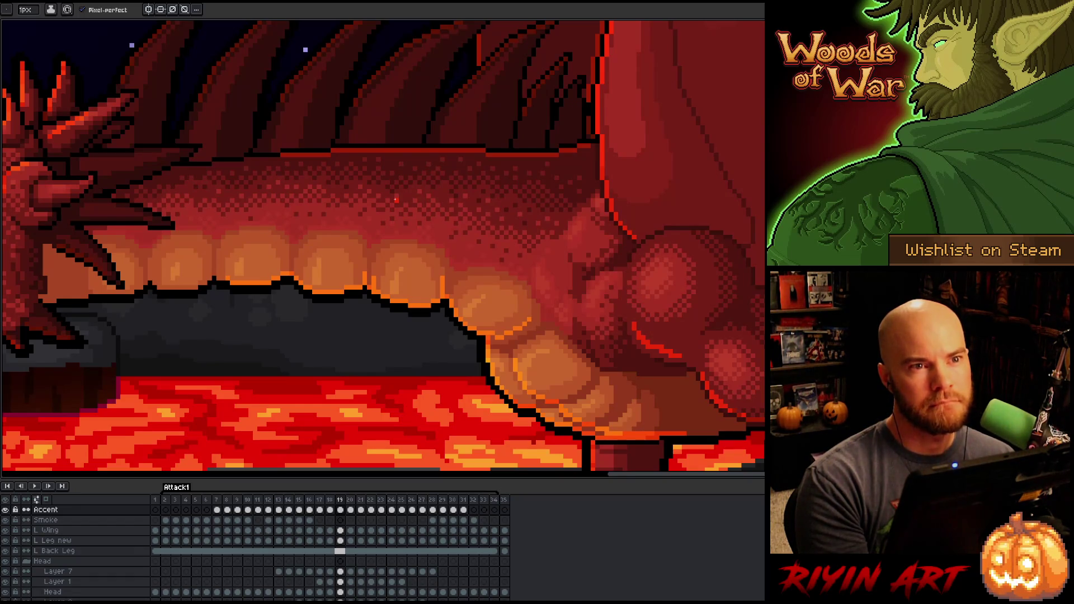
left_click_drag(330, 331, 409, 297)
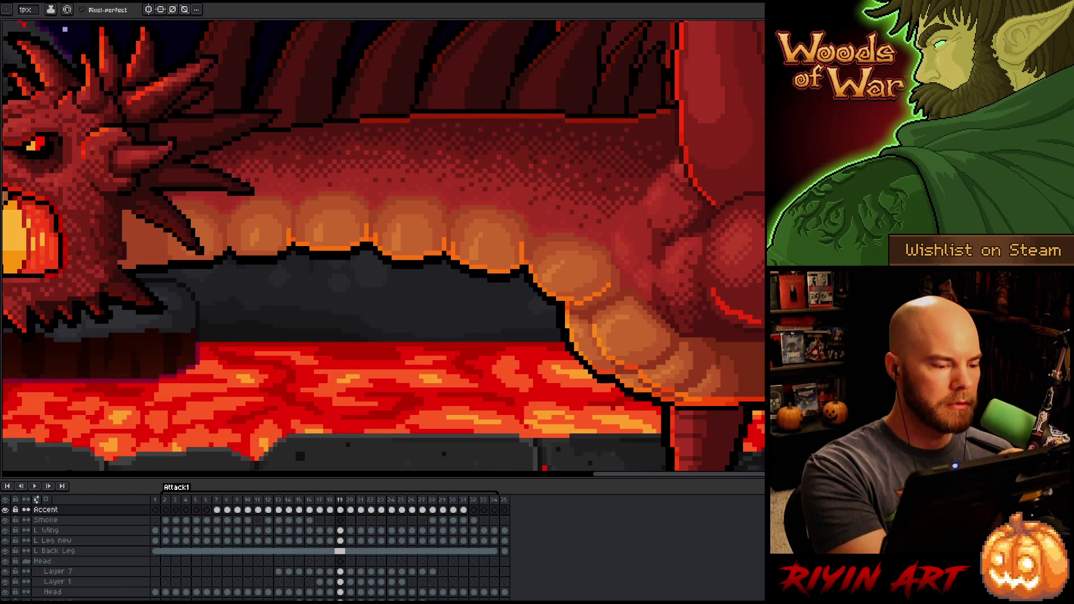
left_click_drag(268, 253, 236, 254)
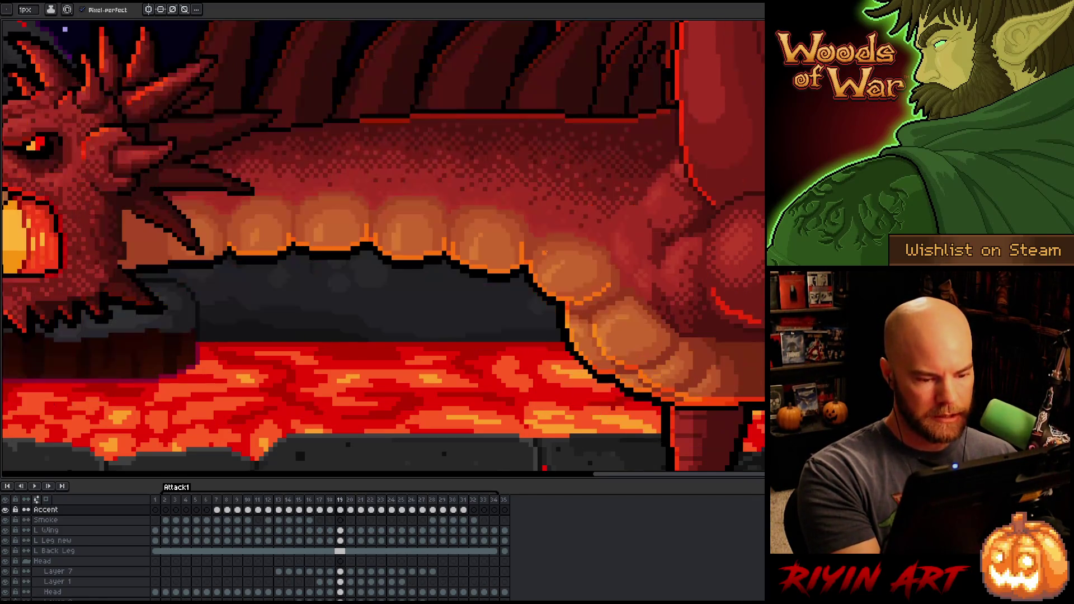
Step: Flip between frames 18 and 19 to compare the poses
key("comma")
key("period")
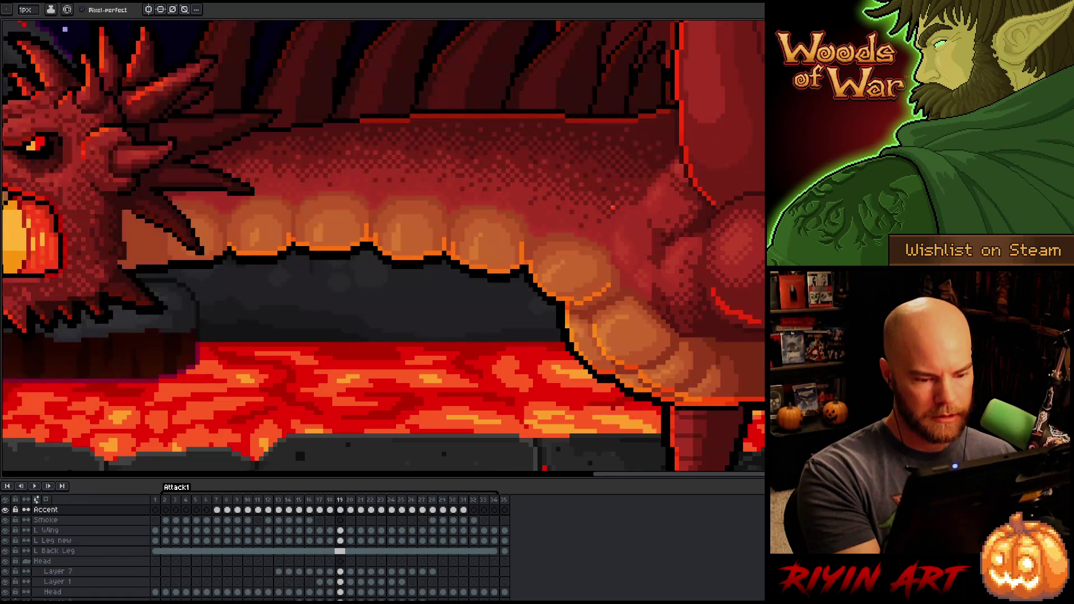
key("comma")
key("period")
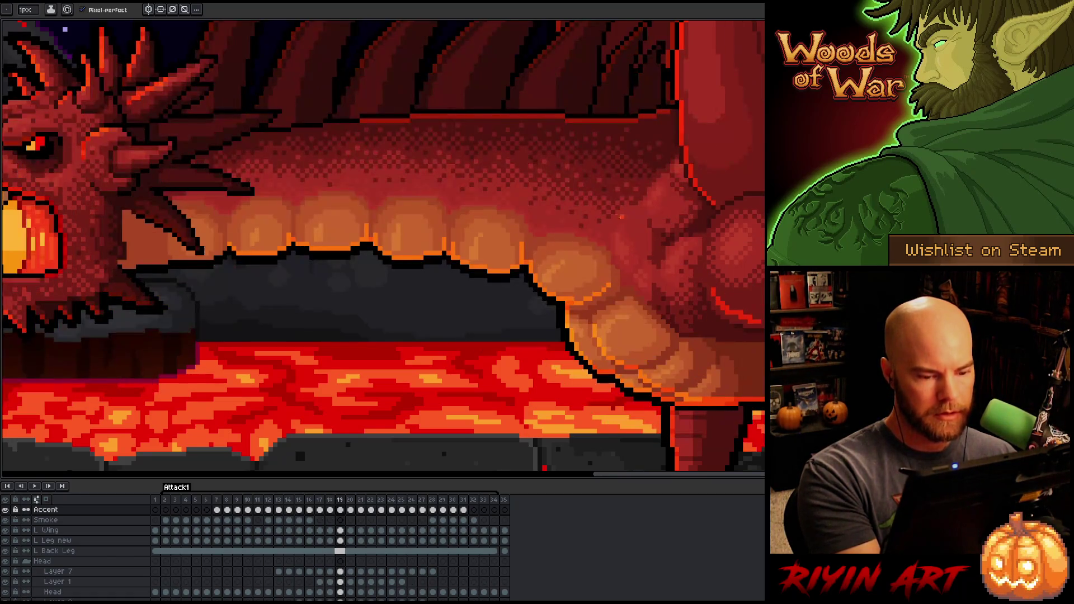
key("comma")
key("period")
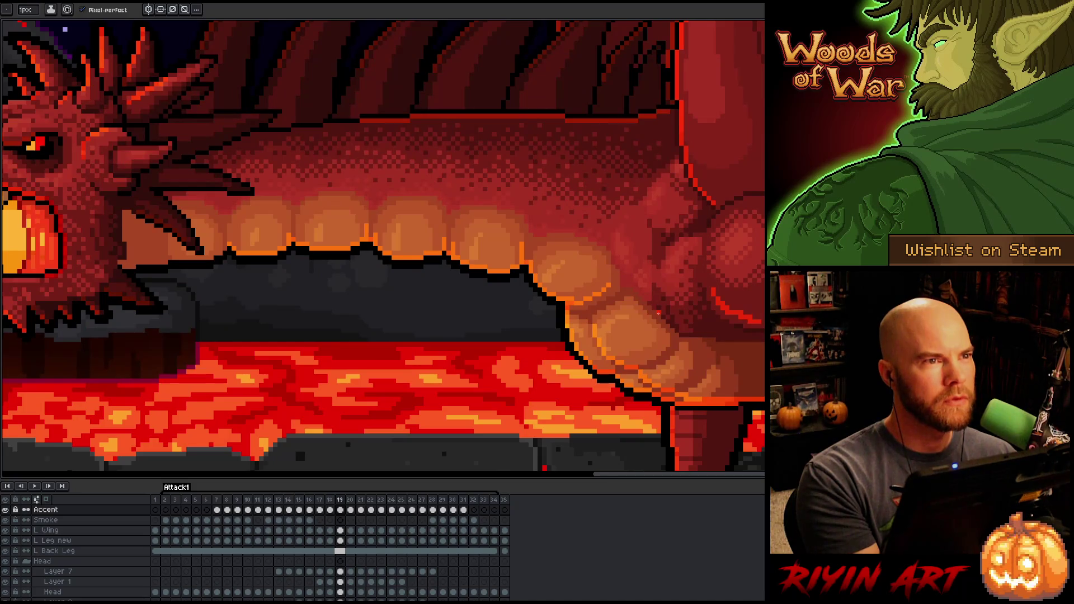
Step: Switch to the Pencil, glance at neighbouring frames, and move on to frame 20
key("b")
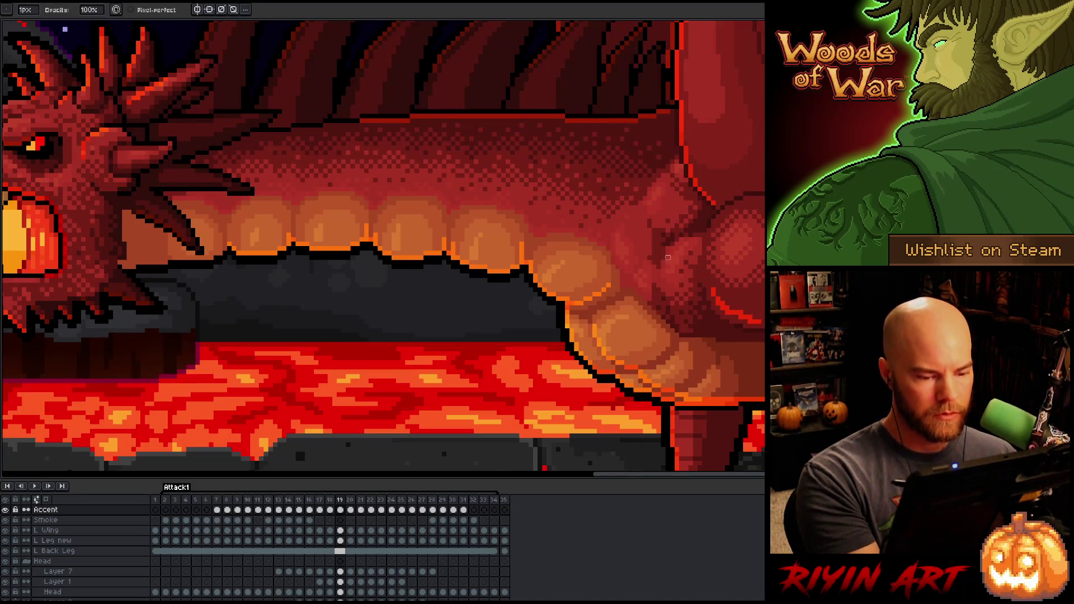
key("comma")
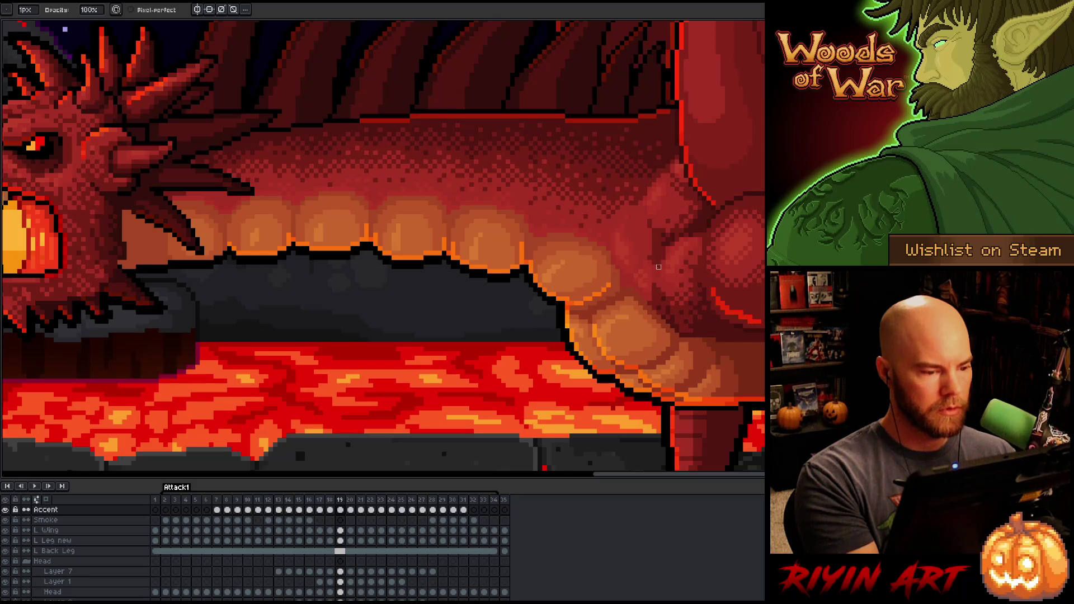
key("Left")
key("Right")
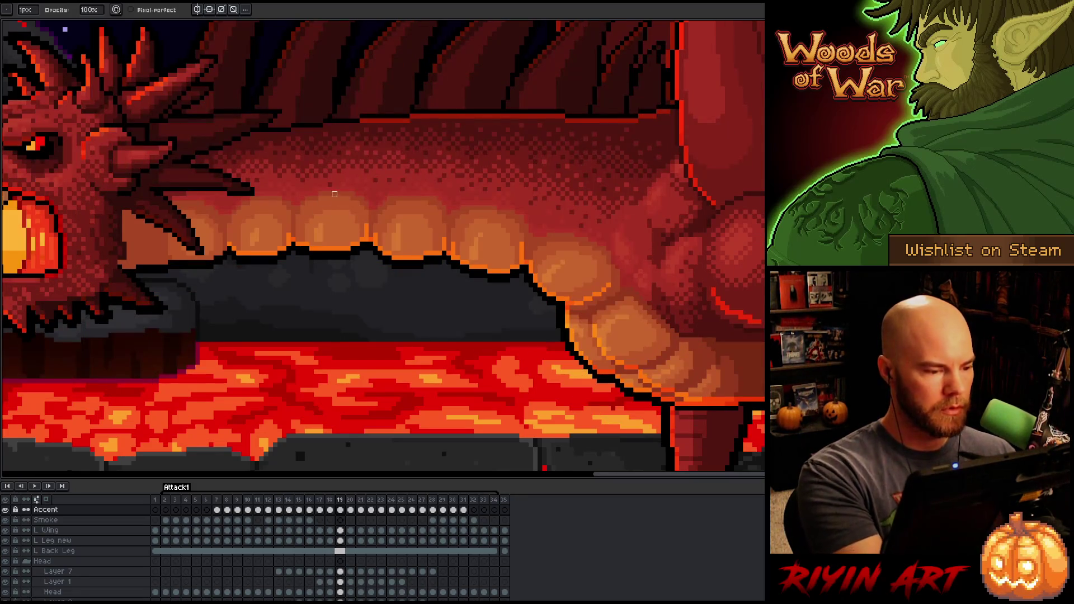
key("Left")
key("Right")
key("Right")
key("e")
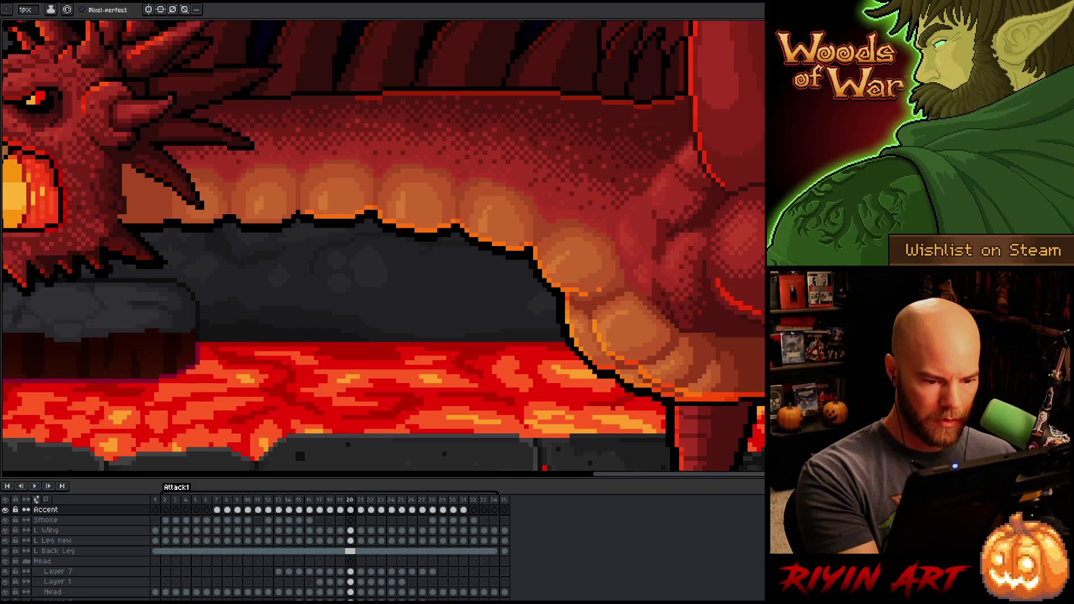
Step: Flip back and forth between frames 19 and 20 to compare the orange belly accent
key("Left")
key("Right")
key("Left")
key("Right")
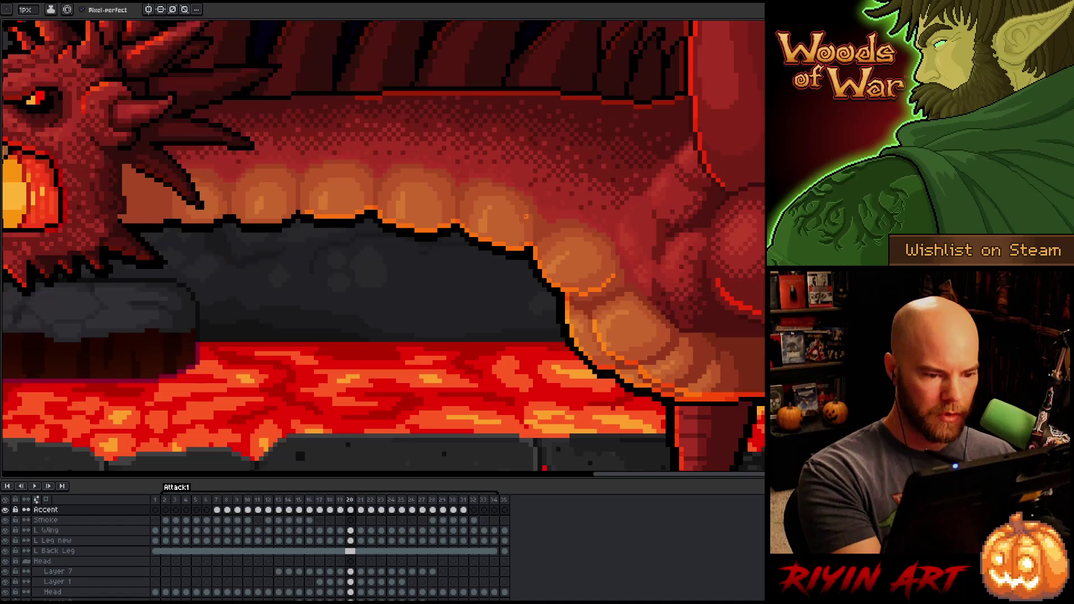
key("Left")
key("Right")
key("Left")
key("Right")
key("Left")
key("Right")
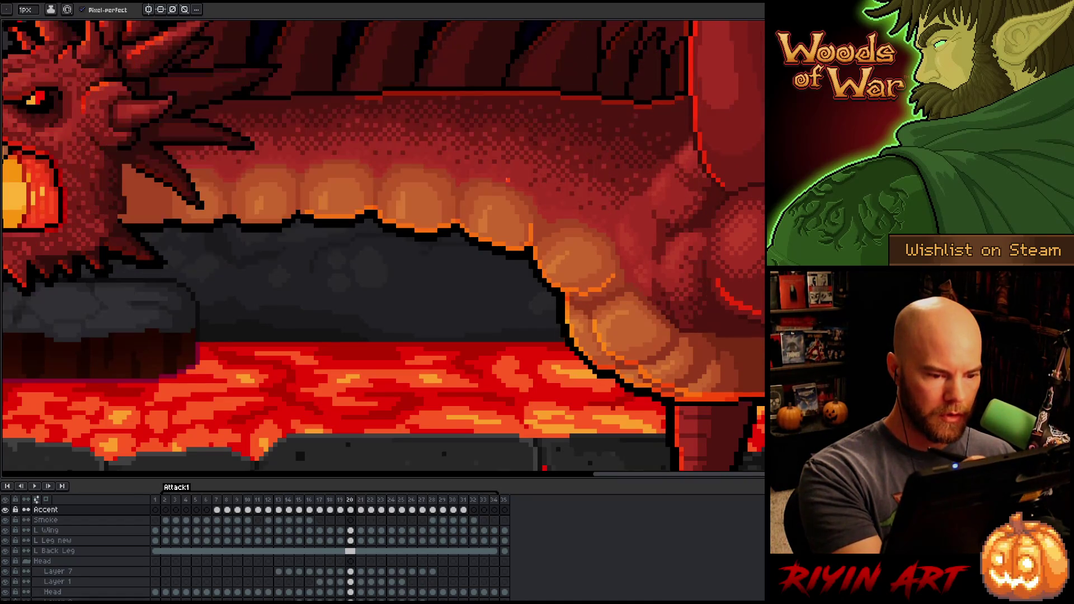
key("Left")
key("Right")
key("Left")
key("Left")
key("Right")
key("Right")
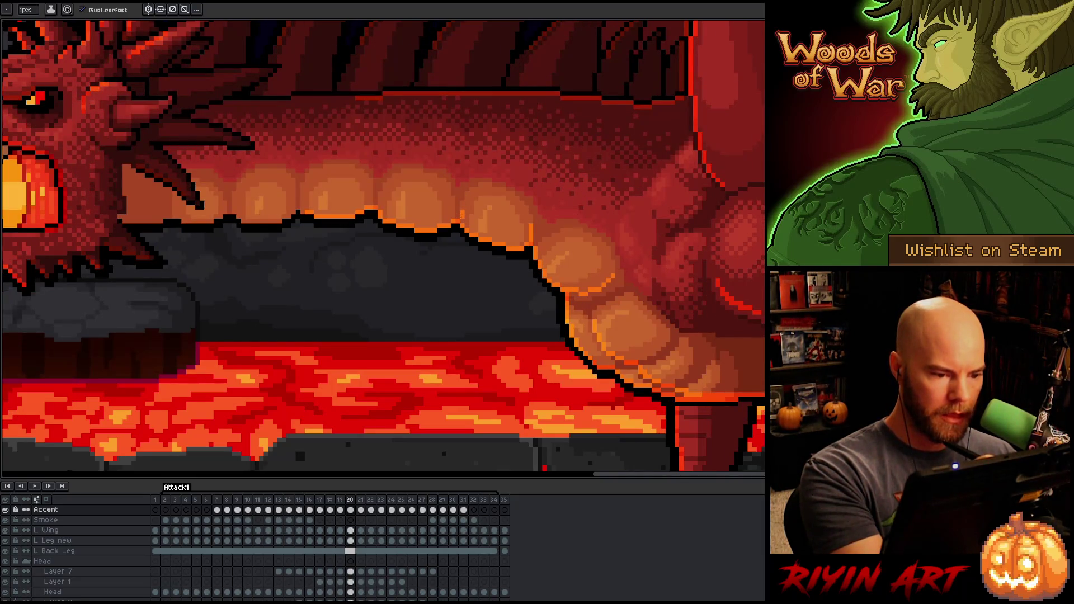
key("Left")
key("Right")
key("Left")
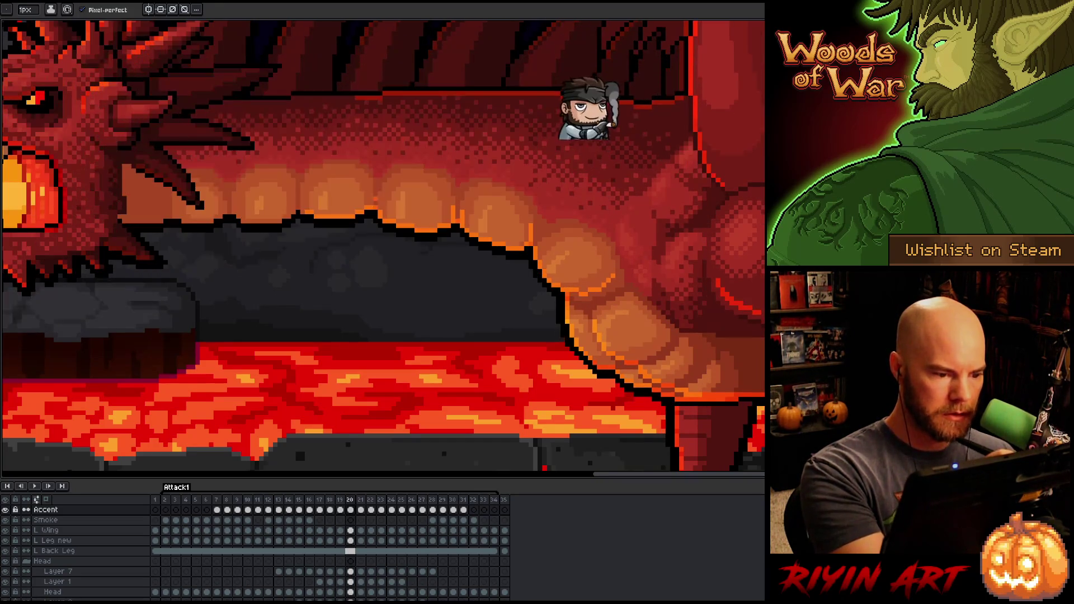
key("Right")
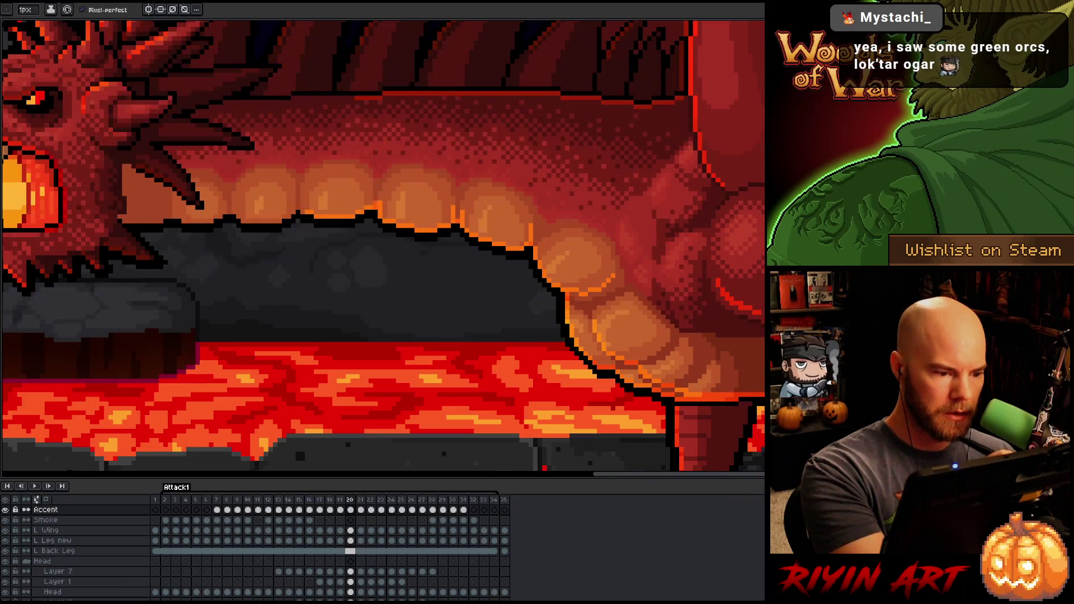
key("Left")
key("Right")
key("Left")
key("Right")
key("Left")
key("Right")
key("Left")
key("Right")
key("Left")
key("Right")
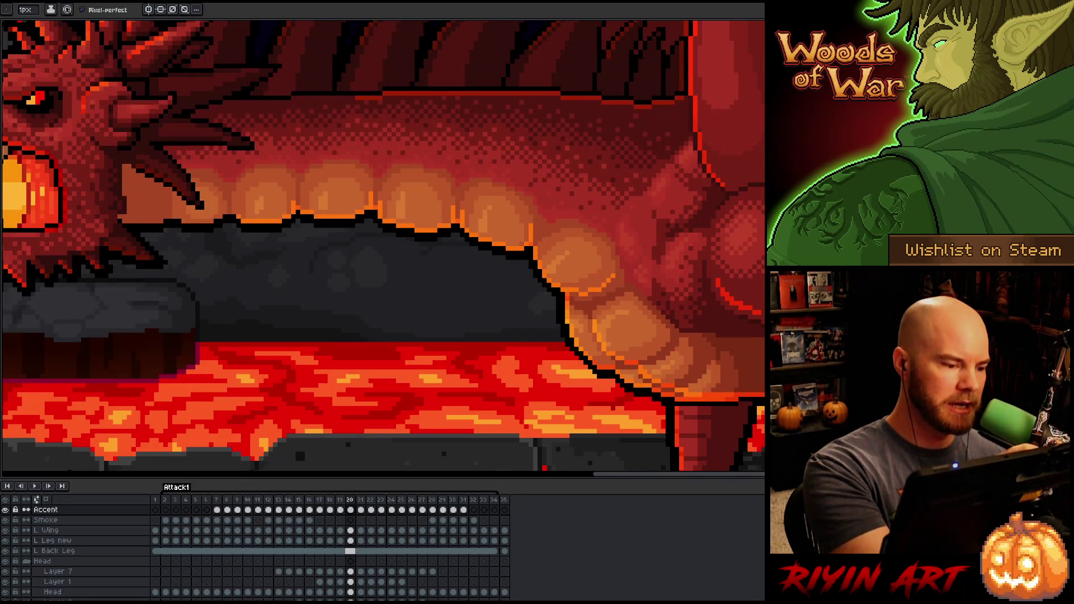
key("Left")
key("Right")
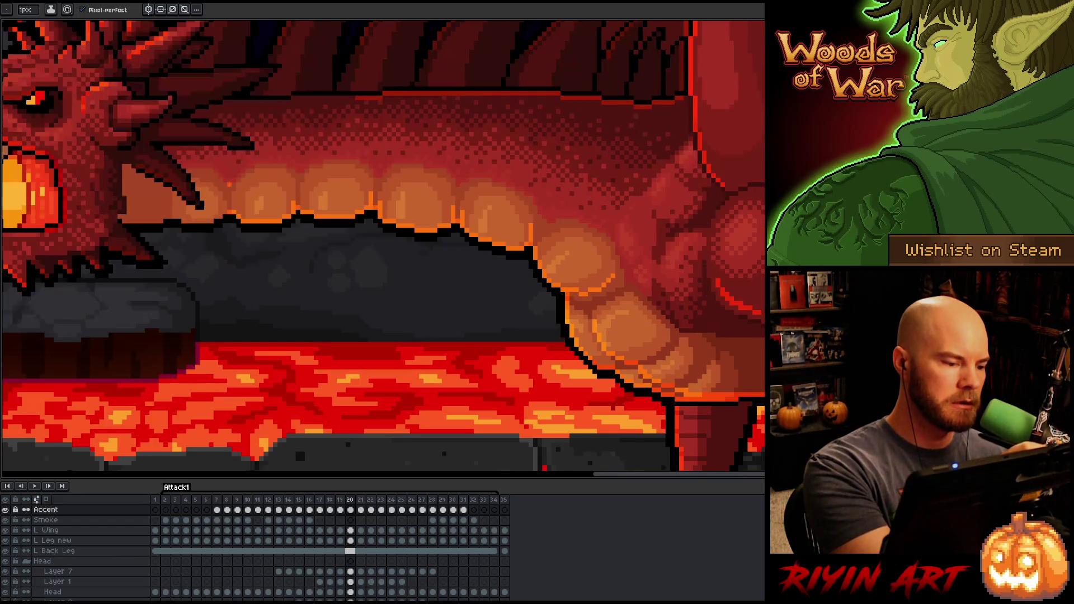
Step: Select the eraser and keep checking frame 20's belly accent against frame 19
key("Left")
key("Right")
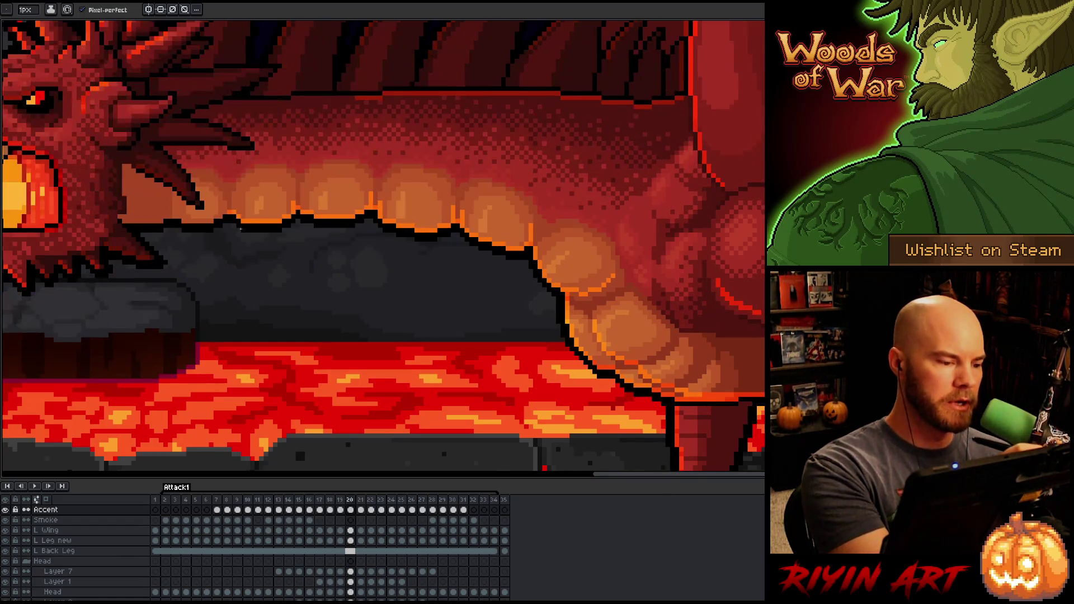
key("e")
key("Left")
key("Right")
key("Left")
key("Right")
key("Left")
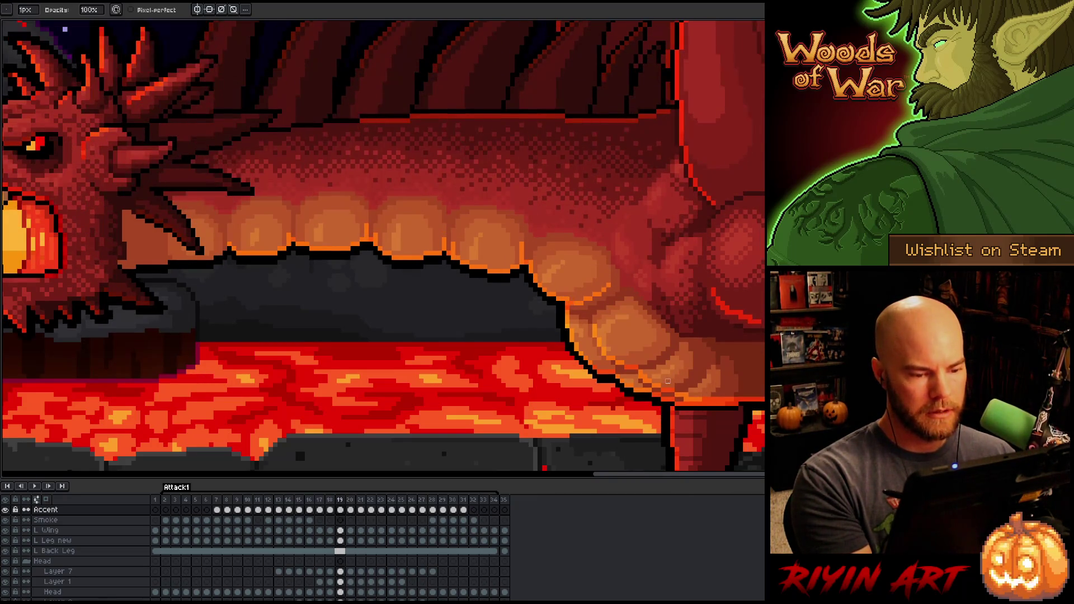
key("Right")
key("Left")
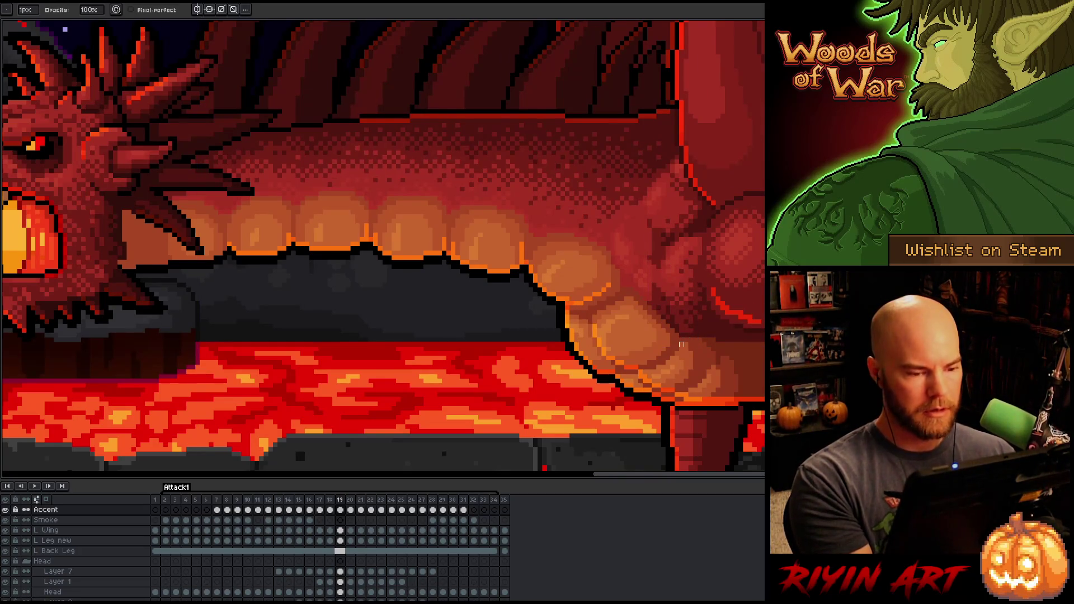
Step: Advance to frame 21 and compare its belly accent with frame 20
key("Right")
key("Left")
key("Left")
key("Right")
key("Right")
key("Right")
key("Left")
key("Right")
key("Left")
key("Right")
key("Left")
key("Right")
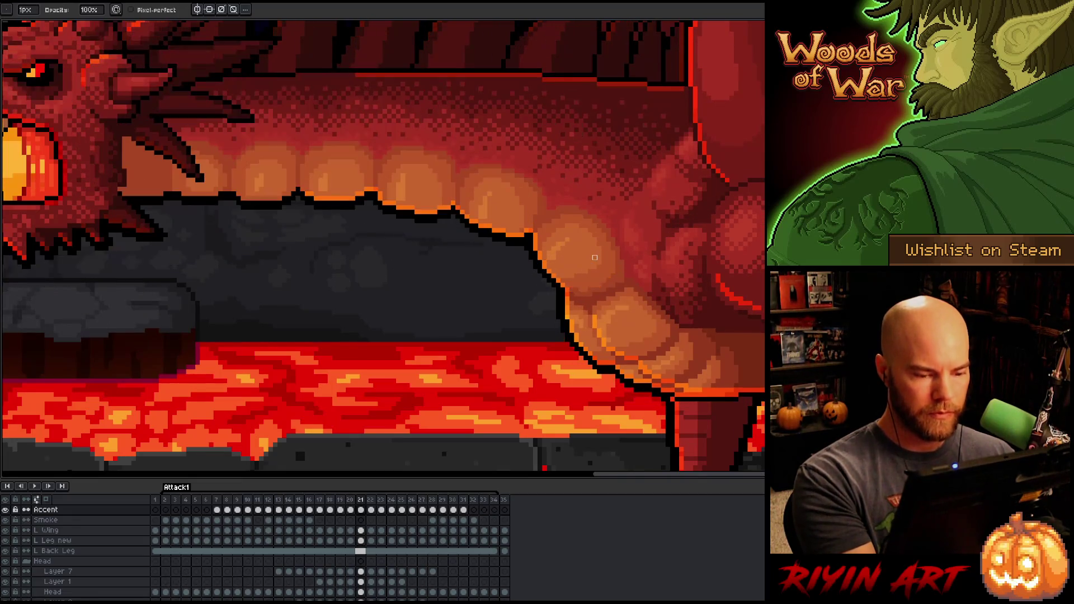
Step: With the eraser active, flip between frames 20 and 21 to compare the orange belly edge
key("e")
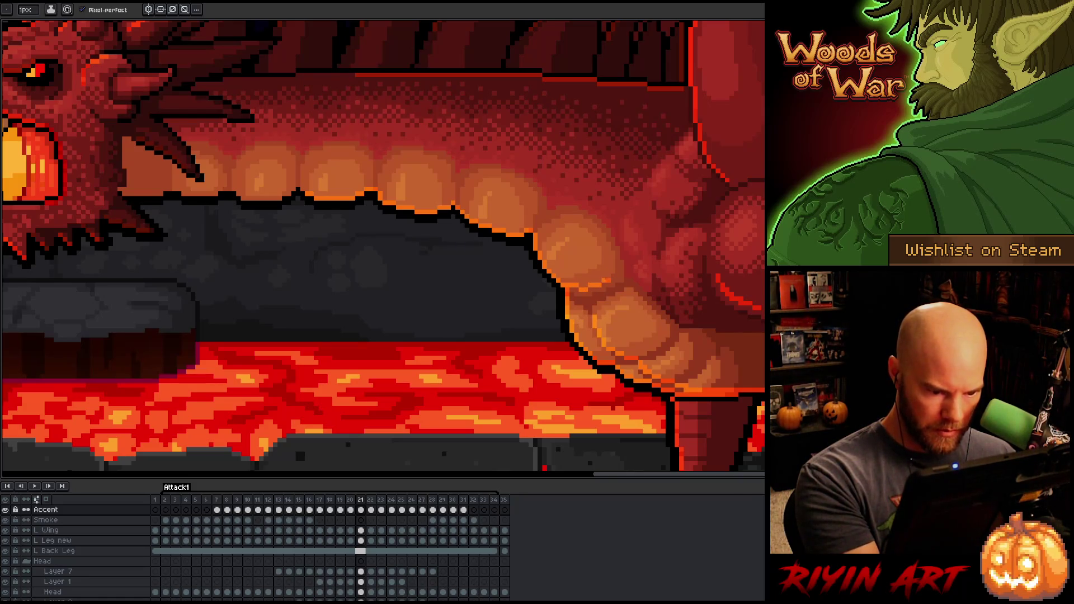
key("Left")
key("Right")
key("Left")
key("Right")
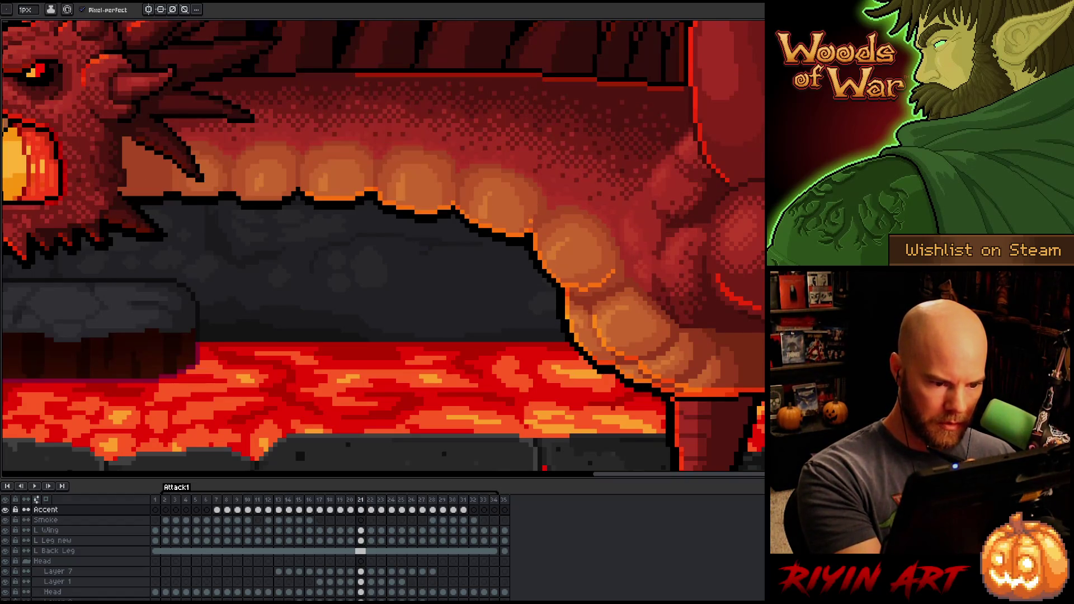
key("Left")
key("Right")
key("Left")
key("Right")
key("Left")
key("Right")
key("Left")
key("Right")
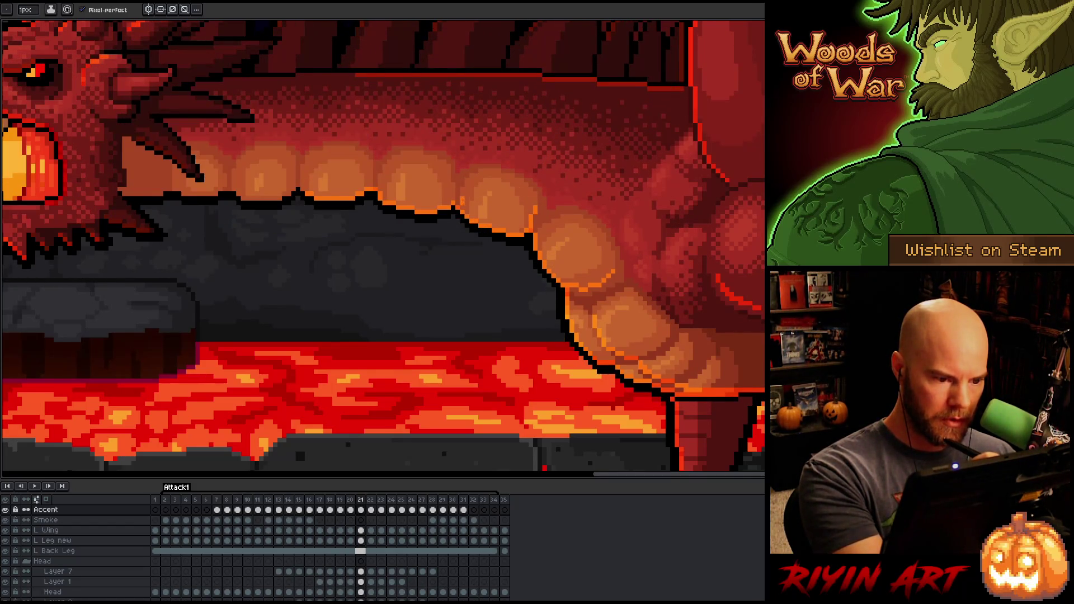
key("Left")
key("Right")
key("Left")
key("Right")
key("Left")
key("Right")
key("Left")
key("Right")
key("Left")
key("Right")
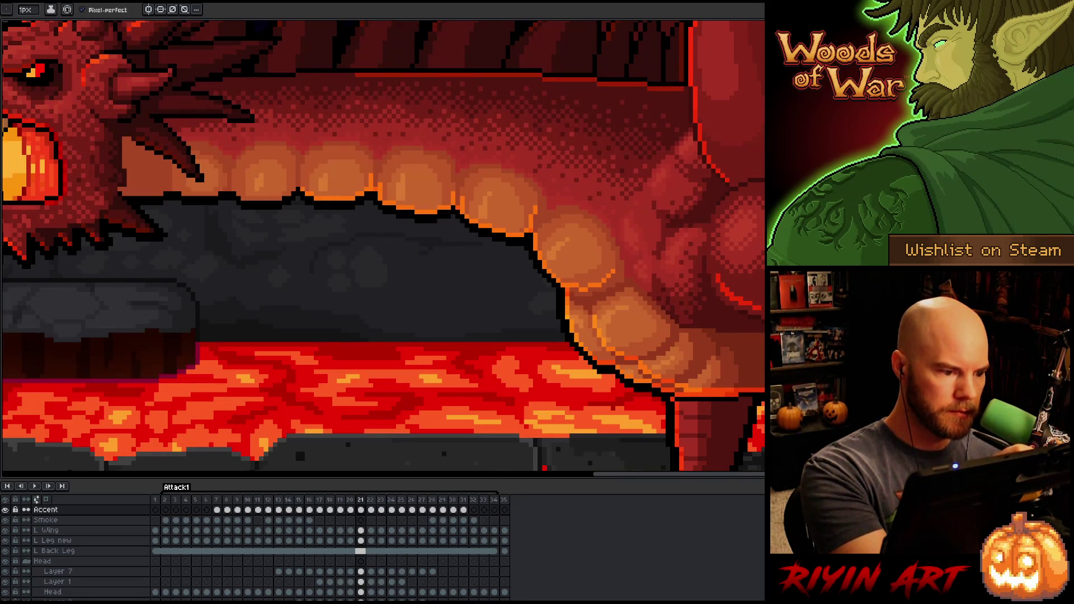
key("Left")
key("Right")
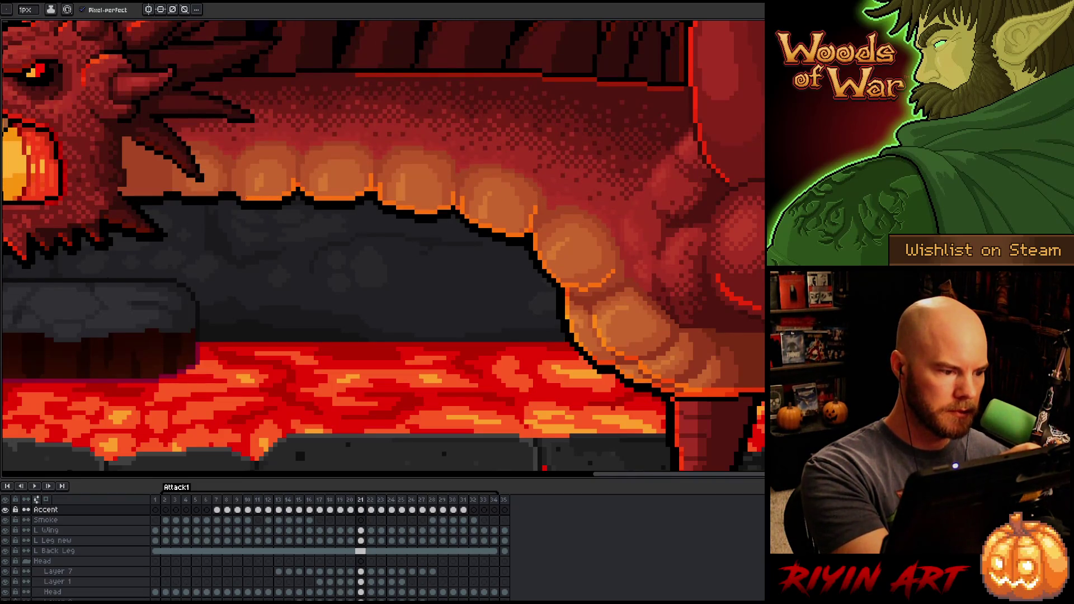
key("Left")
key("Right")
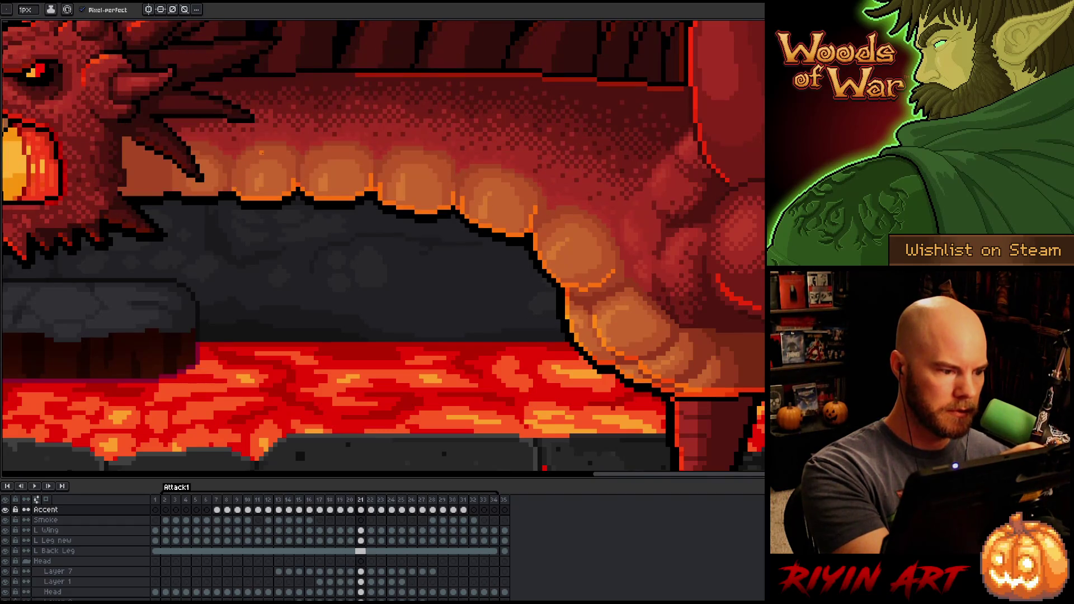
key("Left")
key("Right")
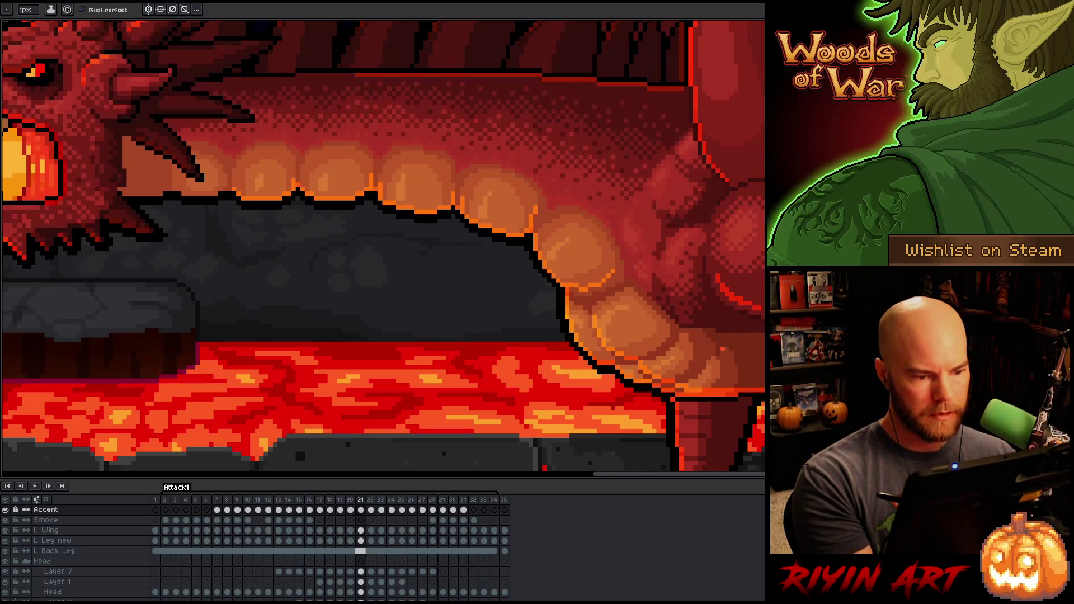
Step: Switch to the pencil, recheck frames 20 and 21, then advance to frame 22
key("b")
key("Left")
key("Right")
key("Left")
key("Right")
key("Left")
key("Right")
key("Left")
key("Right")
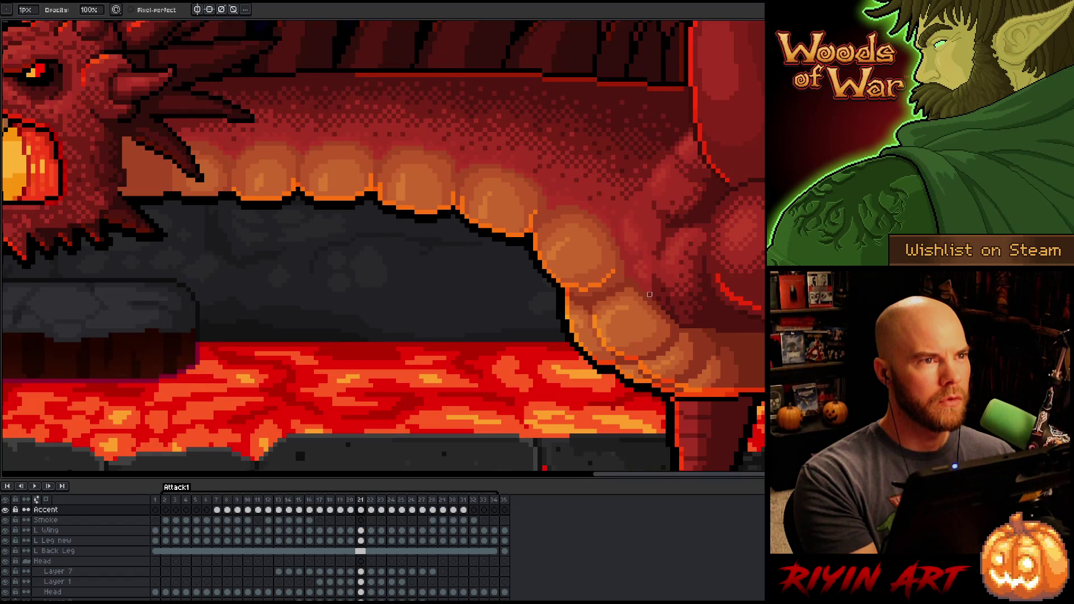
key("Left")
key("Right")
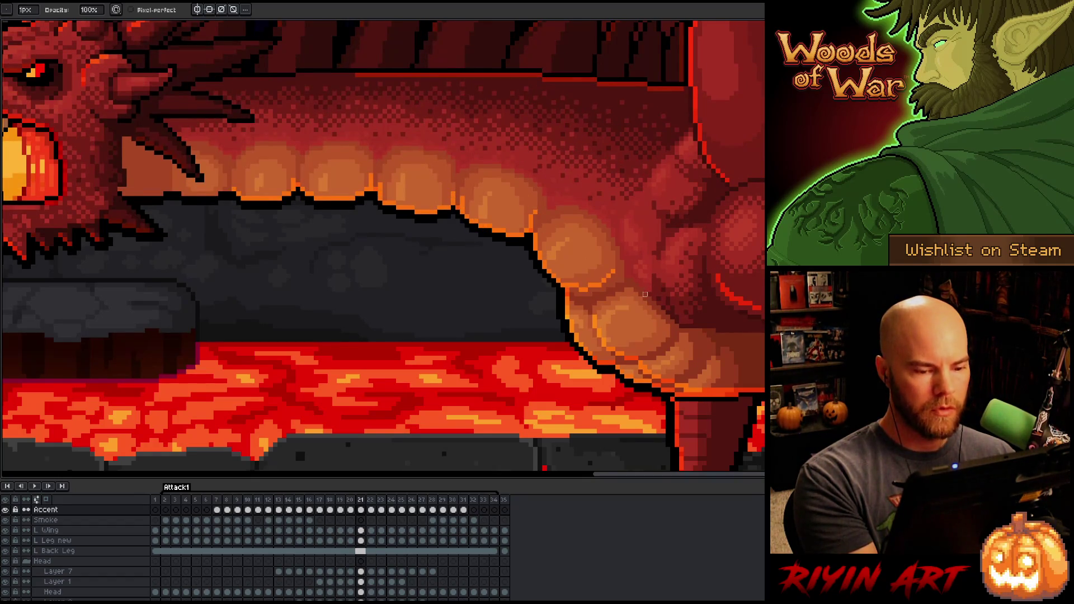
key("Right")
Step: Erase stray orange pixels along the dragon's belly edge on frame 22
key("e")
left_click_drag(601, 269, 594, 276)
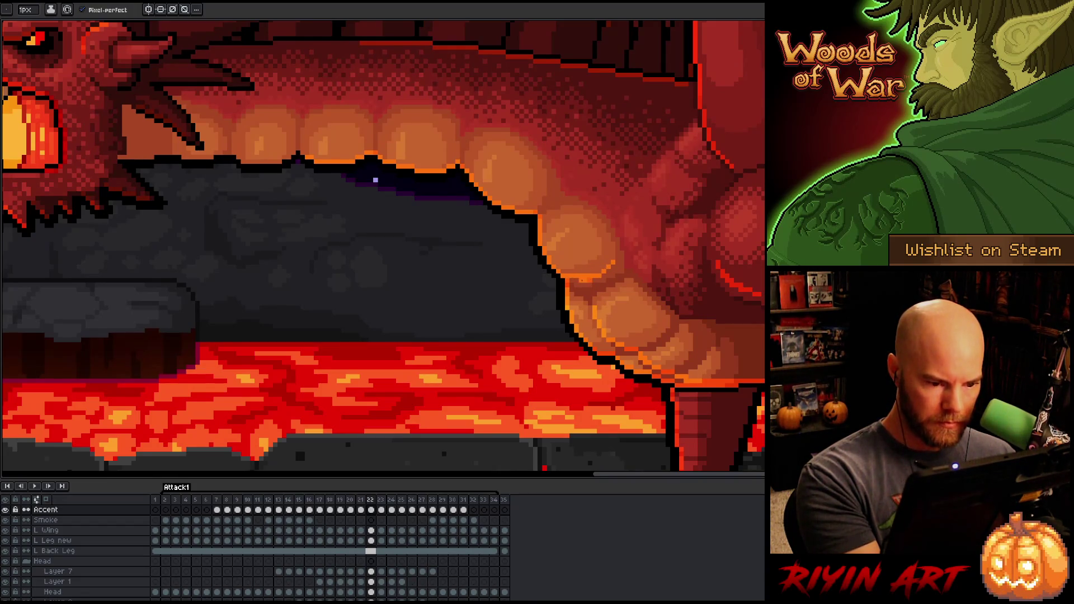
key("b")
key("e")
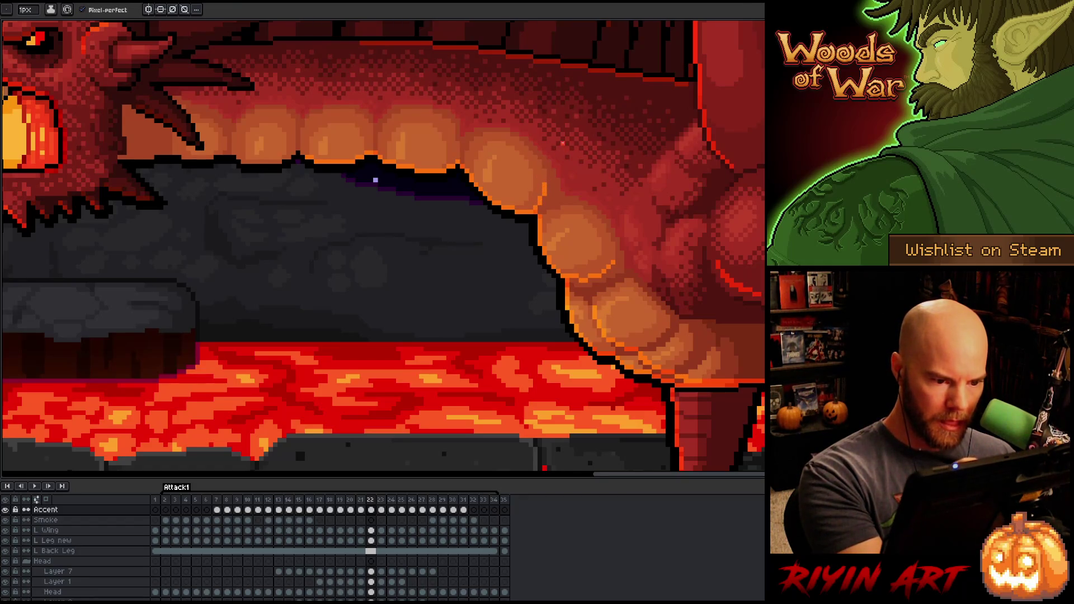
Step: Flip between frames 21 and 22 to check the cleaned-up belly edge
key("Left")
key("Right")
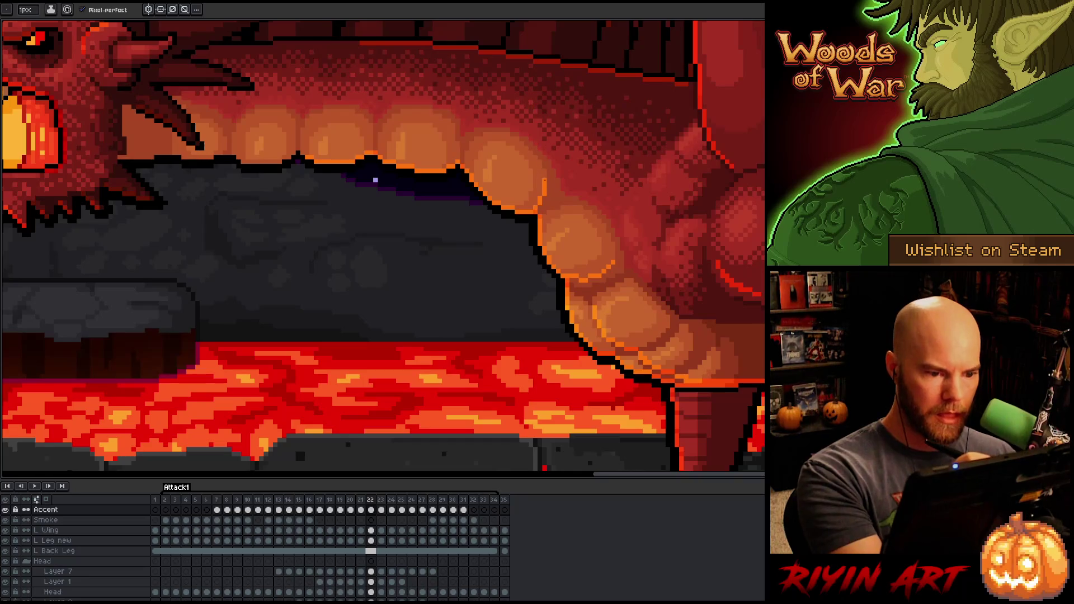
key("Left")
key("Right")
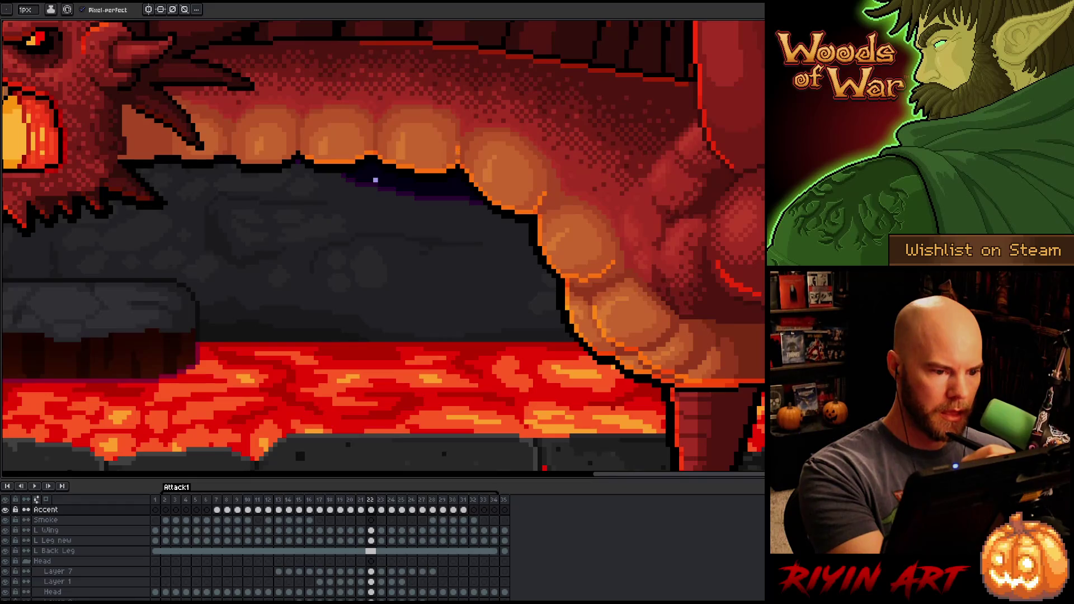
key("Left")
key("Right")
key("Left")
key("Right")
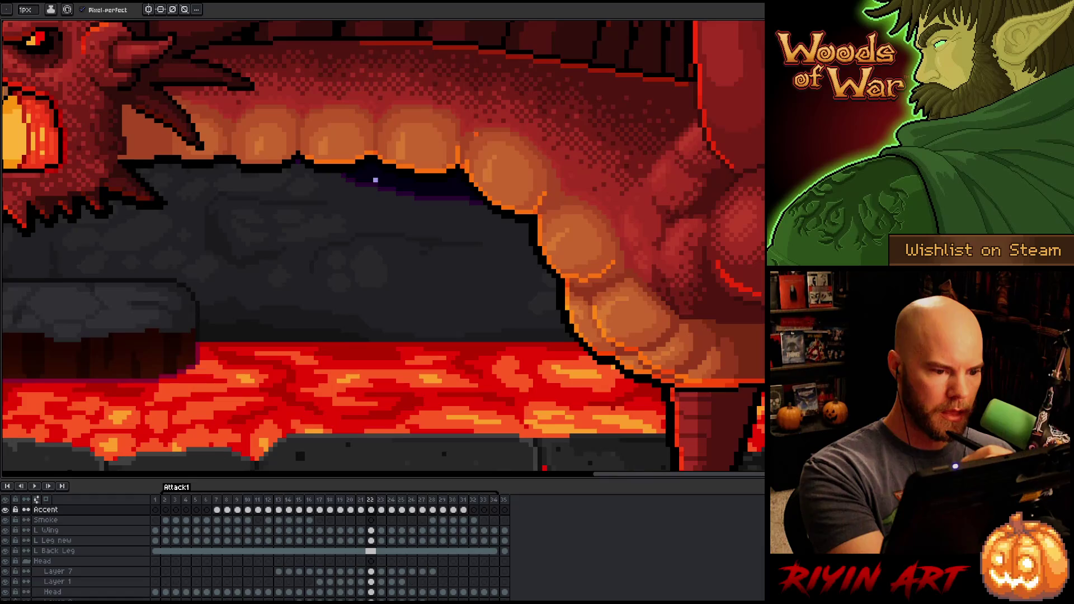
key("Left")
key("Right")
key("Left")
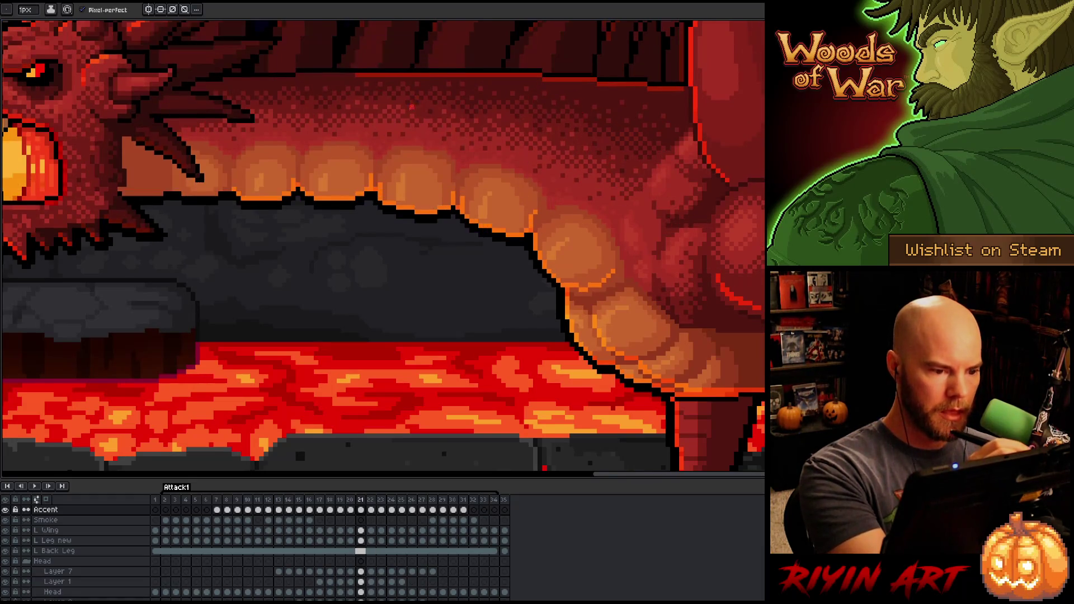
key("Right")
key("Left")
key("Right")
key("Left")
key("Right")
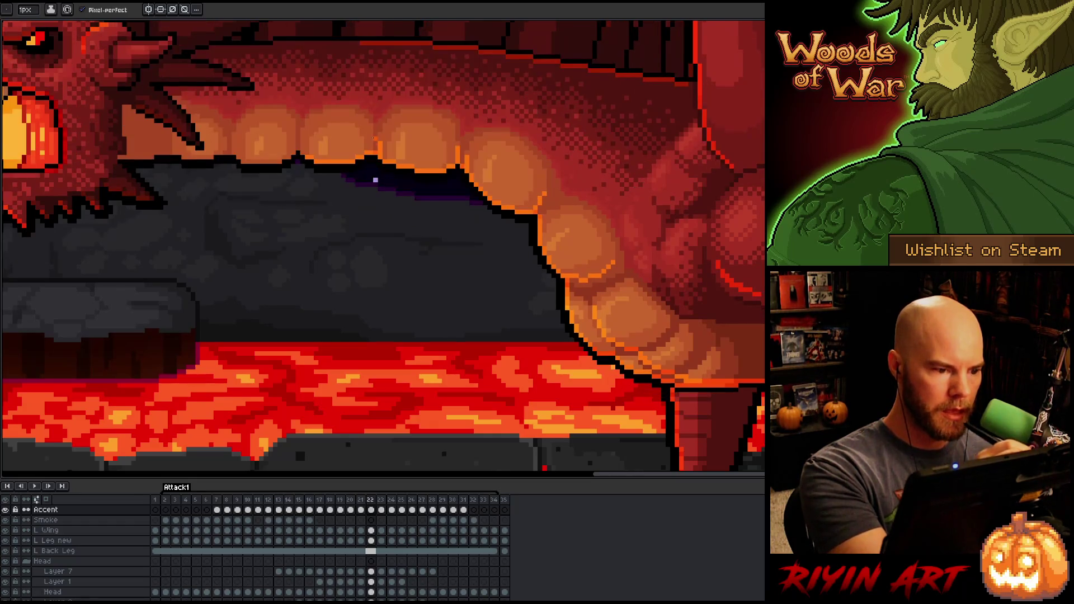
key("Left")
key("Right")
key("Left")
key("Right")
Step: Add two orange accent pixels along the belly edge, checking each against frame 21
left_click(307, 143)
key("Left")
key("Right")
left_click(298, 139)
key("Left")
key("Right")
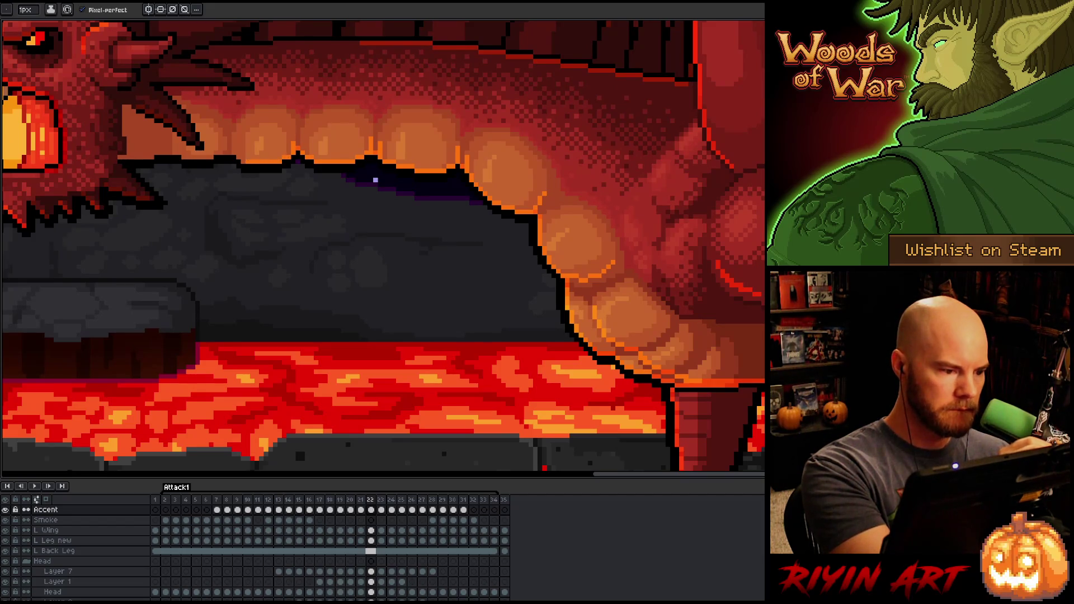
Step: Compare the new accent pixels with frame 21, then advance to frame 23
key("Left")
key("Right")
key("Left")
key("Right")
key("Left")
key("Right")
key("Left")
key("Right")
key("Left")
key("Right")
key("Left")
key("Right")
key("Left")
key("Right")
key("Right")
key("Left")
key("Right")
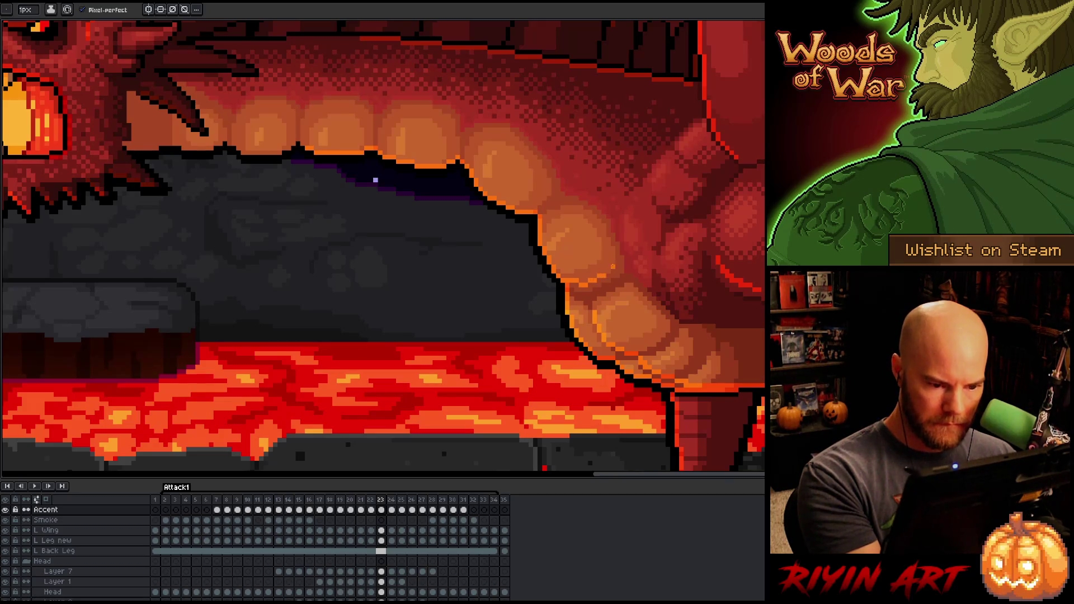
Step: Compare frames 22 and 23, then add an orange highlight pixel on the belly ridge
key("Left")
key("Right")
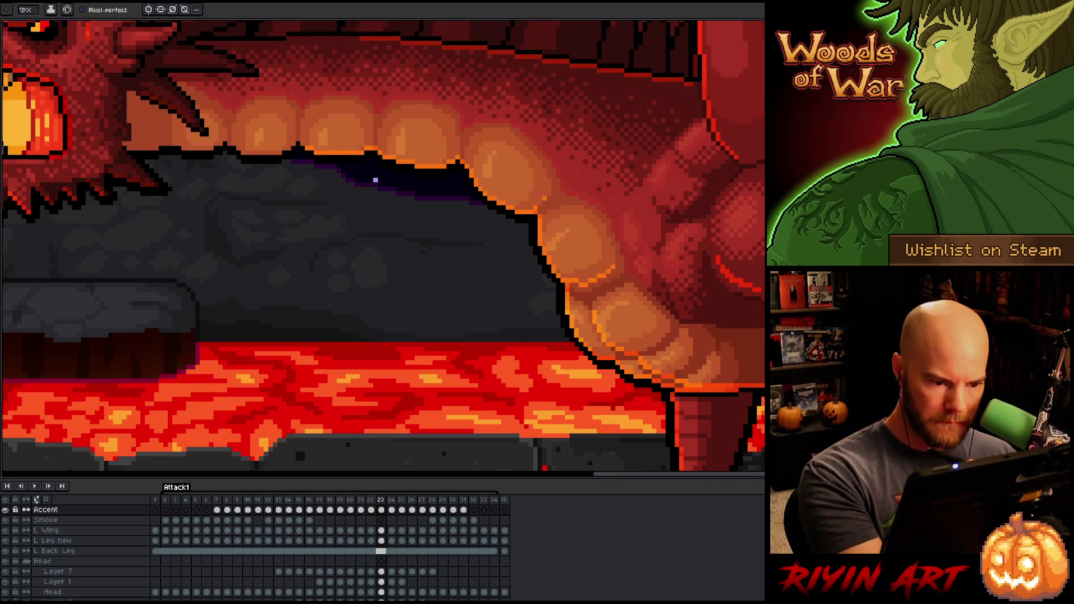
key("Left")
key("Right")
key("Left")
key("Right")
key("Left")
key("Right")
key("Left")
key("Right")
key("Left")
key("Right")
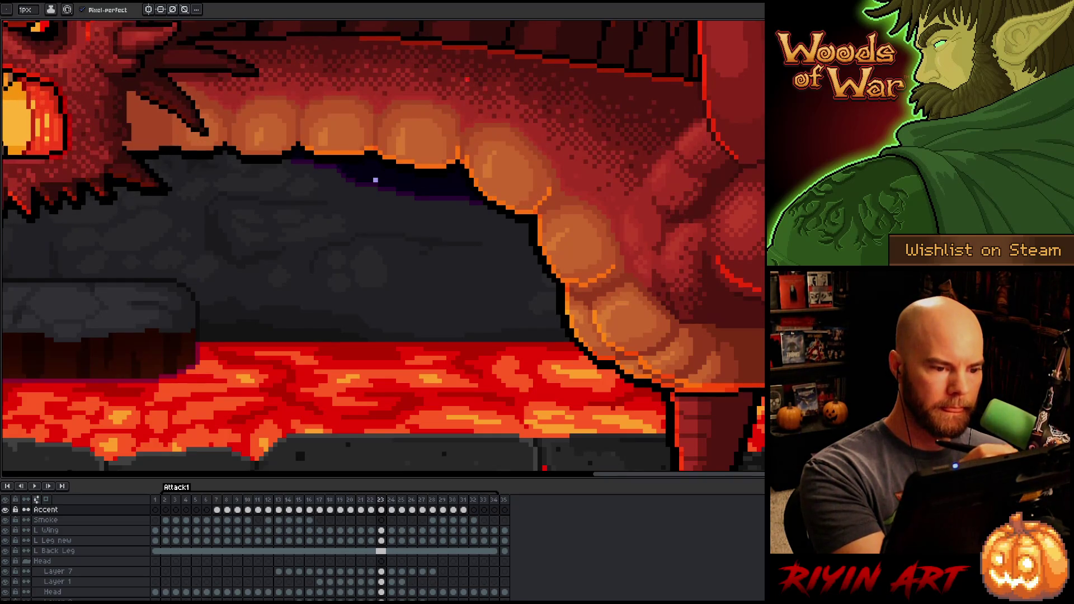
key("Left")
key("Right")
key("Left")
key("Right")
key("Left")
key("Right")
key("Left")
key("Right")
left_click(298, 137)
Step: Draw a horizontal orange outline along the belly ridge and check it against frame 22
key("Left")
key("Right")
key("Left")
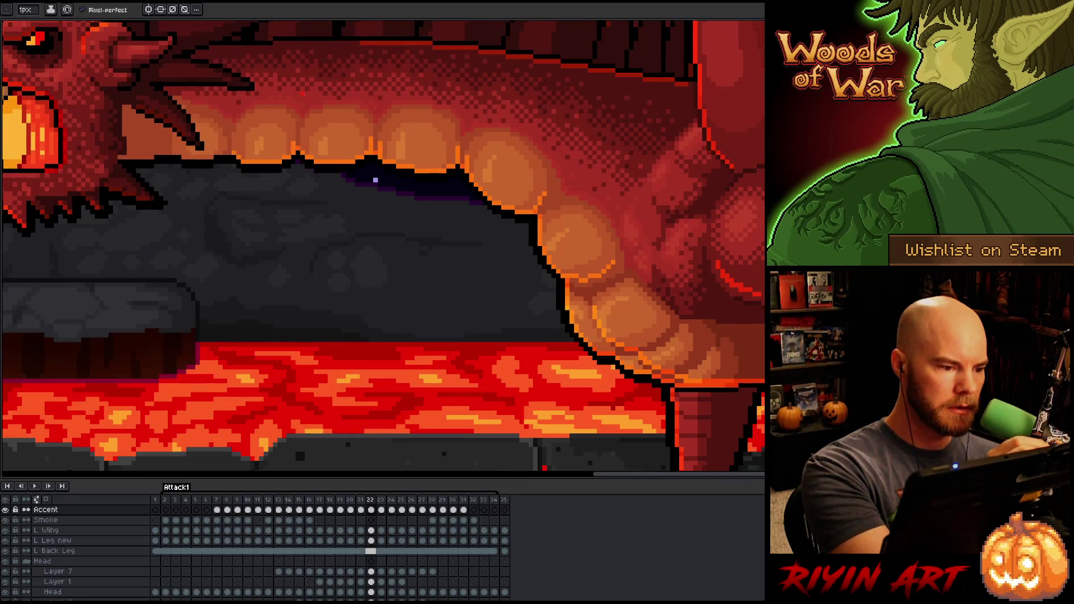
key("Right")
left_click_drag(279, 152, 245, 152)
key("Left")
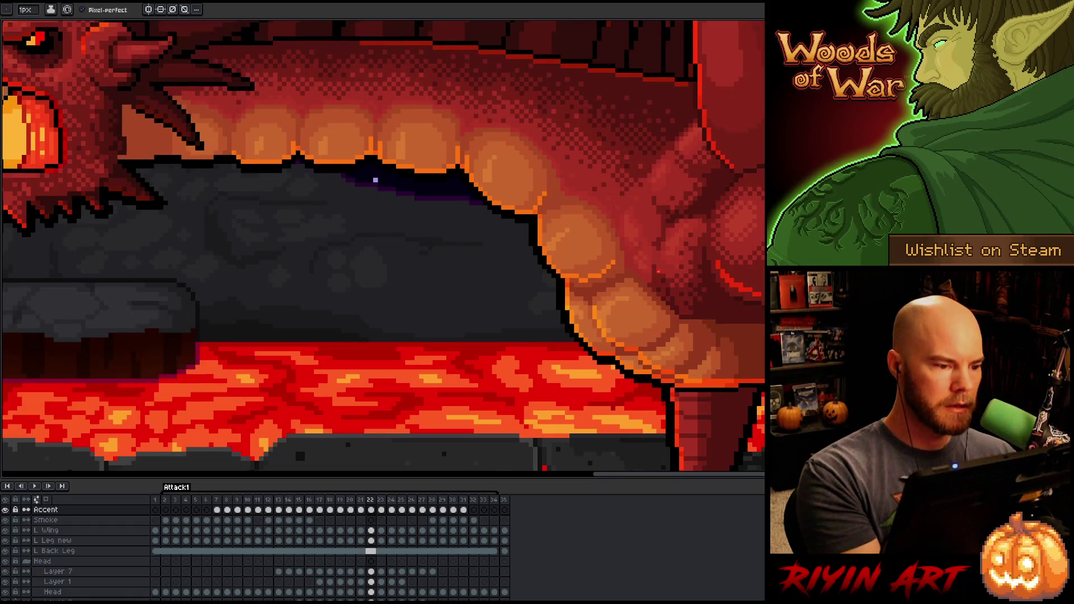
key("Right")
key("Left")
key("Right")
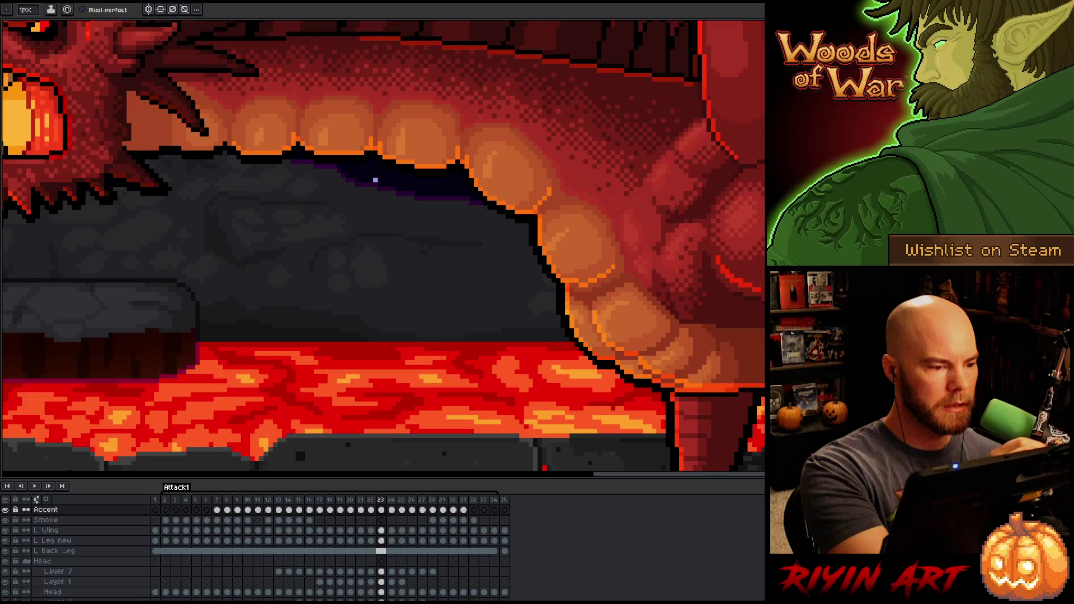
key("Left")
key("Right")
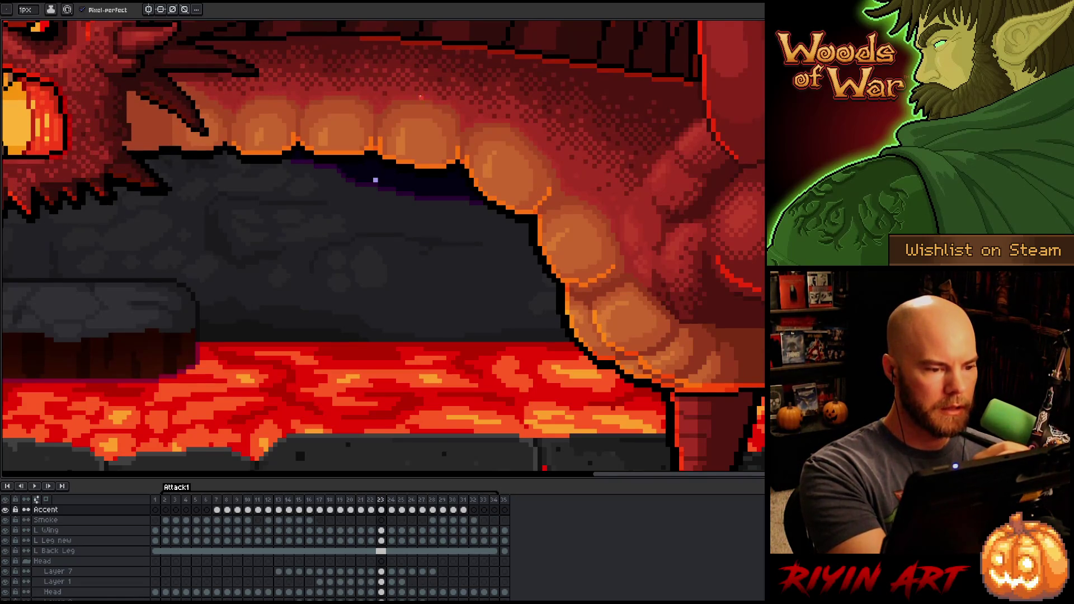
key("Left")
key("Right")
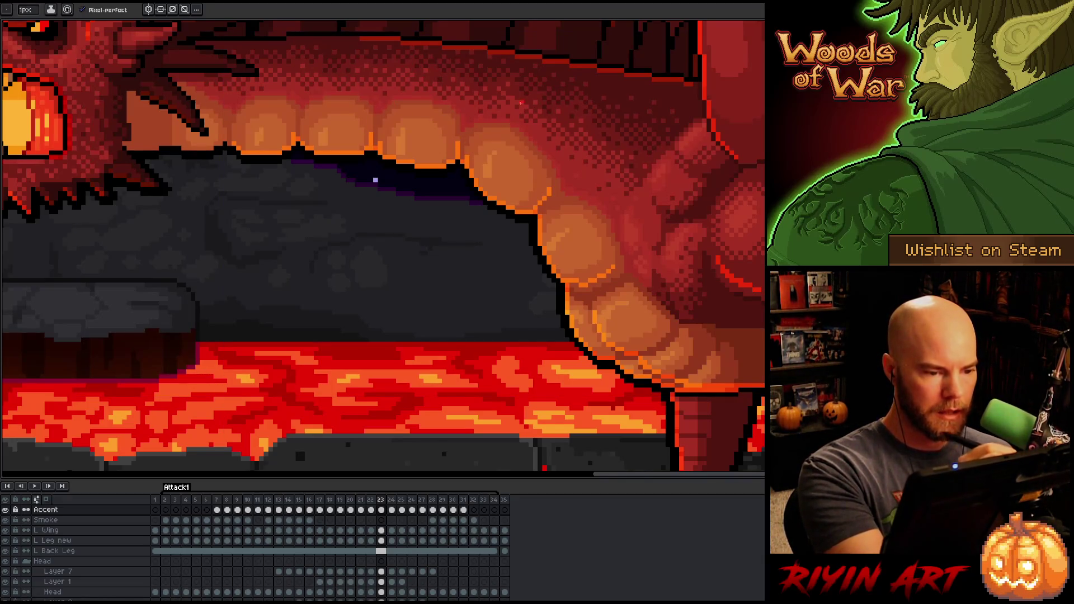
key("Left")
key("Right")
key("Left")
key("Right")
key("Left")
key("Right")
key("Left")
key("Right")
key("Left")
key("Right")
key("Left")
key("Right")
key("Left")
key("Right")
key("Left")
key("Right")
key("Left")
key("Right")
key("Left")
key("Right")
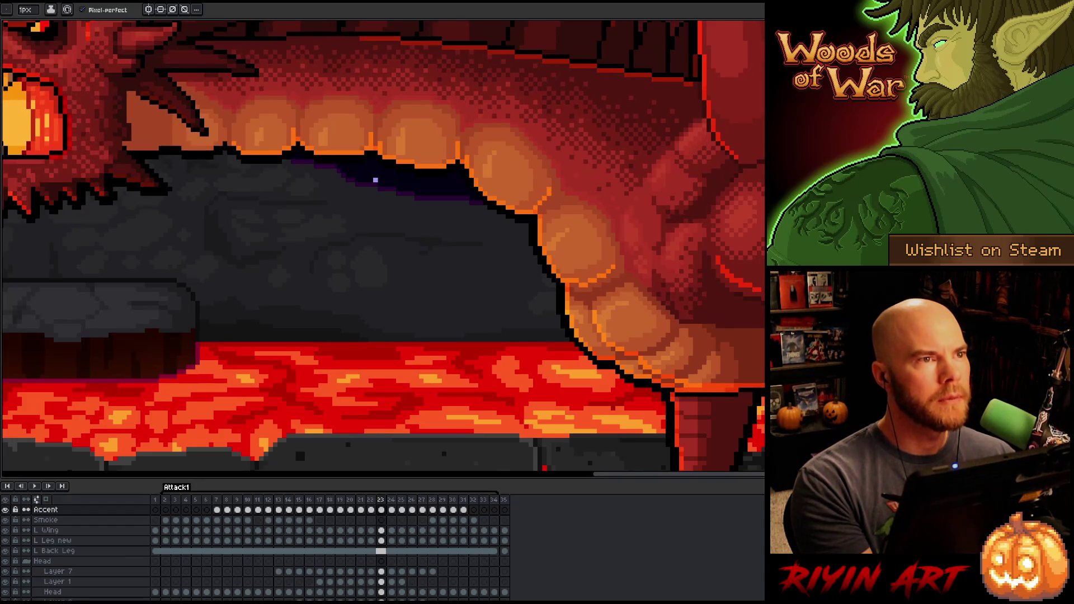
Step: Switch to the Eraser and keep comparing frame 23 with frame 22
key("e")
key("Left")
key("Right")
key("Left")
key("Right")
key("Left")
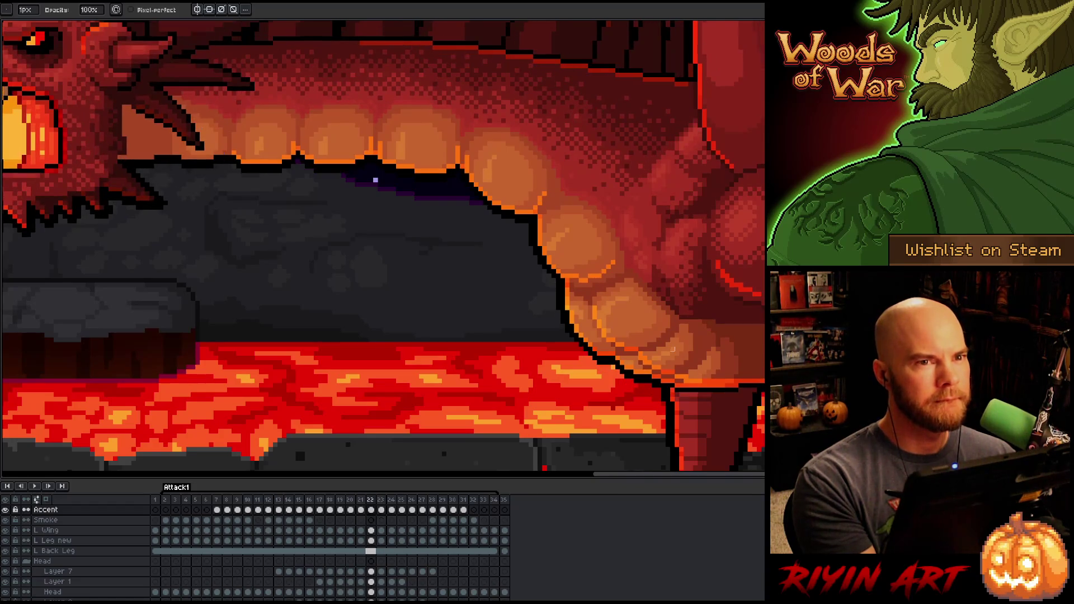
key("Right")
key("Left")
key("Right")
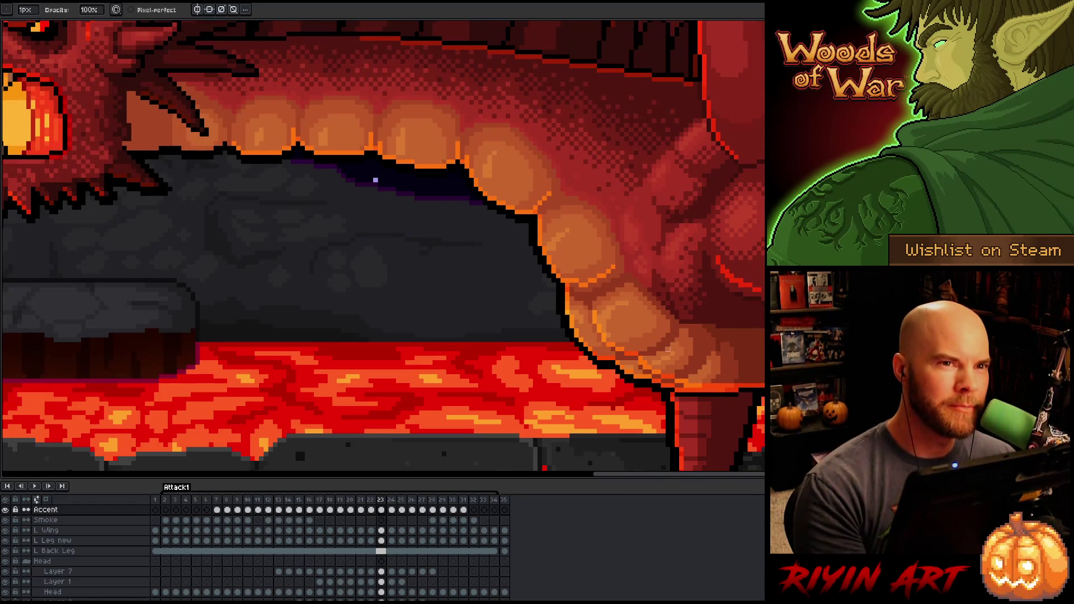
key("Left")
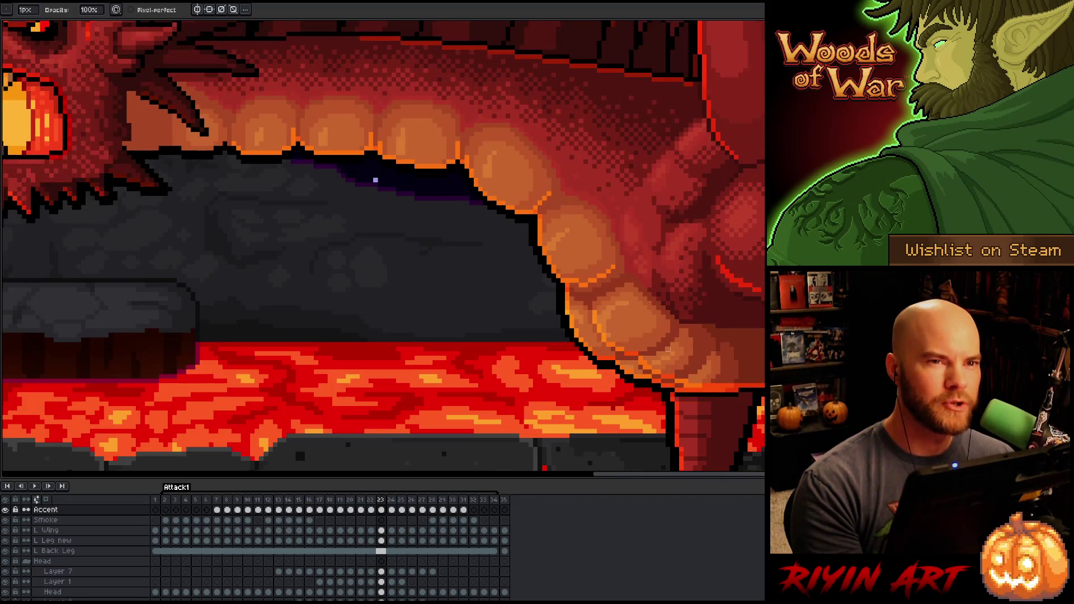
key("Right")
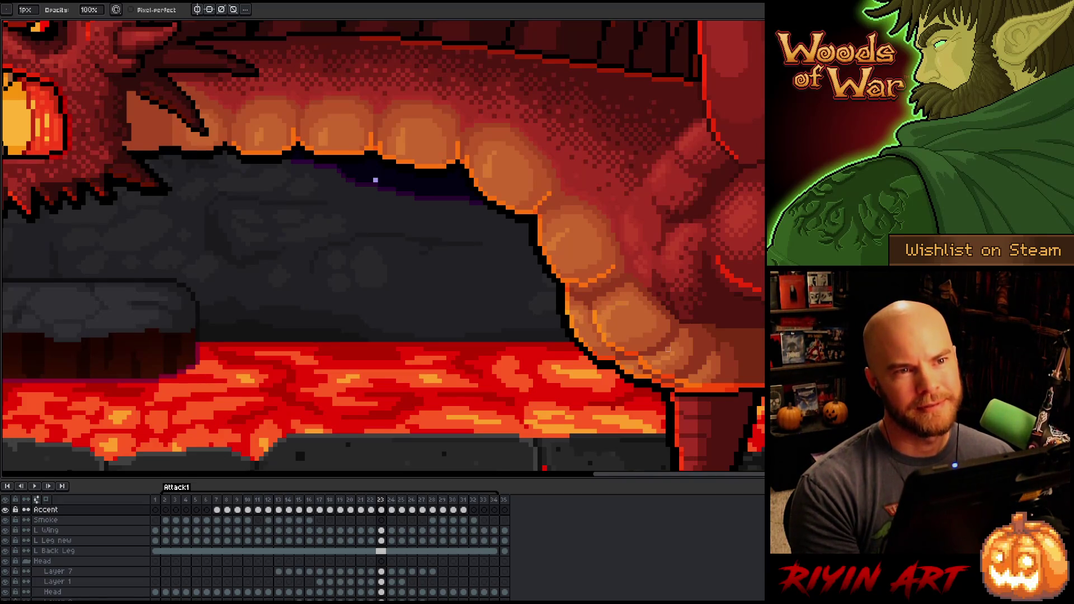
key("Left")
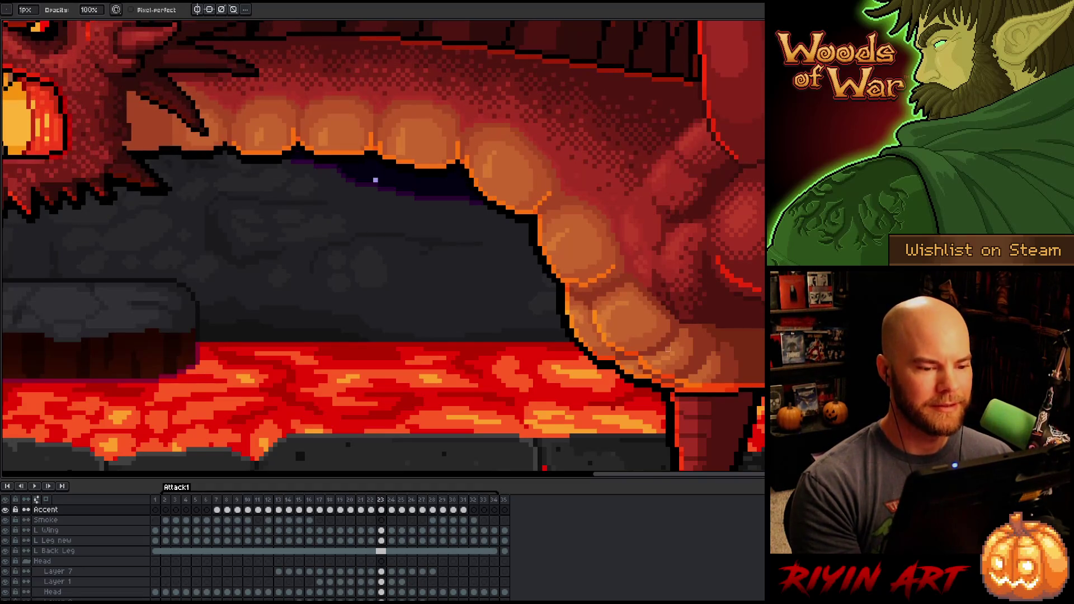
key("Left")
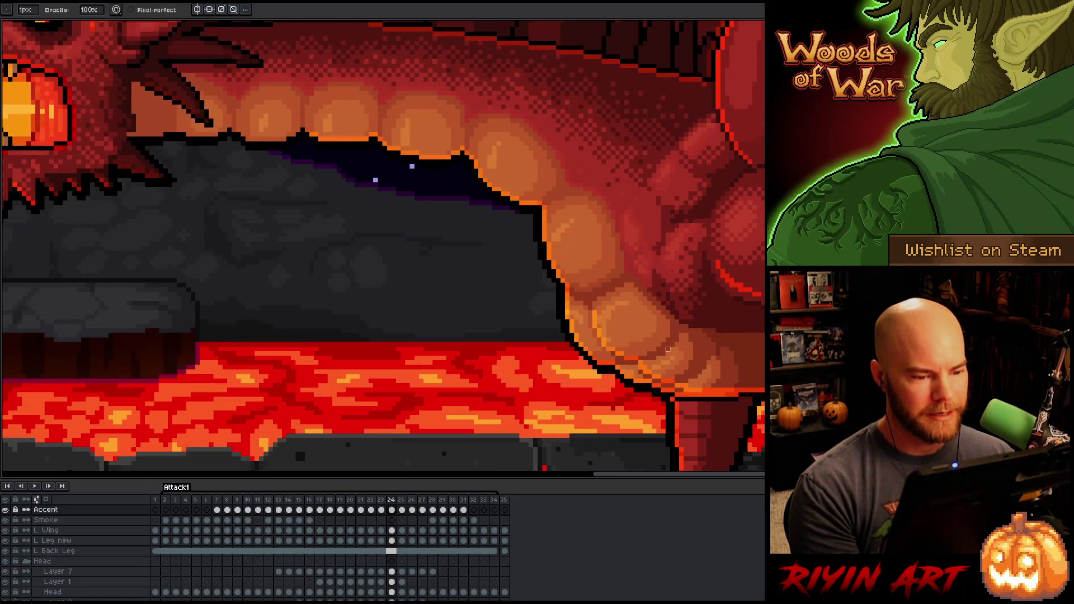
Step: On frame 24, extend the orange belly accent outline with a short upward stroke
key("Right")
key("Right")
key("Left")
key("Right")
key("e")
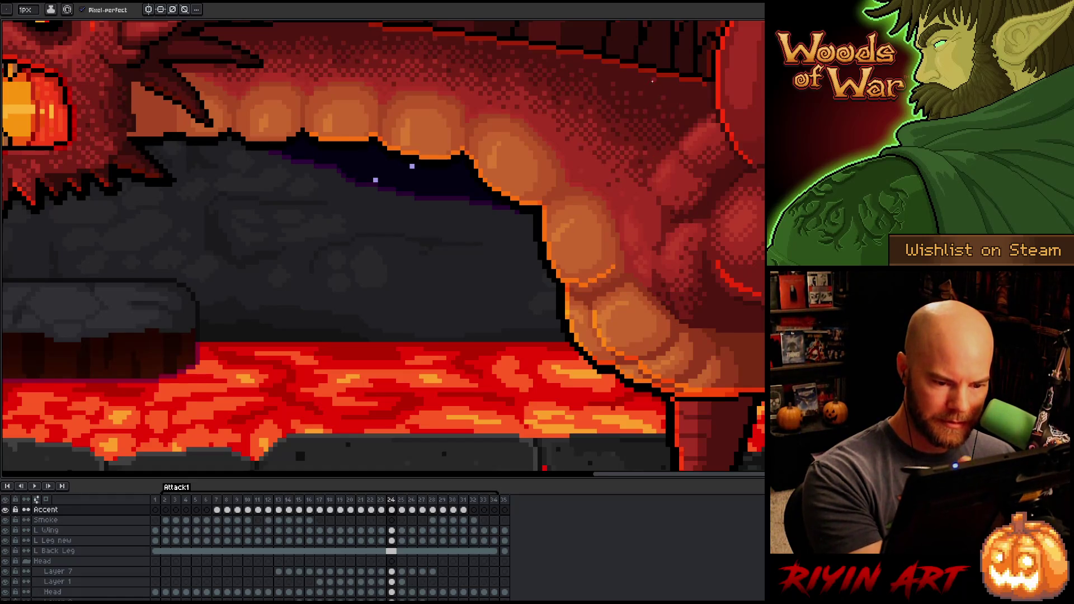
key("Left")
key("Right")
left_click_drag(543, 190, 554, 184)
Step: Check frame 24's accent against frame 23, toggling between Eraser and Pencil
key("Left")
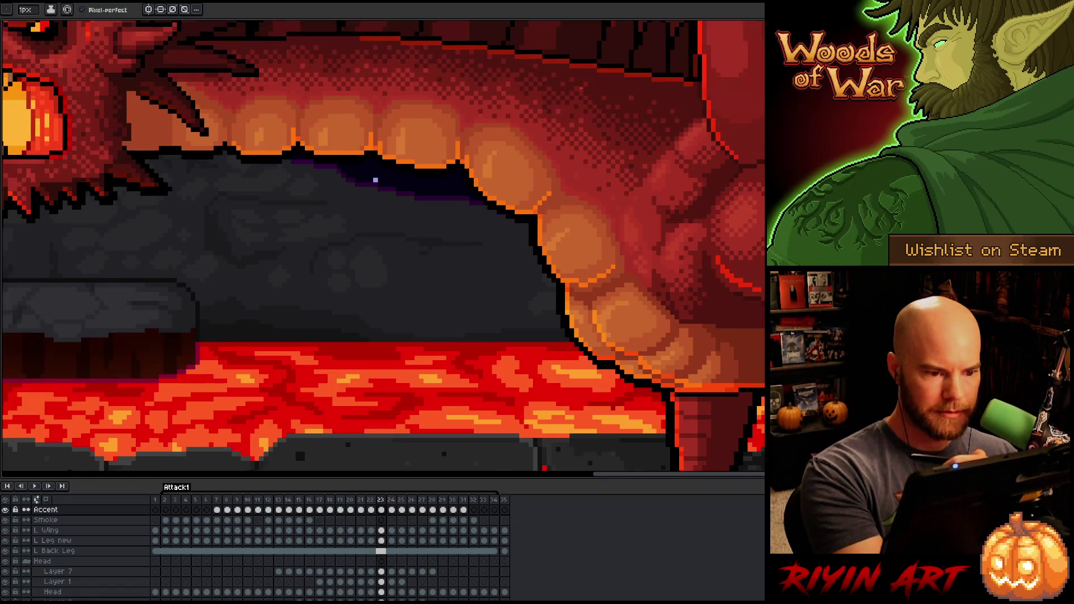
key("Right")
key("Left")
key("Right")
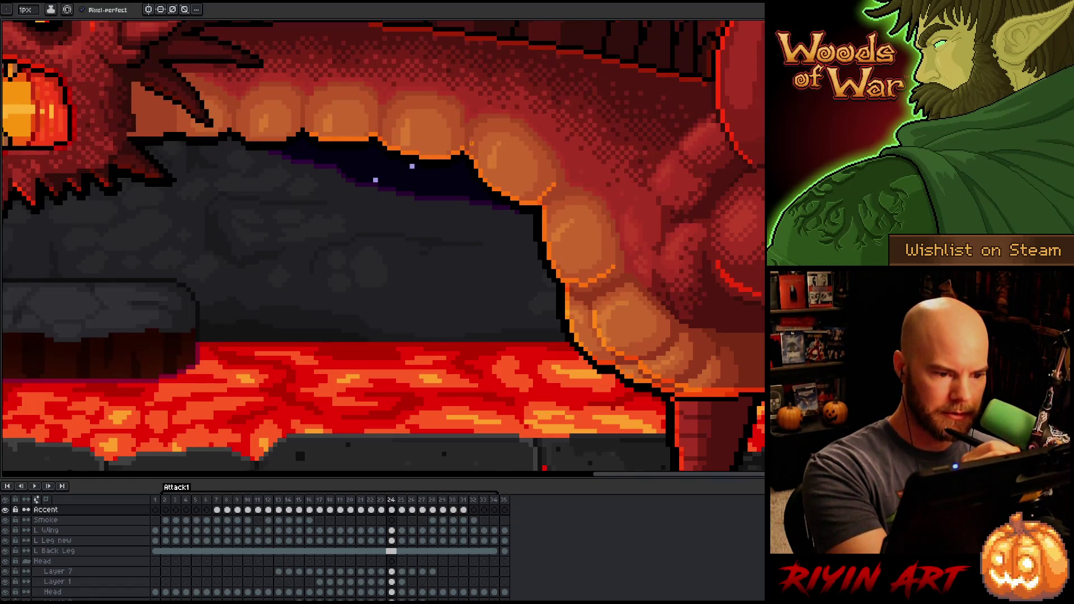
key("Left")
key("Left")
key("Right")
key("Right")
key("Left")
key("Right")
key("Left")
key("Right")
key("Left")
key("Right")
key("Right")
key("Left")
key("Left")
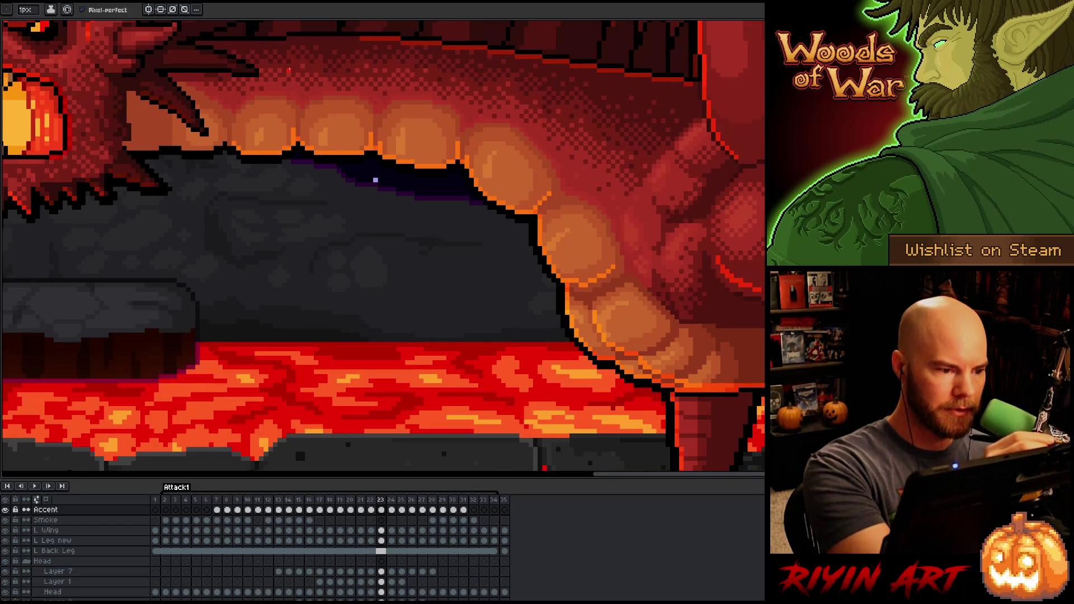
key("Right")
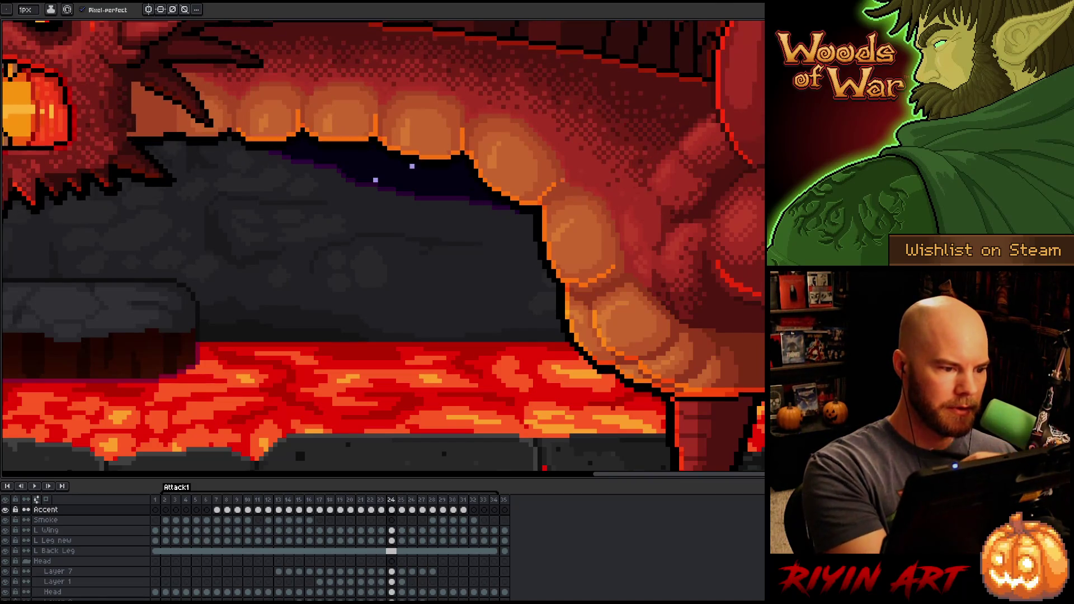
key("Left")
key("Right")
key("Left")
key("Right")
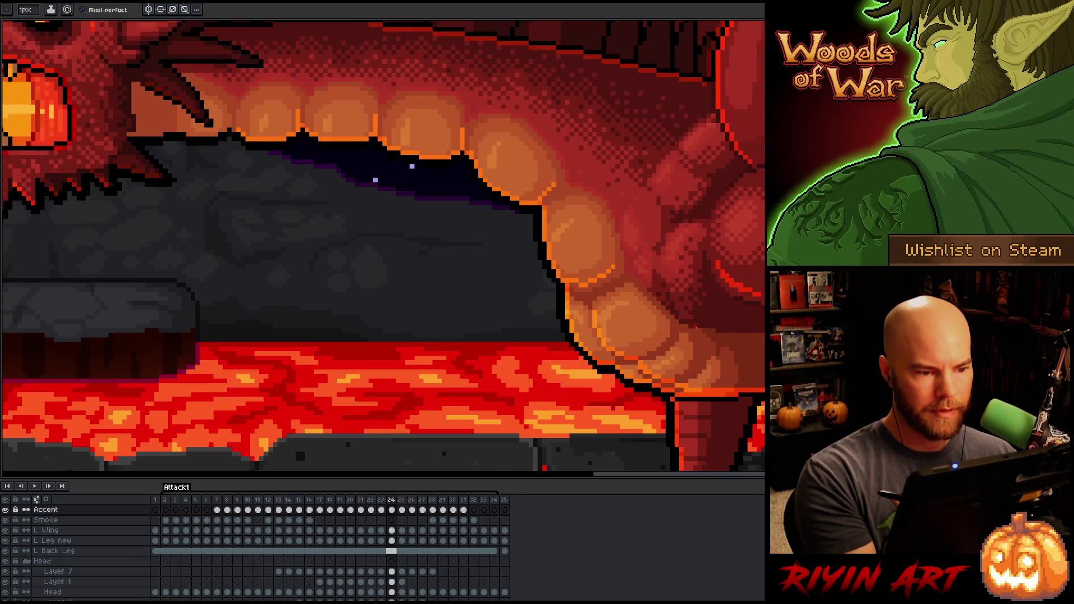
key("Left")
key("Left")
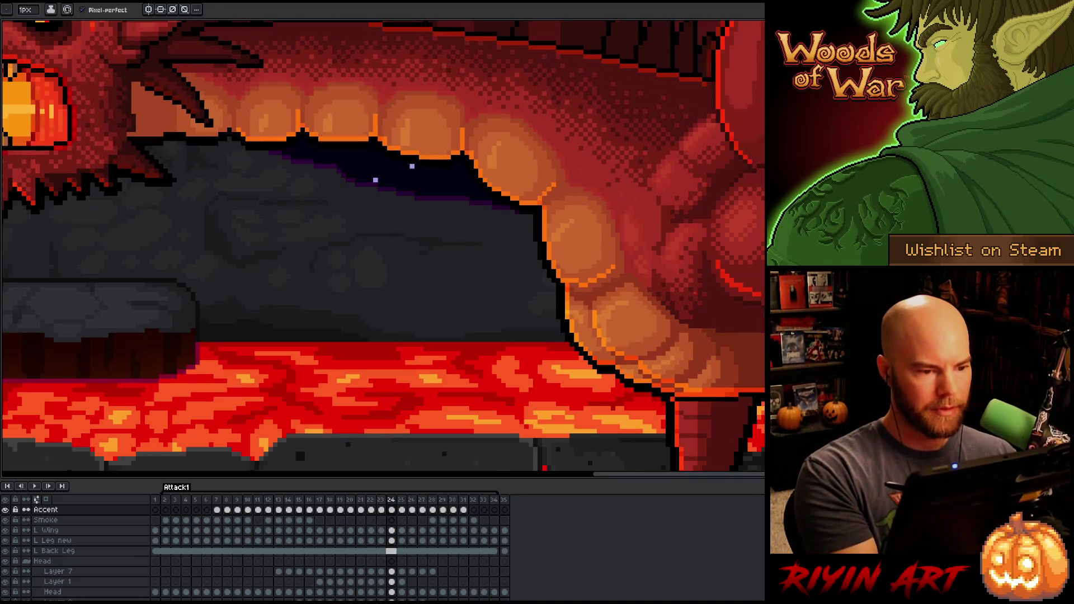
key("Right")
key("Right")
key("e")
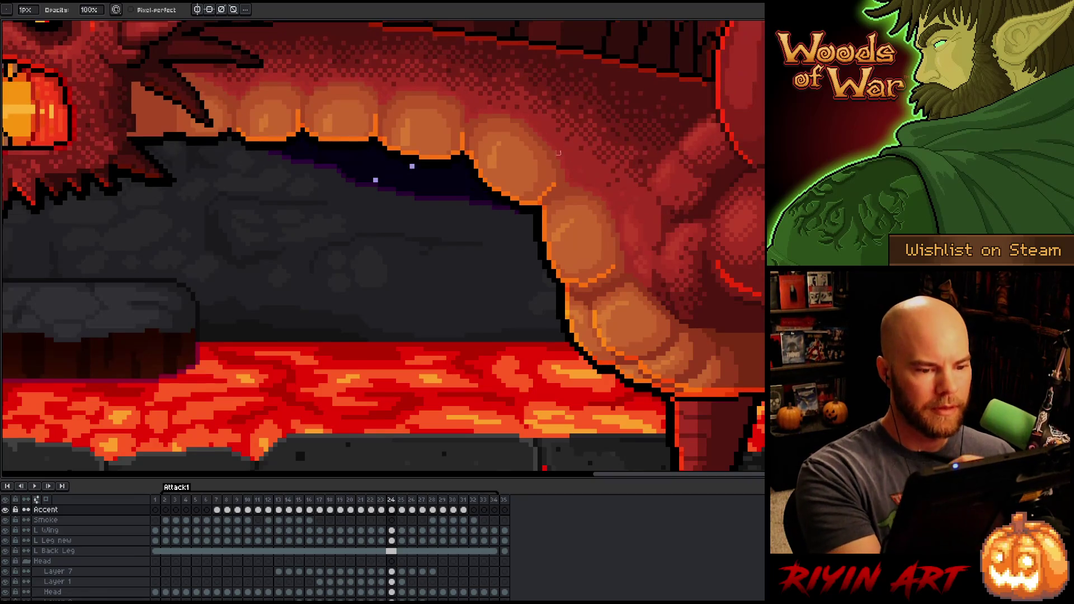
key("b")
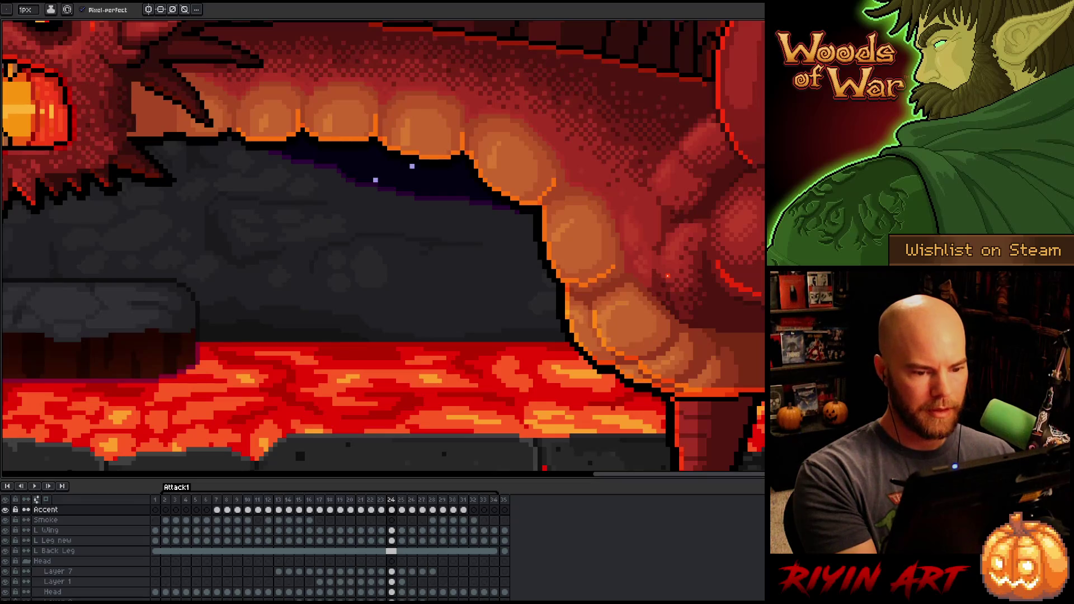
key("Right")
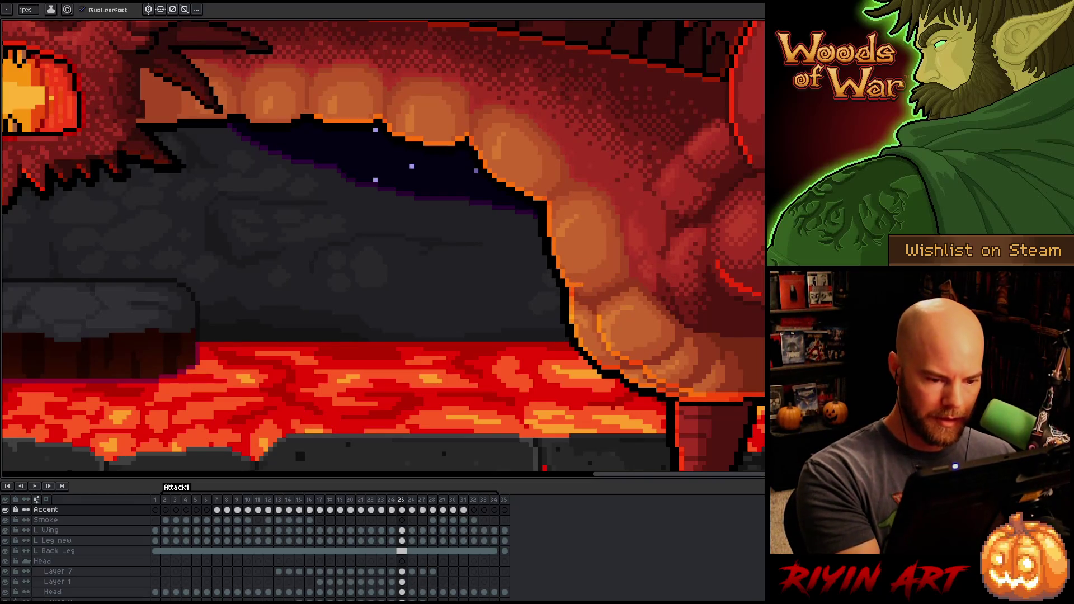
Step: Extend the orange accent stroke along the belly on frame 25 and compare with frame 24
left_click_drag(602, 282, 615, 274)
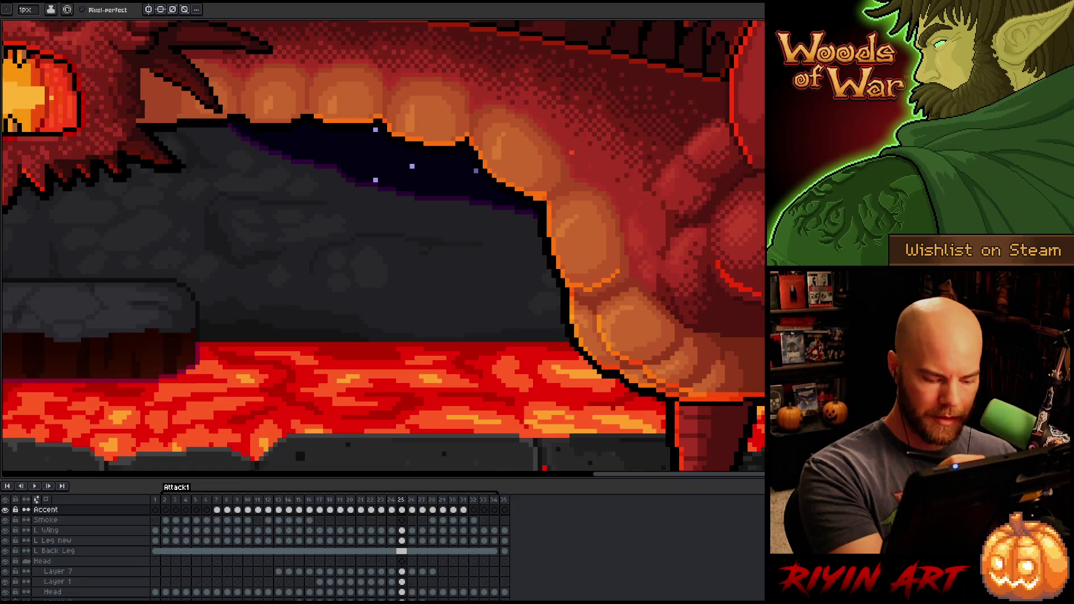
key("b")
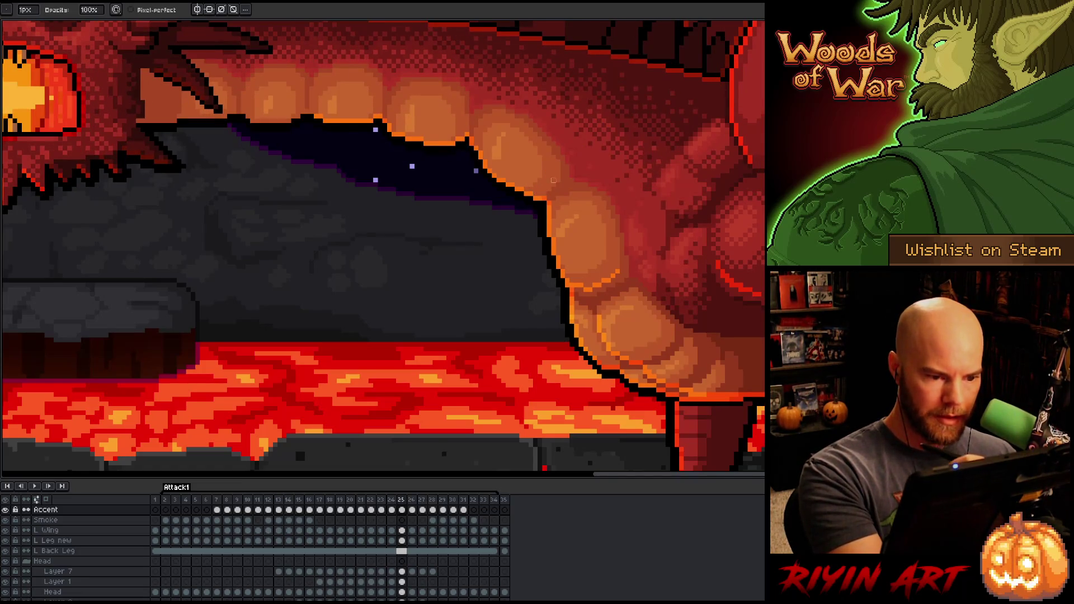
key("e")
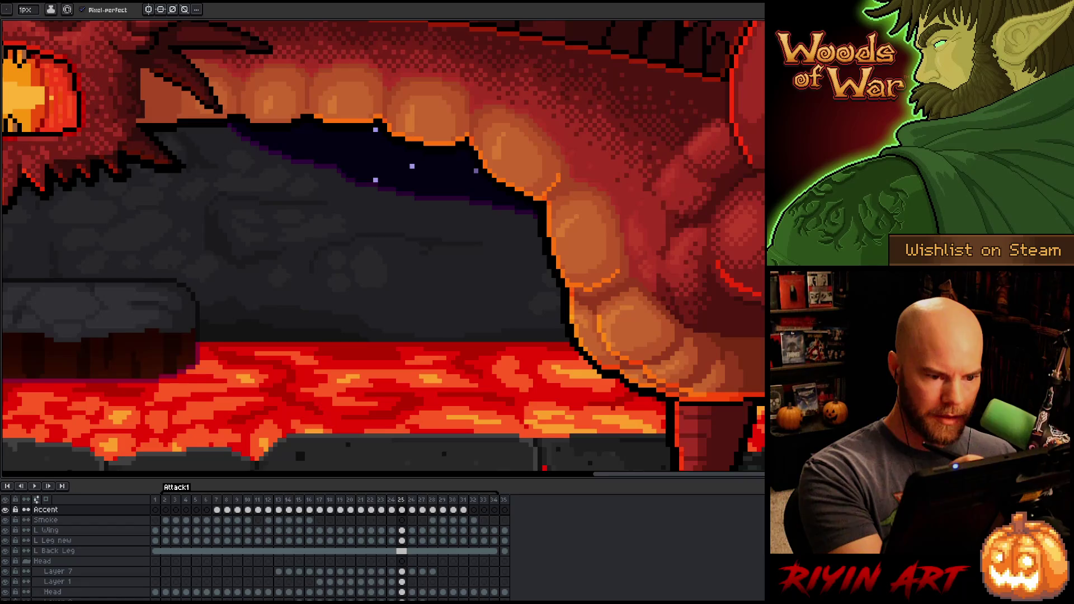
key("Left")
key("Right")
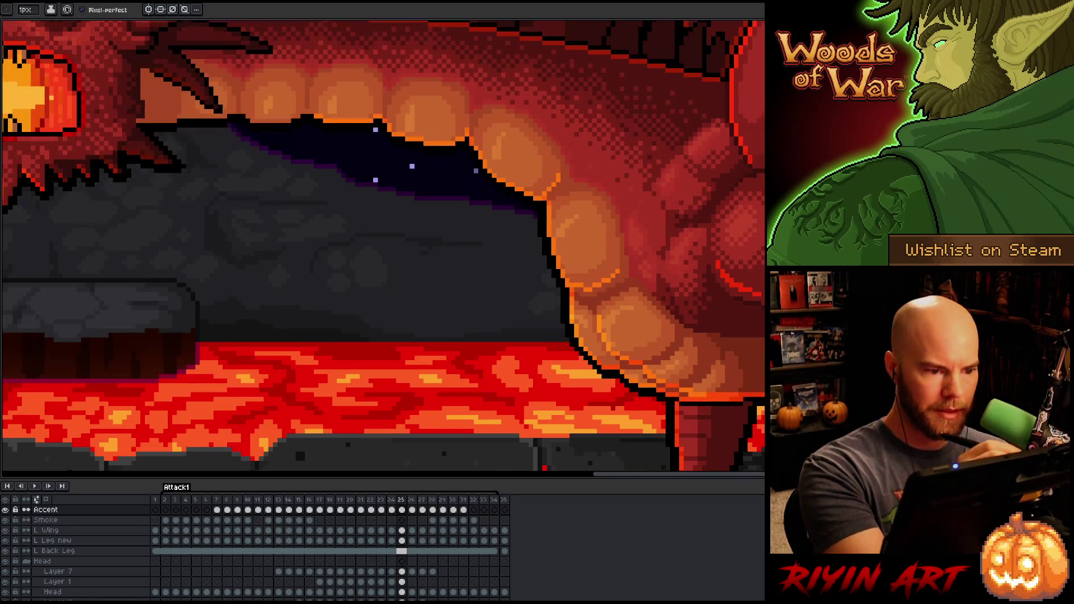
key("Left")
key("Right")
key("Left")
key("Right")
key("Left")
key("Right")
key("Left")
key("Right")
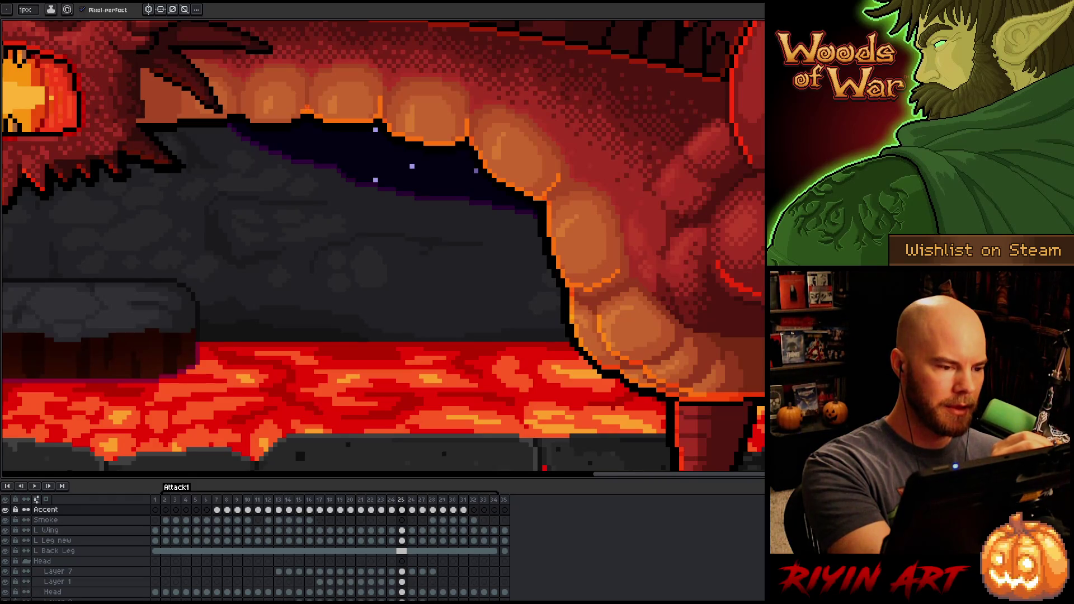
key("Left")
key("Right")
key("Left")
key("Right")
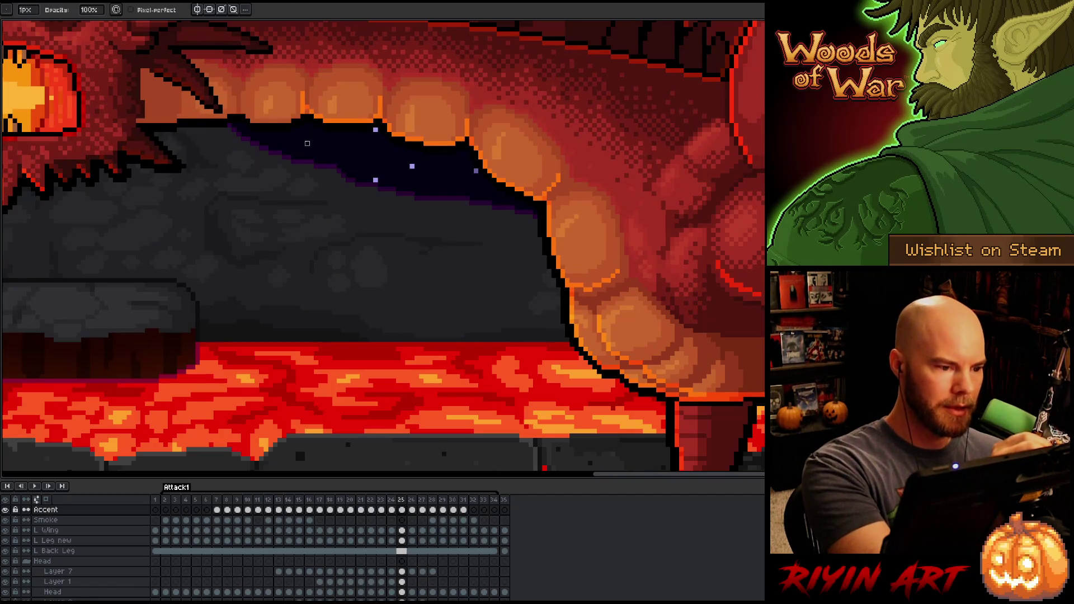
key("Left")
key("Right")
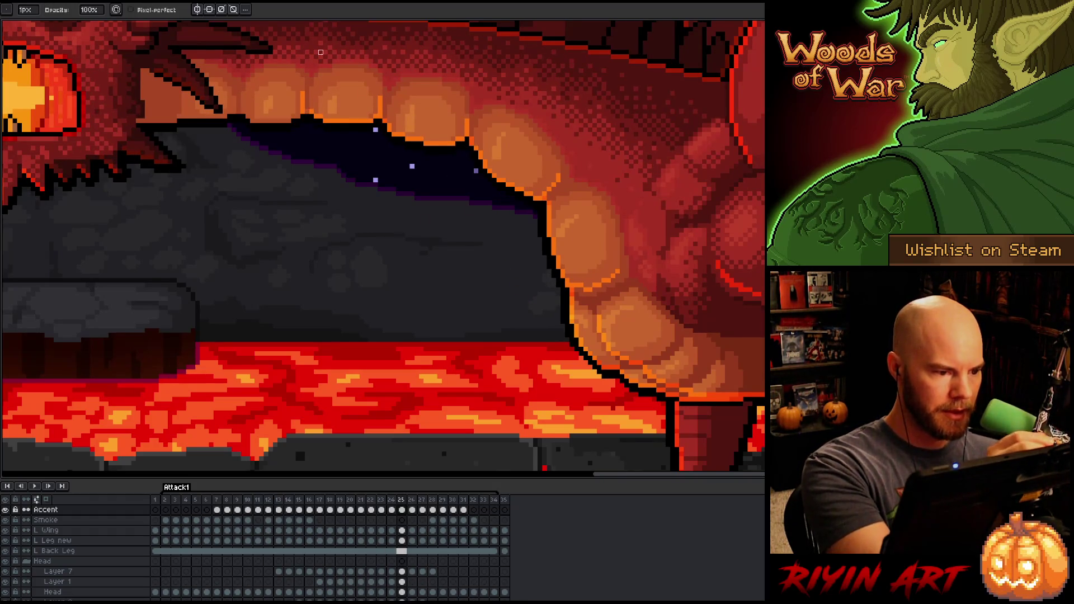
Step: Sample the orange and pencil it along the belly's lower edge on the Accent layer
left_click(315, 78, "alt")
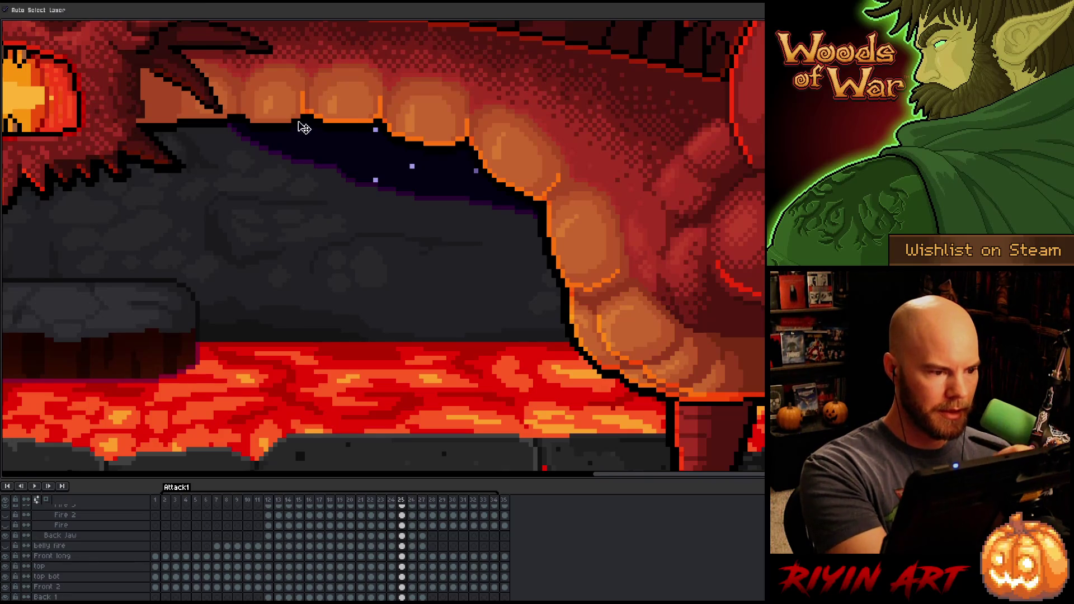
left_click(307, 106, "alt")
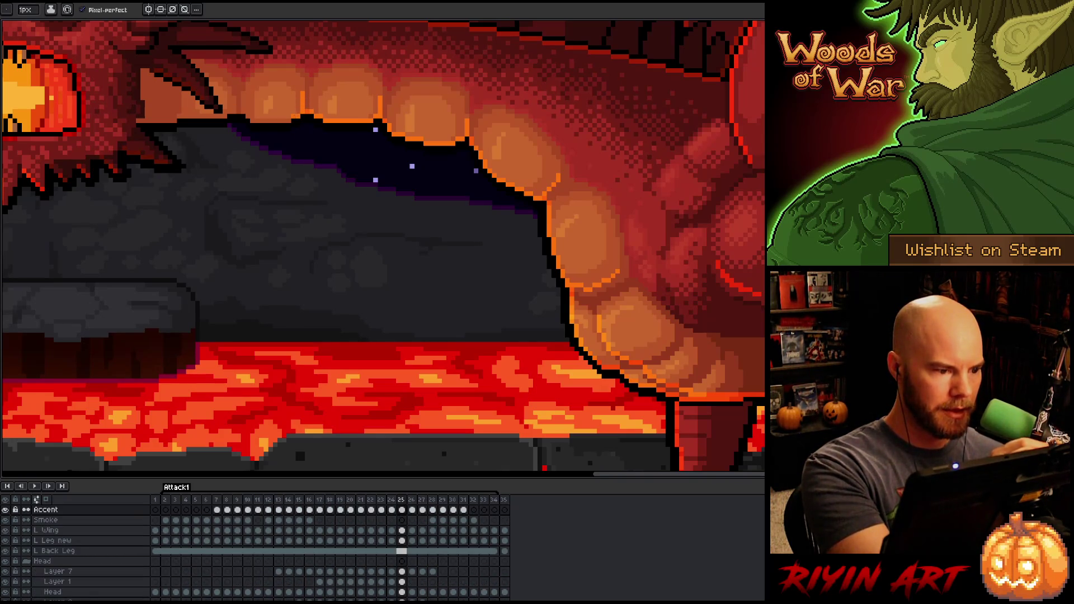
left_click_drag(287, 121, 255, 121)
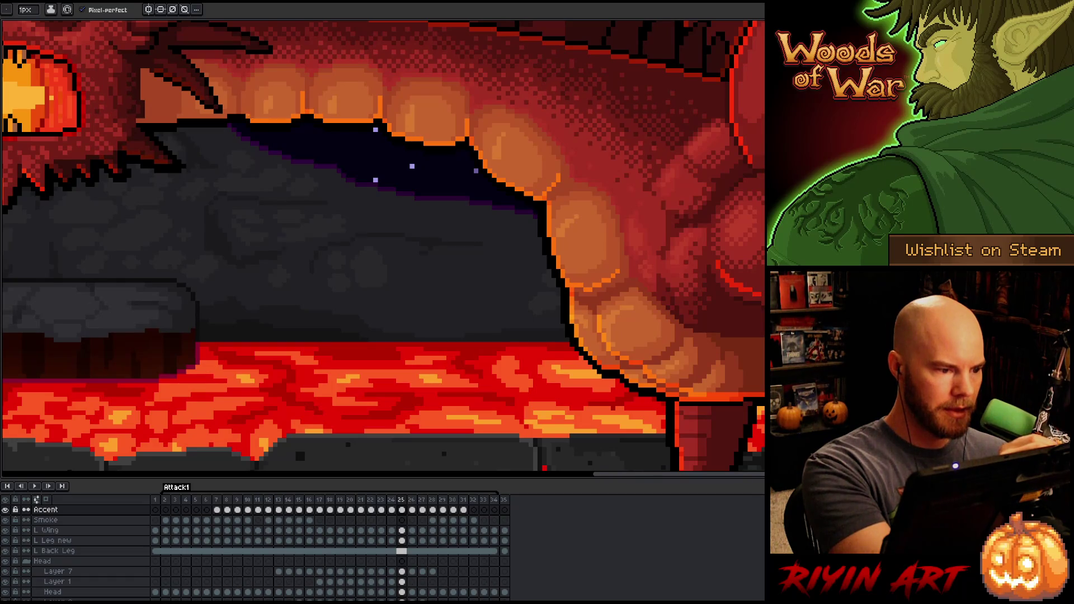
key("comma")
key("period")
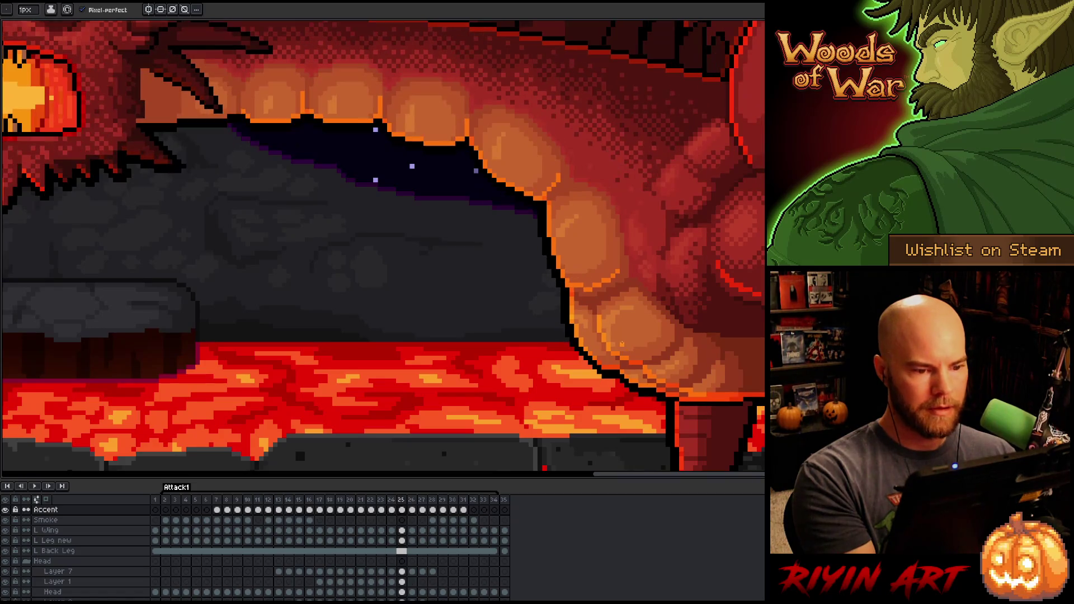
Step: Flip between frames 25 and 26 to check the belly accents, saving the file along the way
key("v")
key("b")
key("comma")
key("period")
key("period")
key("comma")
key("period")
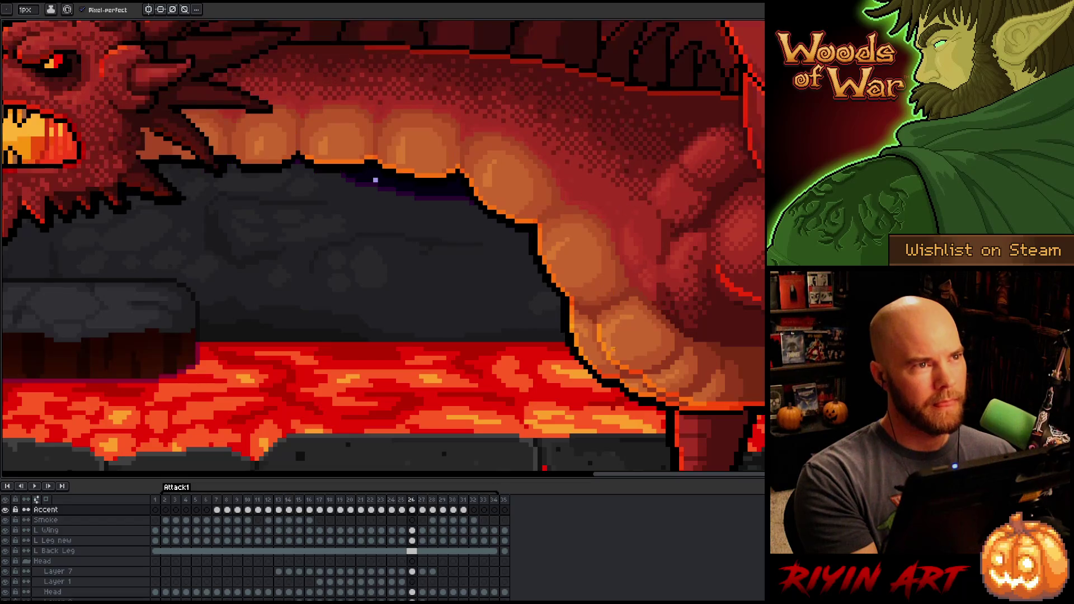
key("comma")
key("period")
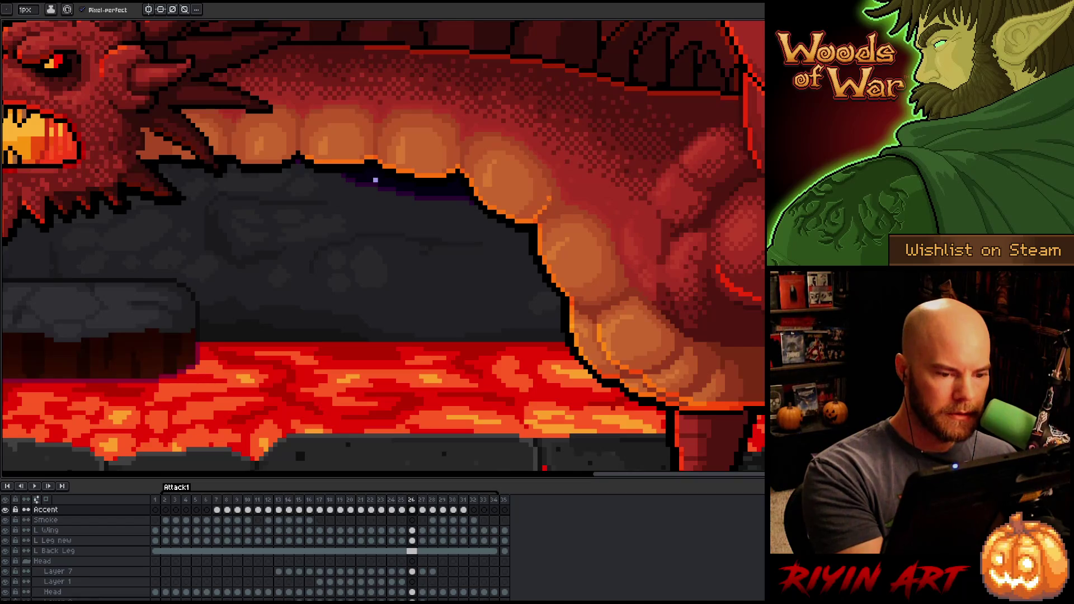
key("comma")
key("period")
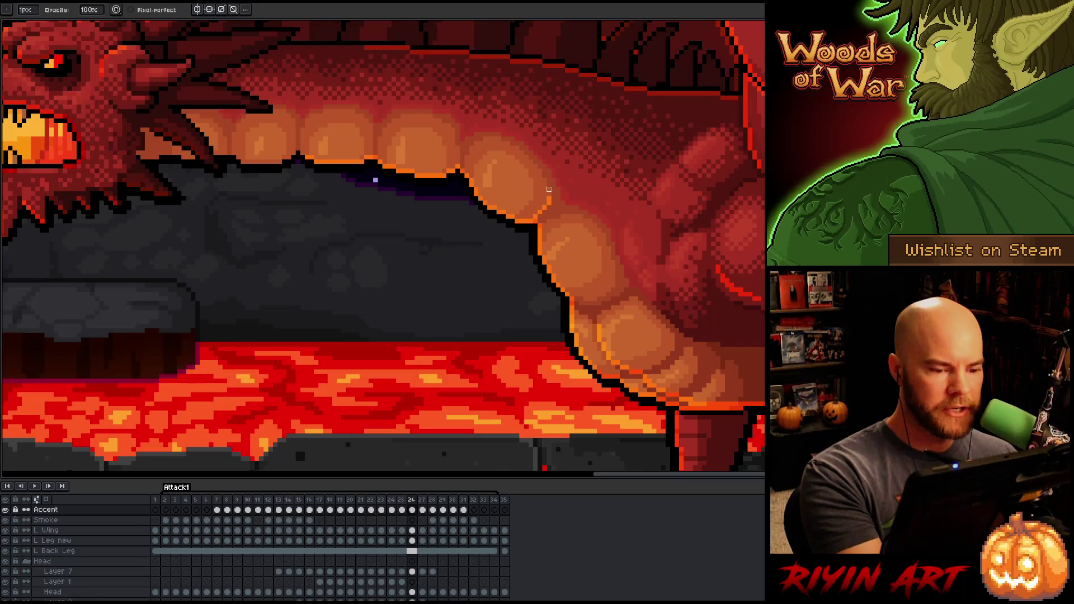
key("ctrl+s")
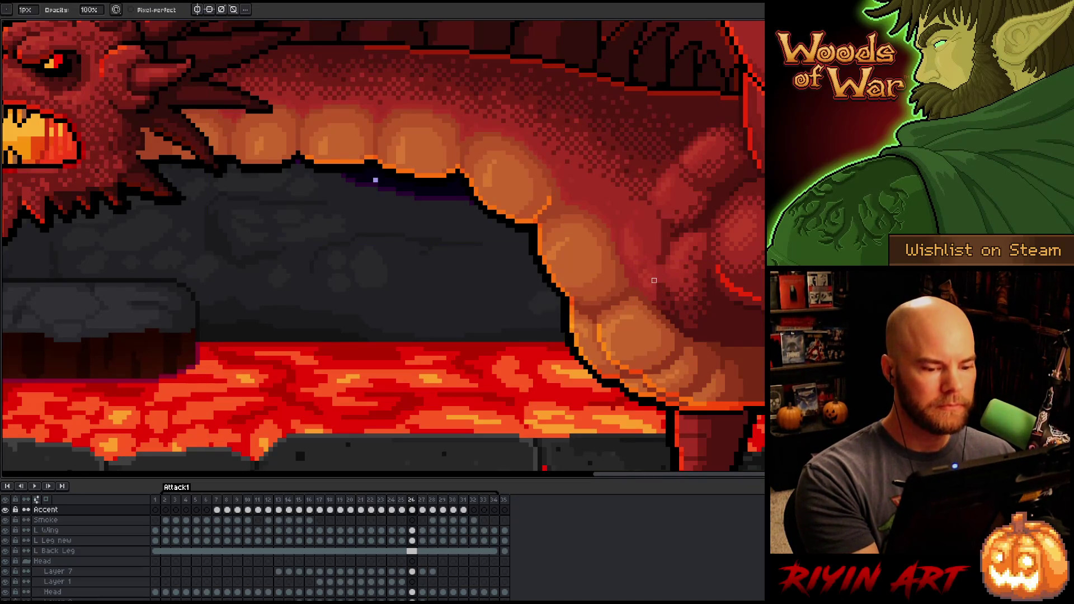
key("comma")
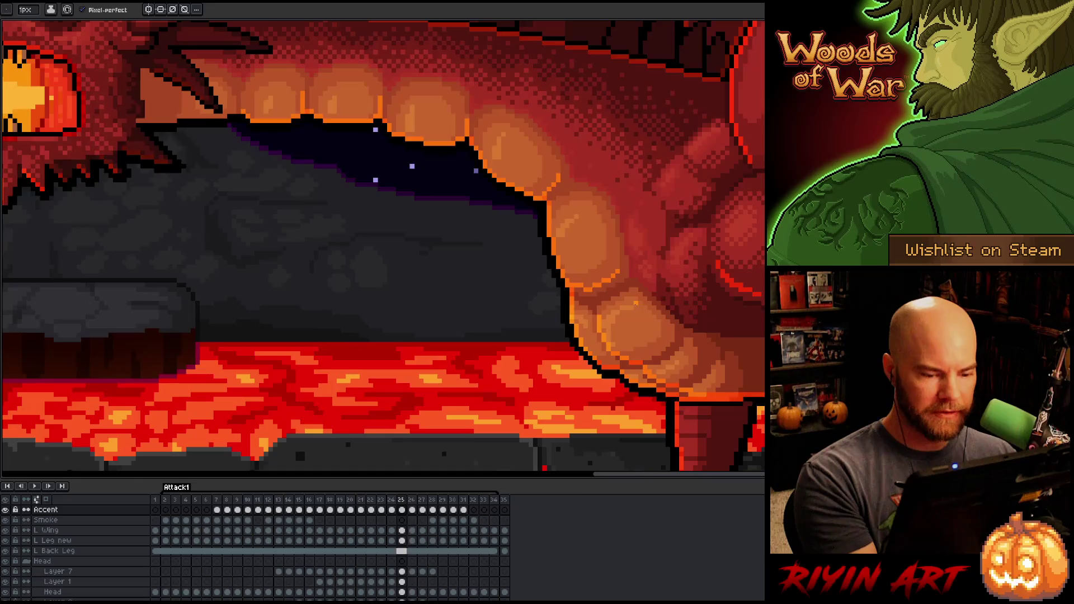
key("period")
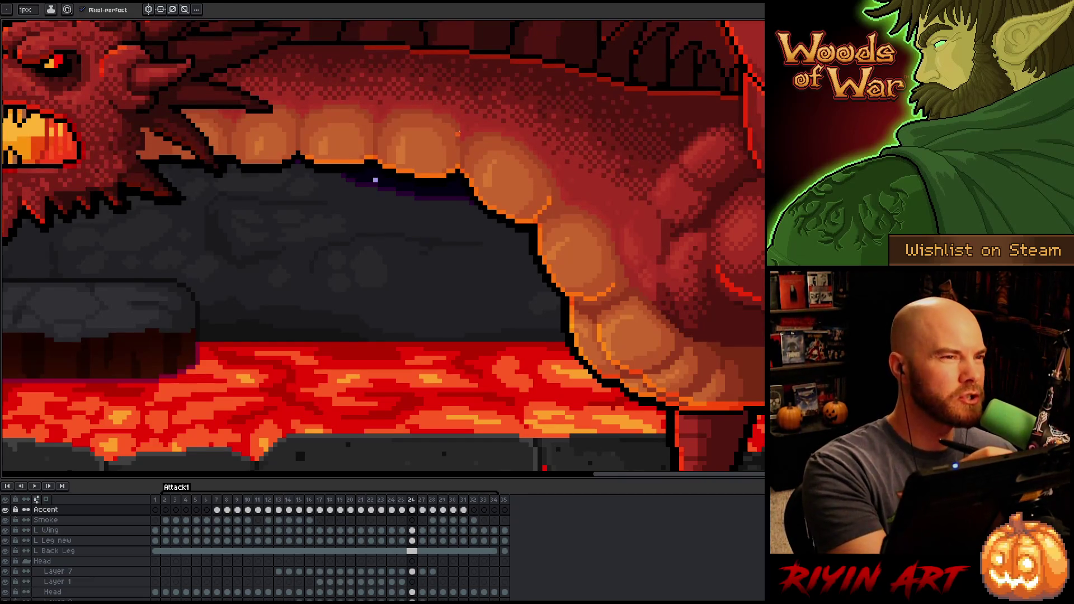
Step: Add short orange accent strokes and a single accent pixel on frame 26, comparing against frame 25
key("e")
key("Left")
key("Right")
key("Left")
key("Right")
key("b")
left_click_drag(370, 141, 370, 156)
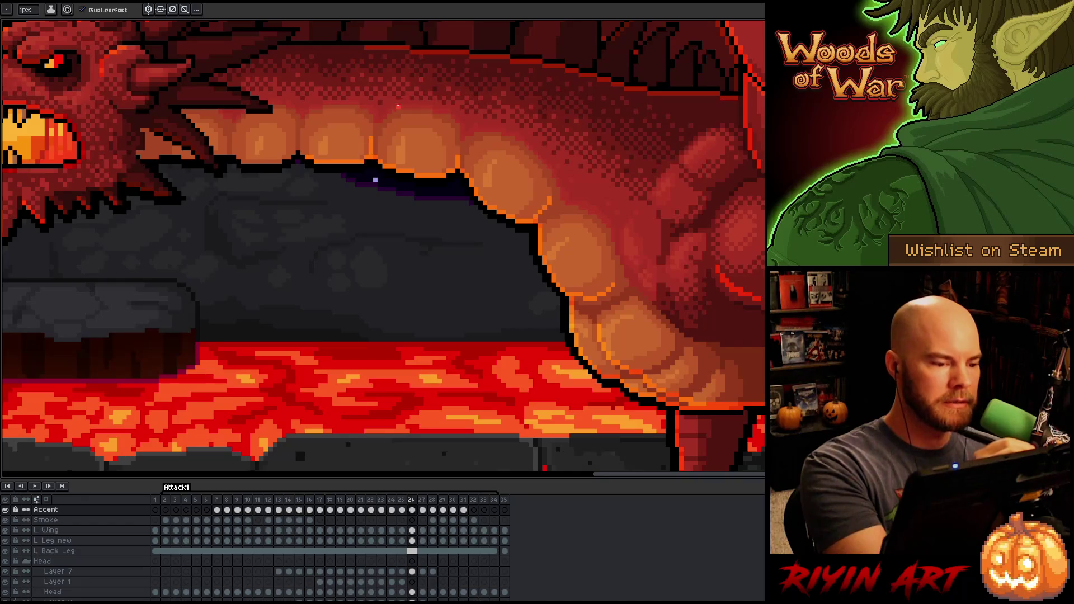
left_click(480, 171)
key("Left")
key("Right")
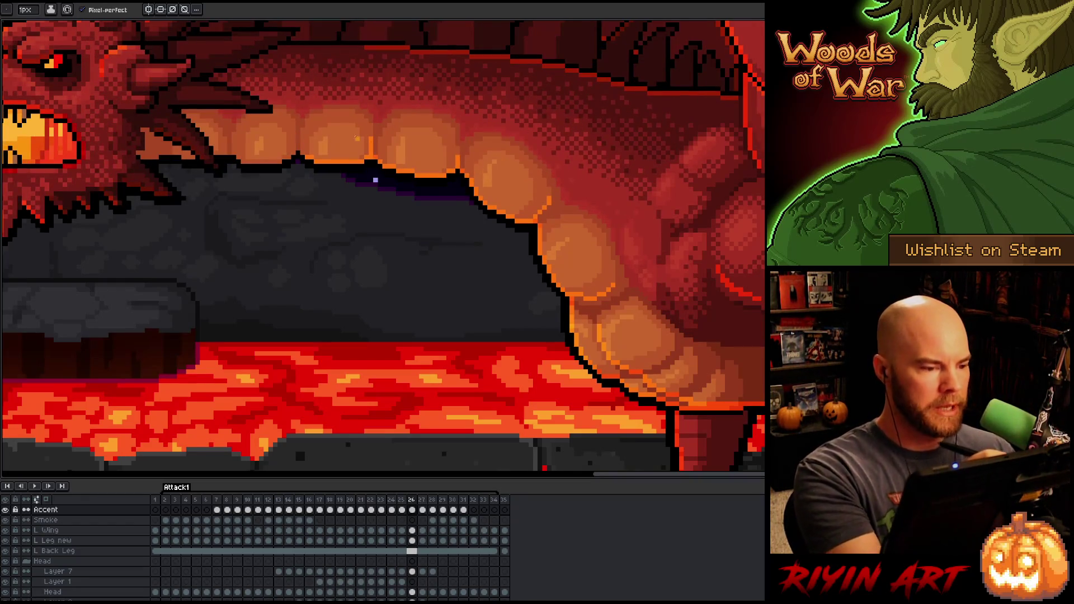
left_click_drag(294, 137, 295, 151)
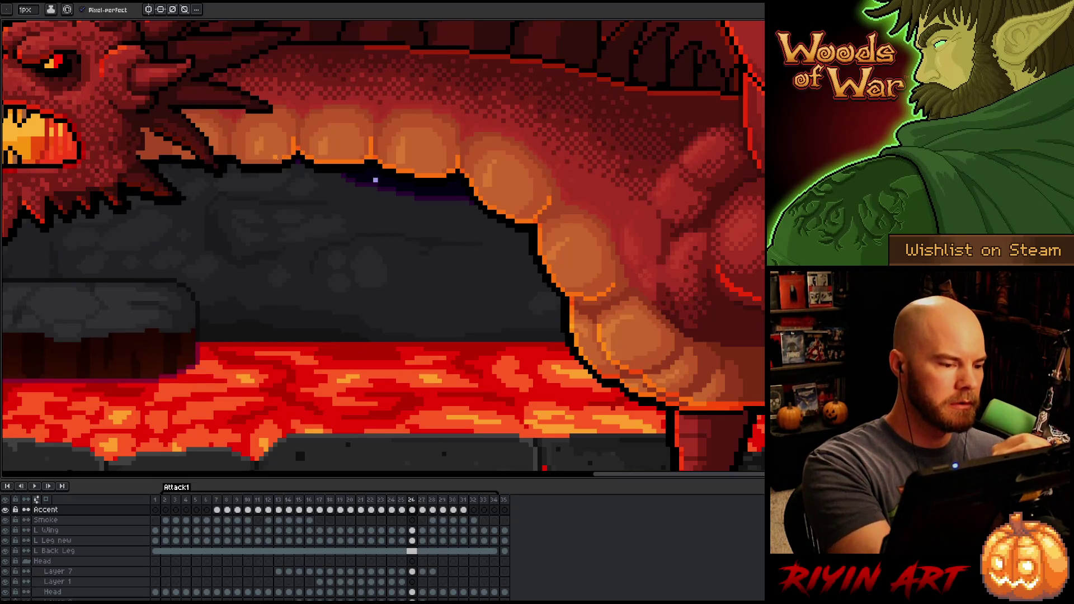
key("Left")
key("Right")
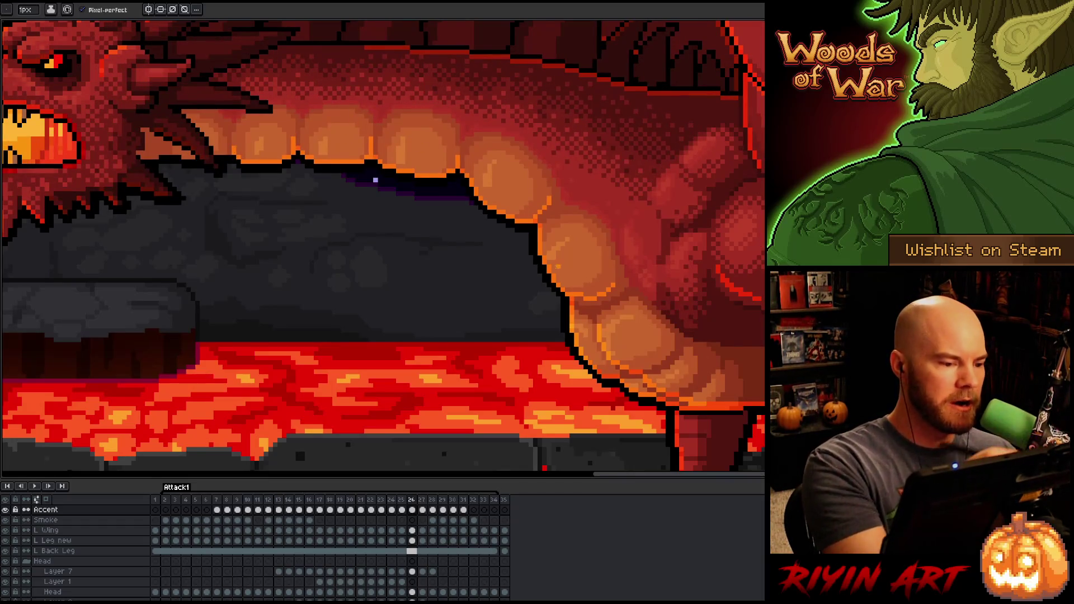
Step: Switch to the eraser, compare frame 26 with frame 25 repeatedly, then advance to frame 27
key("e")
key("Left")
key("Right")
key("Left")
key("Right")
key("Left")
key("Right")
key("Left")
key("Right")
key("Left")
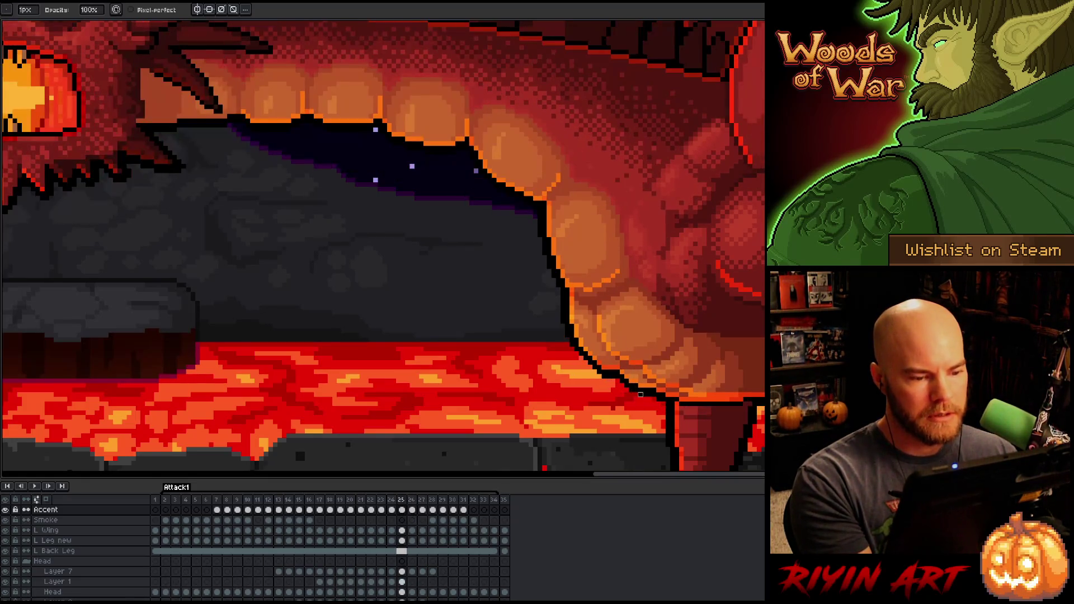
key("Right")
key("Left")
key("Right")
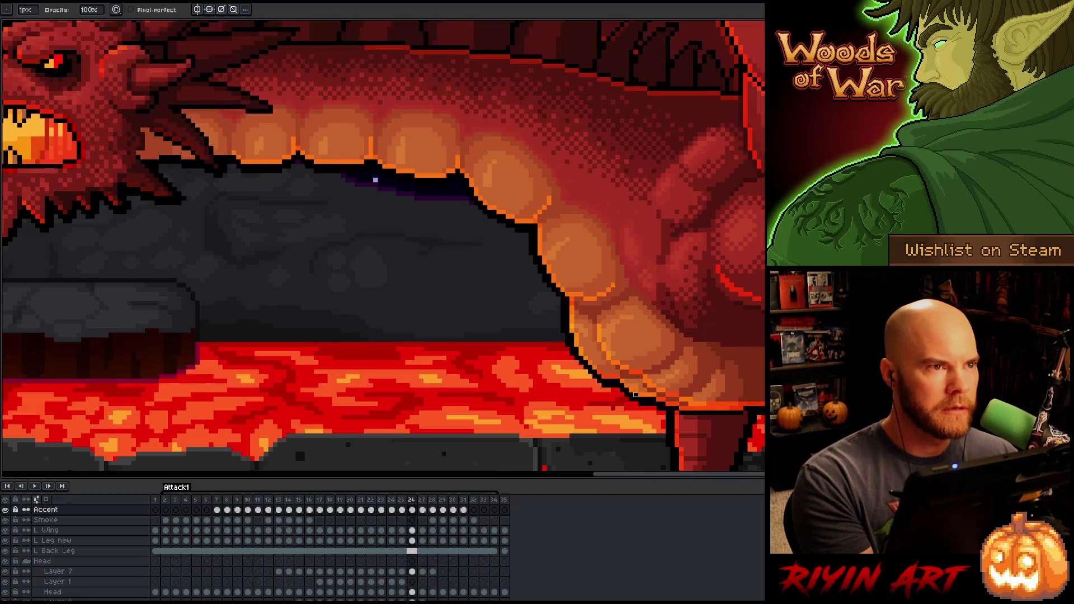
key("Right")
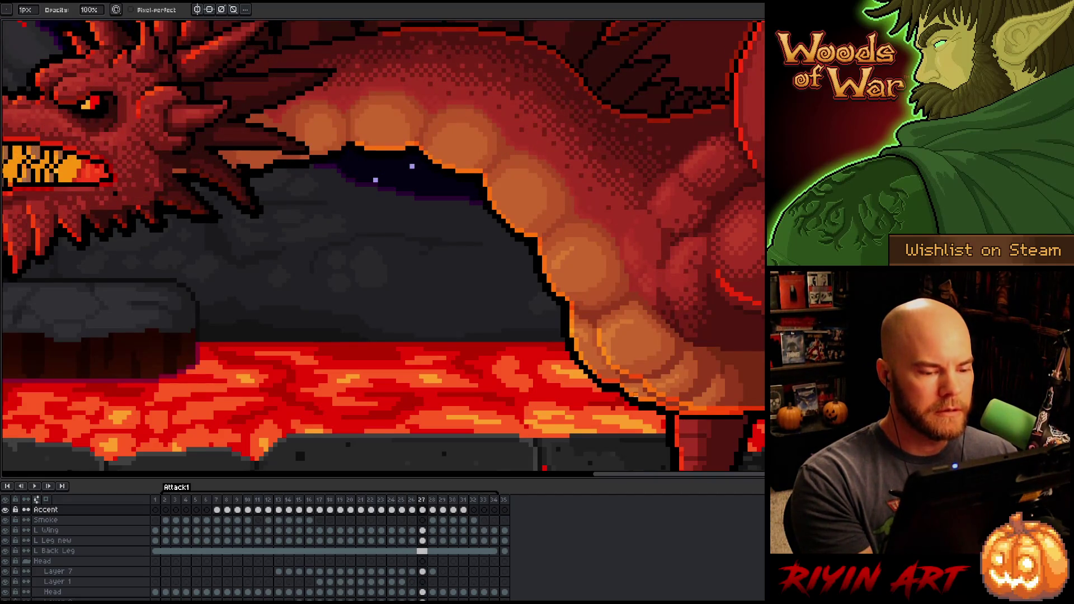
Step: Compare frame 27's head pose with its neighbours and draw an orange outline along the dragon's back edge
key("e")
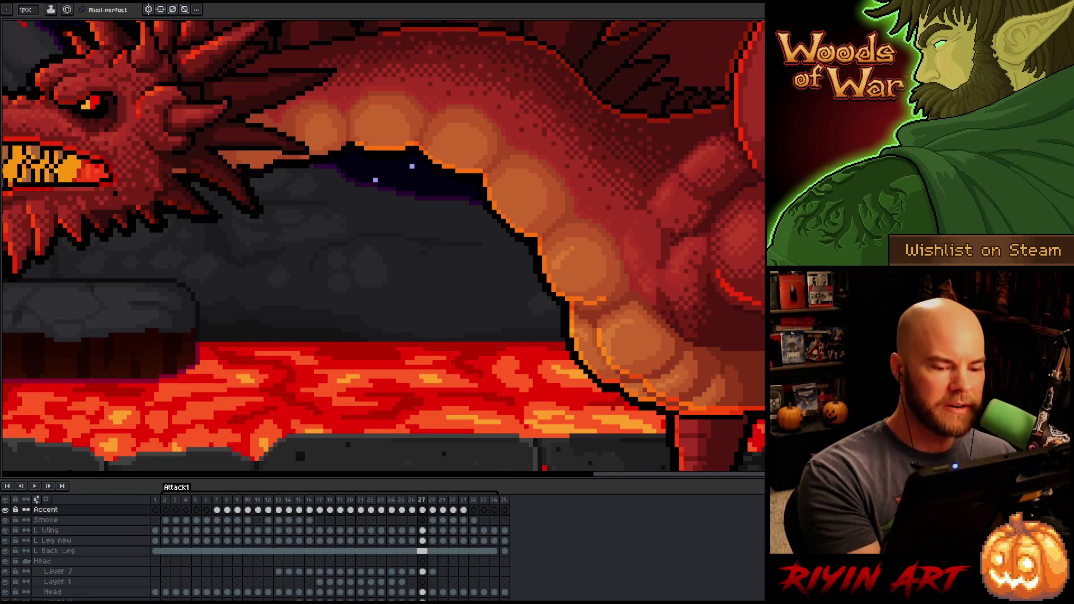
key("Left")
key("Right")
key("Left")
key("Right")
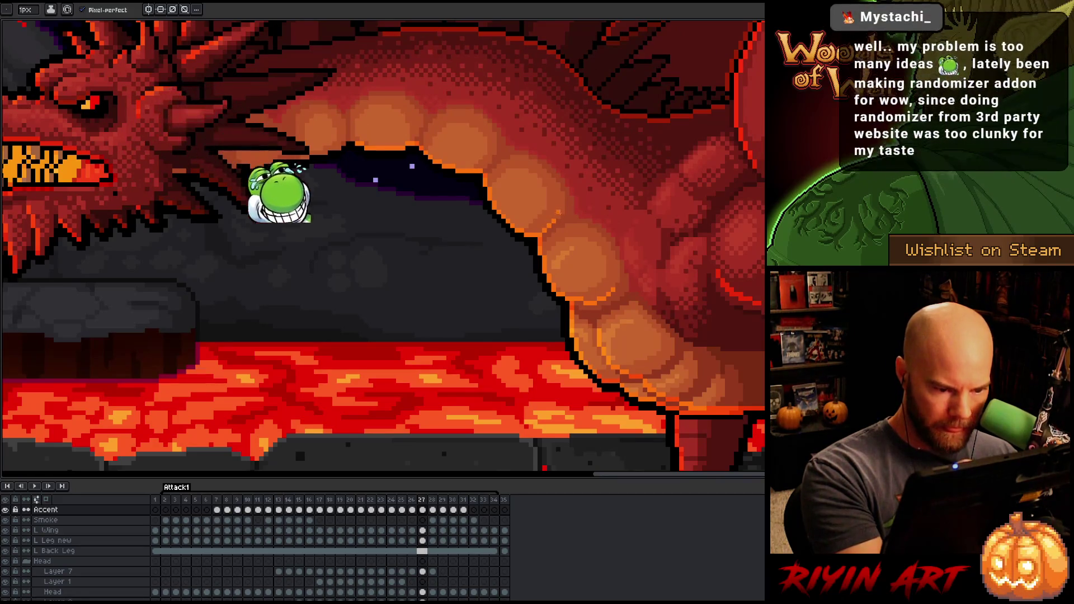
key("Left")
key("Right")
key("Left")
key("Right")
left_click_drag(485, 168, 499, 149)
key("Left")
key("Right")
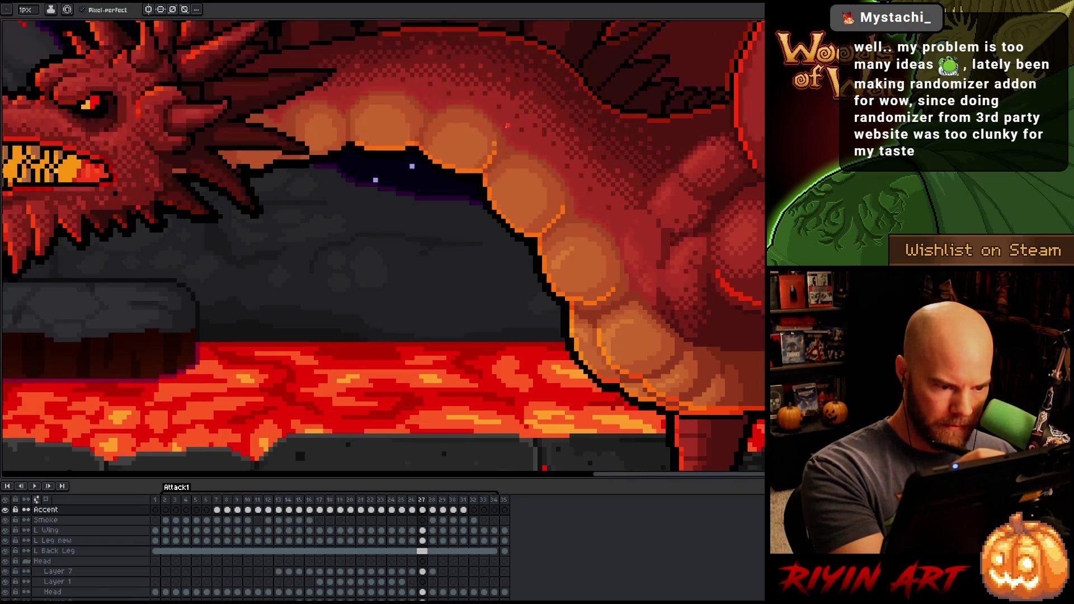
Step: Add a short orange highlight stroke on frame 27 and compare it with frame 26
key("e")
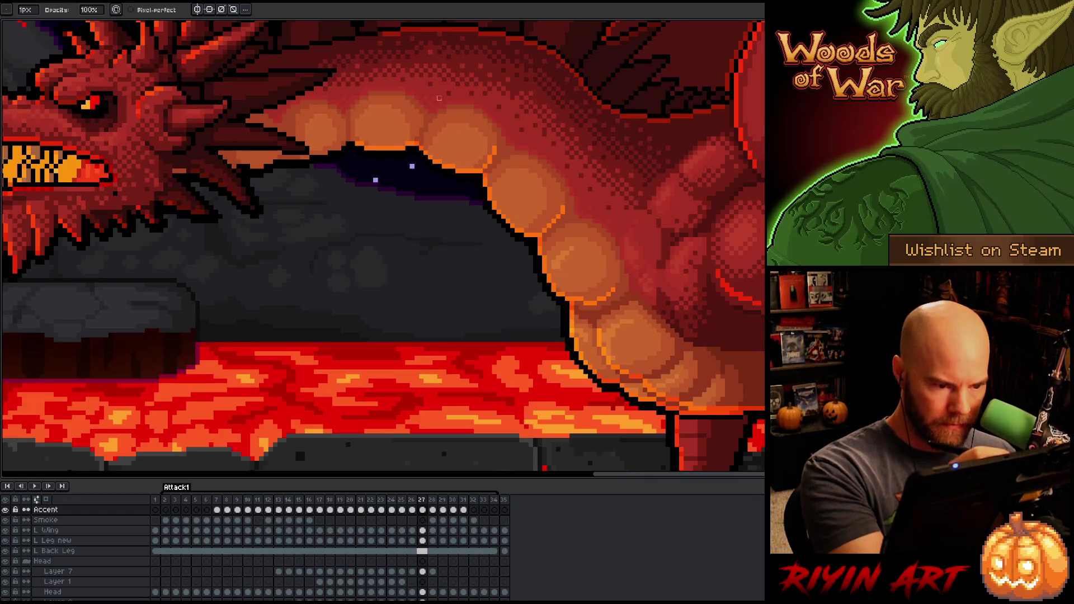
key("b")
left_click_drag(412, 141, 418, 132)
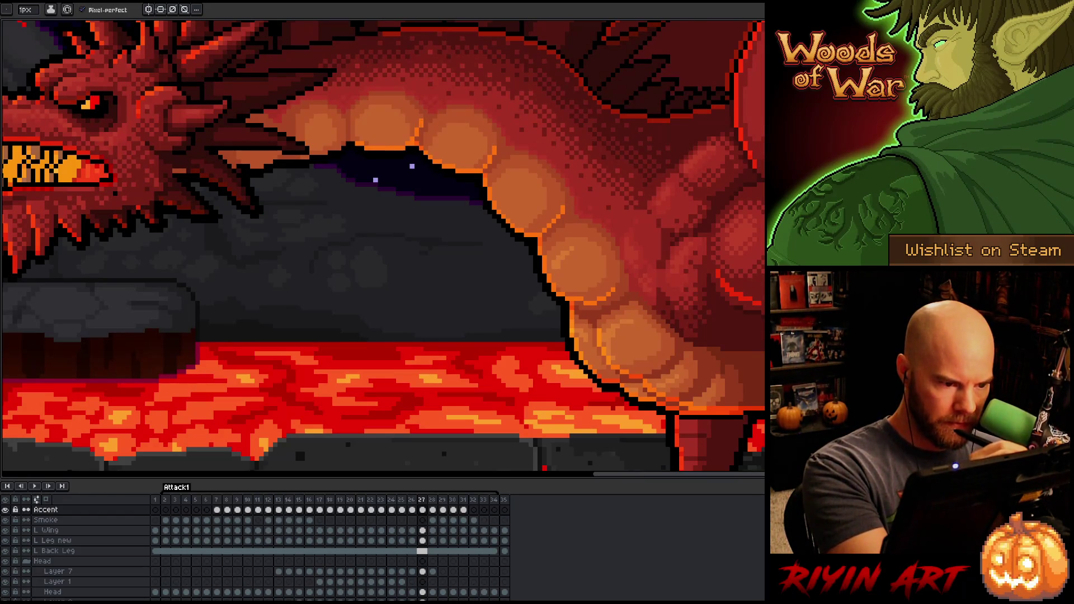
key("Left")
key("Right")
key("Left")
key("Right")
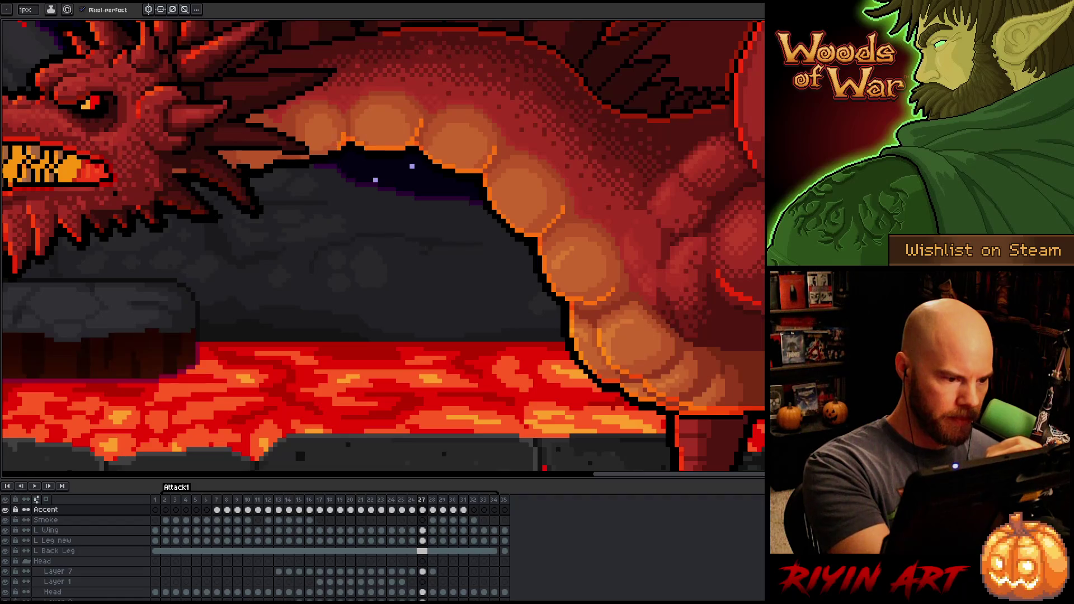
key("Left")
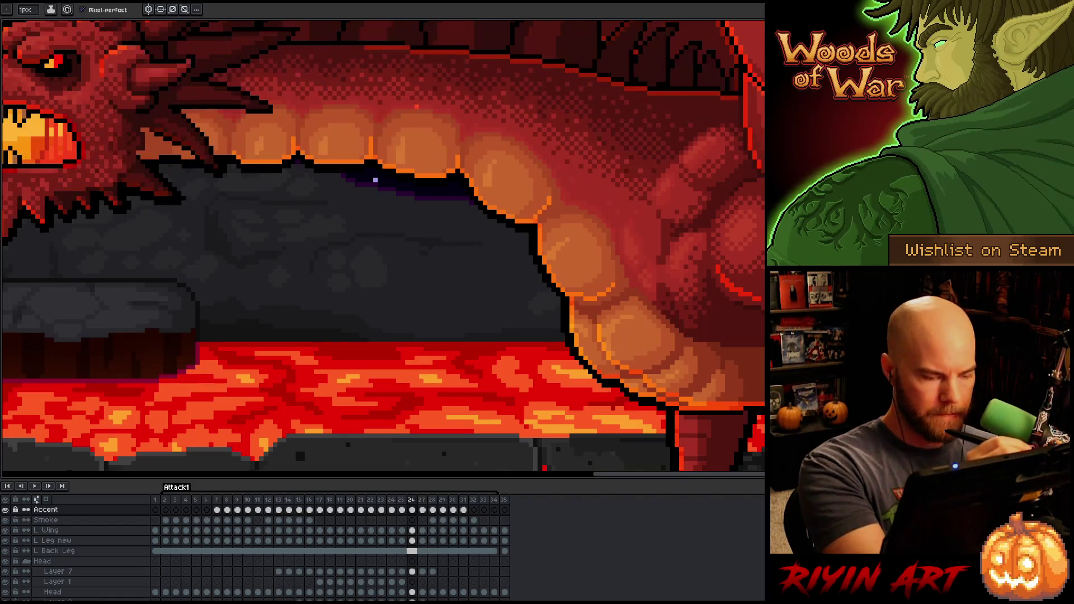
key("Right")
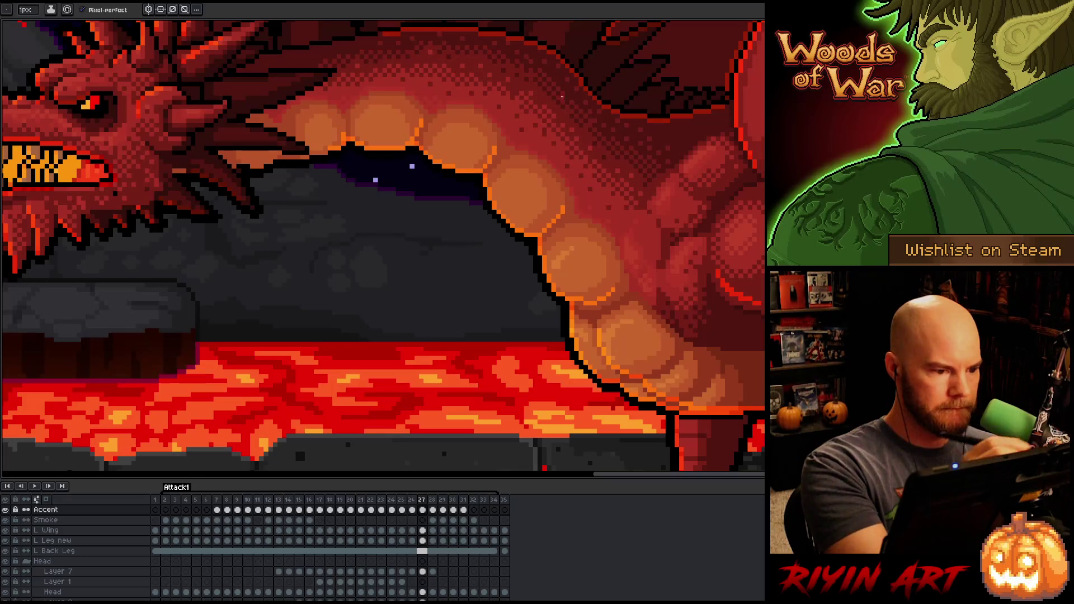
key("Left")
key("Right")
Step: Brighten the neck's orange outline pixels, compare with neighbouring frames, then advance to frame 28
left_click_drag(316, 153, 311, 149)
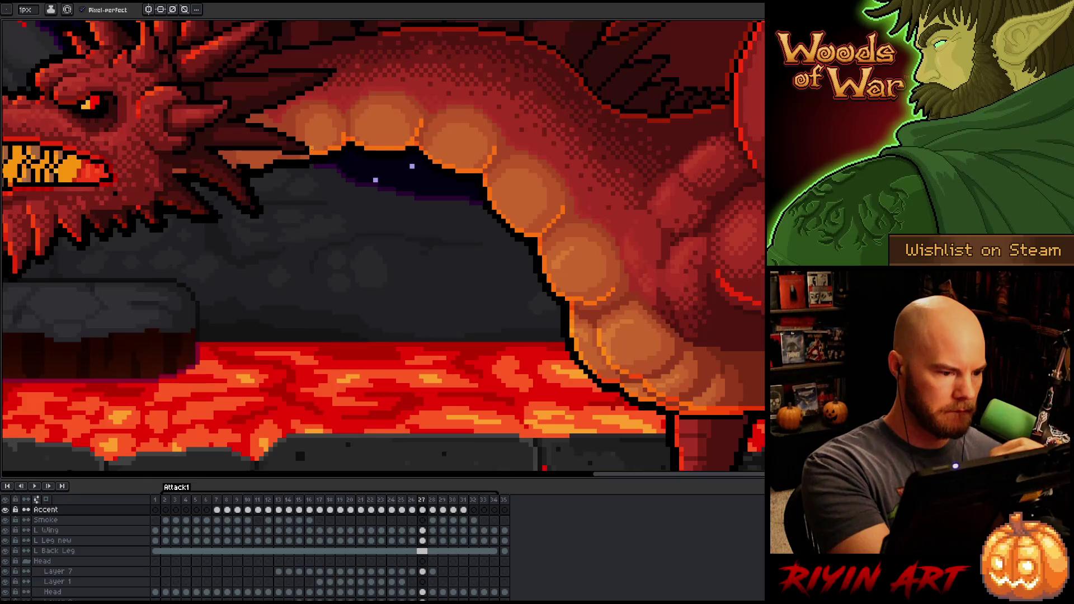
key("Left")
key("Right")
key("Left")
key("Right")
key("Left")
key("Right")
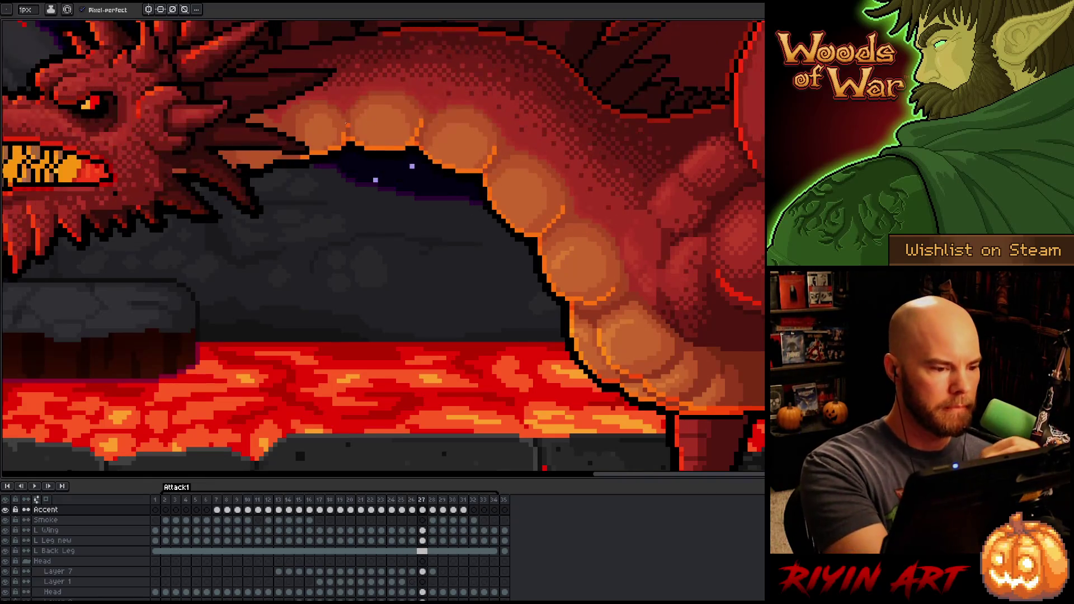
key("Left")
key("Right")
key("Left")
key("Right")
key("Left")
key("Right")
key("Left")
key("Right")
key("Left")
key("Right")
key("Right")
key("Left")
key("Right")
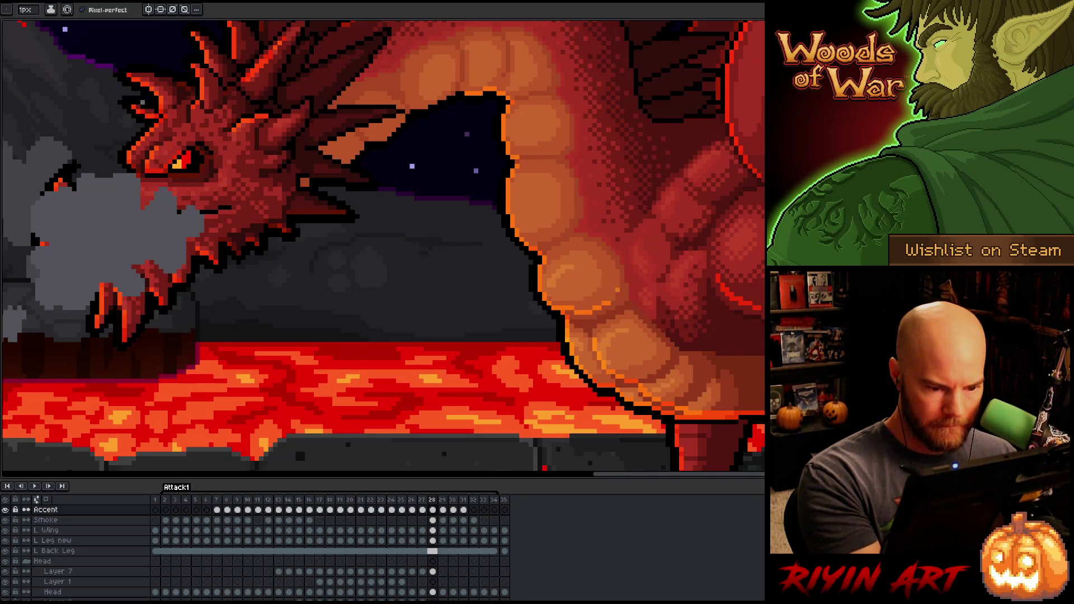
Step: Compare frame 28 with frame 27, then extend the orange accent along the underside of the neck
key("Left")
key("Right")
key("Left")
key("Right")
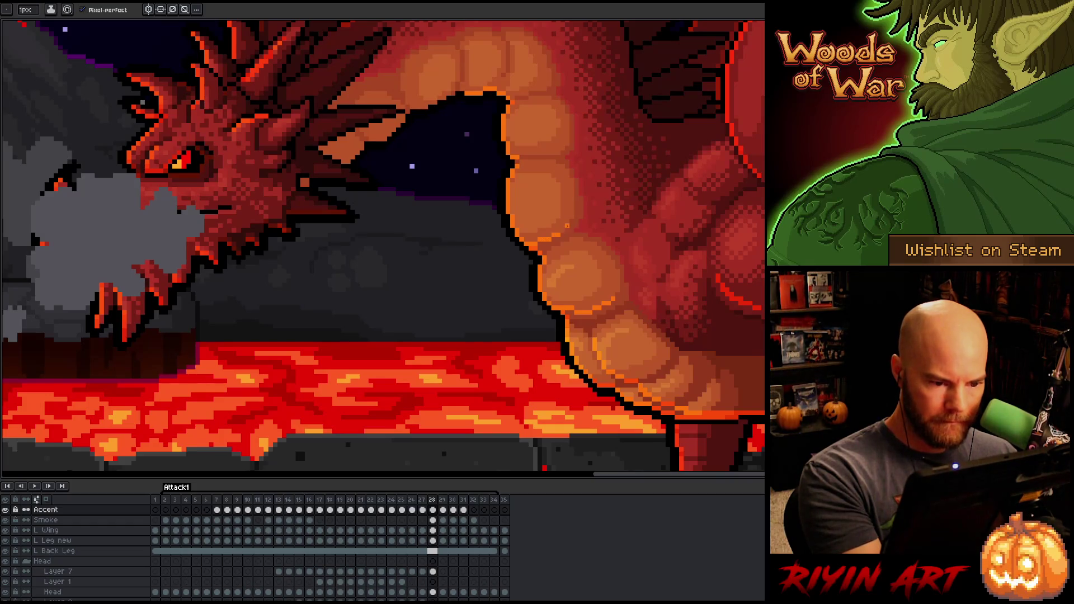
key("Left")
key("Right")
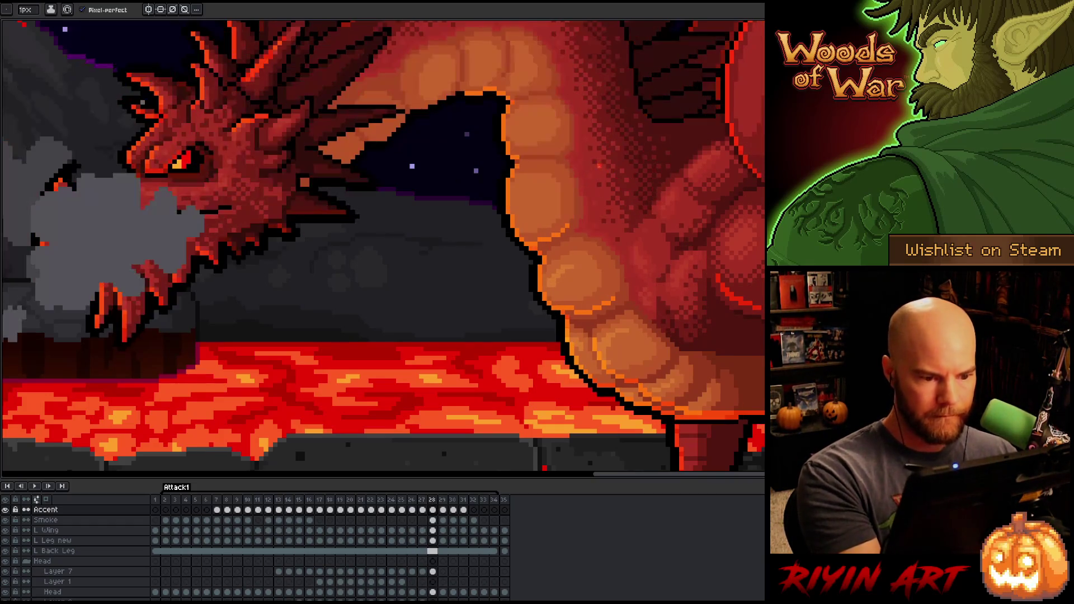
key("Left")
key("Right")
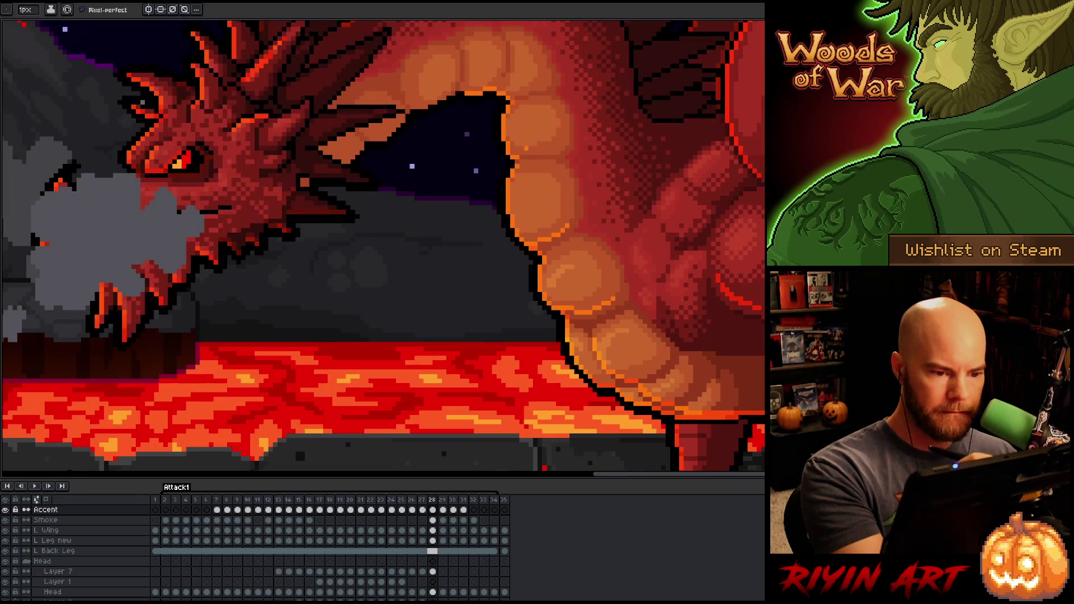
key("Left")
key("Right")
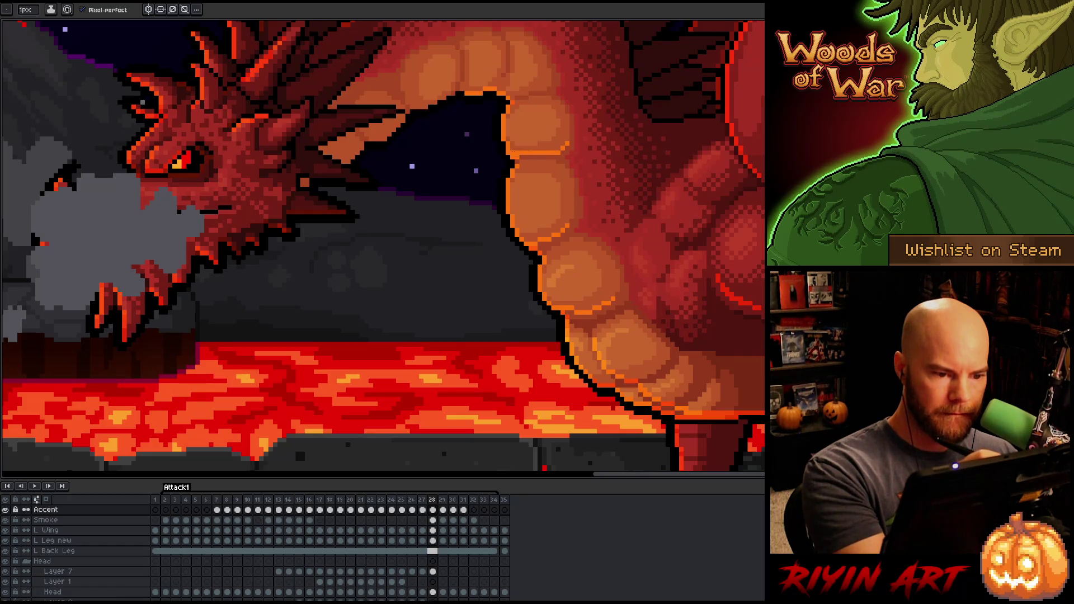
key("Left")
key("Right")
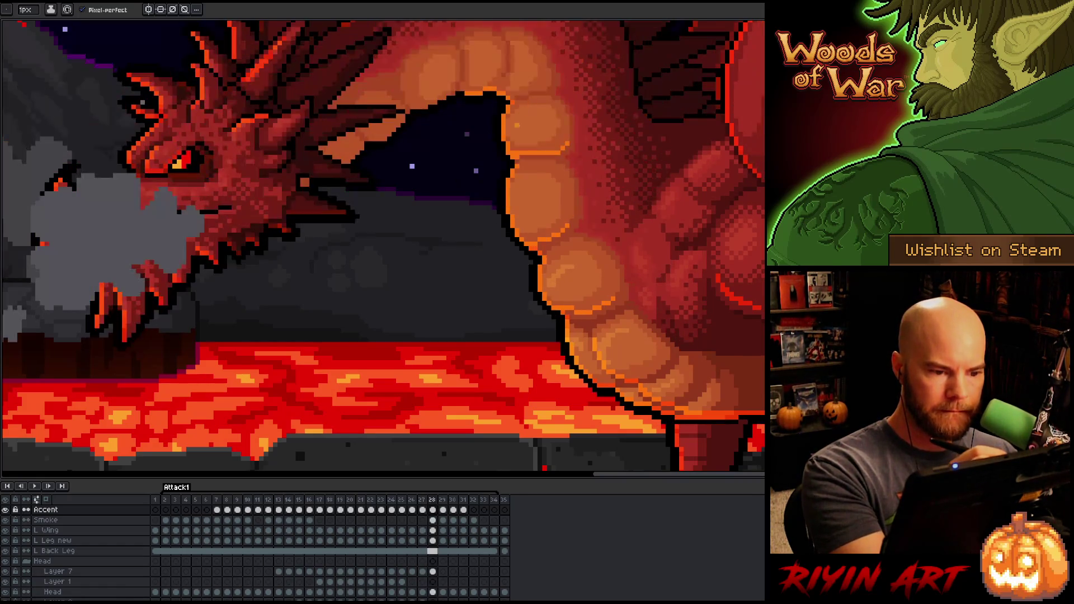
key("Left")
key("Right")
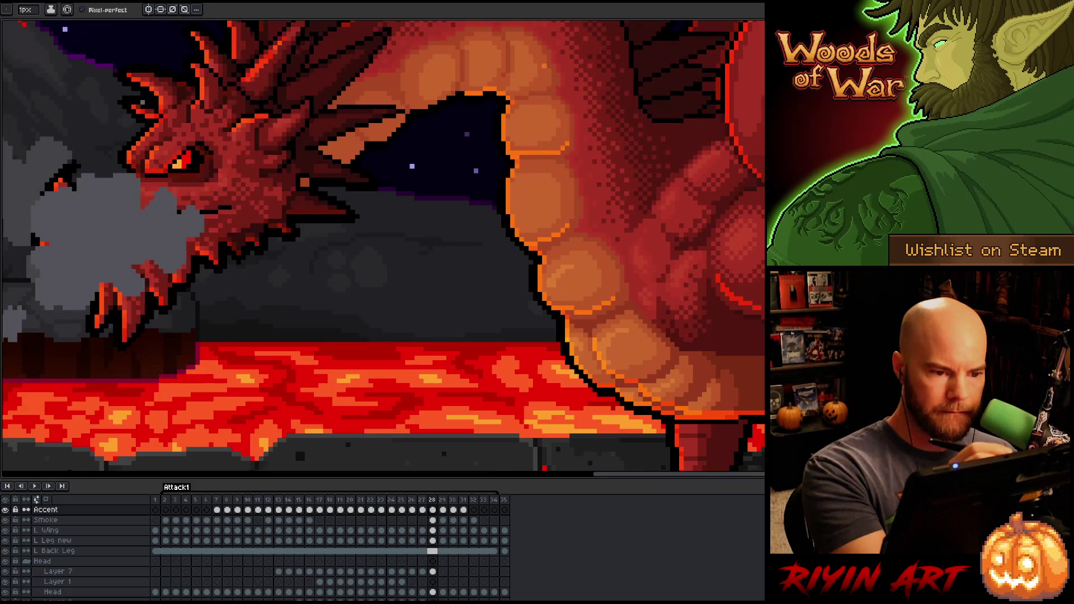
mouse_move(525, 89)
left_mouse_down()
mouse_move(513, 93)
mouse_move(553, 81)
left_mouse_up()
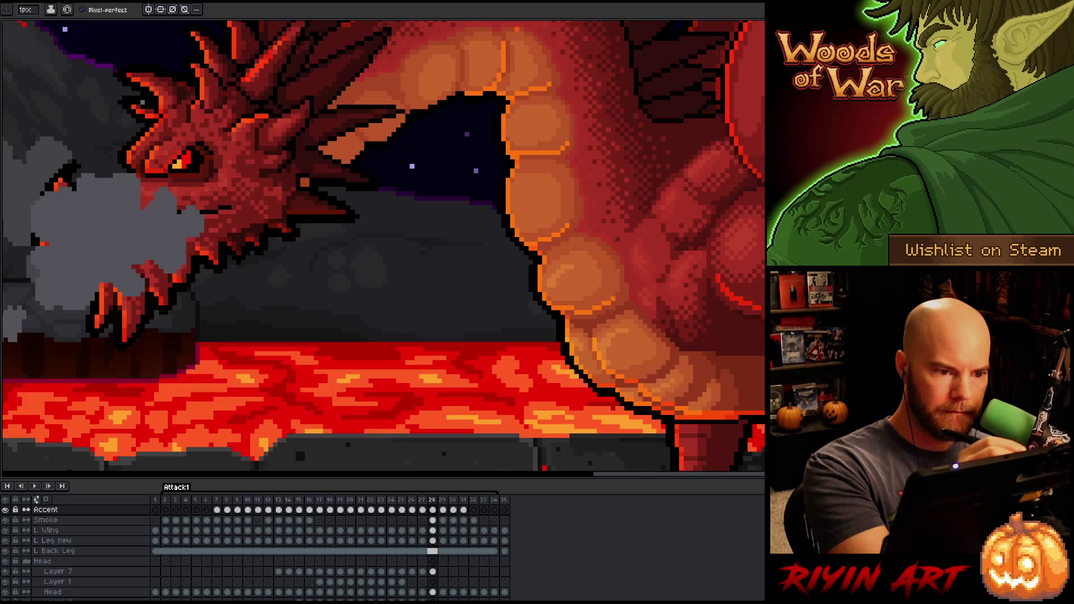
Step: Dismiss a stray popup menu, recheck frame 28 against frame 27, and advance to frame 29
right_click(516, 271)
left_click(508, 28)
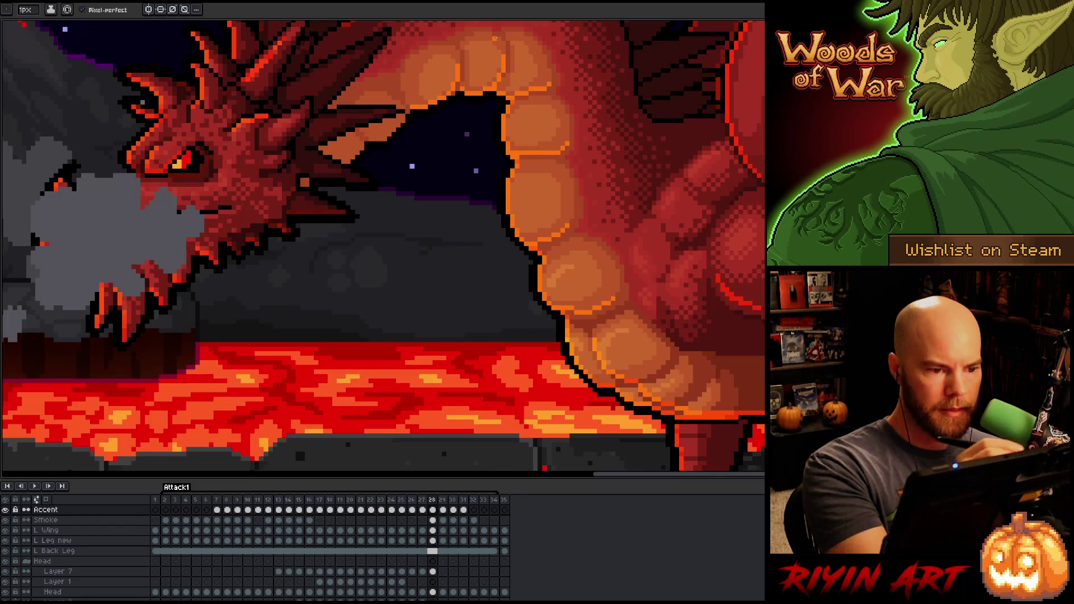
key("Left")
key("Right")
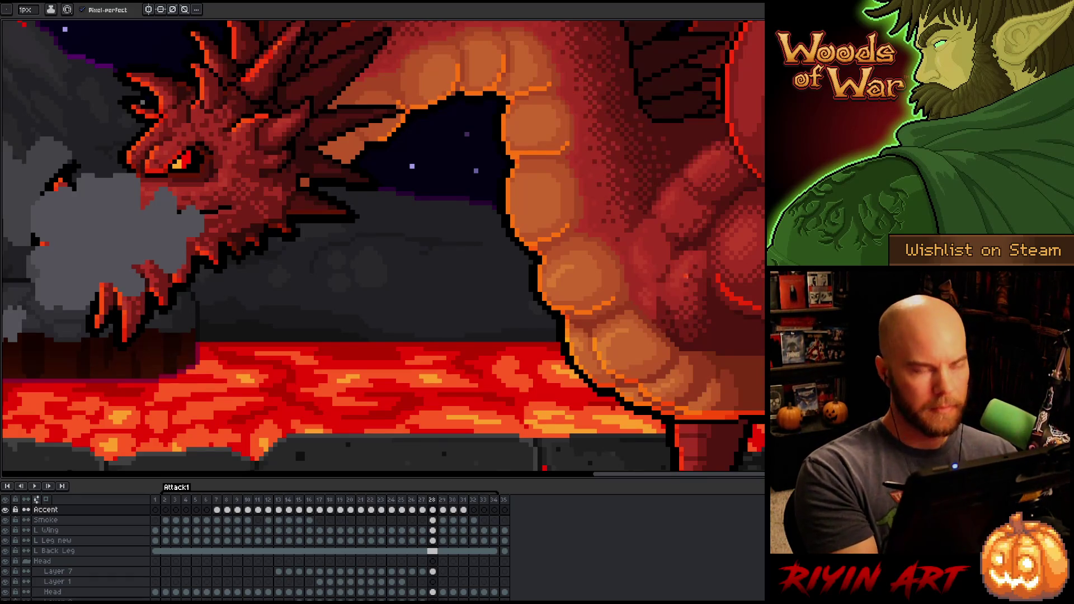
key("Left")
key("Right")
key("Left")
key("Right")
key("e")
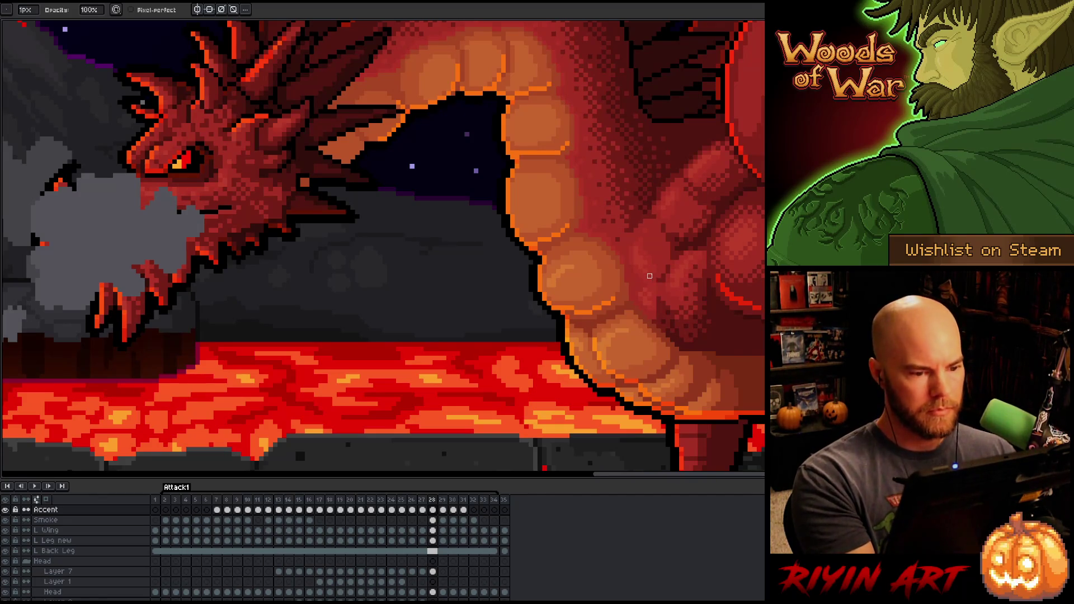
key("Right")
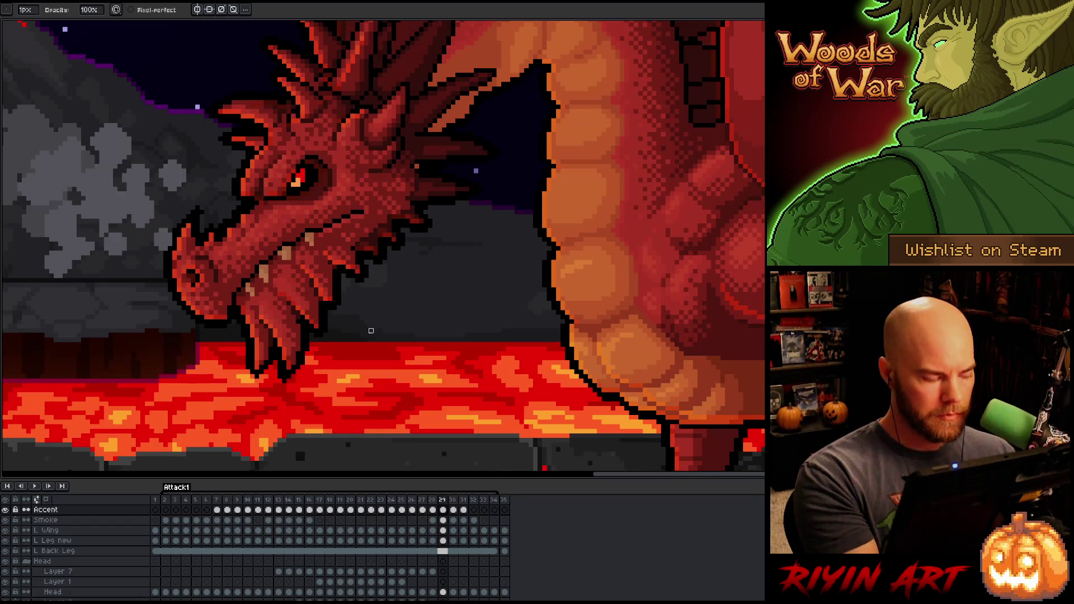
left_click(6, 511, "alt")
key("shift+b")
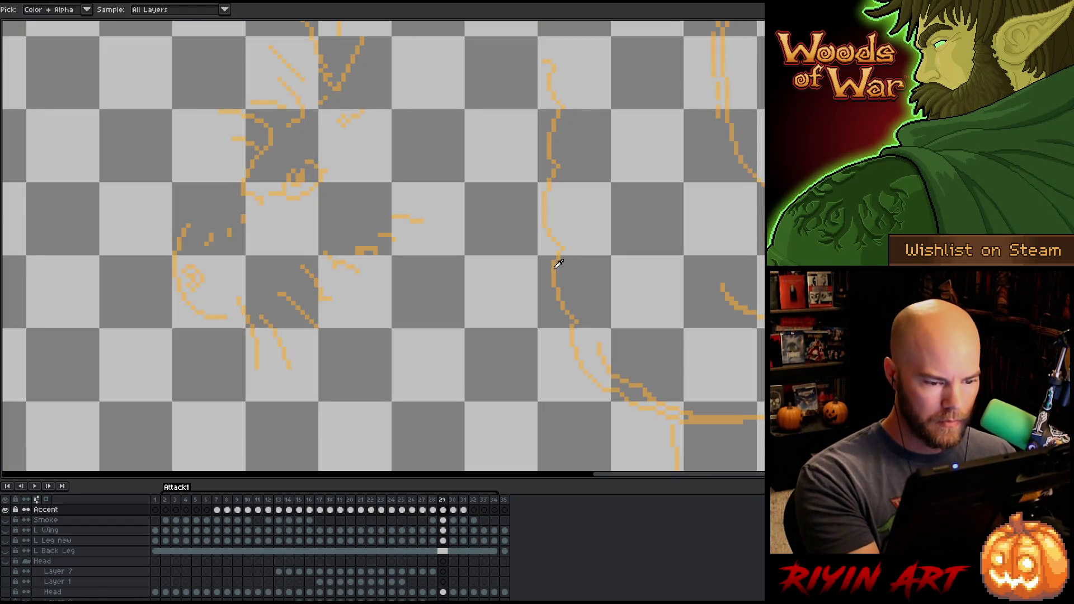
key("e")
left_click(5, 510, "alt")
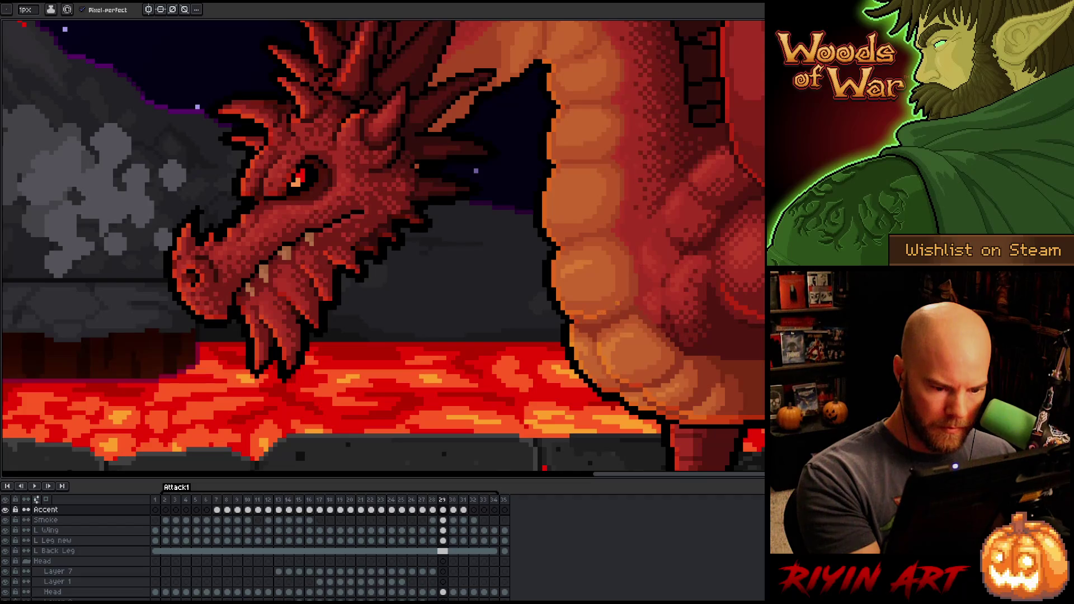
key("Return")
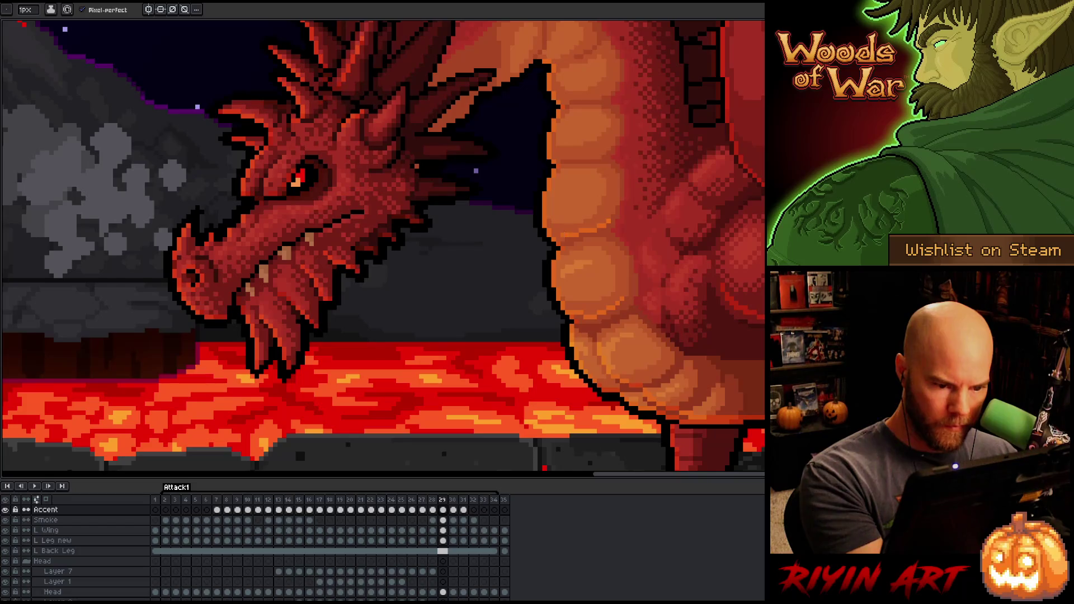
key("Return")
key("Return")
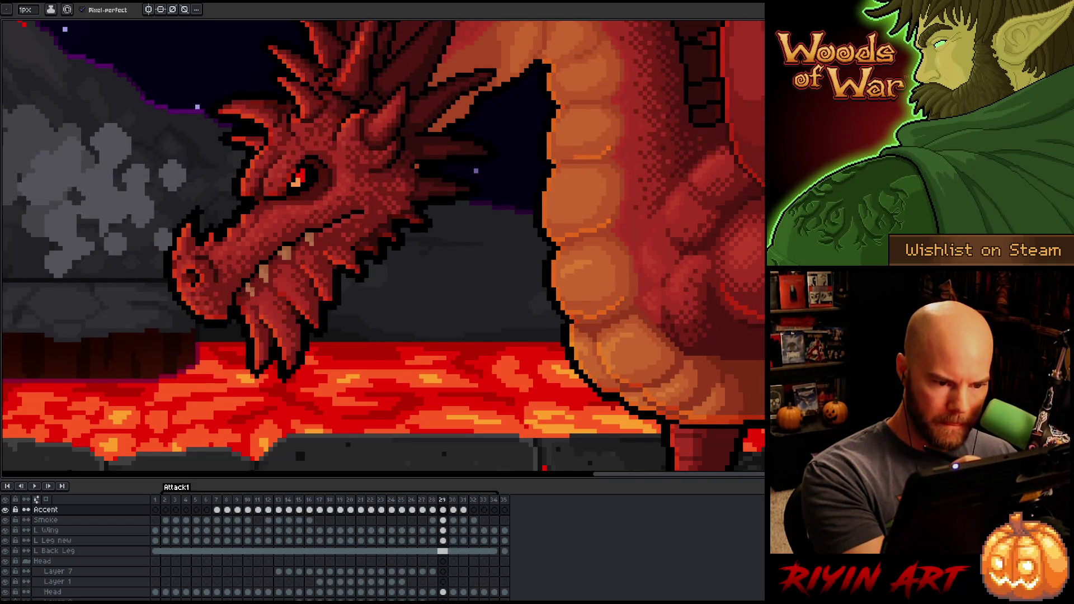
key("Left")
key("Right")
key("Left")
key("Return")
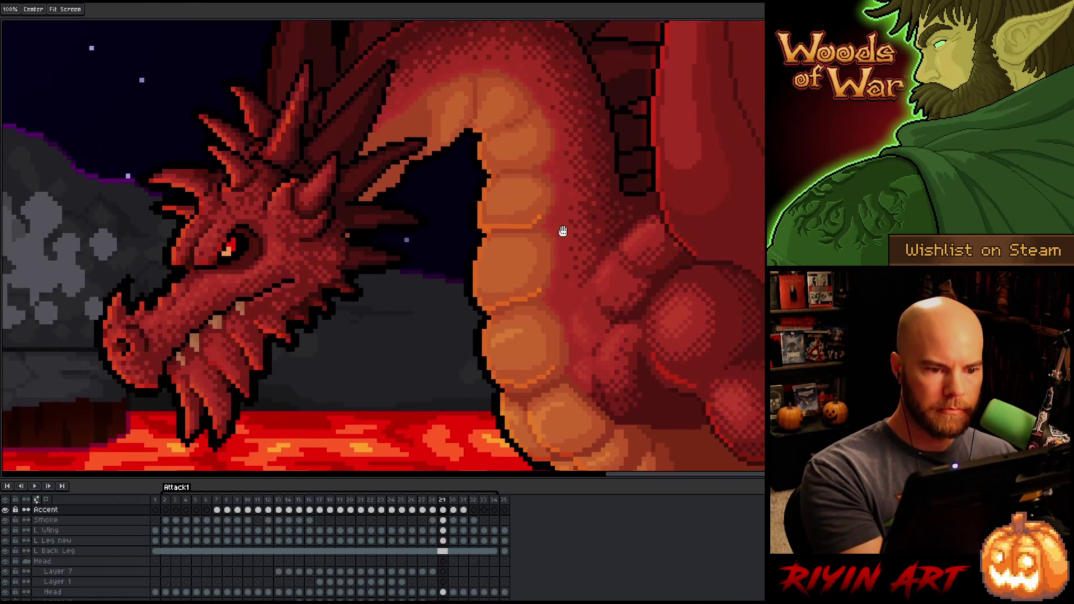
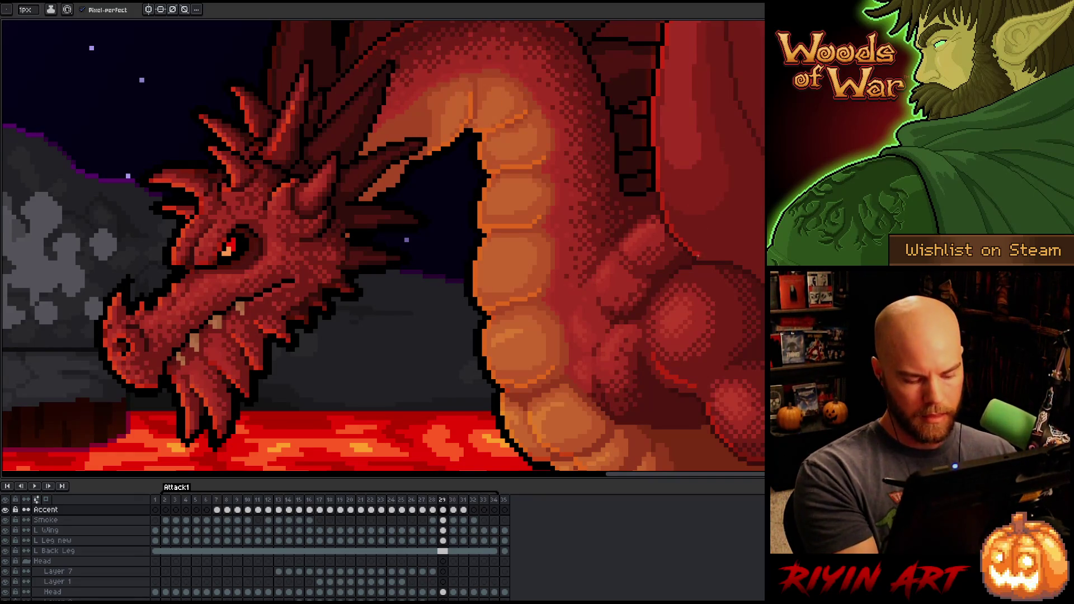
Step: Flip back and forth between frames 28 and 29 to compare the dragon's poses
key("Left")
key("Right")
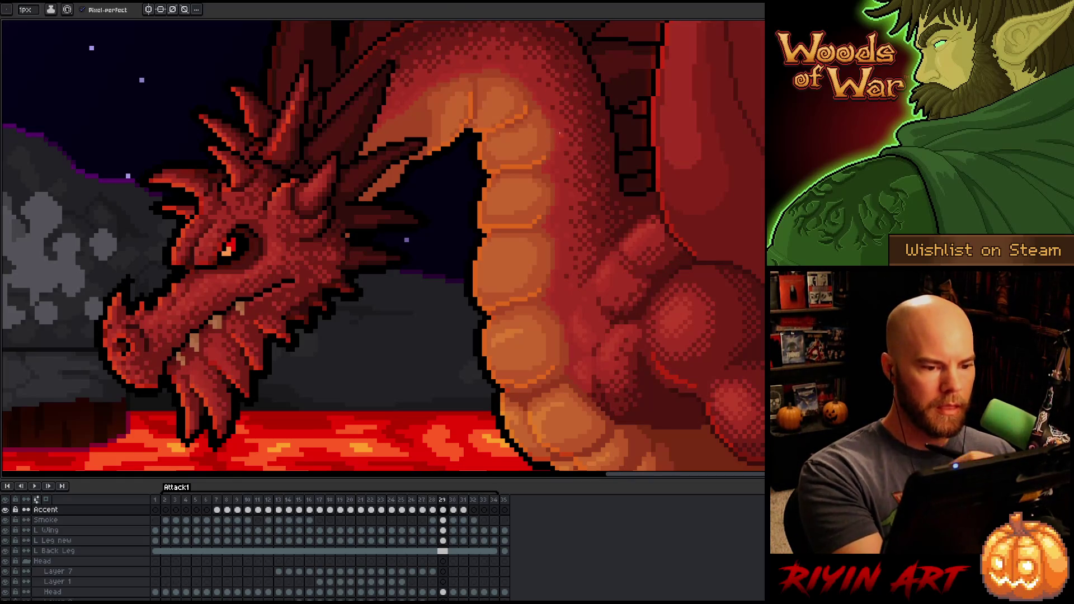
key("Left")
key("Right")
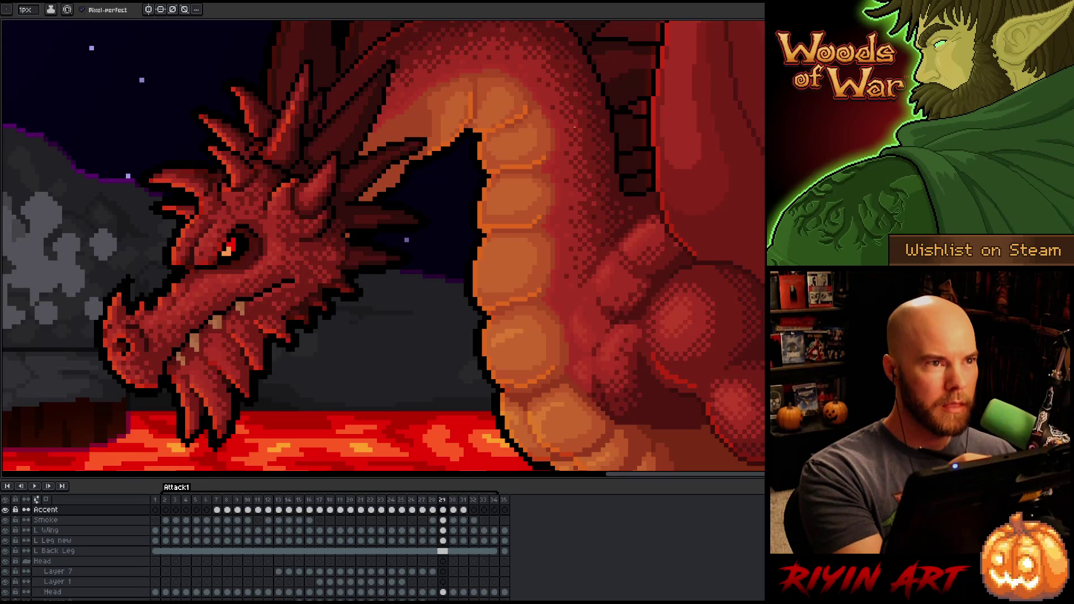
key("Left")
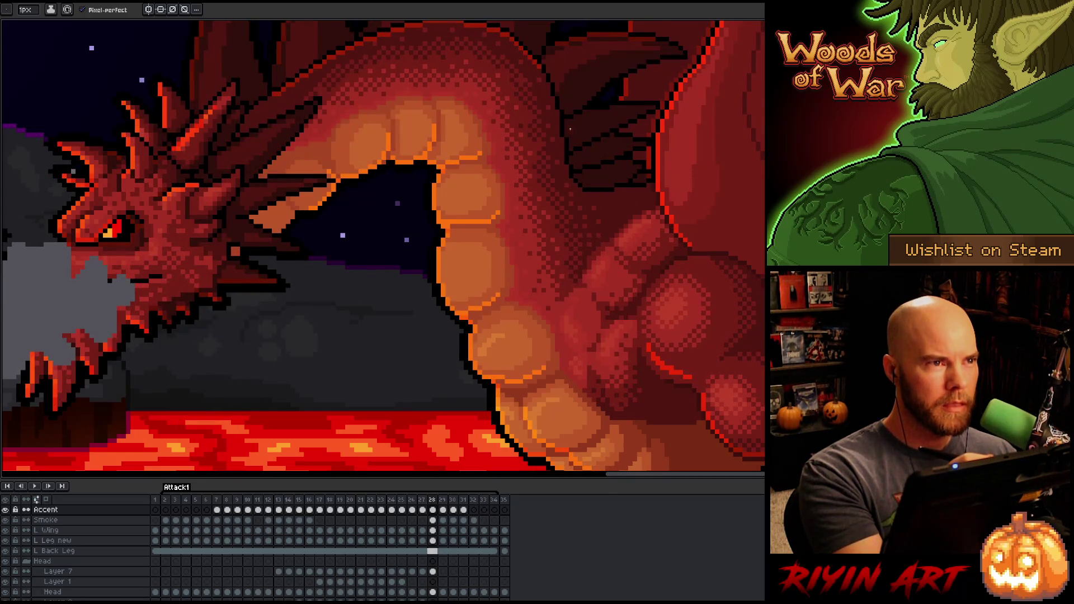
key("Right")
key("Left")
key("Right")
key("Left")
Step: Move on to frame 30 and solo the Accent layer, hiding all other layers
key("Right")
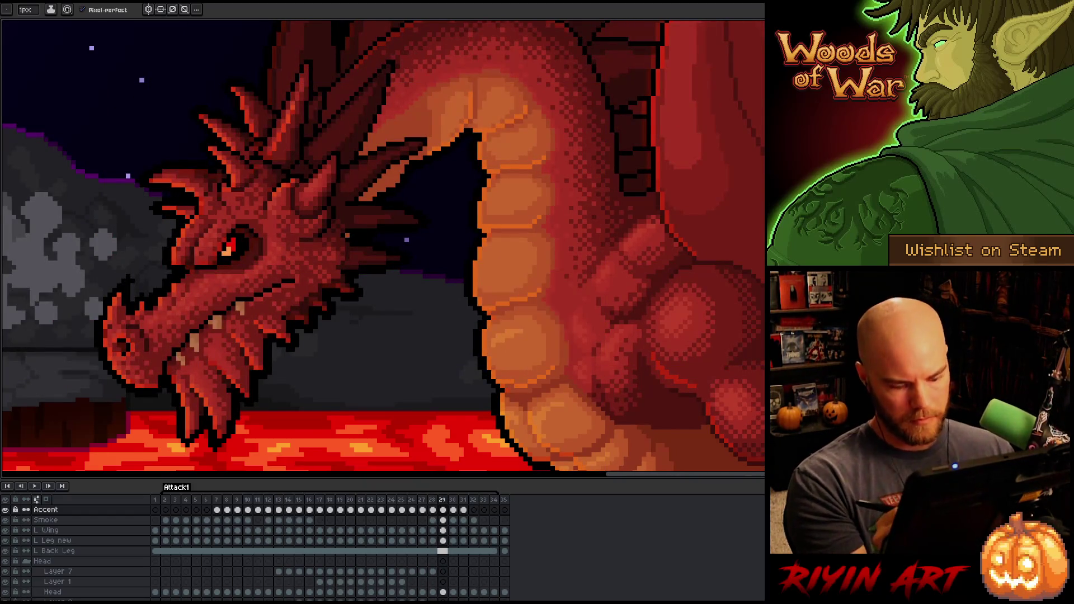
key("Right")
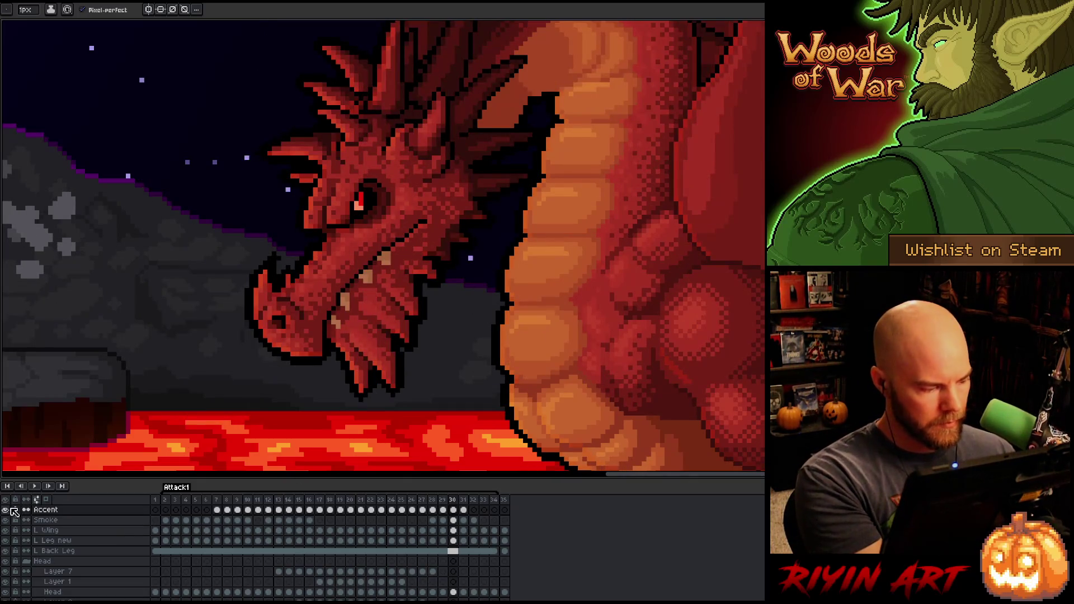
left_click(5, 510, "alt")
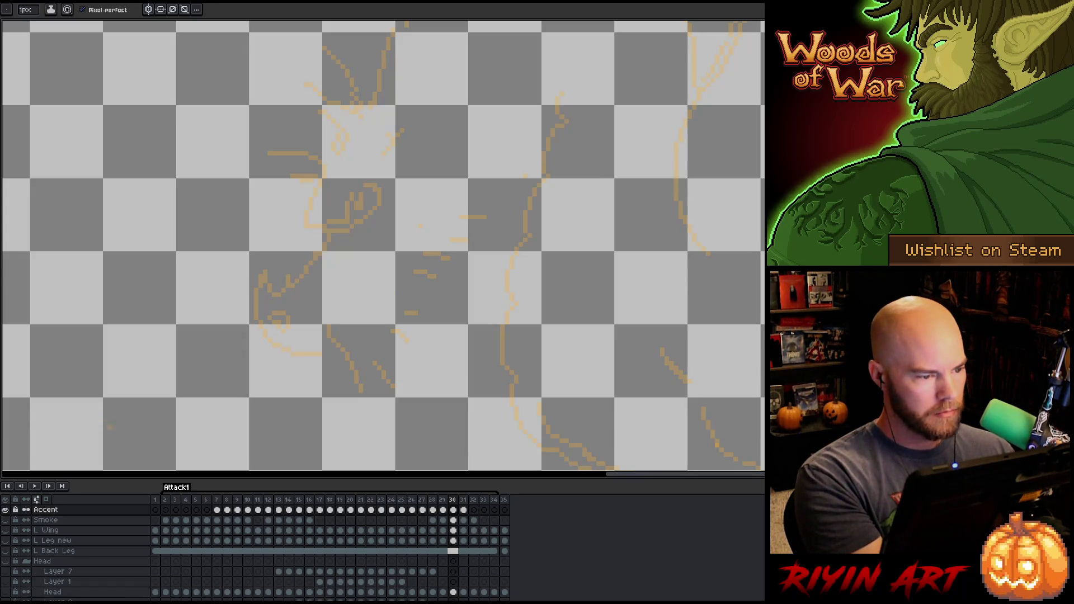
Step: Unhide all layers and draw a short bright pencil stroke across the dragon's belly
left_click(5, 510, "alt")
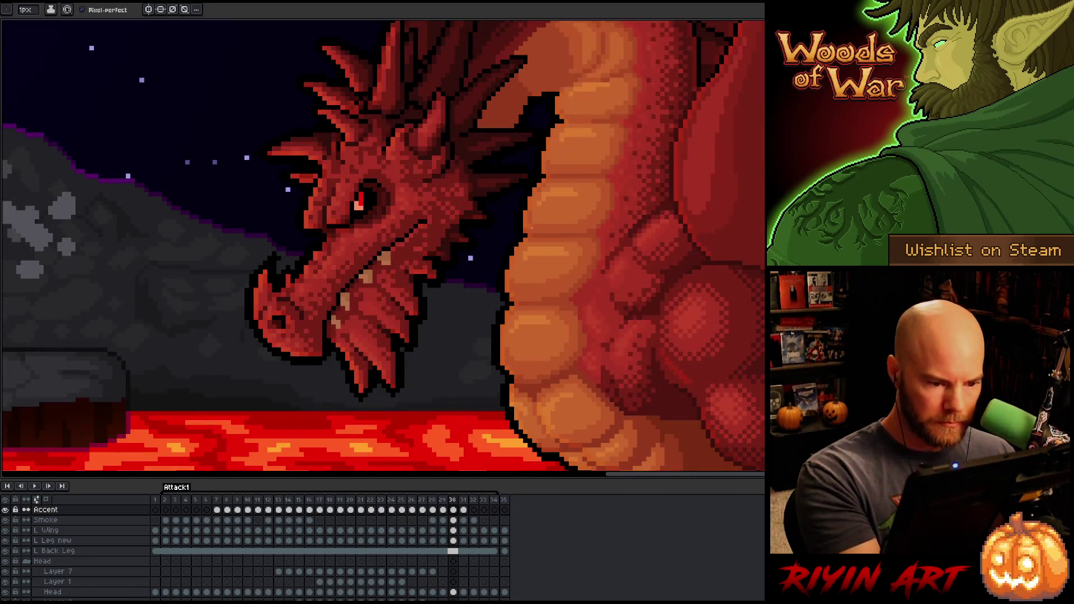
left_click_drag(533, 230, 584, 228)
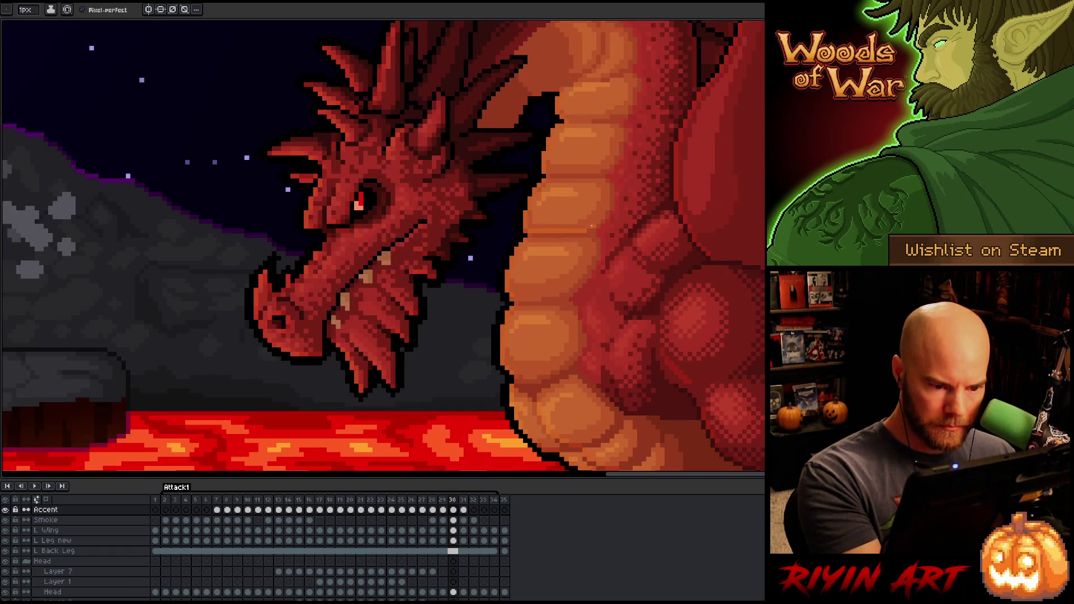
scroll(641, 262, "up", 1)
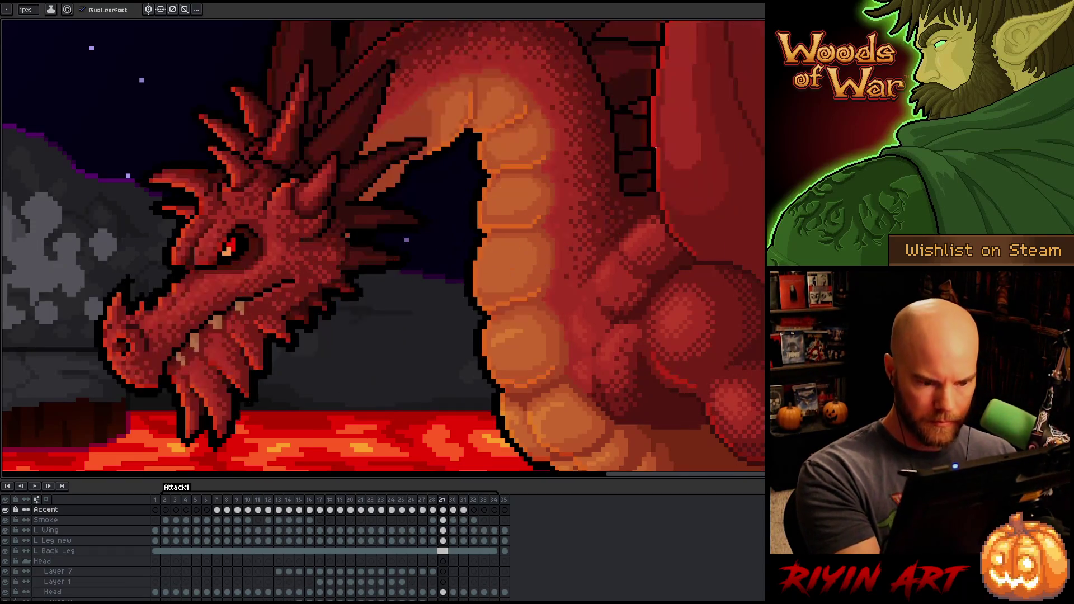
scroll(640, 262, "down", 1)
left_click_drag(637, 282, 641, 206)
scroll(640, 206, "up", 1)
scroll(641, 206, "down", 1)
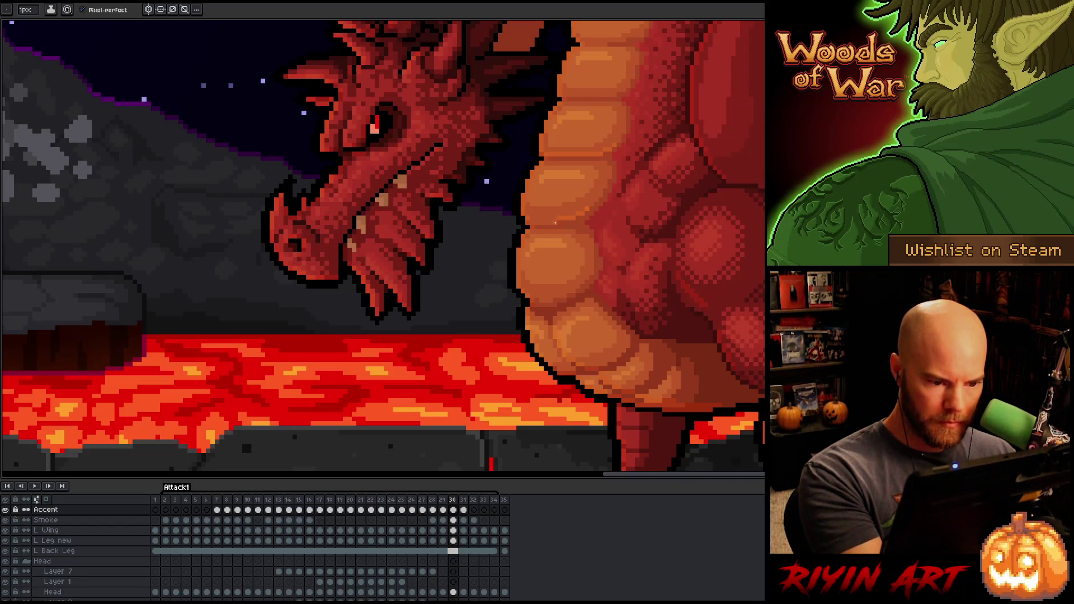
Step: Flip between frame 30 and its neighbour to check the new belly stroke in motion
key("Left")
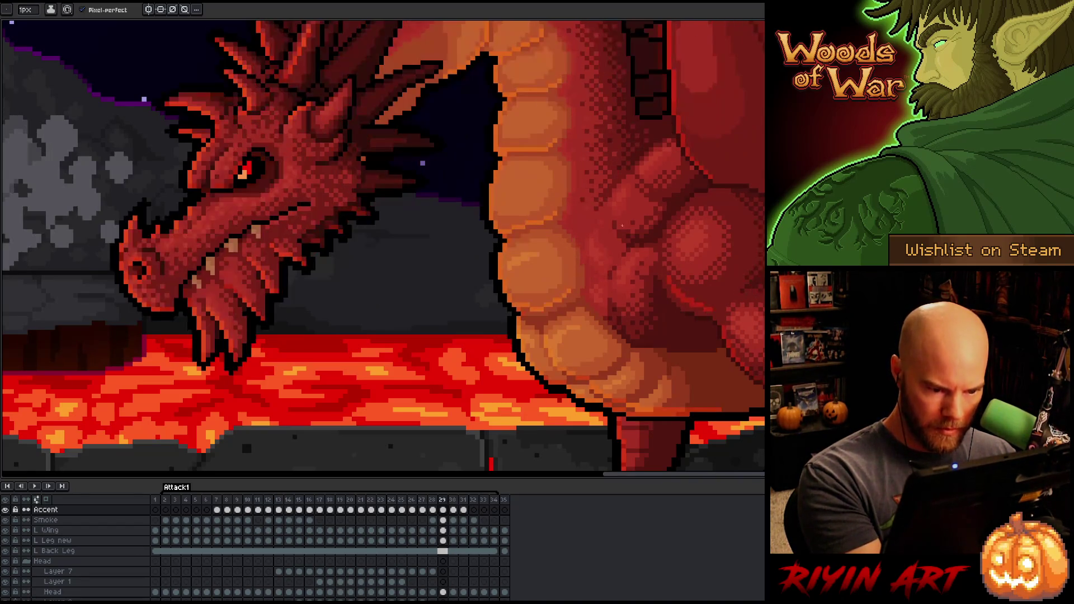
key("Right")
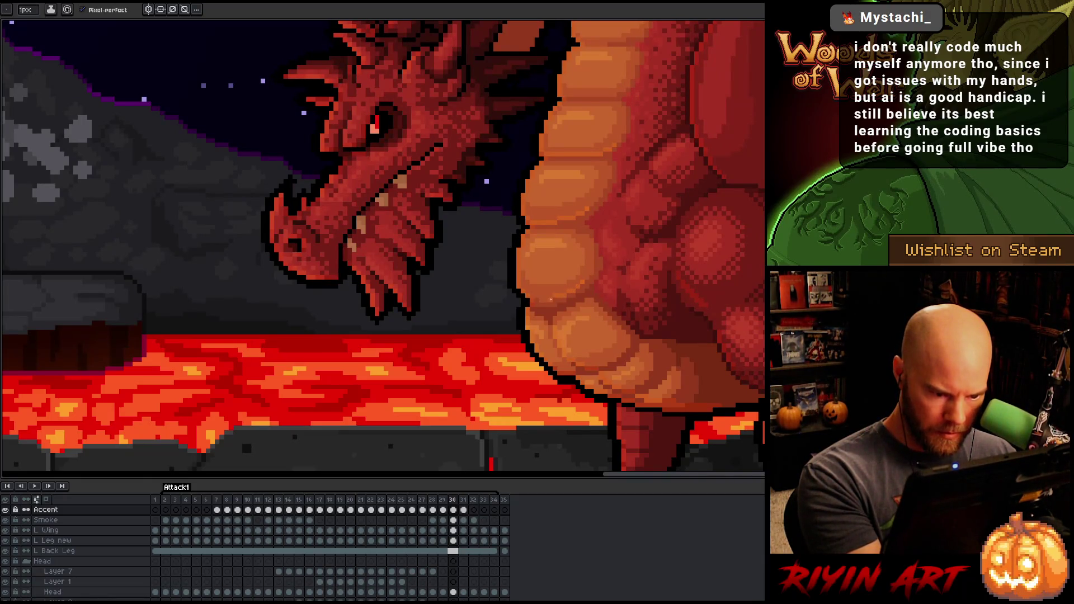
key("Left")
key("Right")
key("b")
key("e")
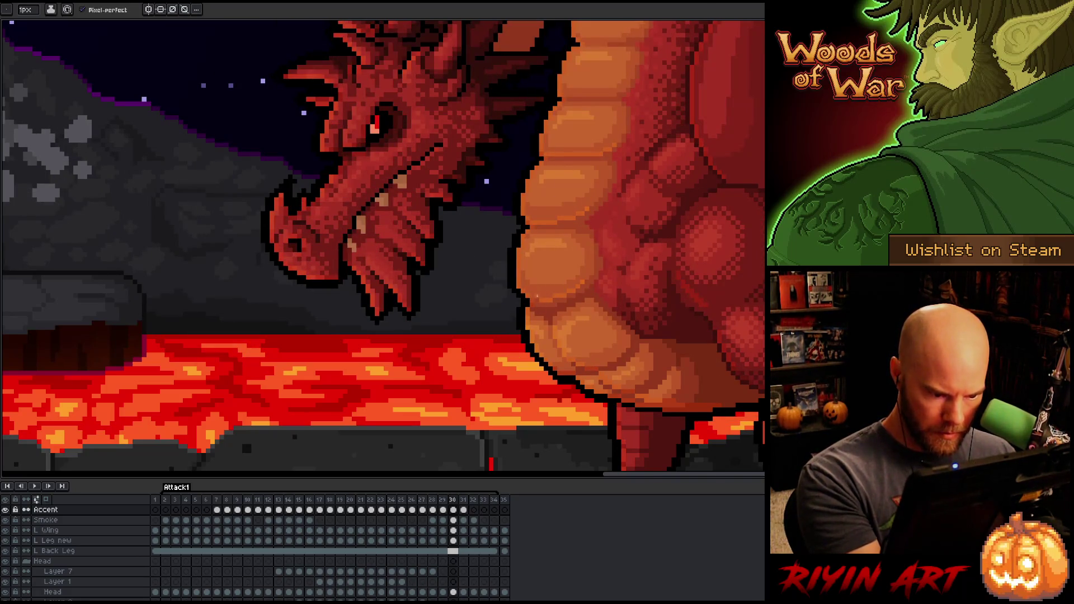
scroll(601, 322, "up", 3)
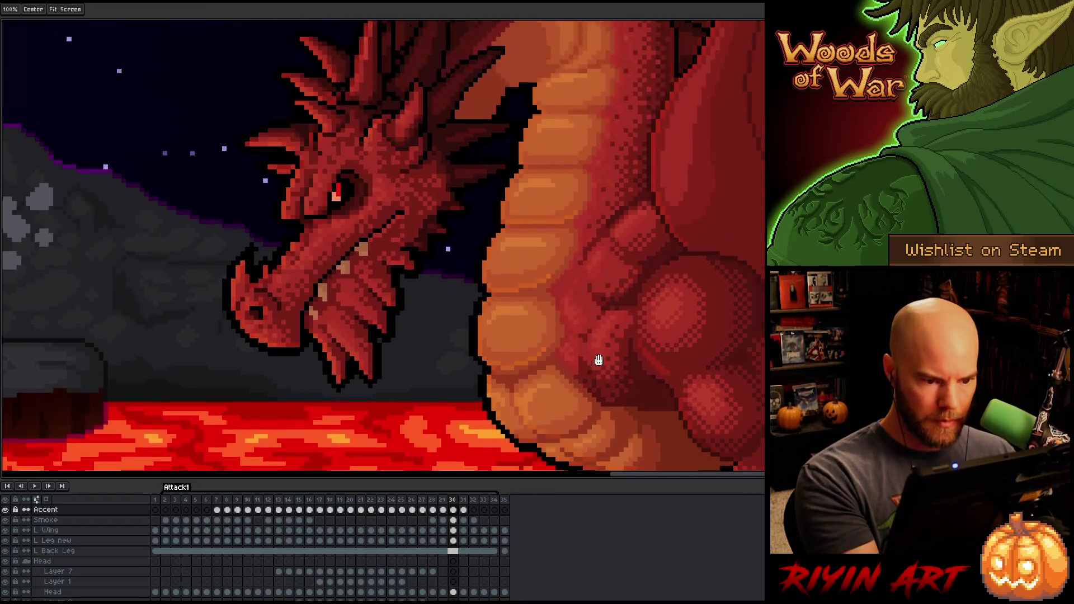
Step: Compare frame 30 against its neighbouring frame several times
key("b")
key("Left")
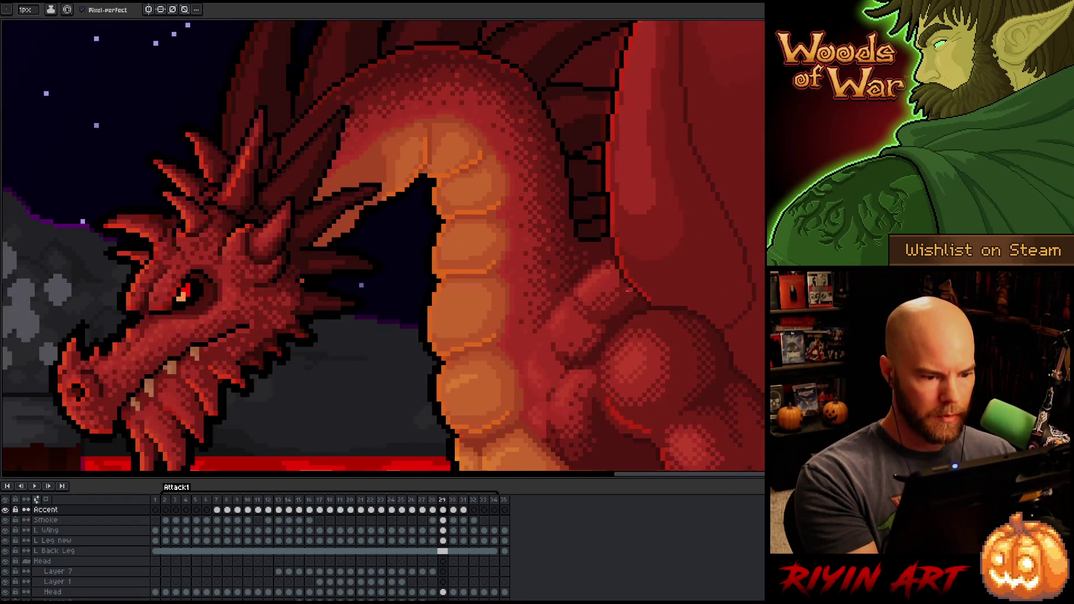
key("Right")
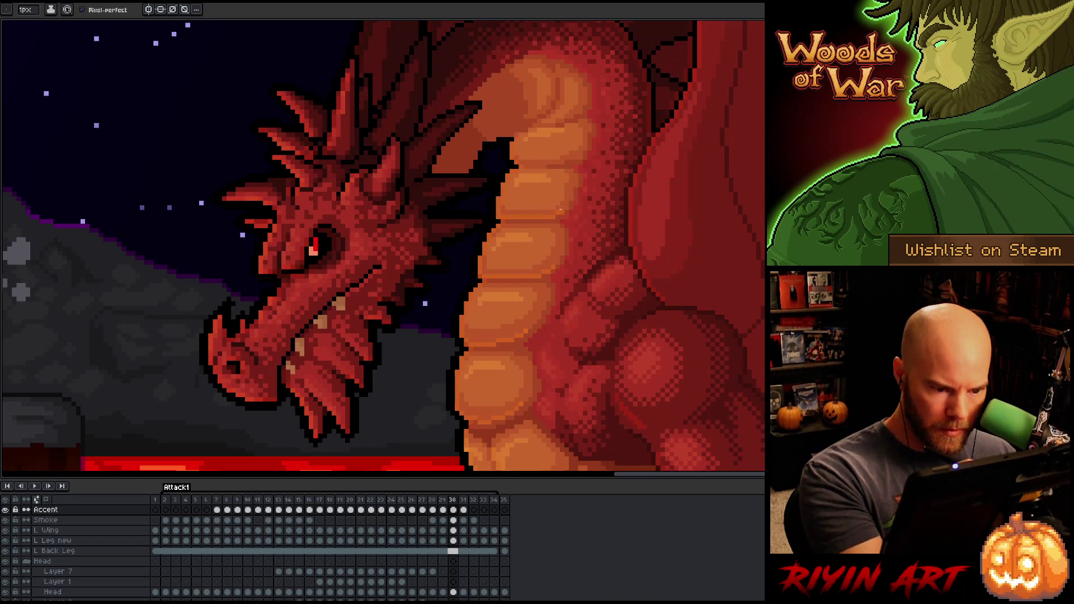
key("Left")
key("Right")
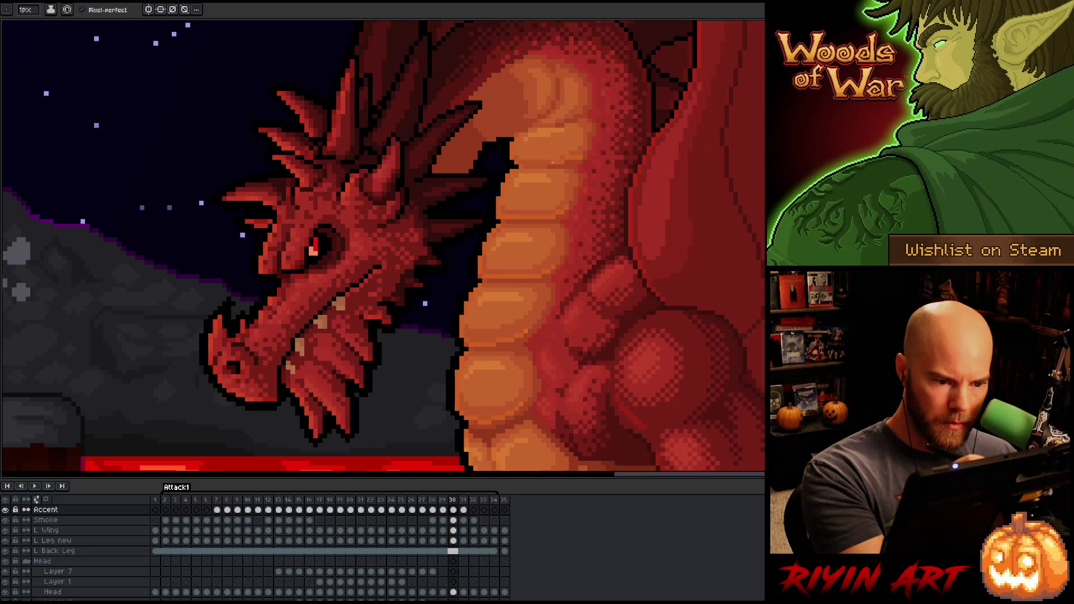
key("Left")
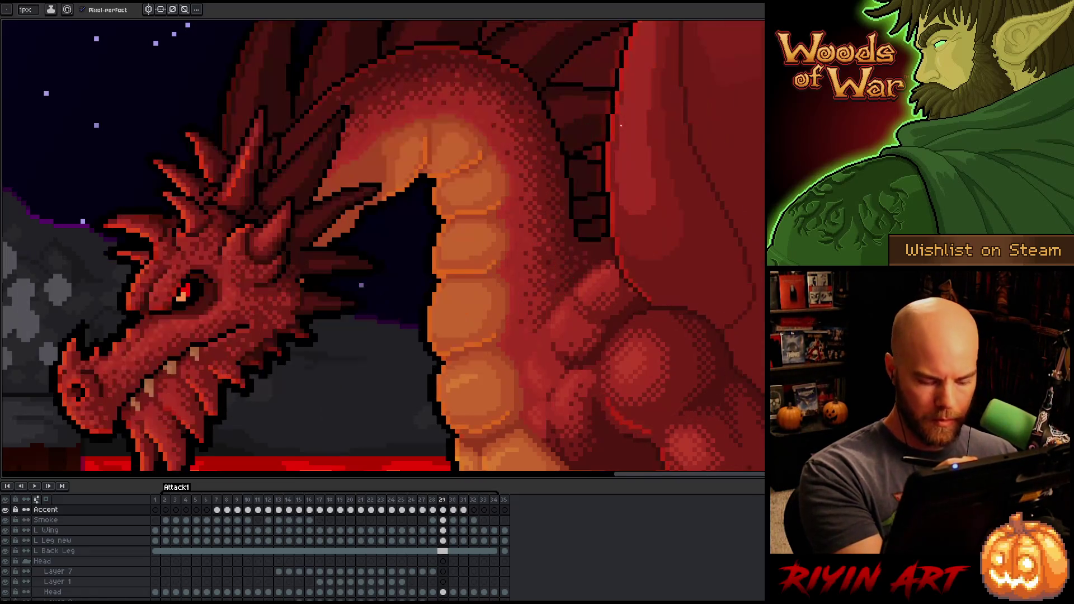
key("Right")
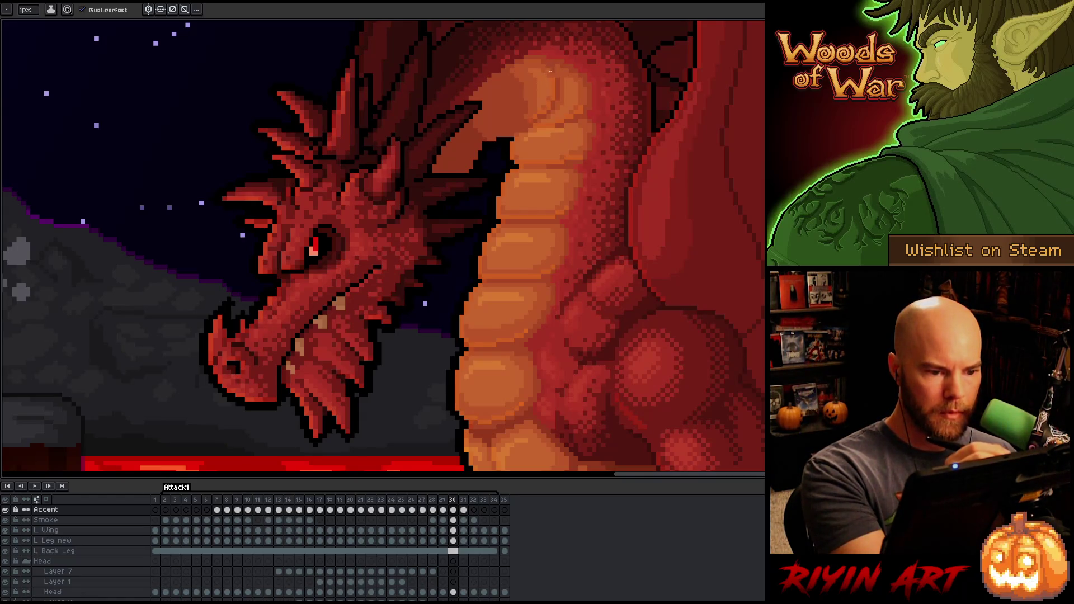
Step: Select a Fire group layer, step through frames 29 and 30 to frame 31, and zoom out
left_click(549, 71, "ctrl")
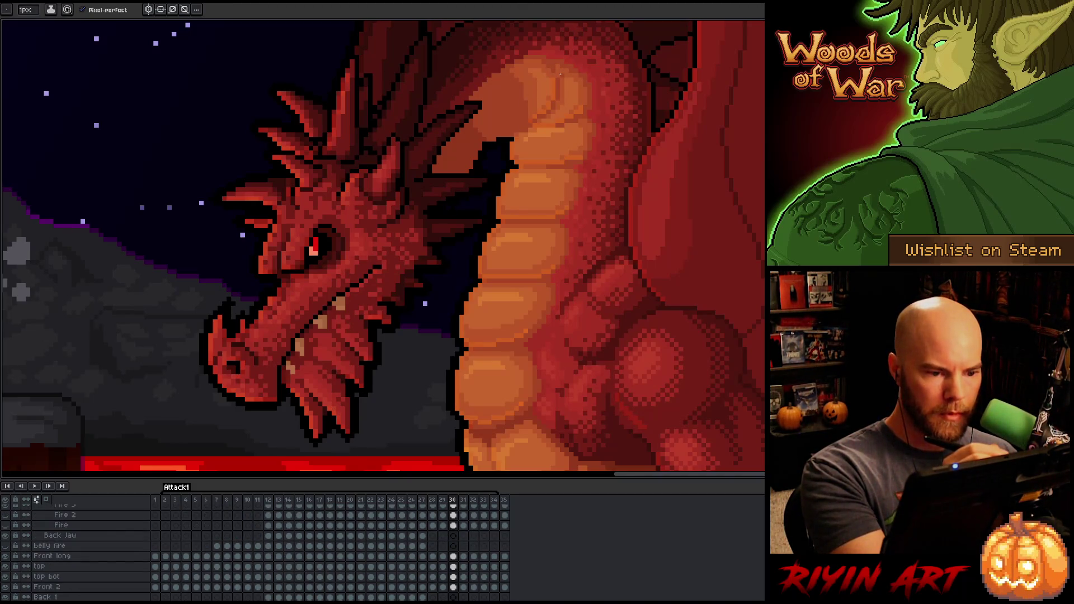
key("Left")
key("Right")
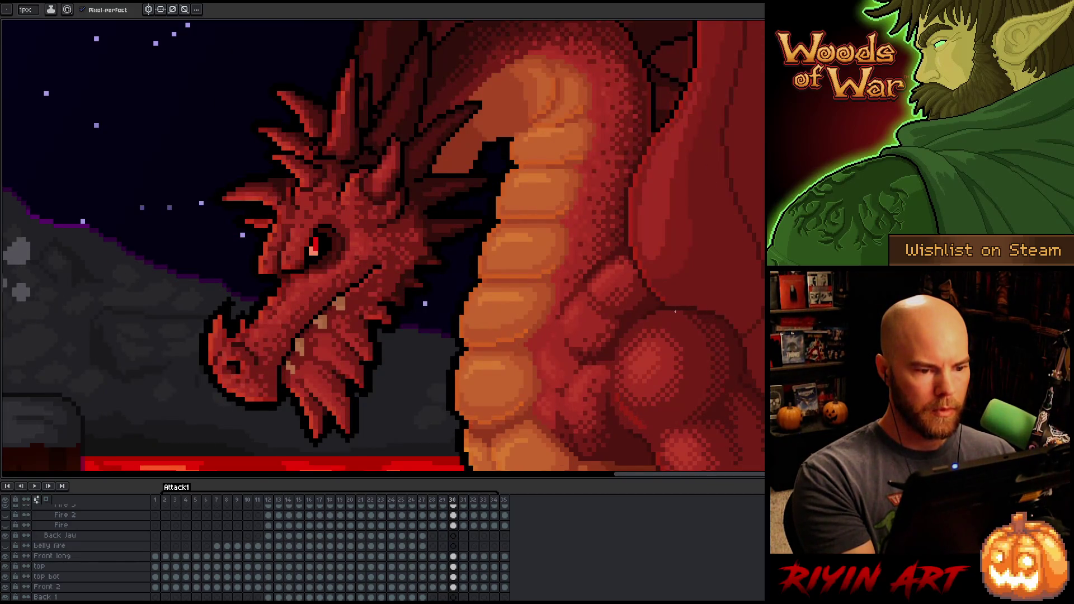
key("Right")
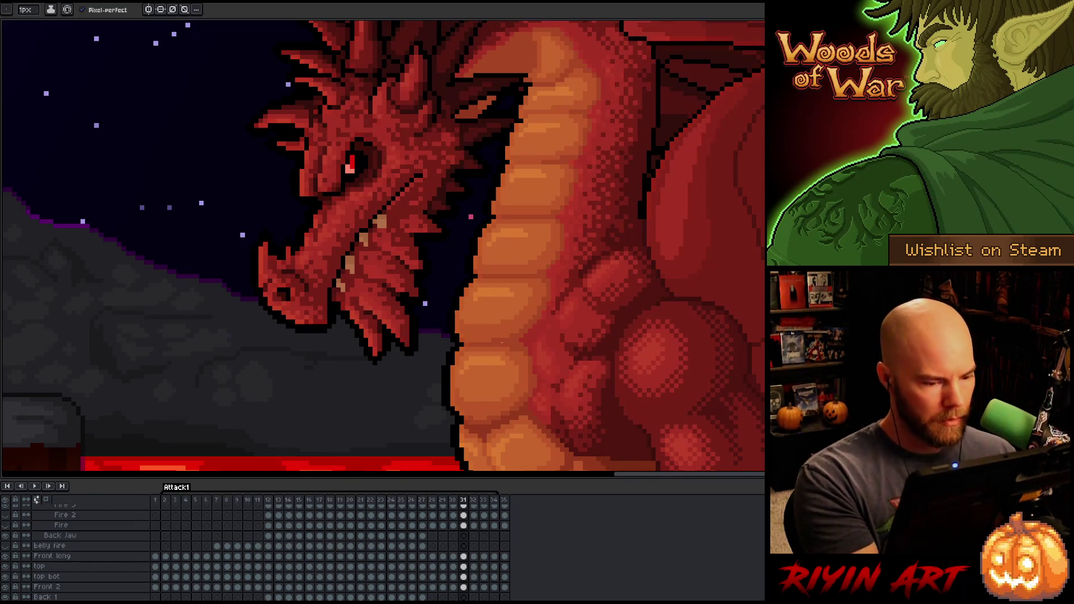
scroll(527, 342, "down", 3)
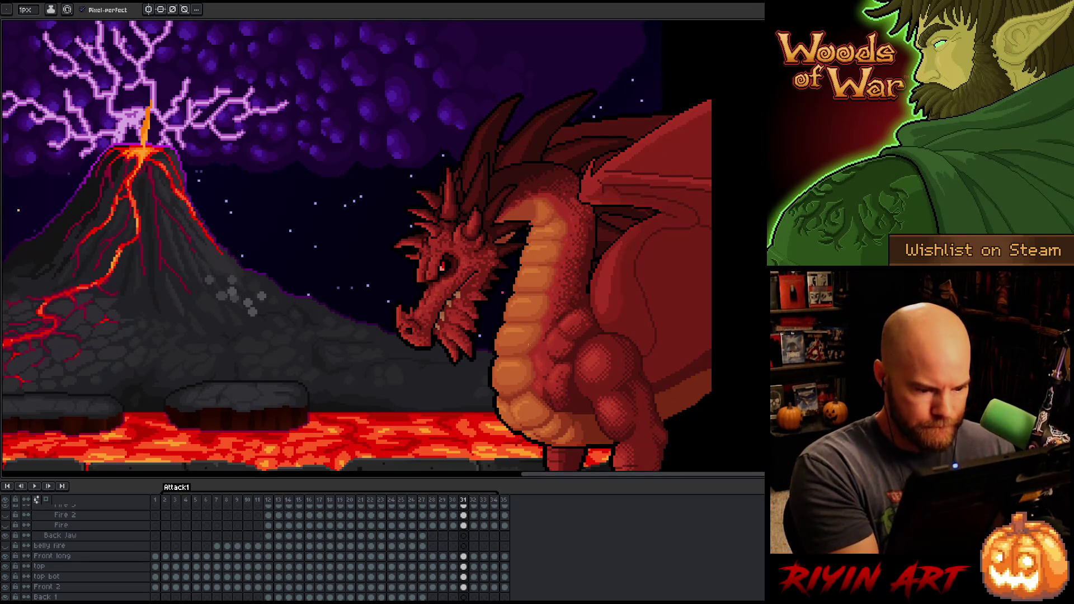
Step: Select the Accent layer on frame 31 and solo it so only its sketch lines show
key("v")
scroll(498, 347, "up", 5)
left_click(479, 314)
scroll(588, 356, "down", 3)
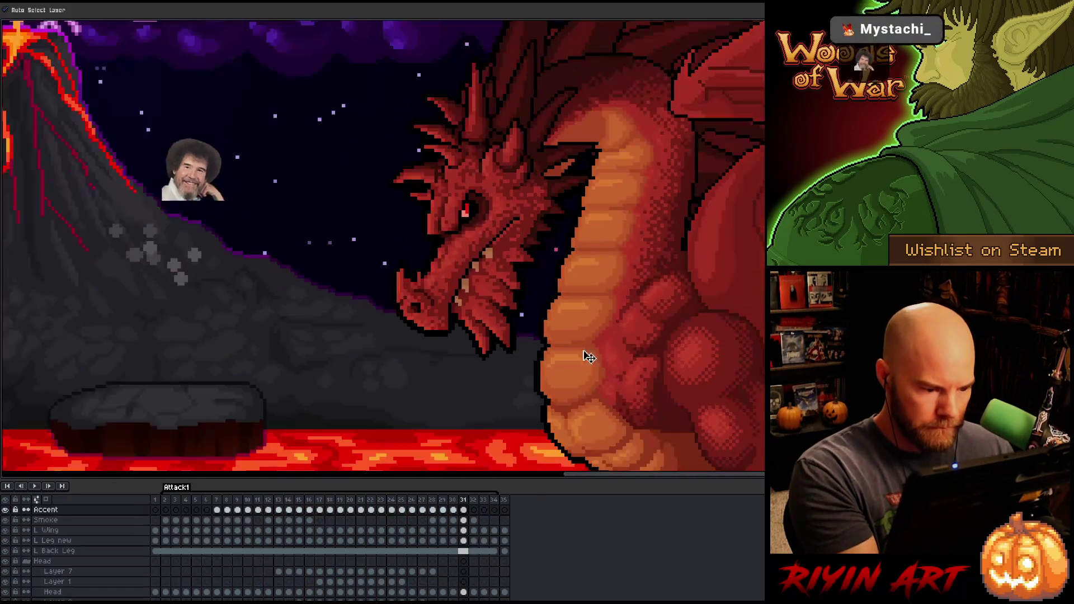
left_click(5, 509, "alt")
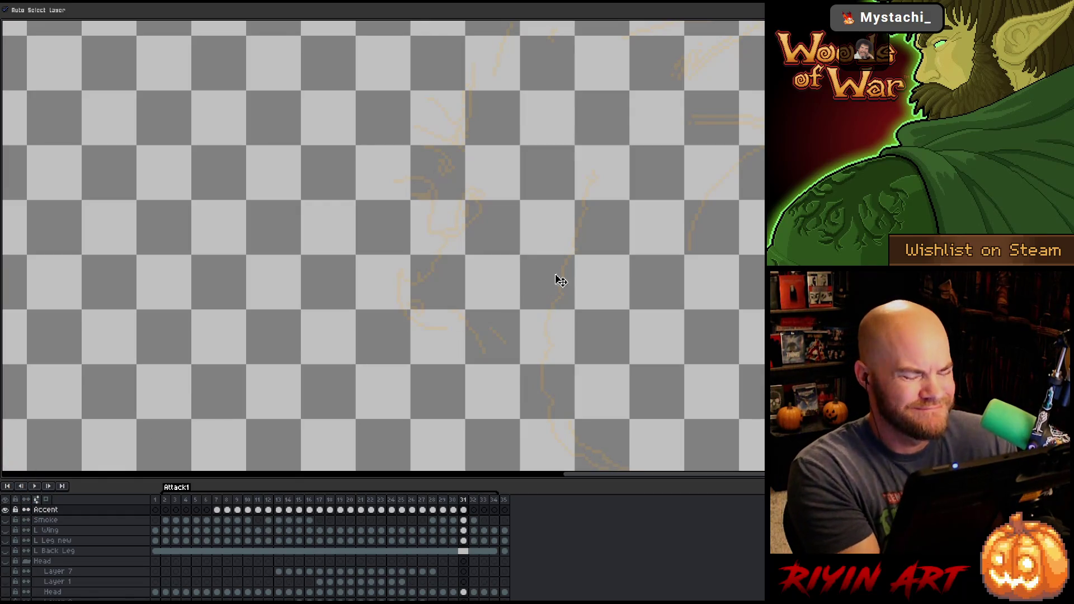
scroll(576, 269, "up", 3)
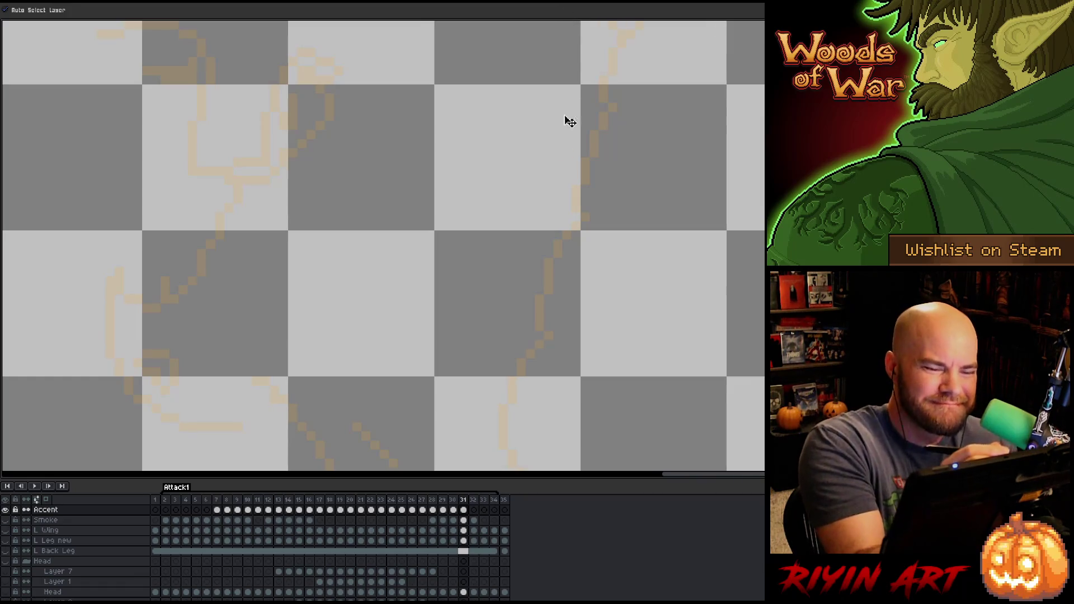
Step: Show all layers, compare frames 30 and 31 near the lower jaw, then return to frame 30 with Accent soloed
key("b")
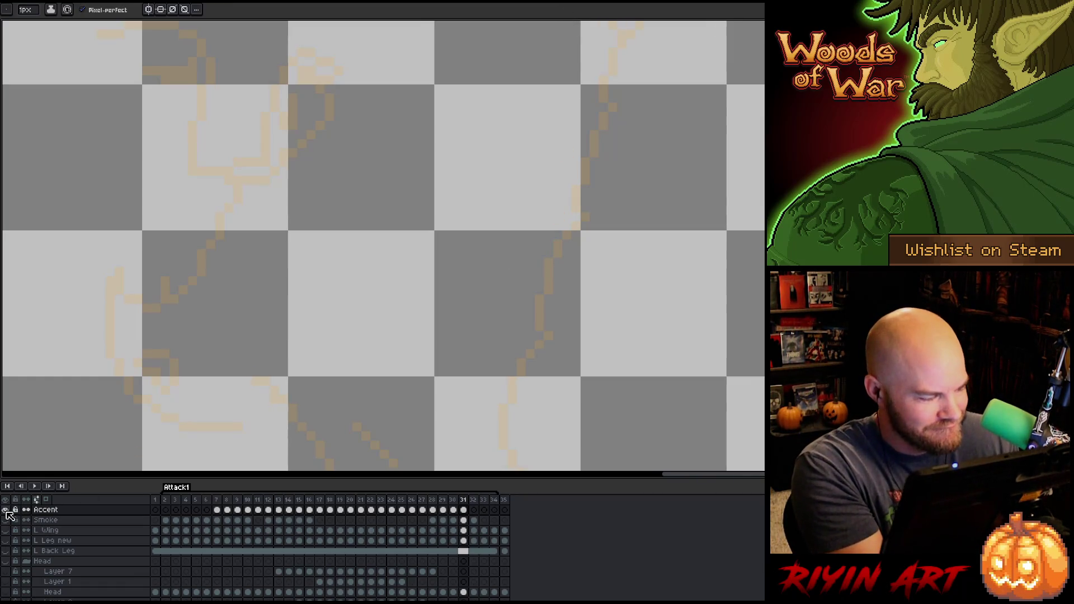
left_click(5, 510, "alt")
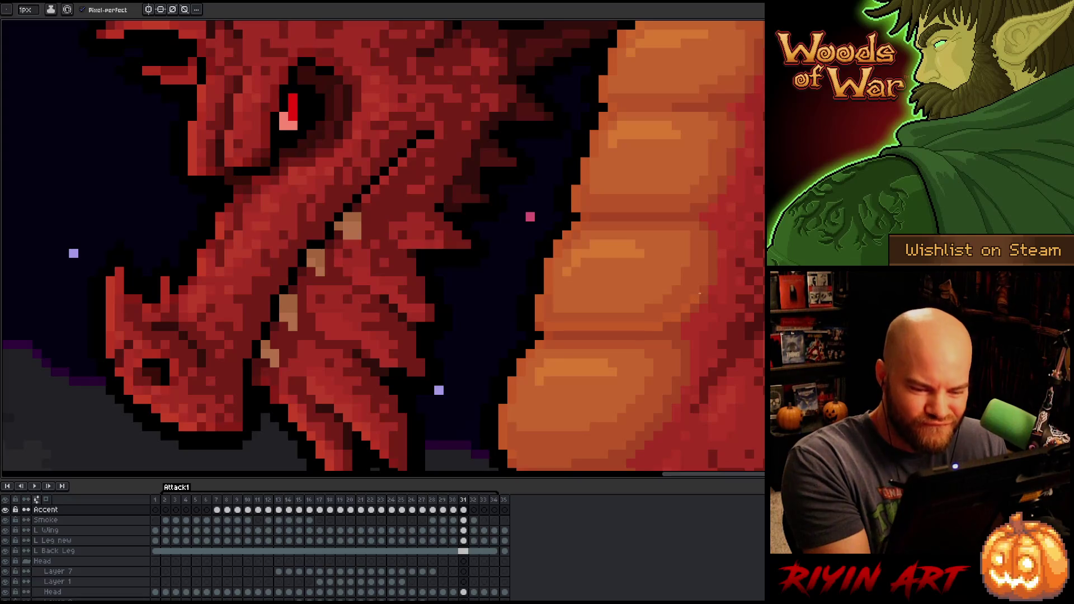
key("comma")
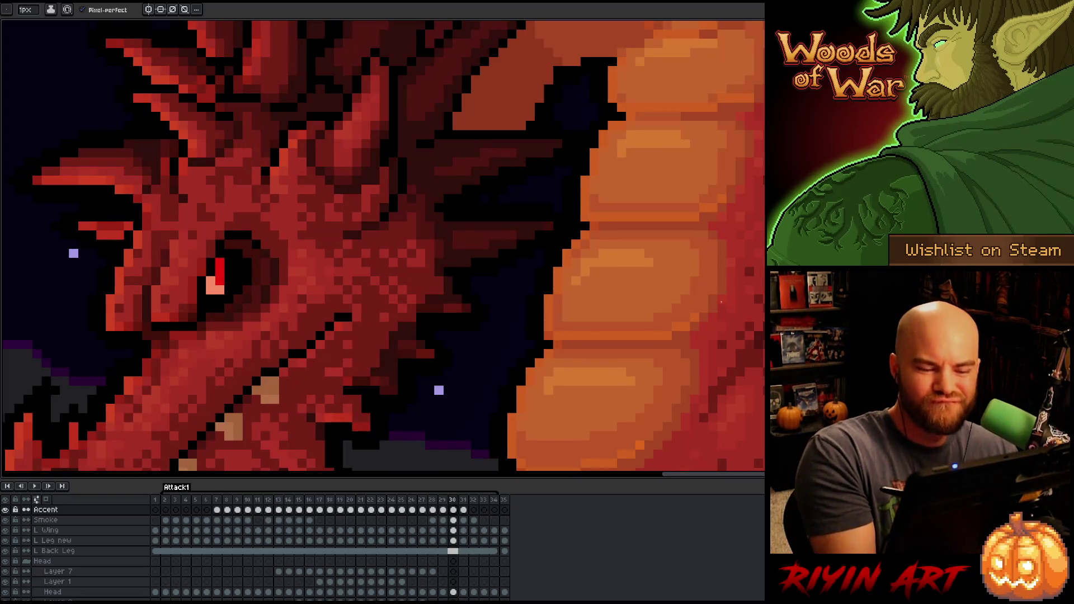
key("period")
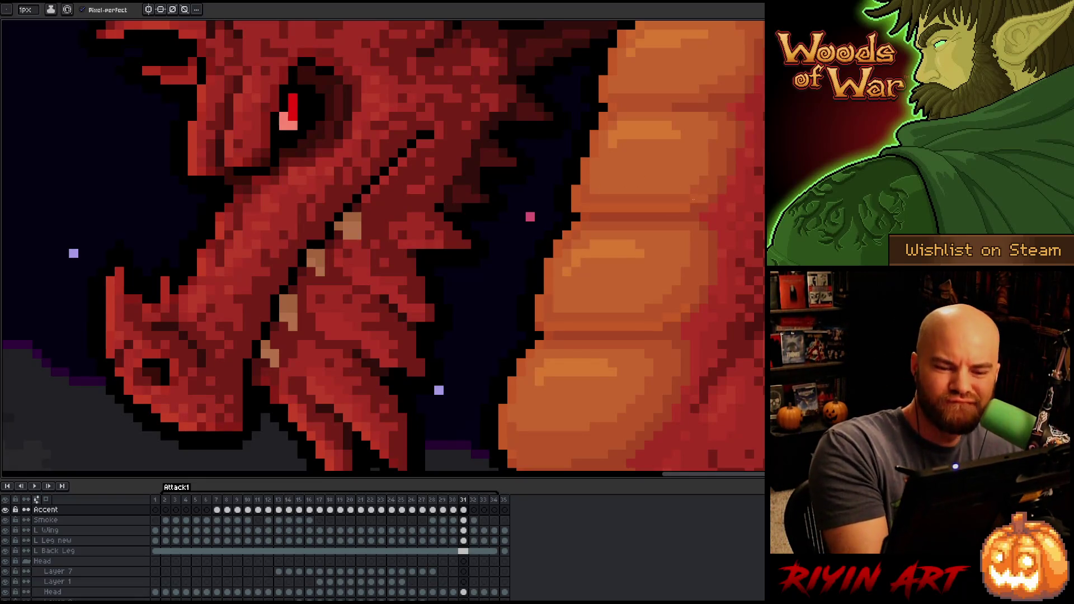
left_click_drag(529, 455, 512, 357)
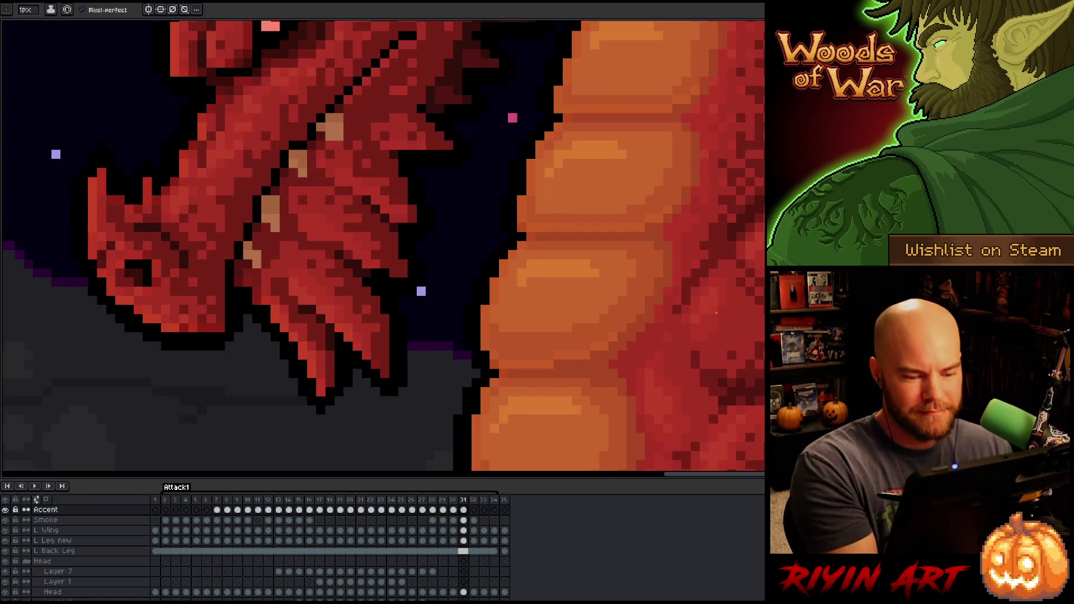
scroll(716, 313, "down", 2)
scroll(615, 226, "up", 2)
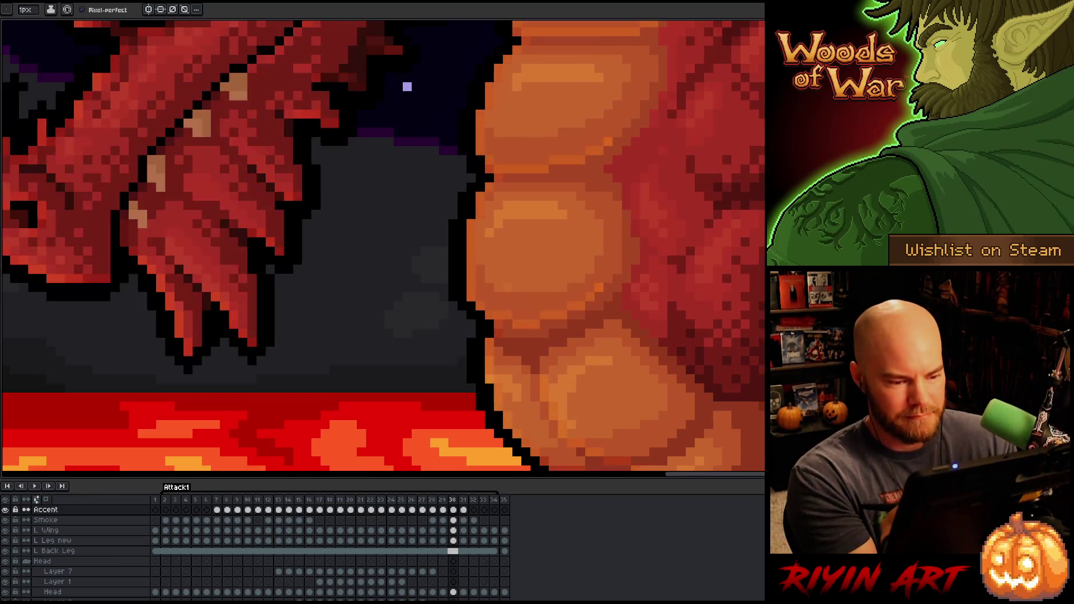
scroll(678, 253, "up", 2)
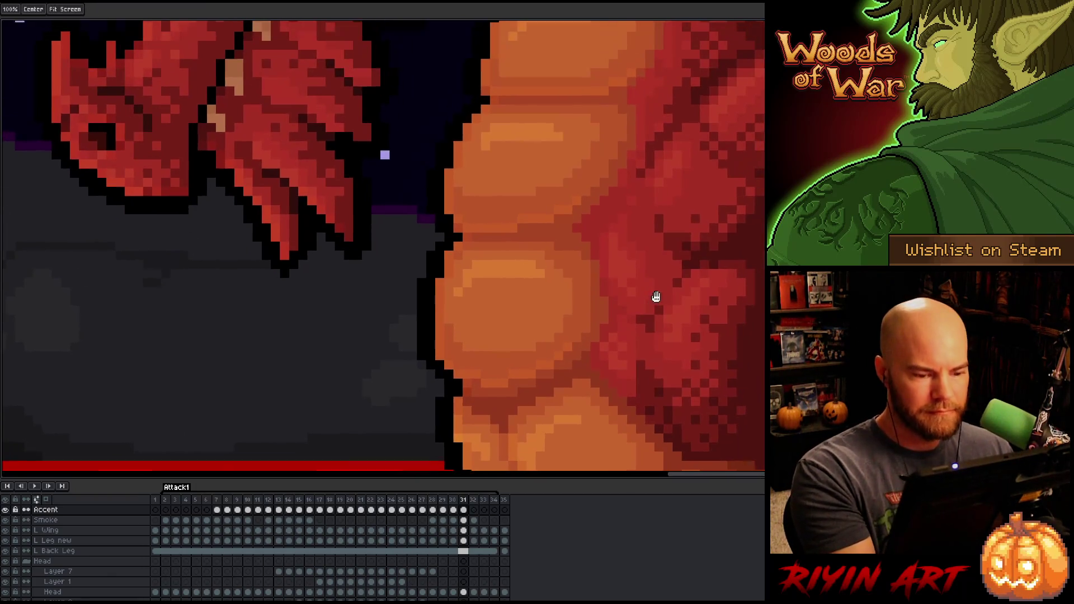
key("Left")
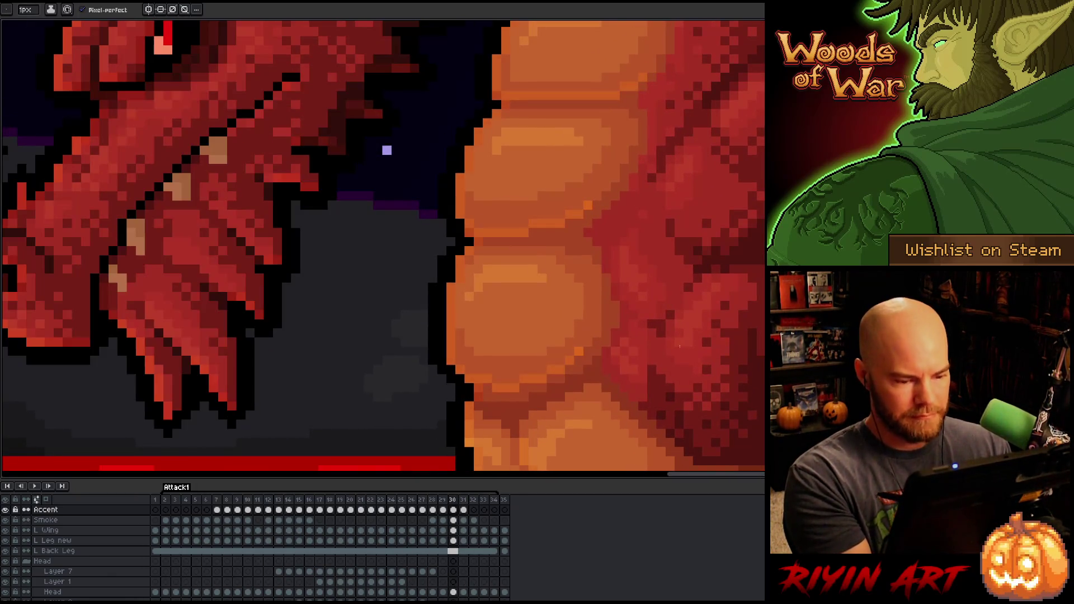
left_click(5, 509, "alt")
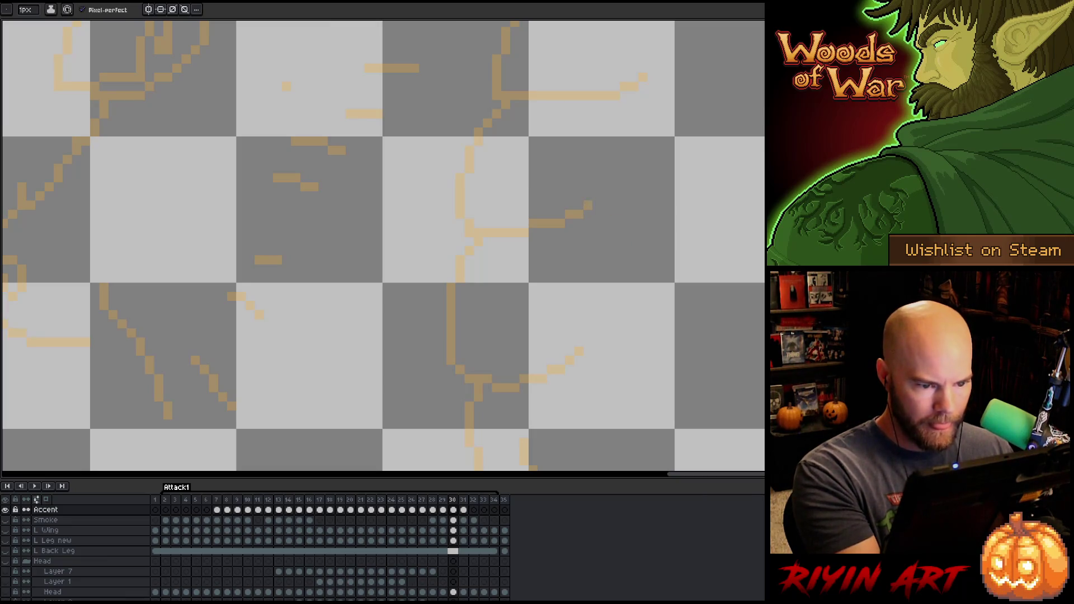
Step: Pan across the soloed Accent layer's tan lines on frame 30
mouse_move(660, 203)
left_mouse_down()
mouse_move(568, 365)
mouse_move(525, 395)
mouse_move(530, 405)
left_mouse_up()
key("space")
key("space")
mouse_move(543, 331)
left_mouse_down()
mouse_move(529, 414)
mouse_move(614, 247)
mouse_move(626, 243)
left_mouse_up()
mouse_move(612, 330)
left_mouse_down()
mouse_move(645, 221)
mouse_move(698, 323)
mouse_move(675, 210)
left_mouse_up()
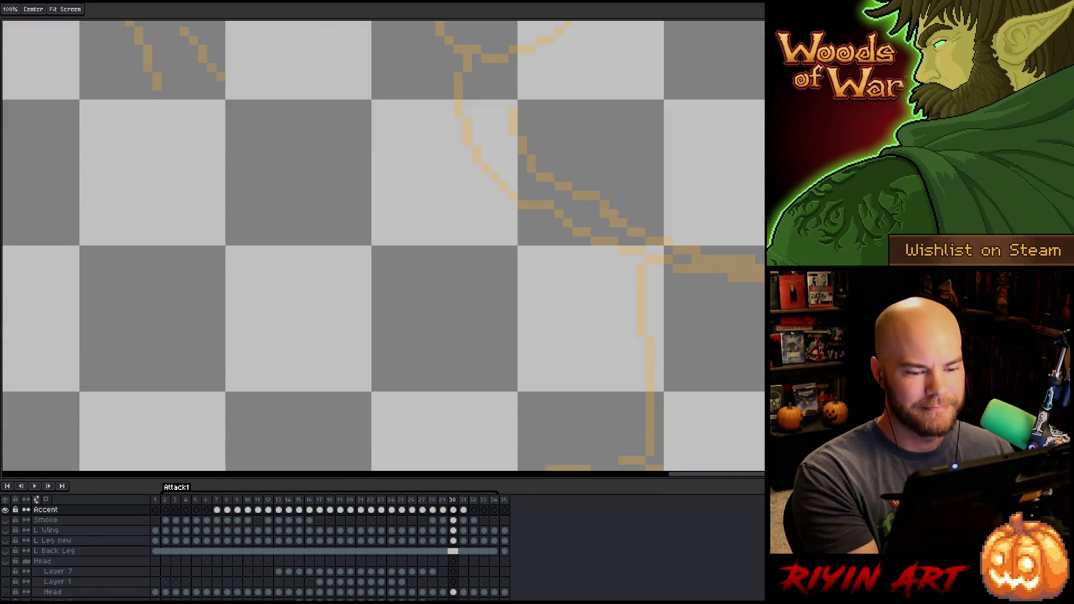
key("b")
key("e")
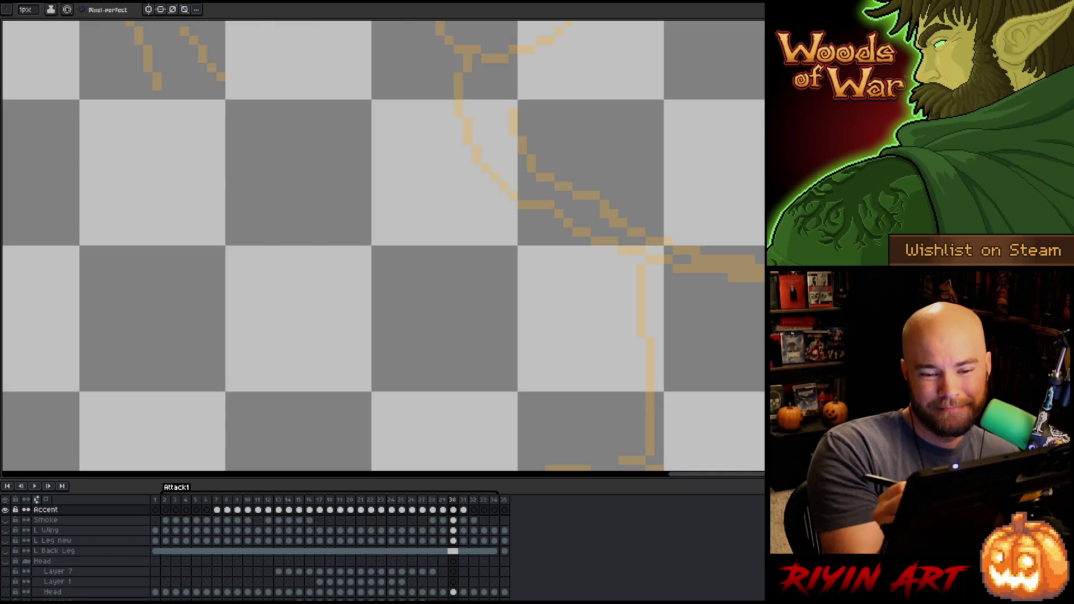
key("h")
mouse_move(559, 336)
left_mouse_down()
mouse_move(503, 279)
mouse_move(425, 151)
left_mouse_up()
mouse_move(695, 316)
left_mouse_down()
mouse_move(755, 210)
mouse_move(726, 201)
mouse_move(602, 280)
mouse_move(673, 364)
mouse_move(614, 357)
mouse_move(680, 293)
mouse_move(705, 376)
mouse_move(699, 336)
left_mouse_up()
mouse_move(625, 279)
left_mouse_down()
mouse_move(511, 381)
mouse_move(572, 386)
mouse_move(632, 299)
mouse_move(503, 261)
mouse_move(452, 196)
mouse_move(463, 261)
left_mouse_up()
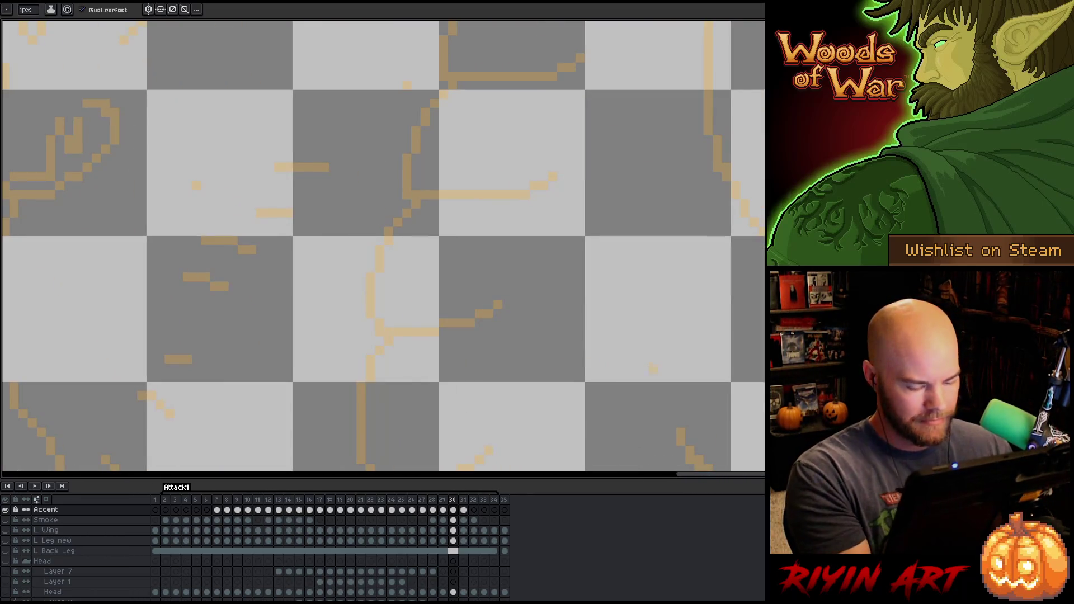
Step: Advance to frame 31 and pan across its Accent lines
key("period")
mouse_move(652, 316)
left_mouse_down()
mouse_move(639, 357)
mouse_move(680, 328)
mouse_move(720, 340)
mouse_move(645, 347)
mouse_move(662, 283)
mouse_move(733, 152)
left_mouse_up()
left_click_drag(639, 173, 695, 166)
mouse_move(753, 331)
left_mouse_down()
mouse_move(727, 259)
mouse_move(744, 306)
mouse_move(736, 213)
mouse_move(692, 280)
mouse_move(711, 279)
mouse_move(583, 266)
left_mouse_up()
Step: Show all layers again and advance to frame 32
key("b")
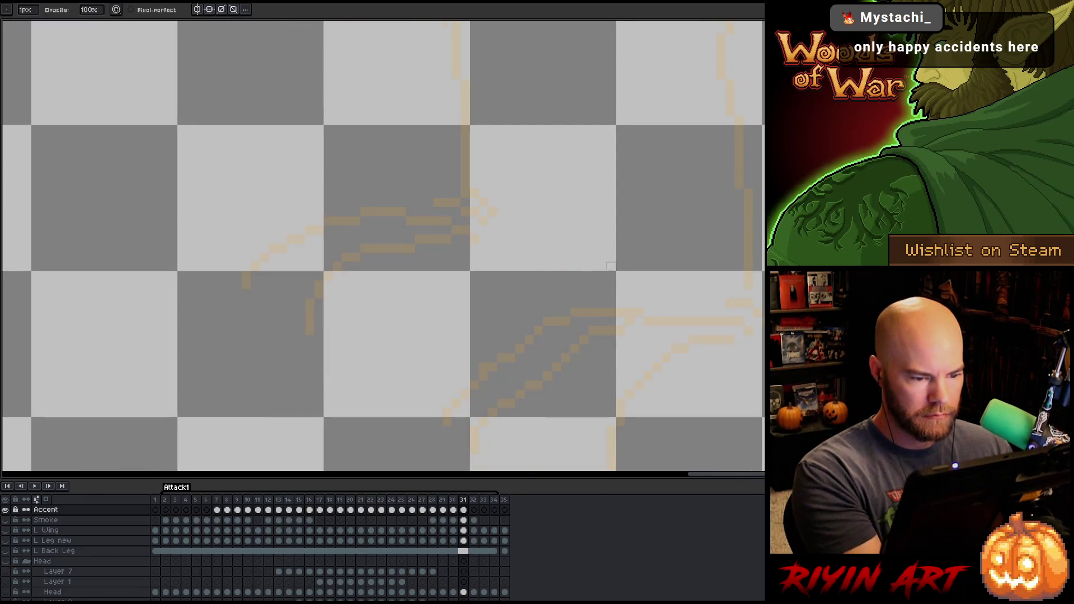
left_click(6, 510)
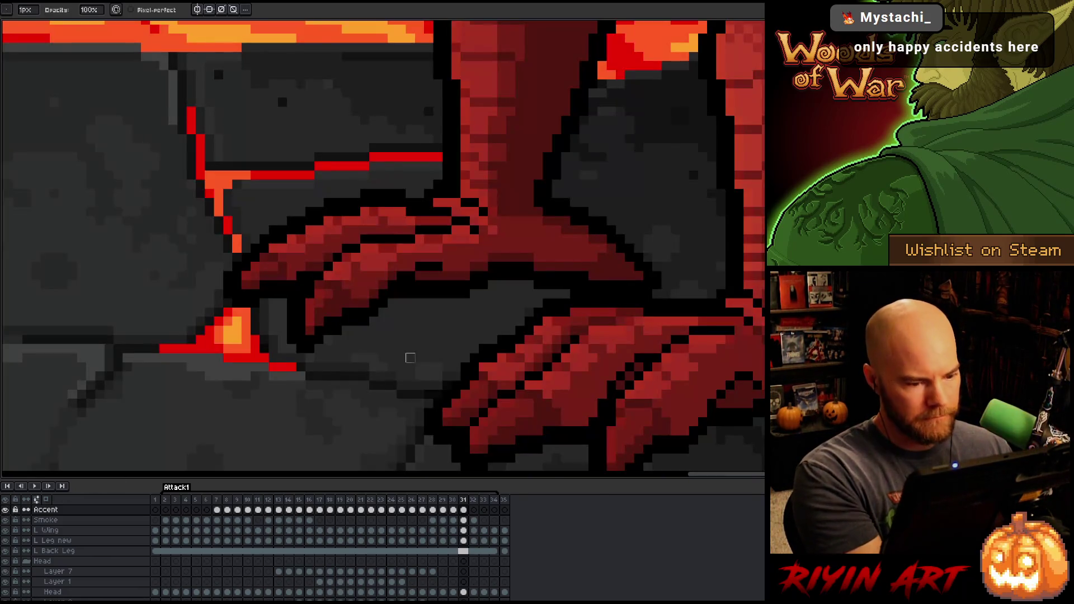
key("Right")
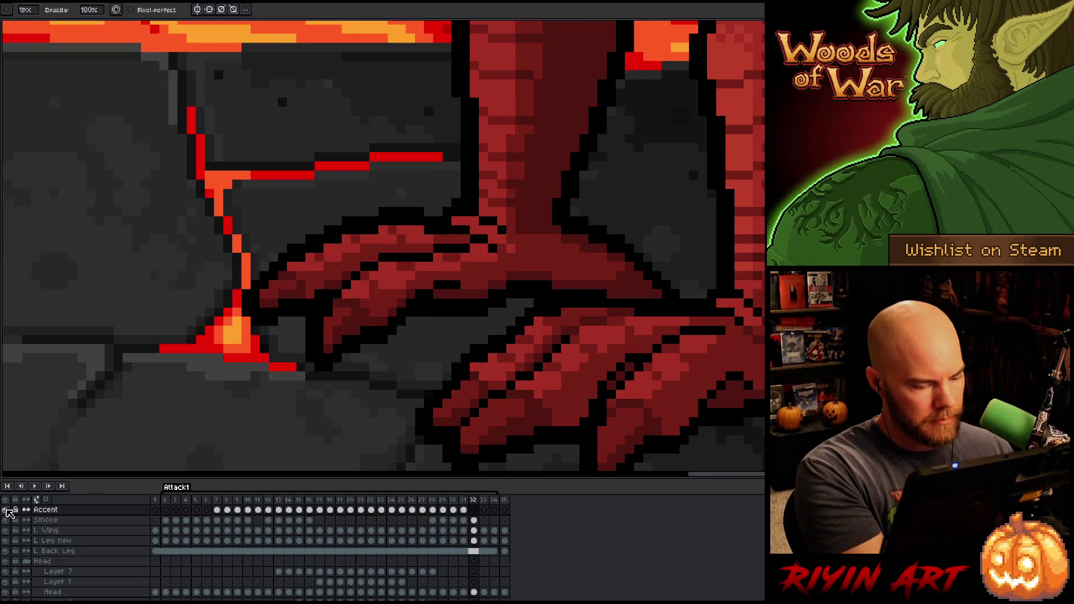
Step: Zoom out to the whole dragon-and-volcano scene and play Attack1 in a loop
scroll(621, 267, "down", 5)
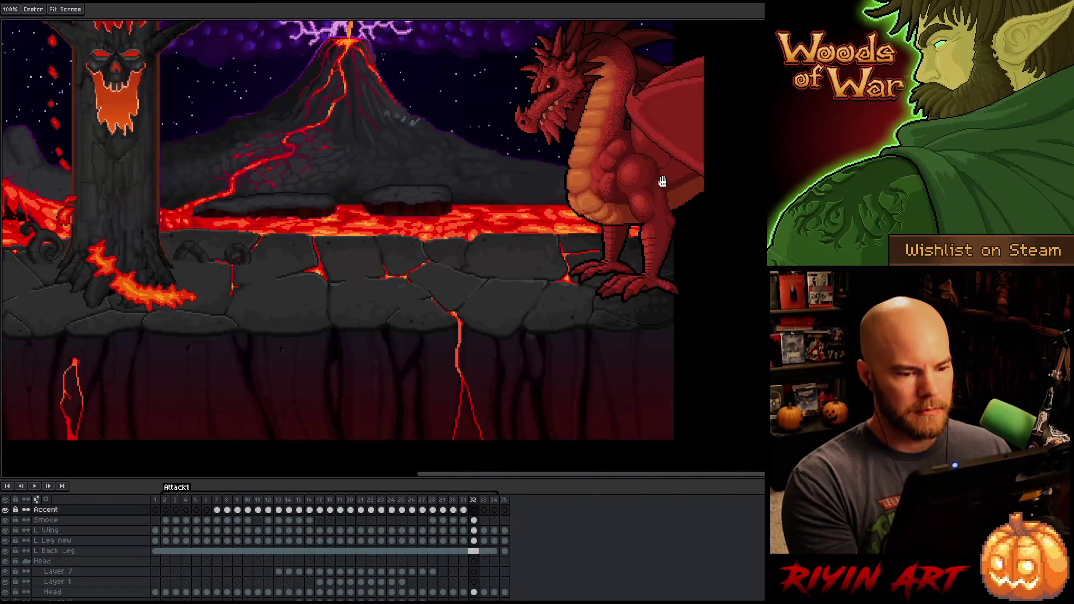
scroll(492, 269, "down", 1)
key("Return")
right_click(491, 268)
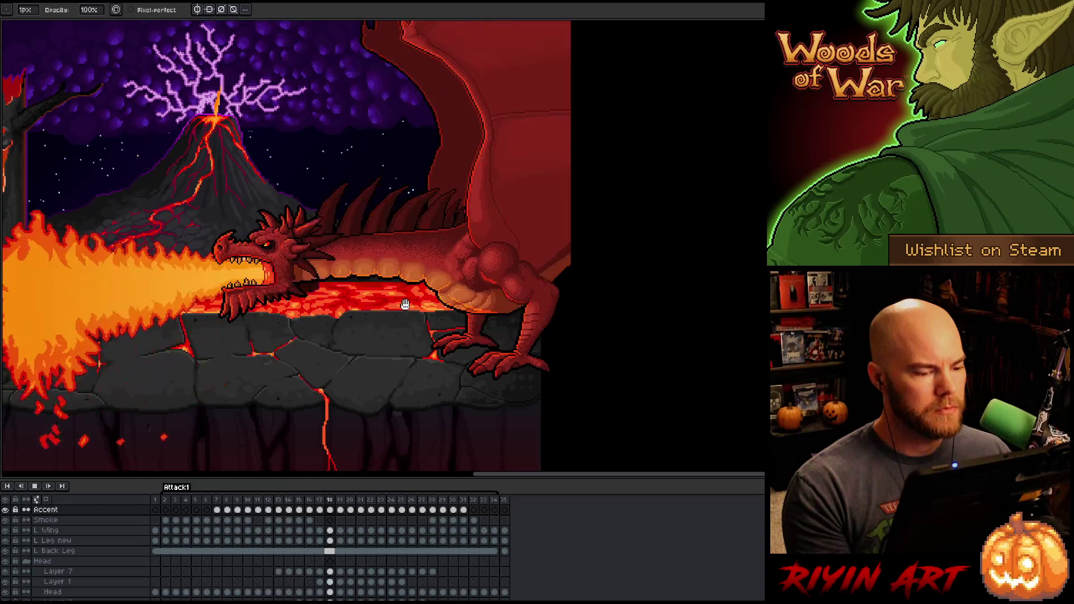
Step: Stop playback and inspect Layer 14's properties
key("Return")
scroll(66, 553, "up", 2)
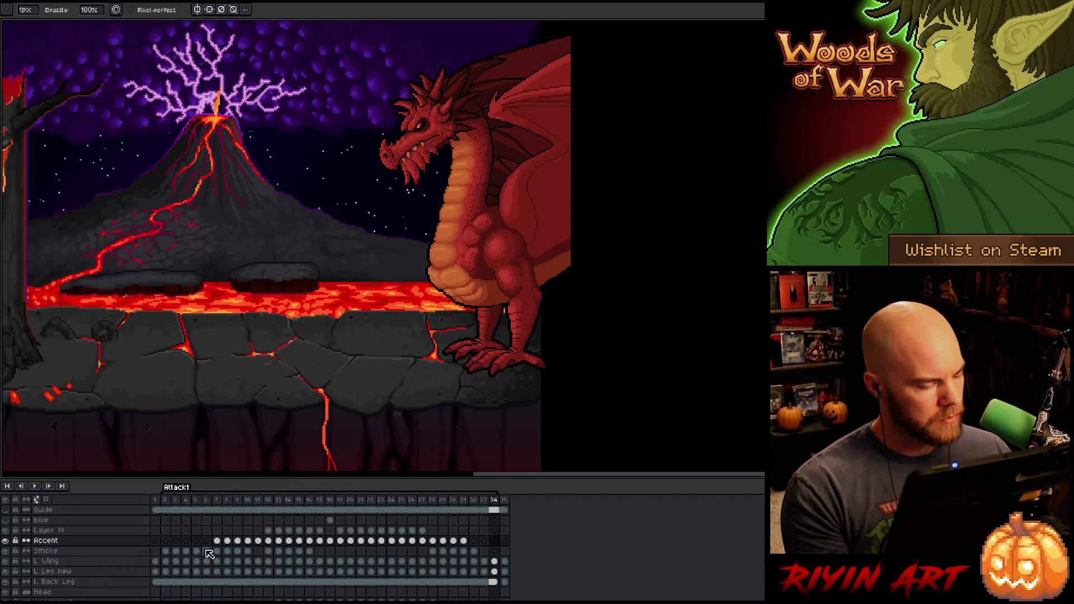
double_click(63, 541)
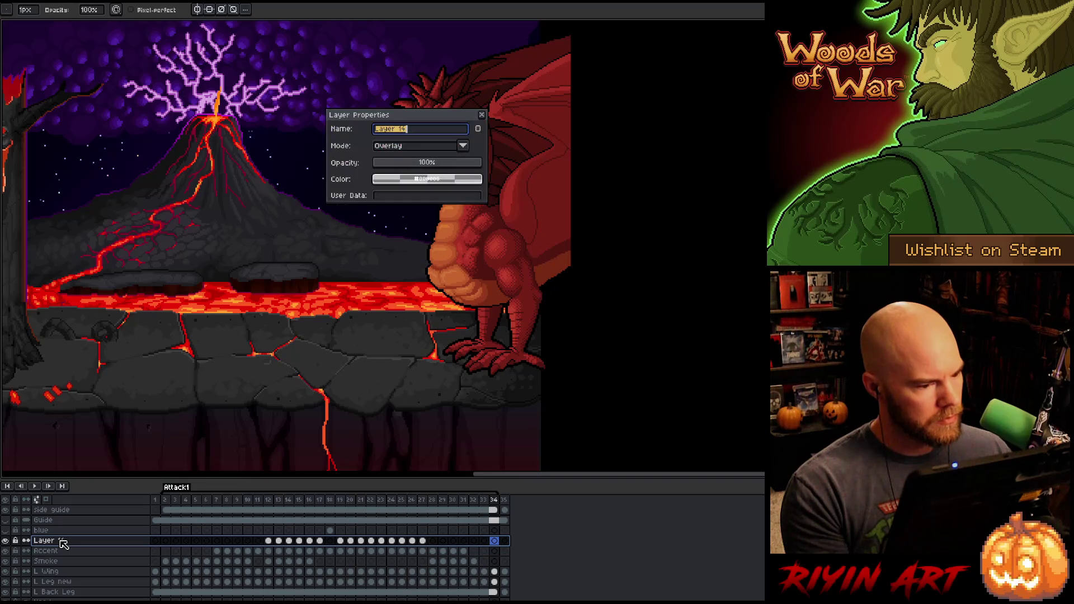
left_click(484, 118)
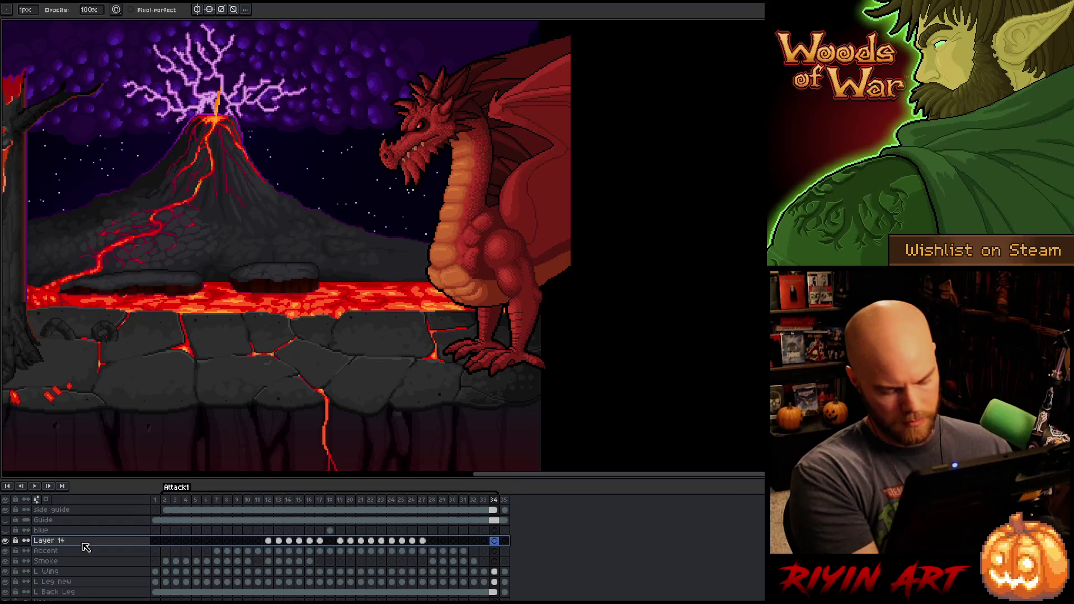
Step: Merge Layer 14 into Accent, check Accent's properties, then undo the merge
key("ctrl+e")
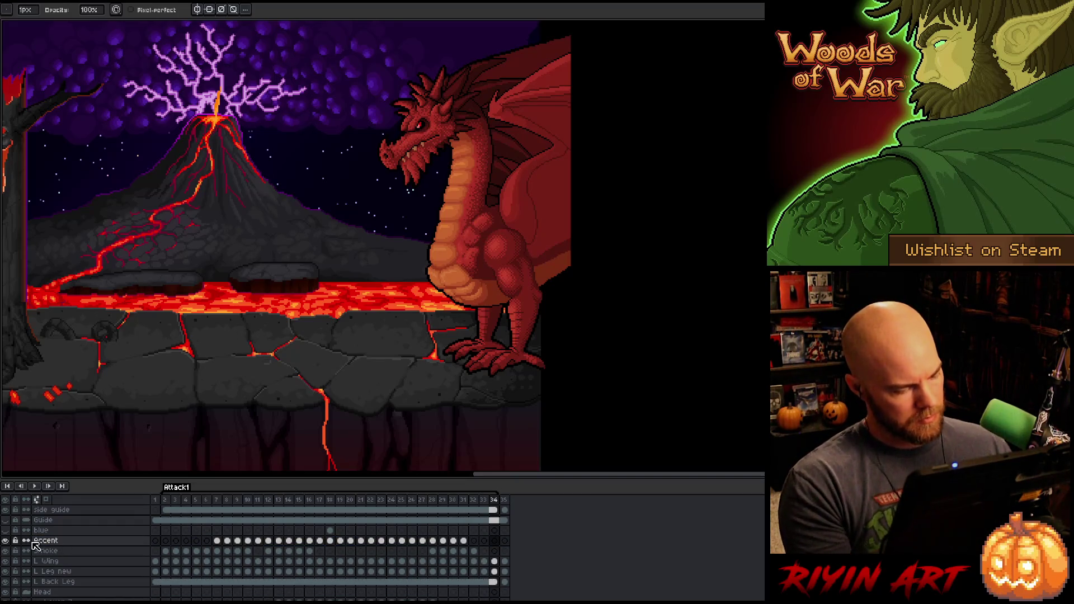
double_click(54, 541)
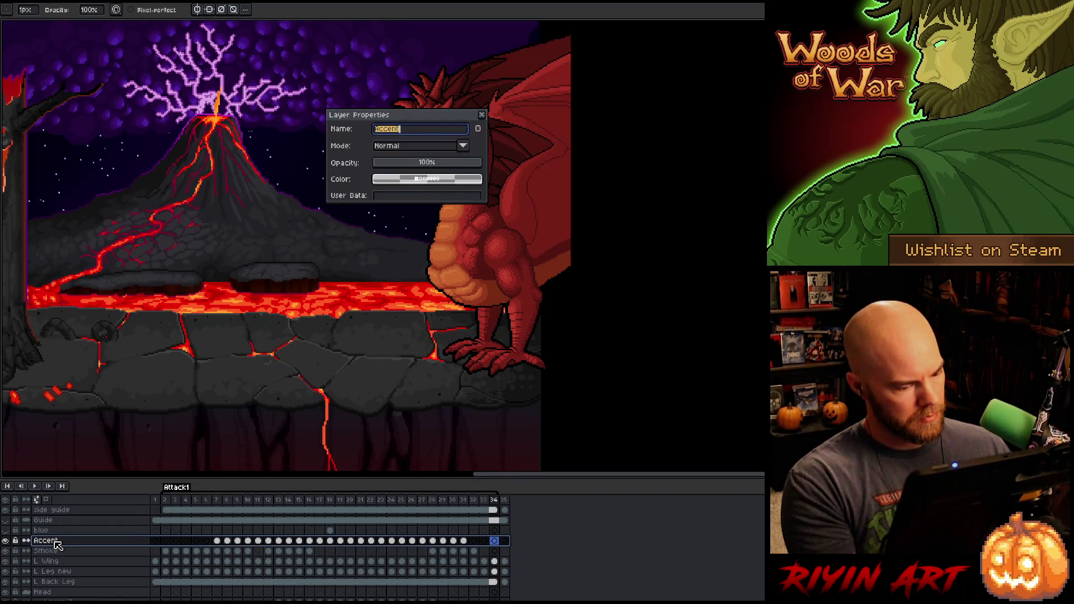
left_click(482, 115)
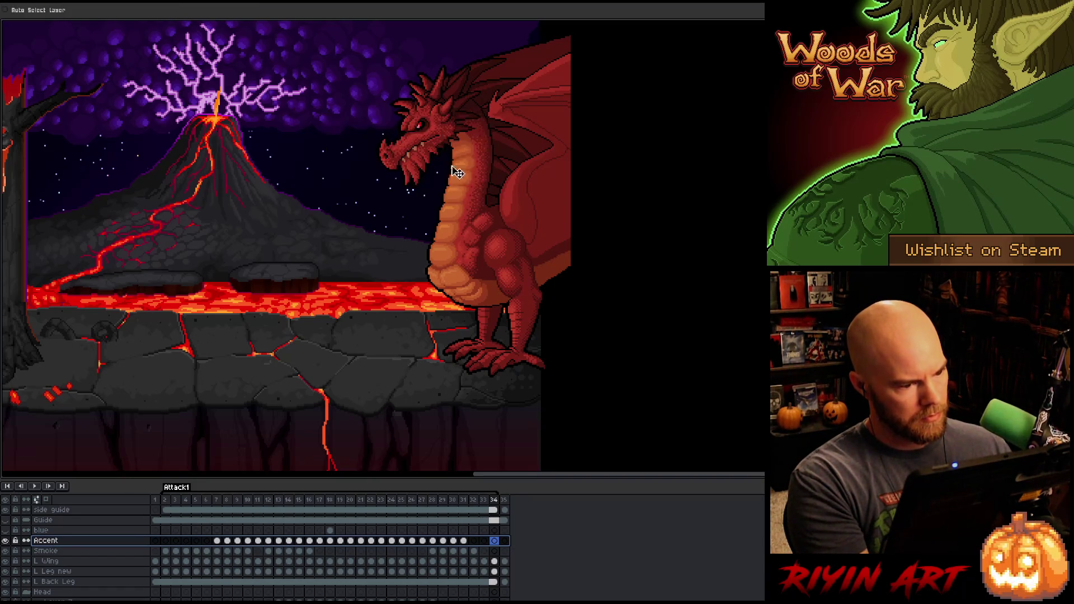
key("ctrl+z")
Step: Set the blend mode of both Accent and Layer 14 to Normal
double_click(59, 541)
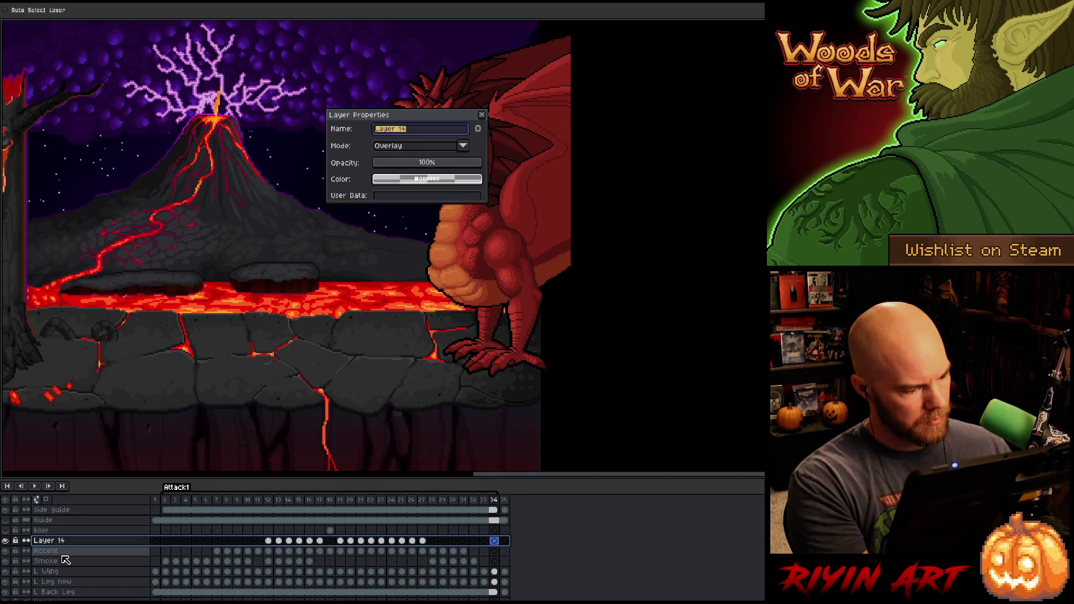
left_click(63, 551)
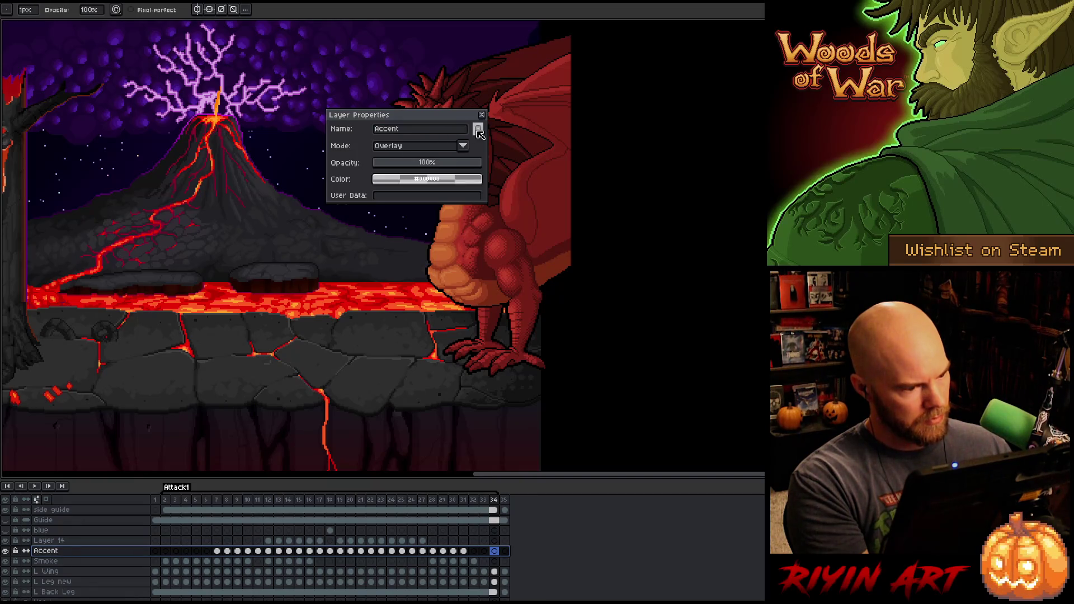
left_click(463, 146)
left_click(405, 163)
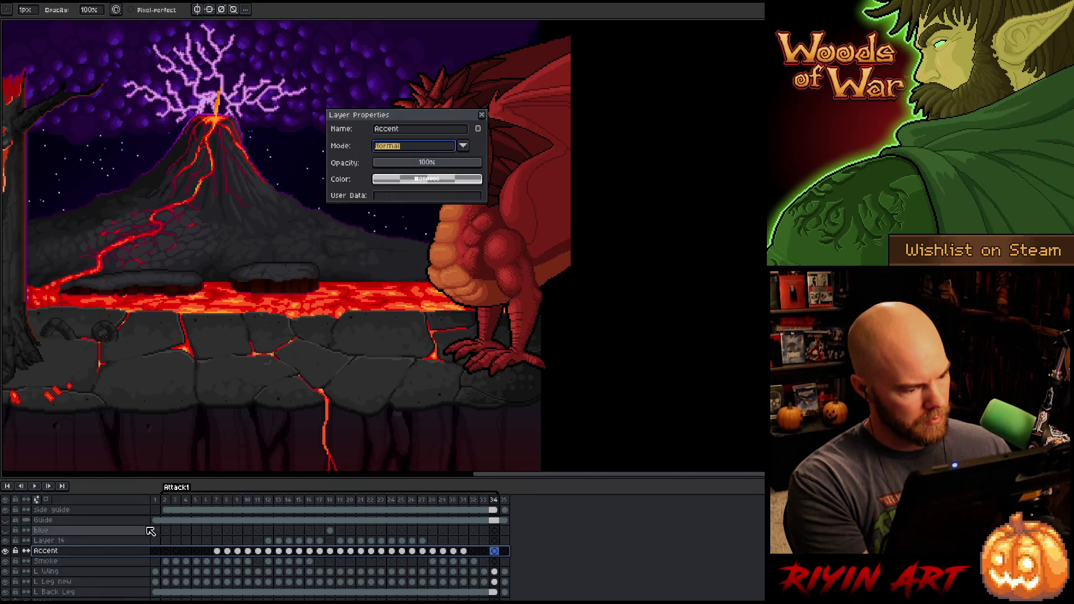
left_click(84, 561)
left_click(78, 541)
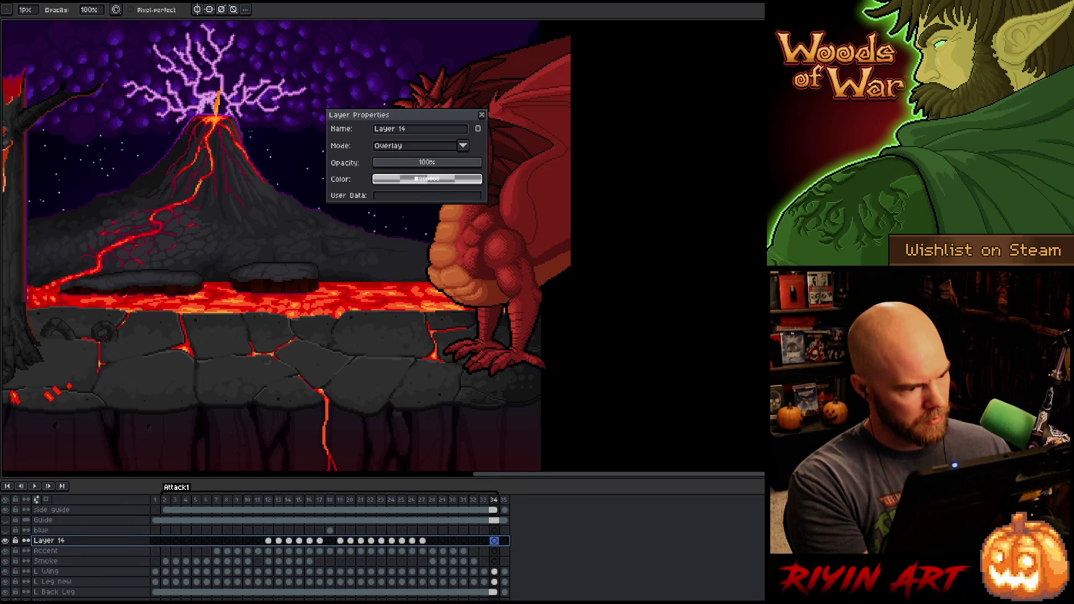
left_click(391, 155)
left_click(401, 158)
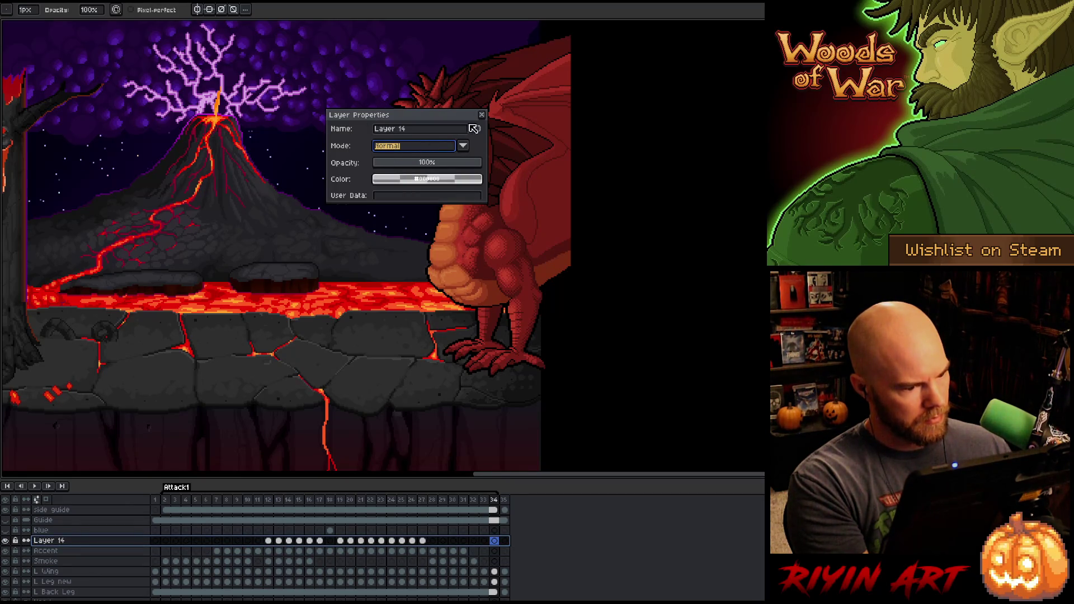
left_click(481, 114)
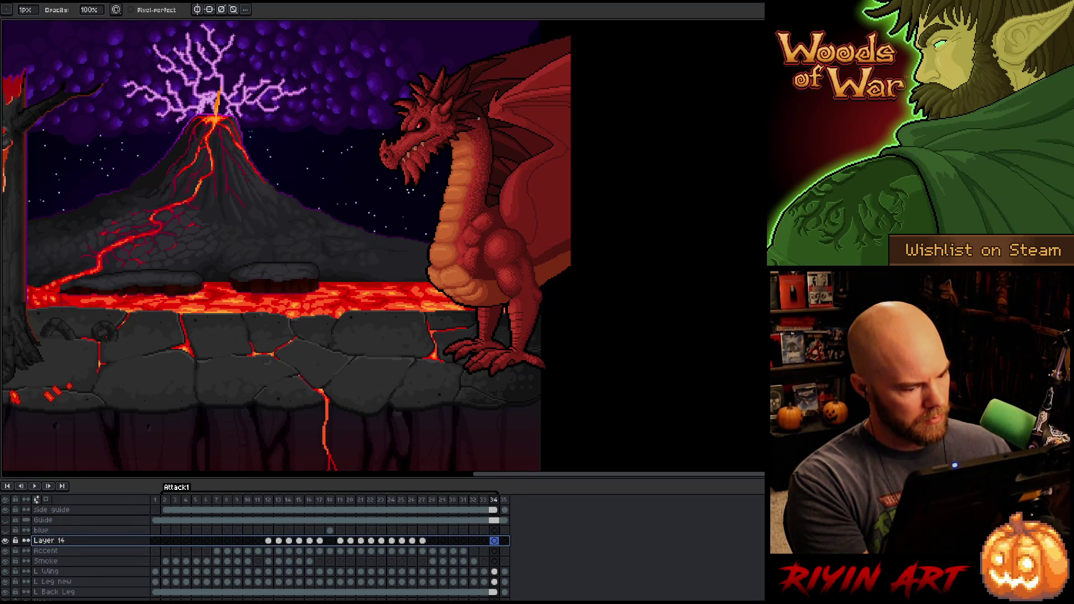
Step: Merge Layer 14 down into Accent and set the merged Accent layer to Overlay
key("ctrl+e")
double_click(71, 541)
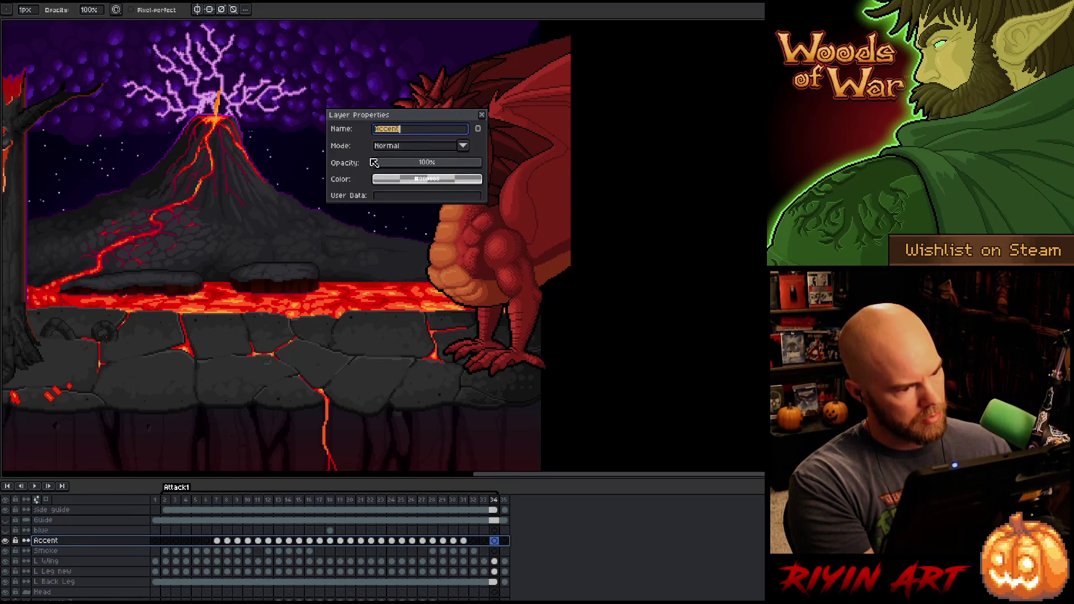
left_click(408, 148)
left_click(398, 250)
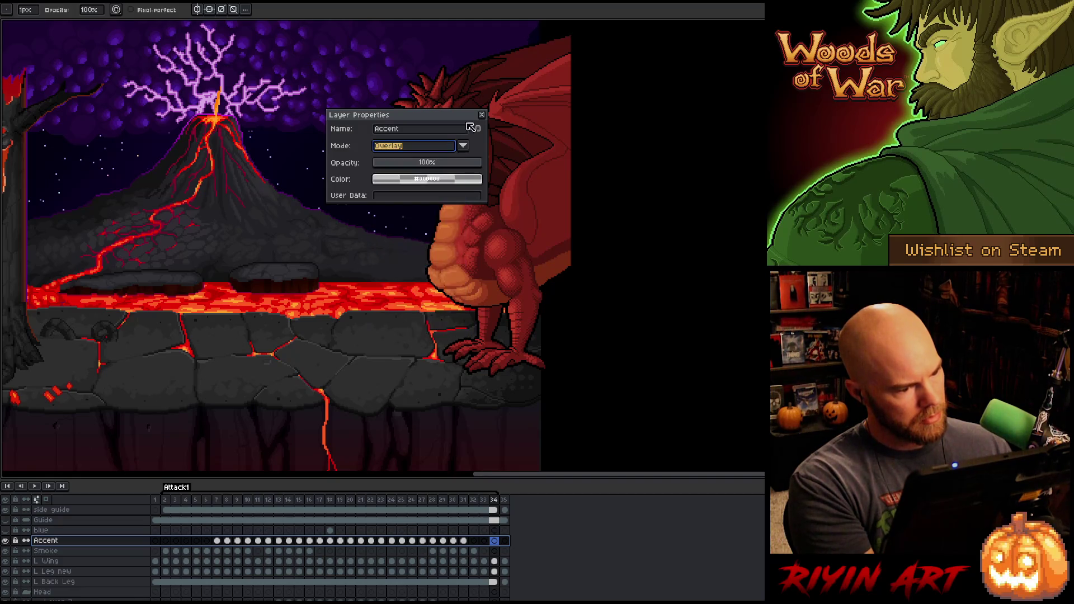
left_click(482, 115)
Step: Jump via frames 6 and 11 to the fire-breathing frame 18 and activate the blue layer
left_click(207, 499)
left_click(257, 499)
left_click(330, 499)
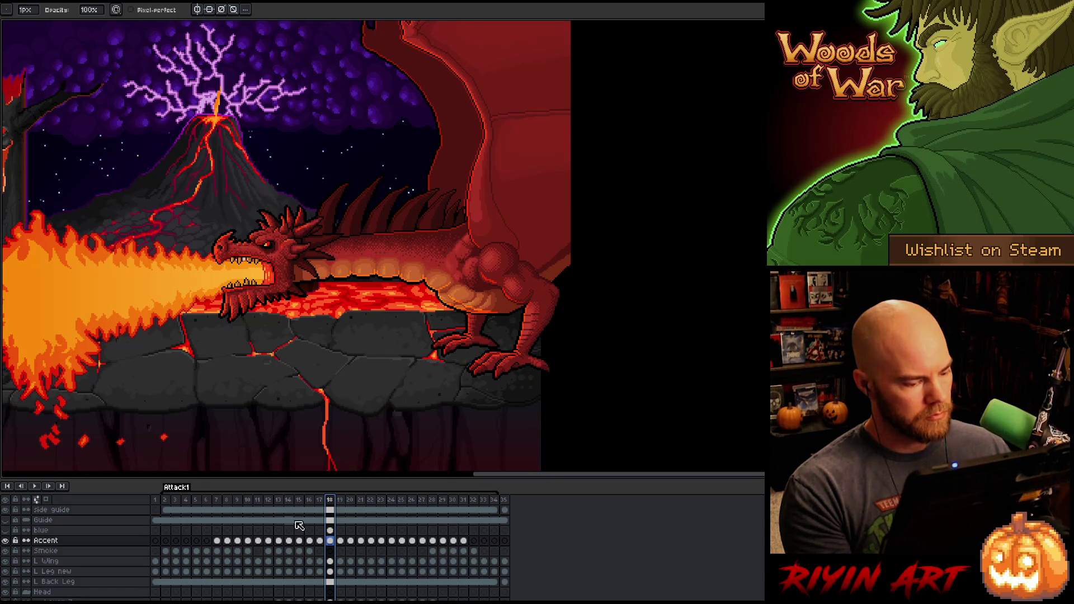
key("Up")
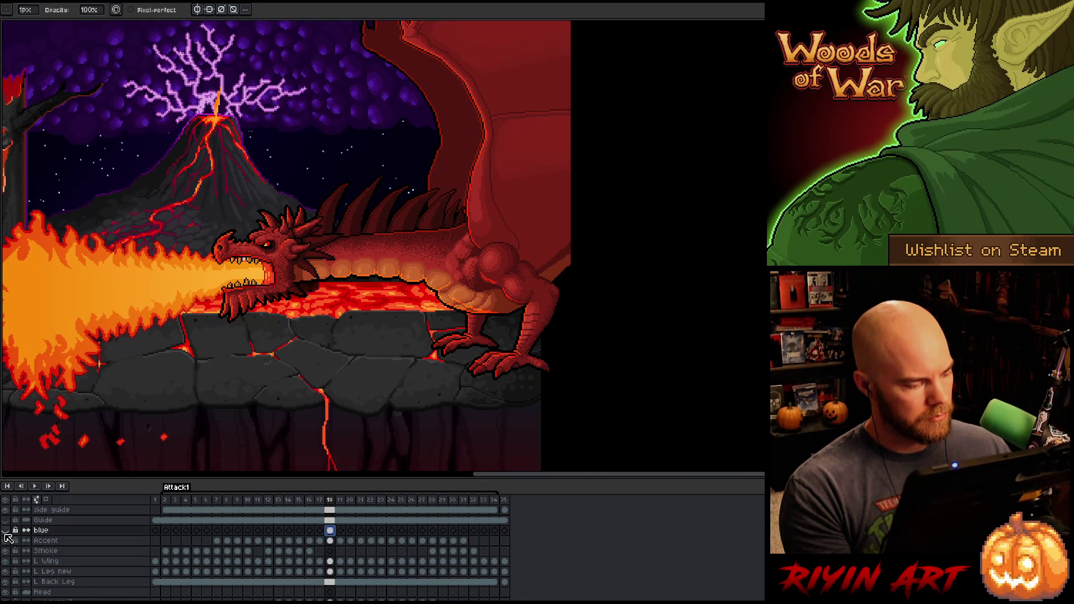
Step: Pick purple as the drawing colour for the blue layer, close its properties, and unhide all layers
left_click(5, 532, "alt")
double_click(44, 531)
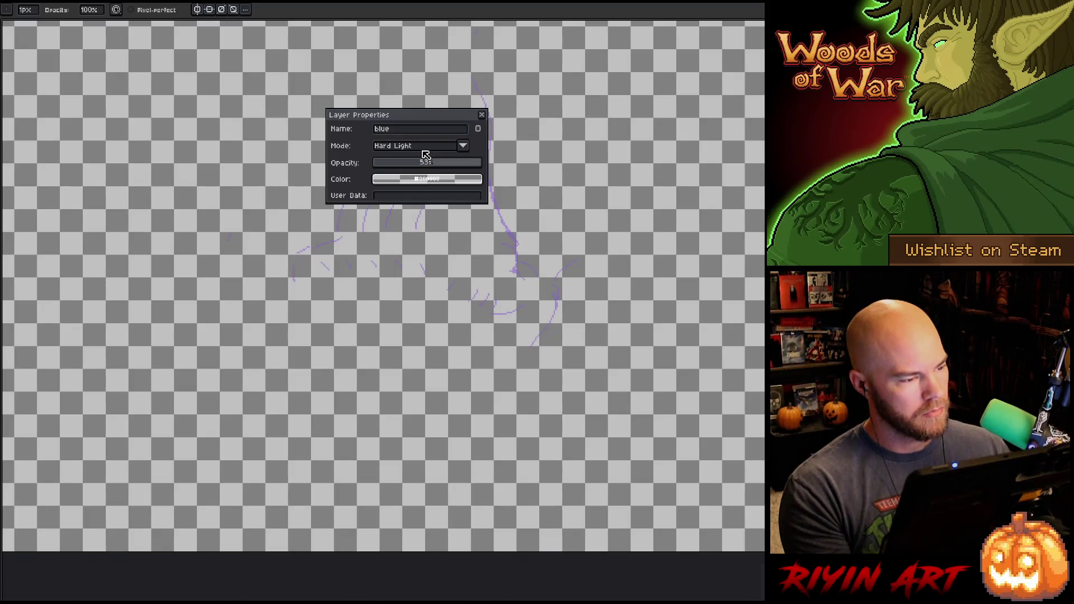
key("ctrl+f")
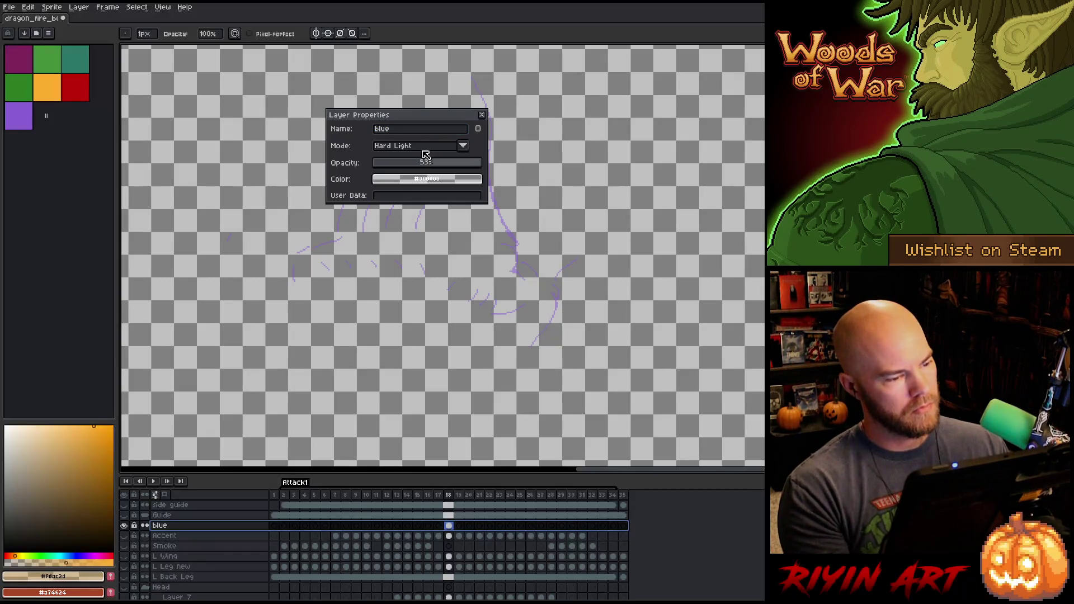
left_click(19, 120)
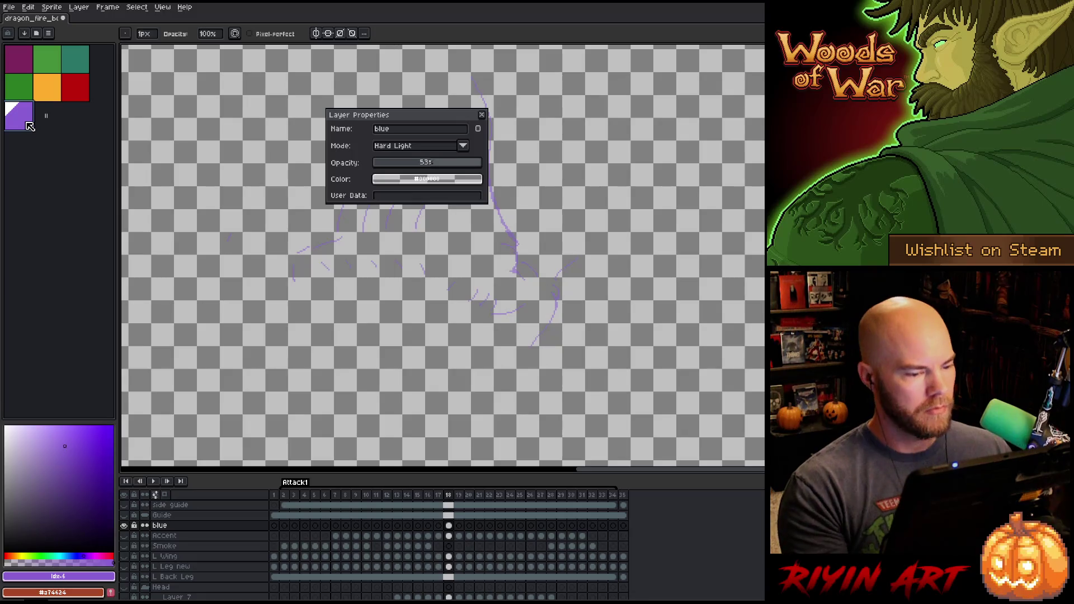
key("b")
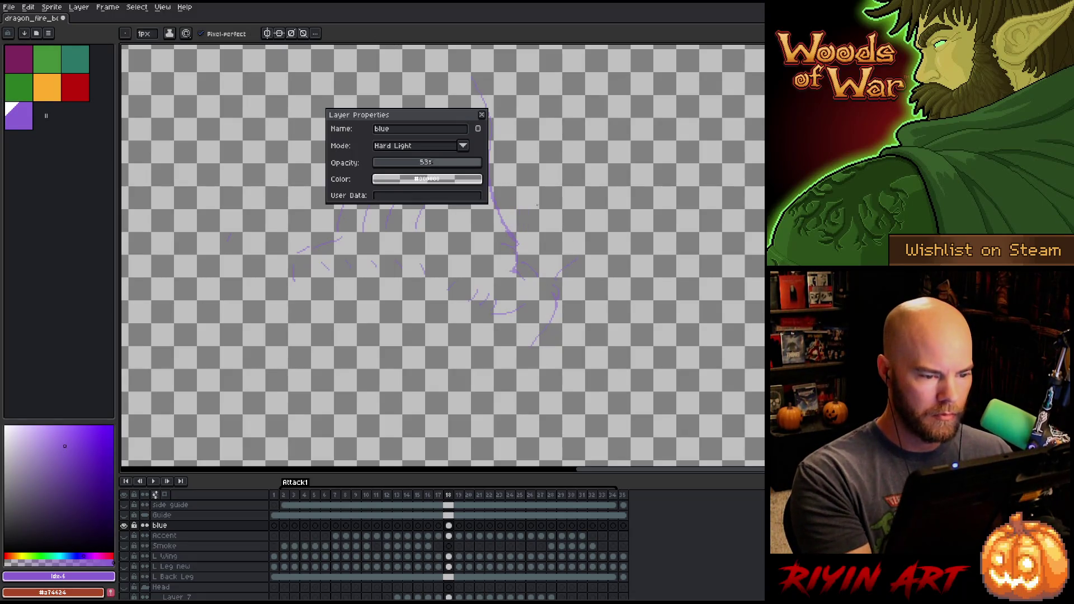
left_click(482, 115)
left_click(124, 526, "alt")
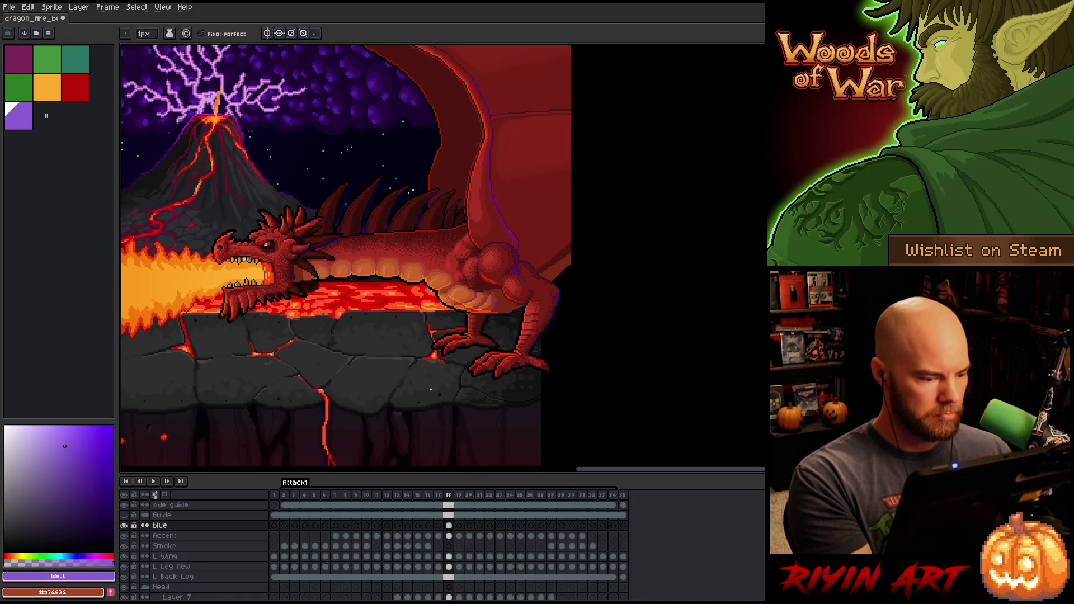
left_click(274, 526)
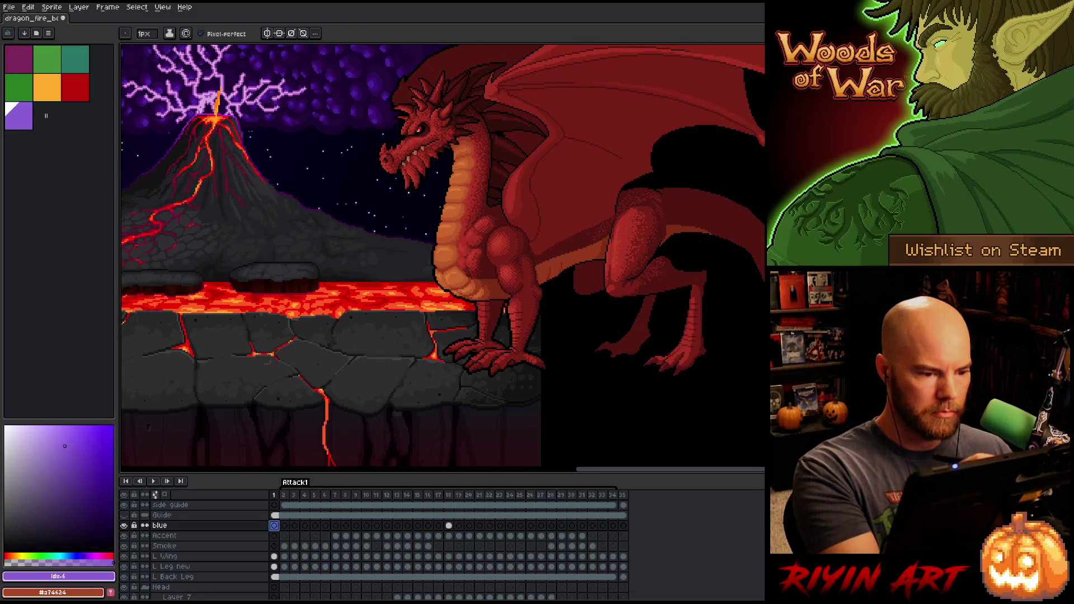
left_click(450, 496)
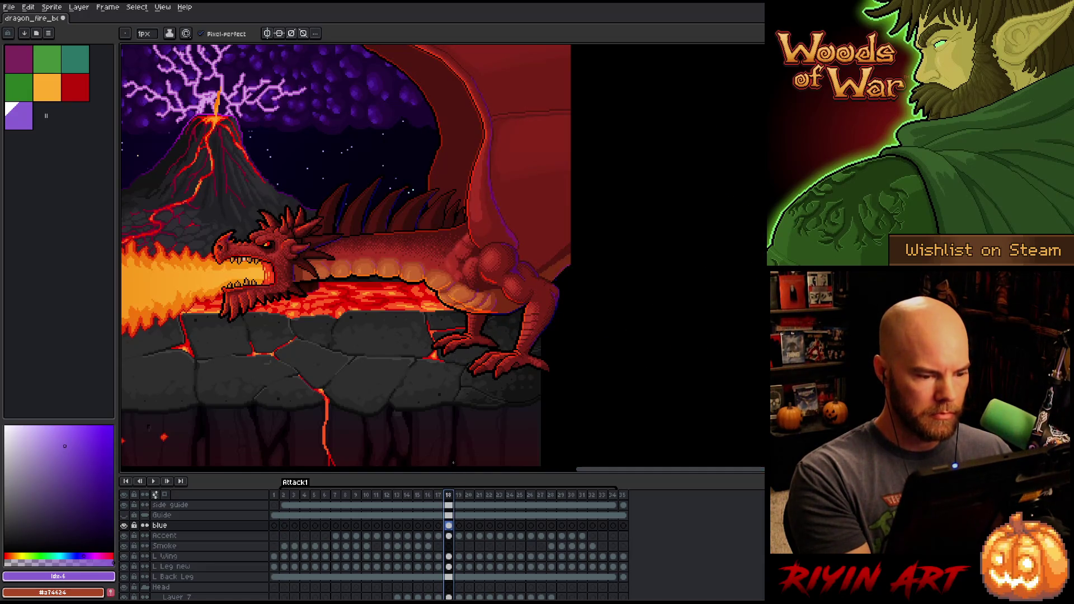
scroll(308, 261, "up", 2)
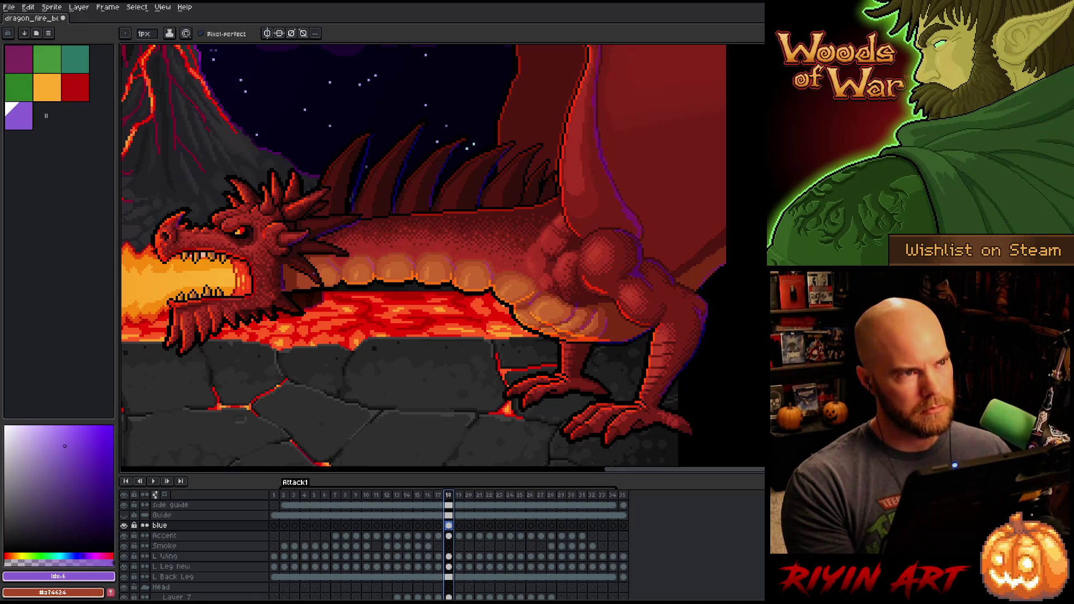
key("Right")
key("Right")
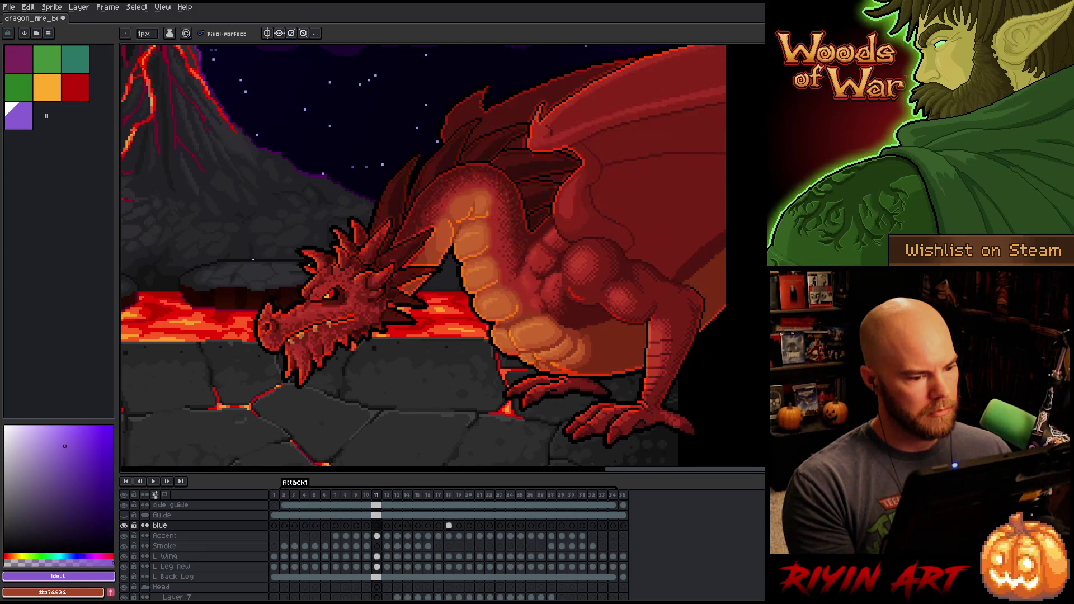
scroll(335, 257, "up", 3)
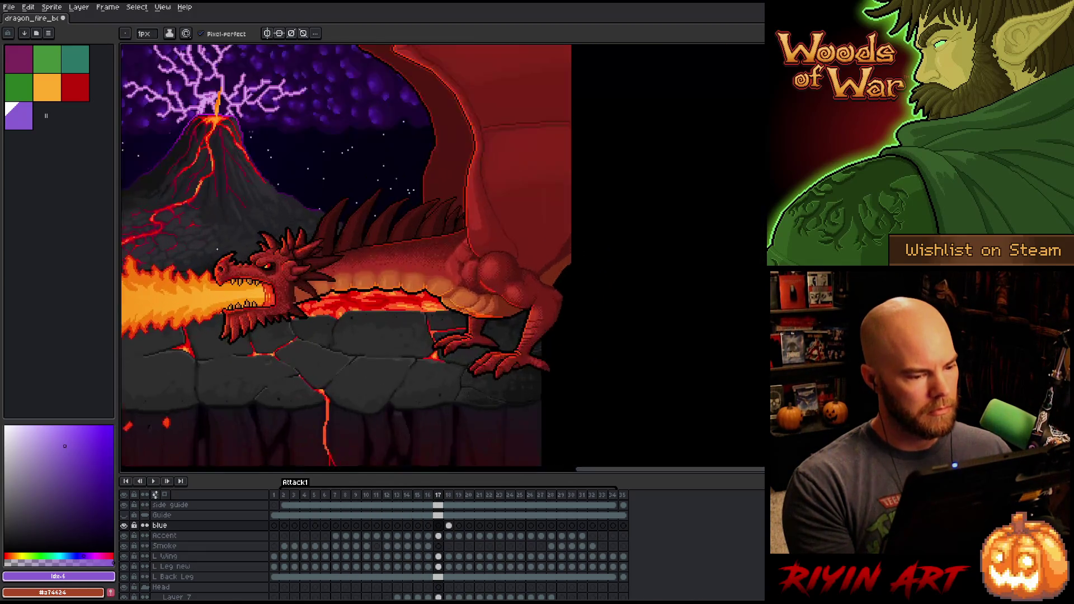
left_click(192, 538)
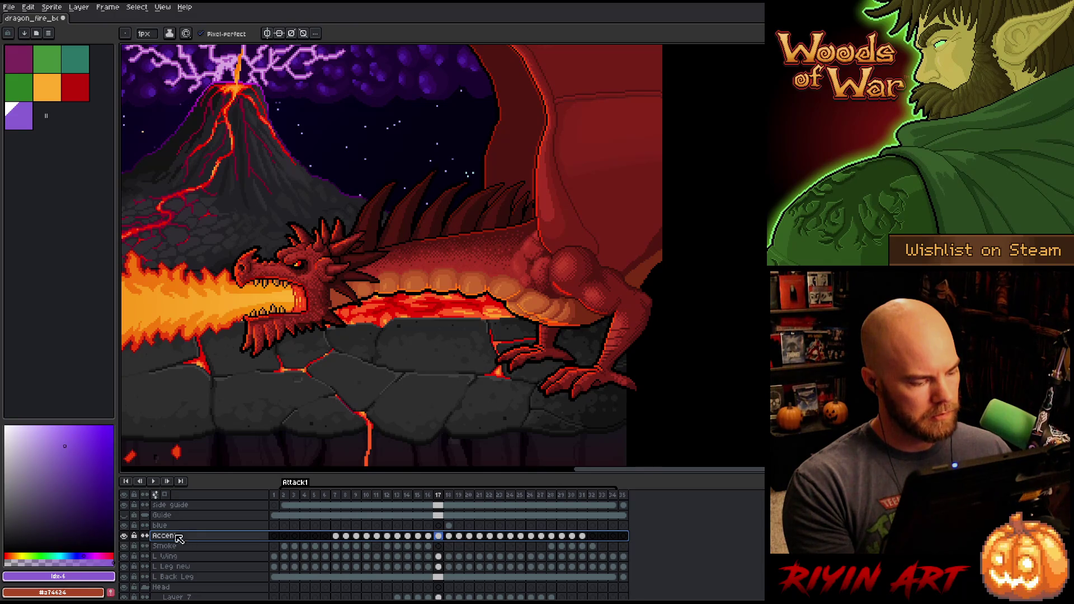
key("Right")
key("Right")
key("Left")
double_click(183, 537)
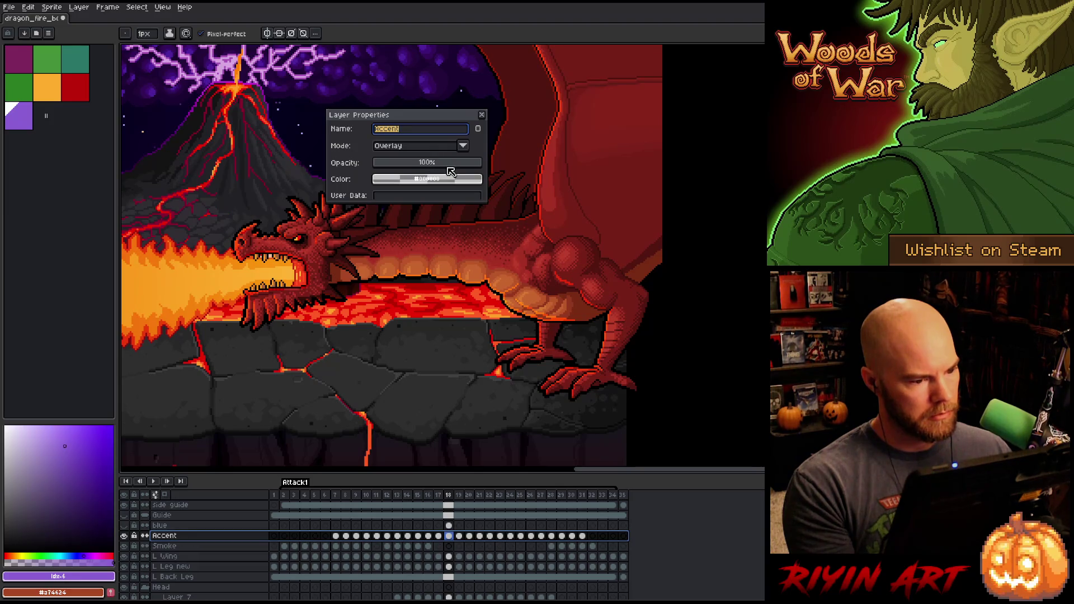
left_click(484, 115)
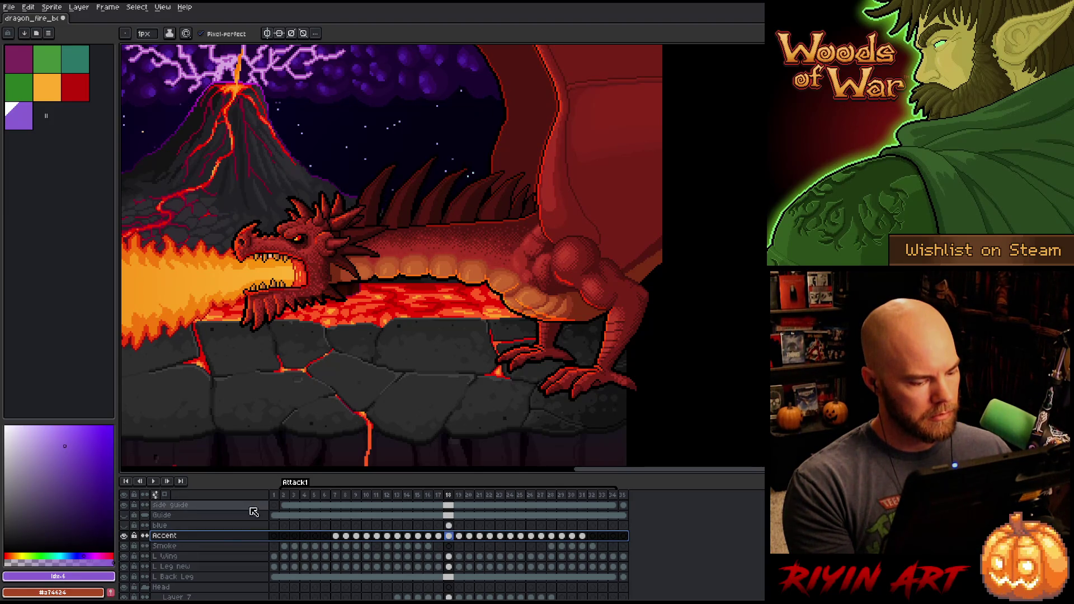
right_click(208, 536)
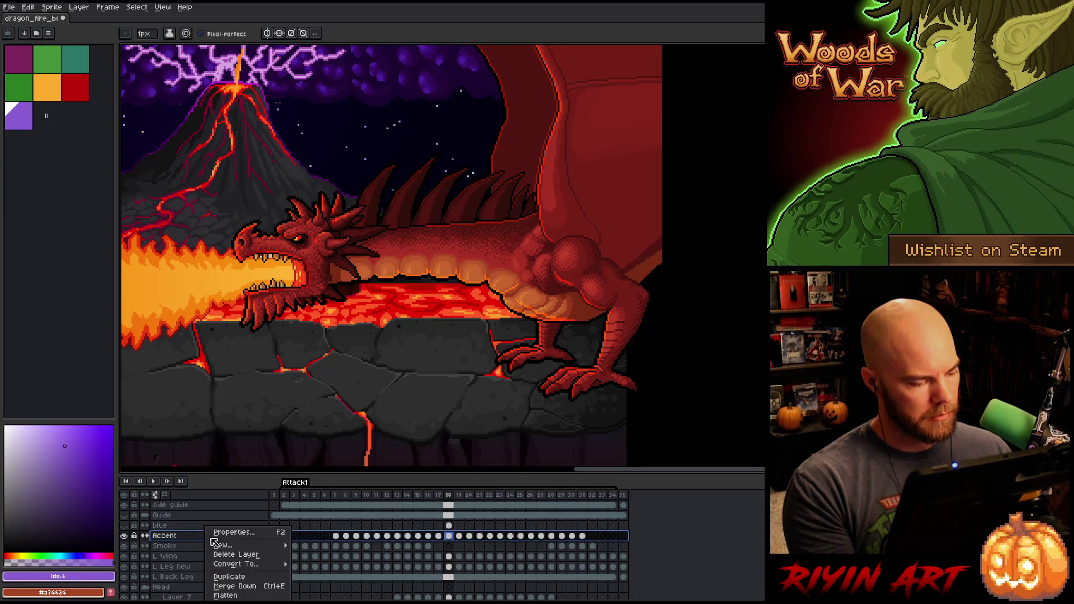
Step: Duplicate the Accent layer and lower the Accent Copy's opacity to under half
left_click(230, 576)
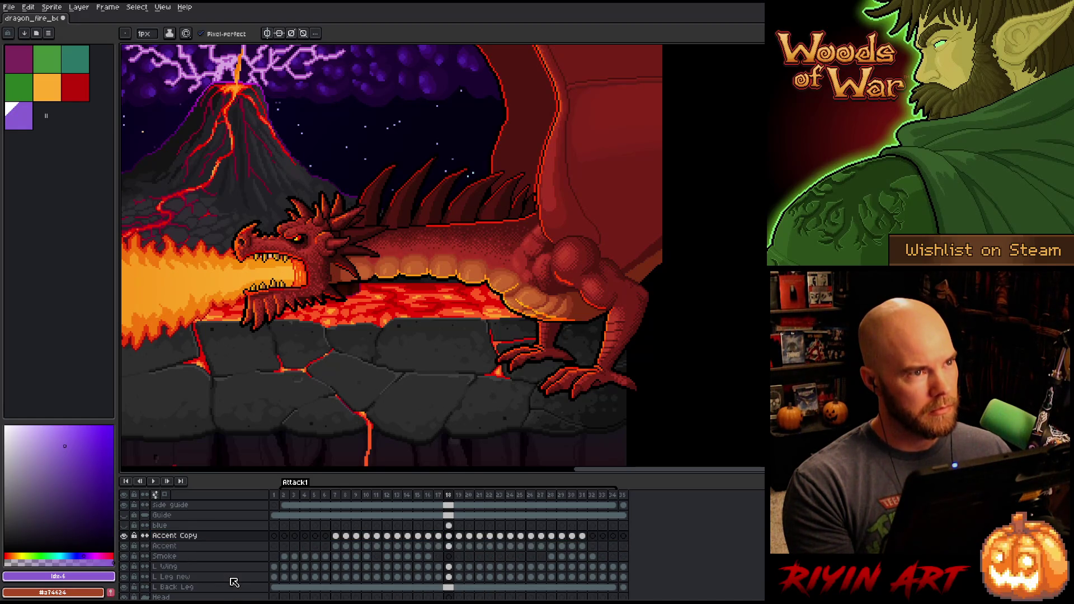
left_click(338, 496)
key("Return")
double_click(173, 535)
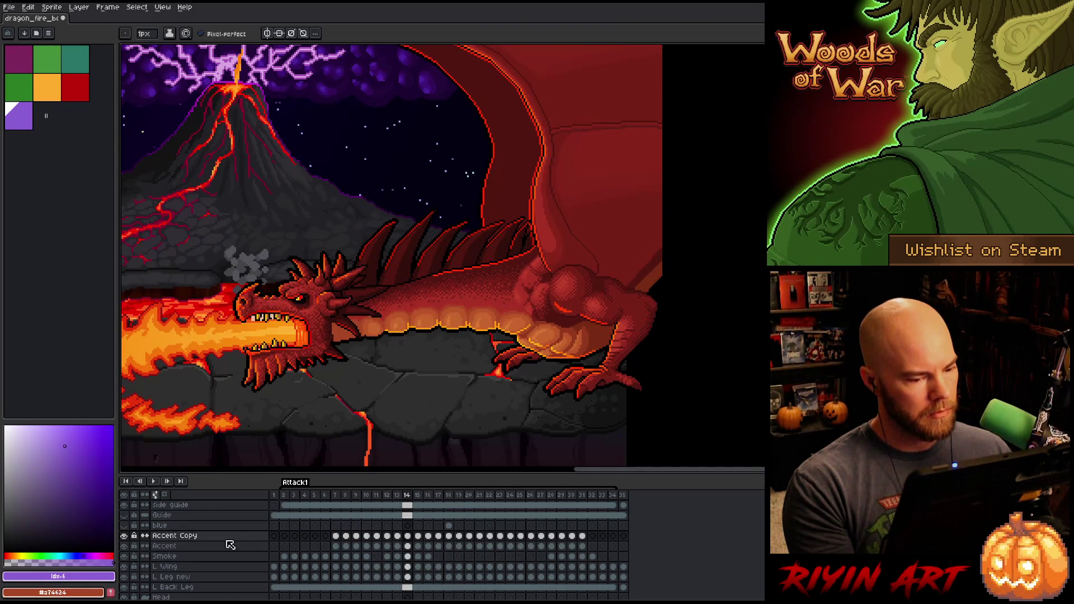
left_click(431, 164)
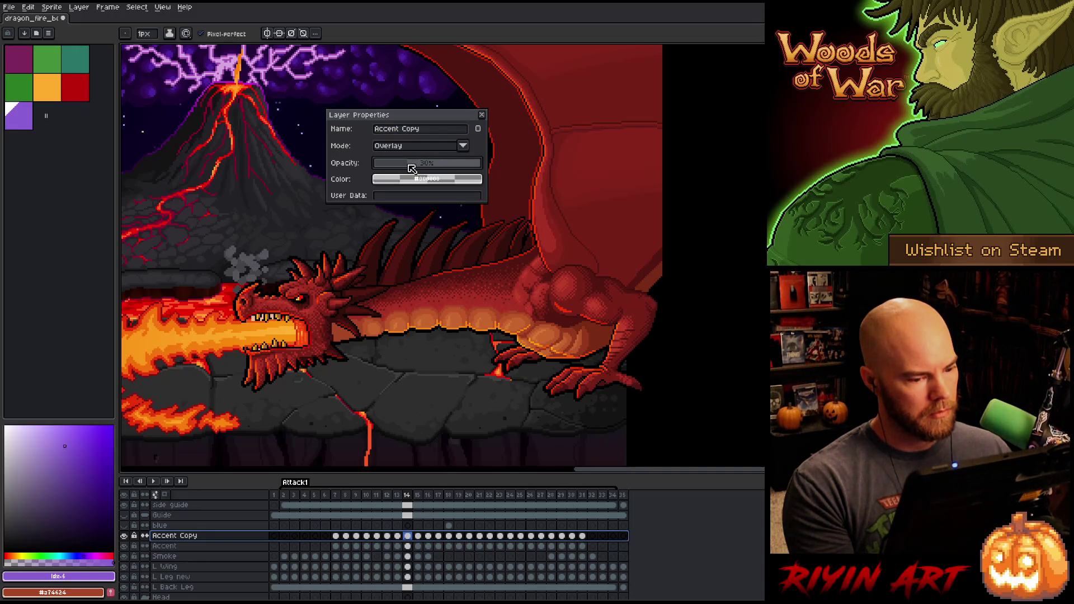
left_click(482, 114)
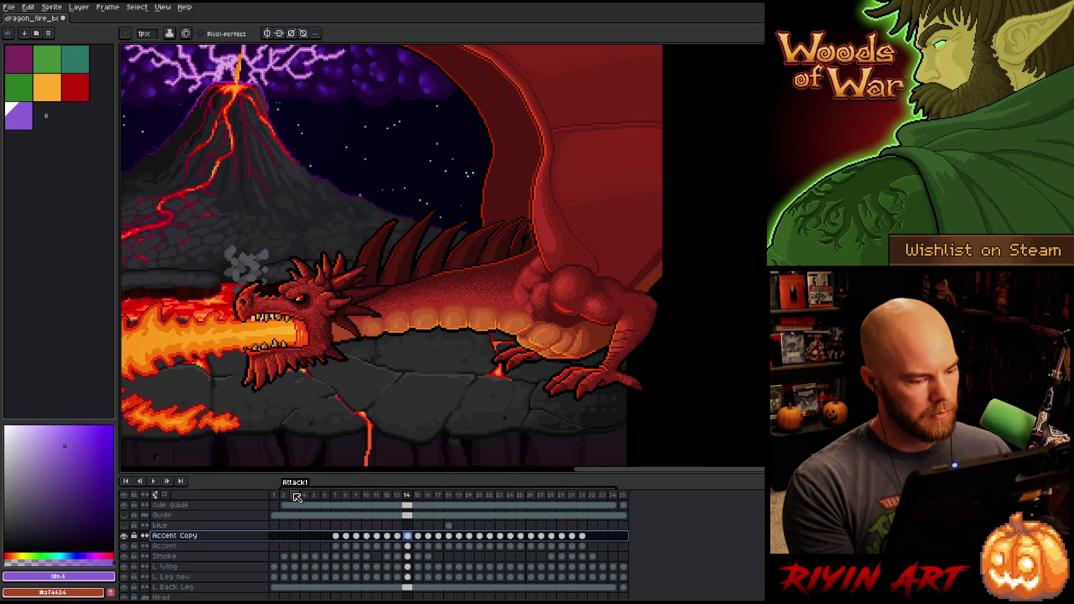
Step: Play and stop the animation to preview the fainter Accent Copy
key("Return")
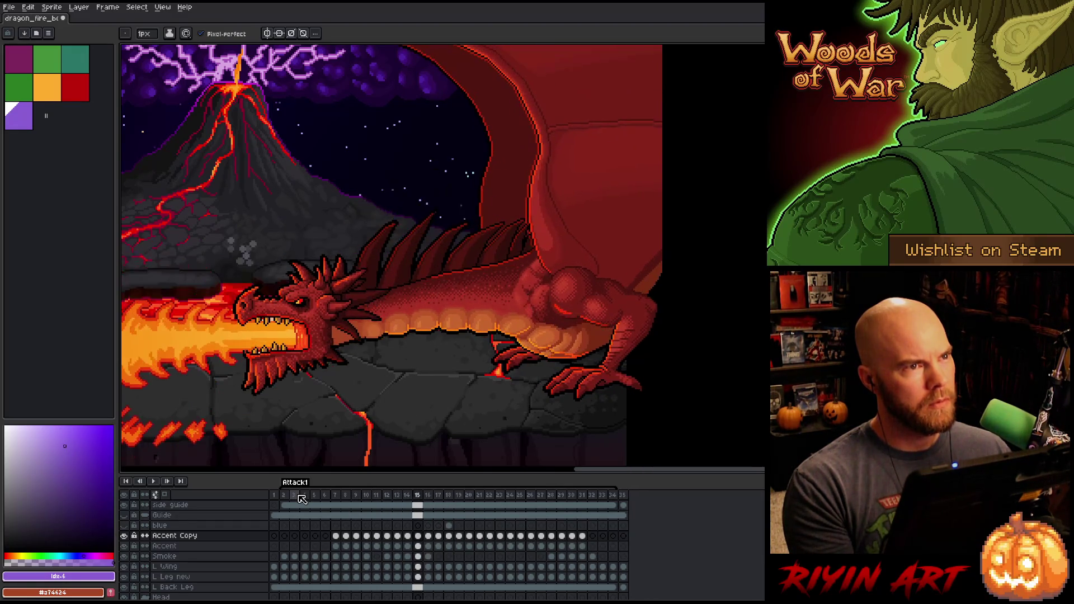
key("Return")
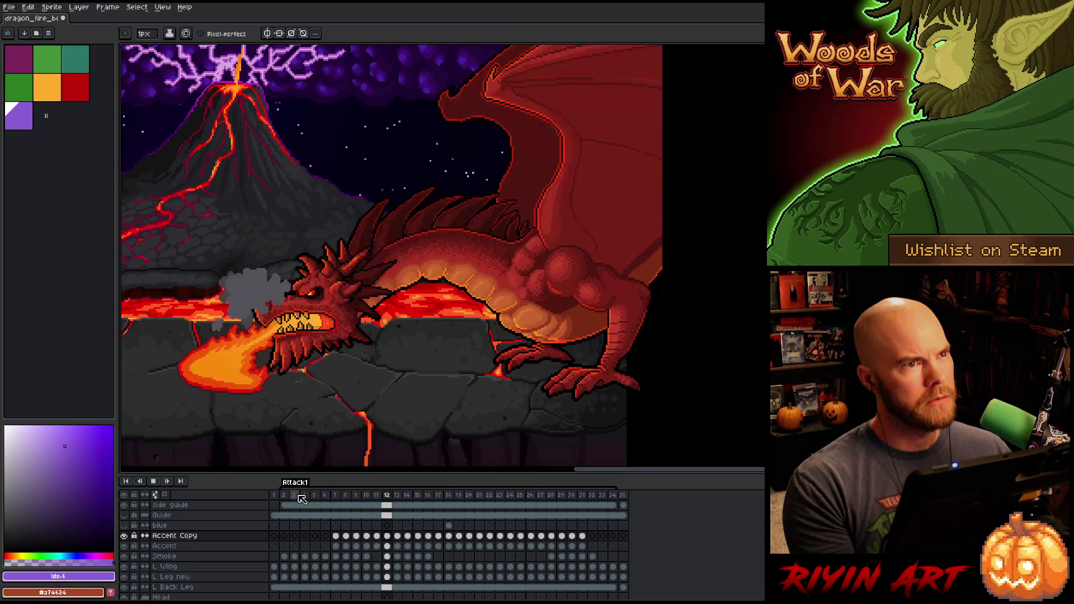
key("Return")
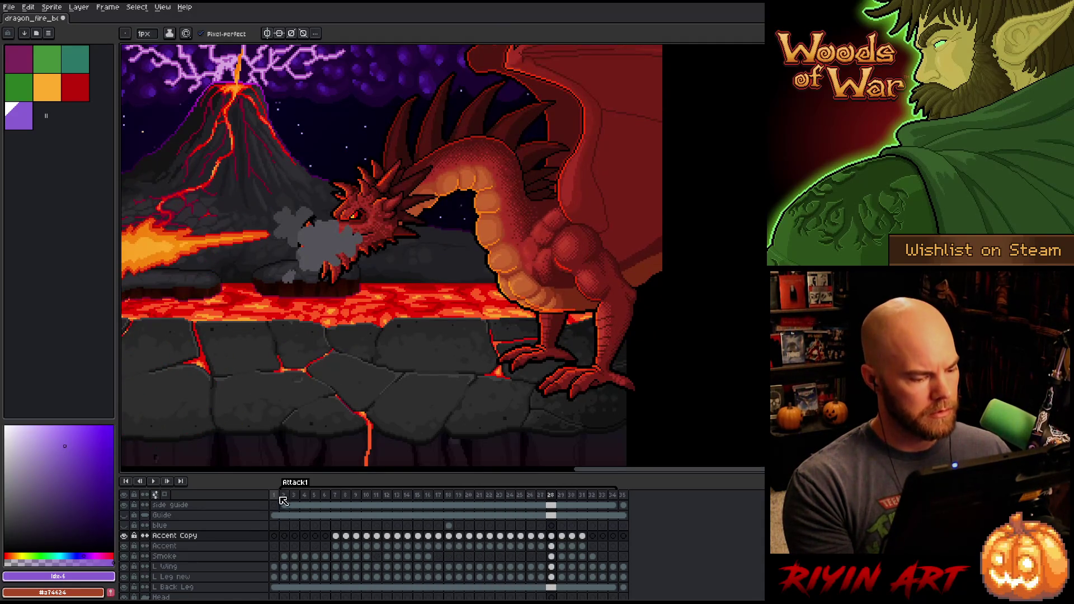
Step: Inspect the Accent cel on frame 2, panning to show the ground below
left_click(288, 494)
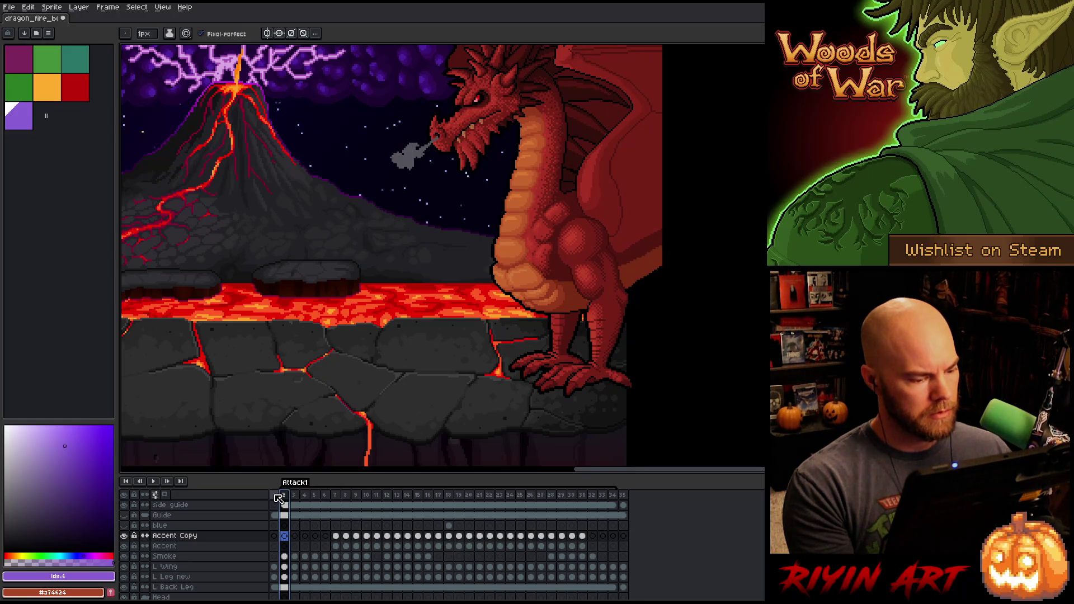
left_click(285, 546)
left_click_drag(341, 357, 375, 301)
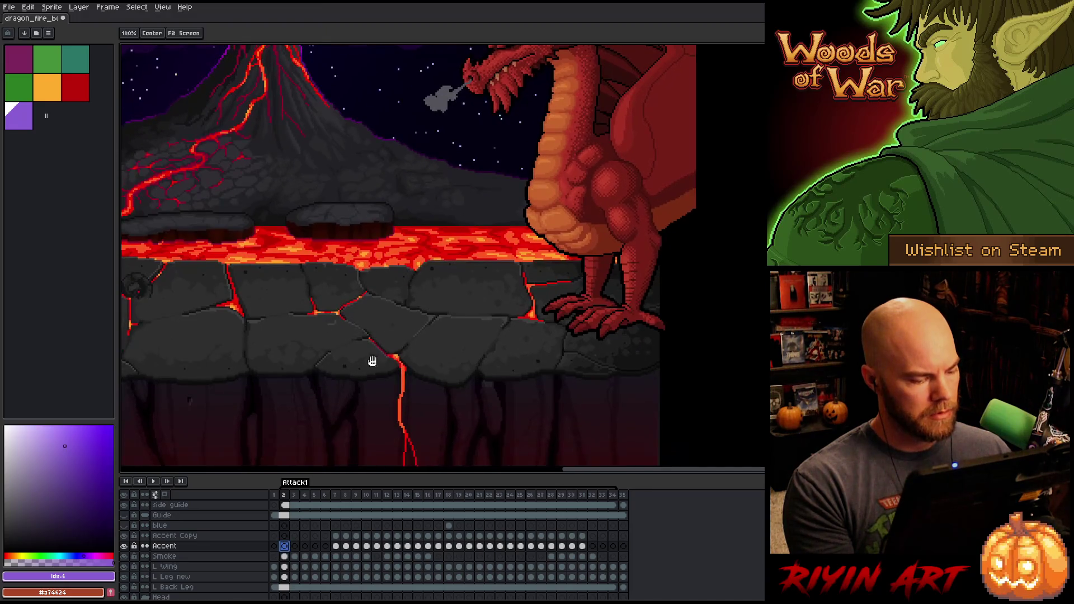
left_click(237, 558)
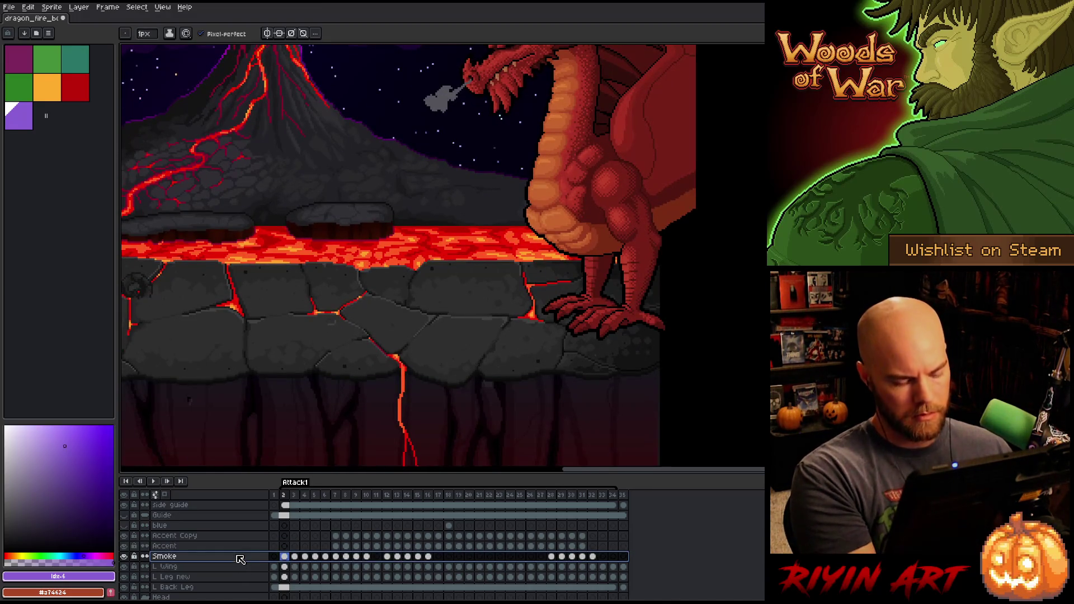
left_click(285, 546)
scroll(358, 251, "down", 2)
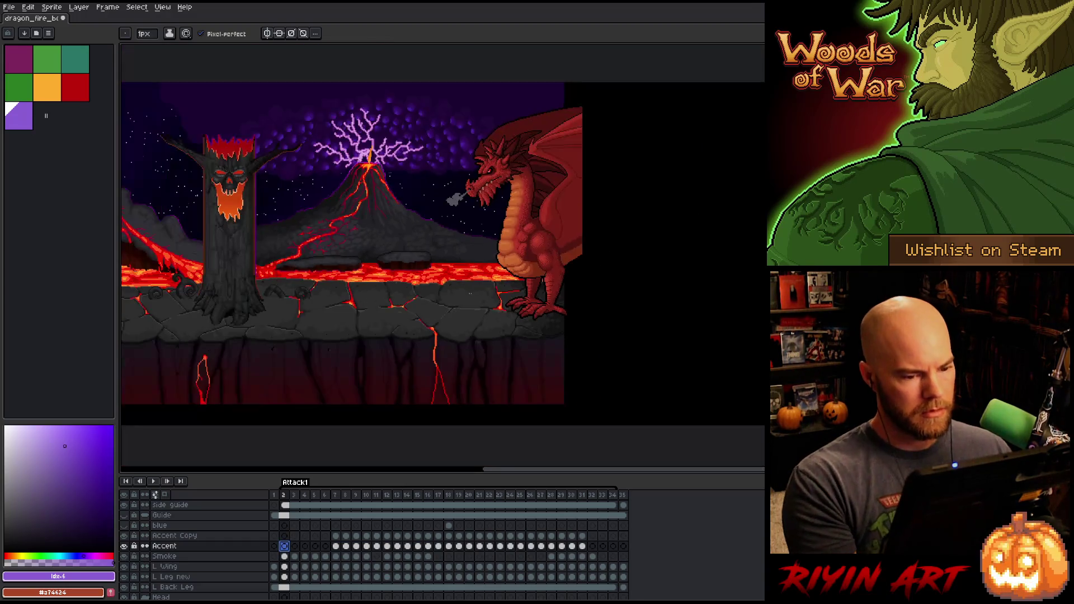
scroll(358, 251, "up", 3)
scroll(431, 295, "up", 2)
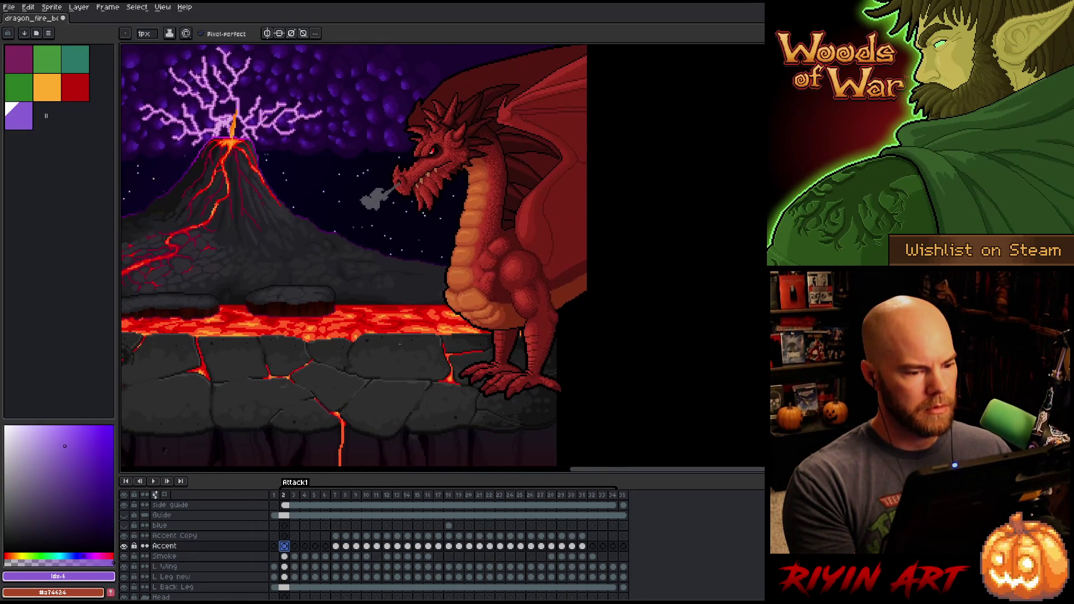
scroll(432, 295, "up", 2)
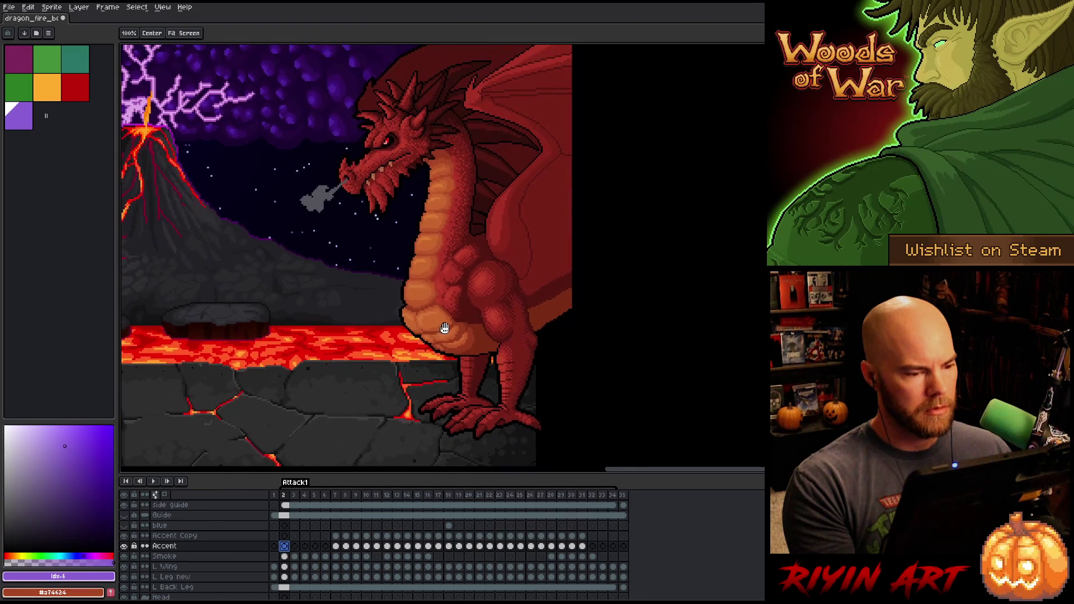
Step: Step through frames 7 to 11 and compare the Accent cels on frames 2 and 7
left_click(338, 495)
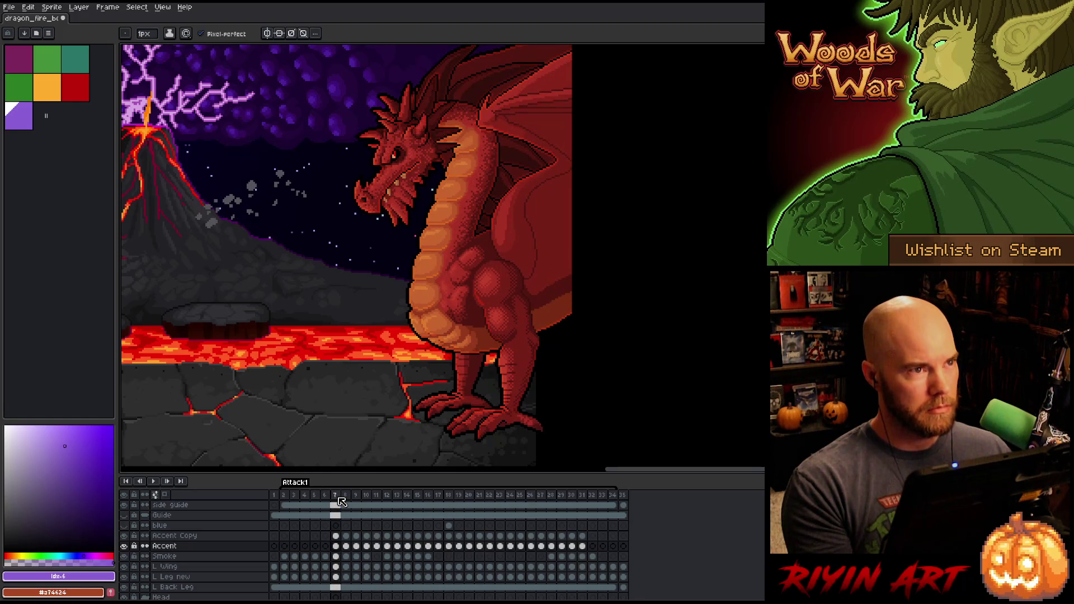
key("Right")
key("Right")
key("Right")
key("Left")
key("Left")
key("Left")
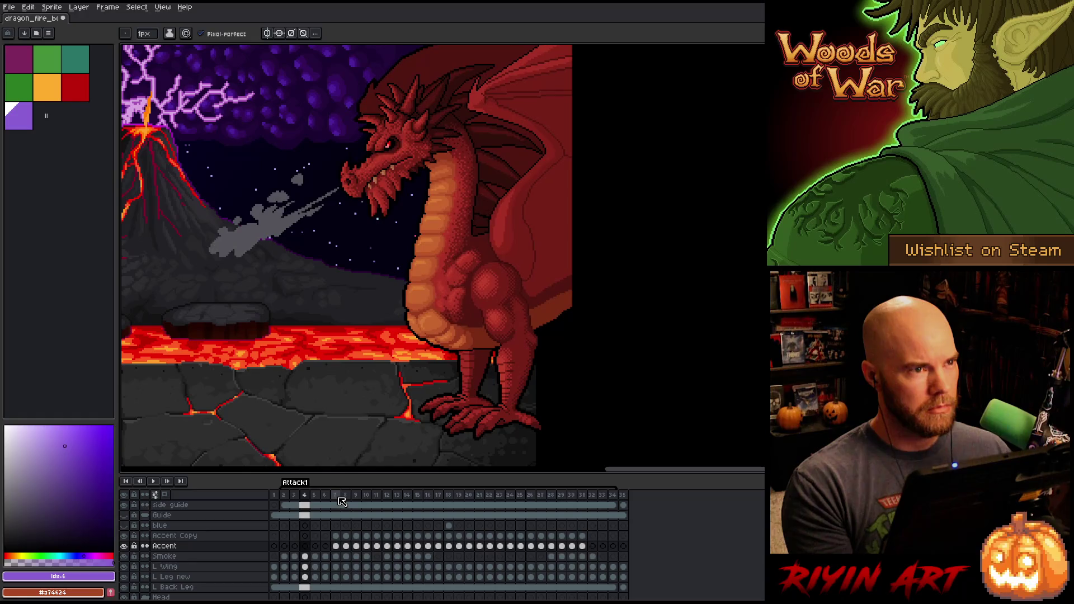
left_click(284, 545)
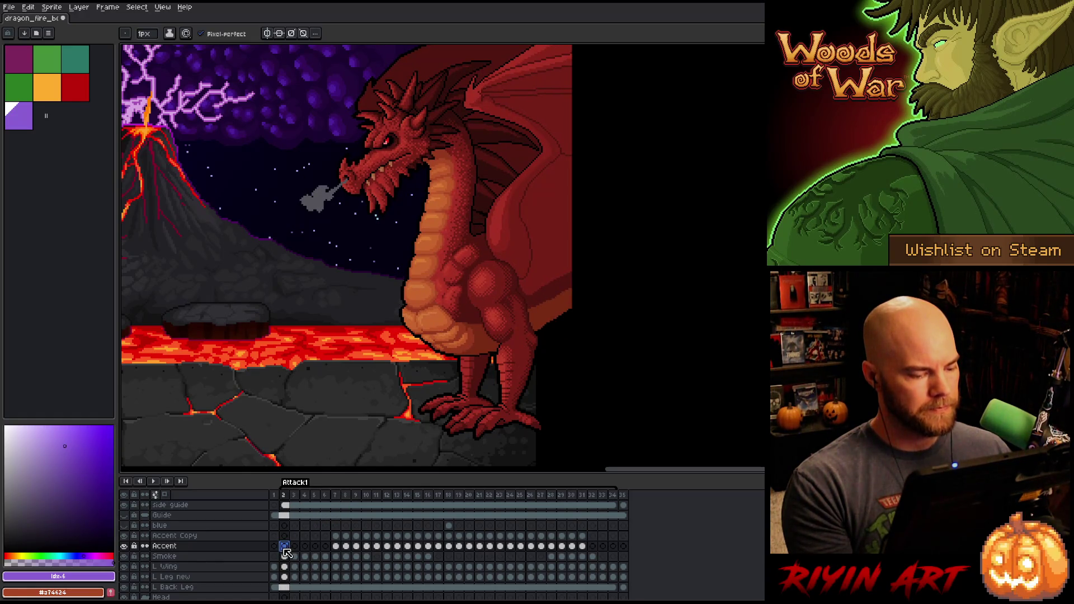
left_click(336, 546)
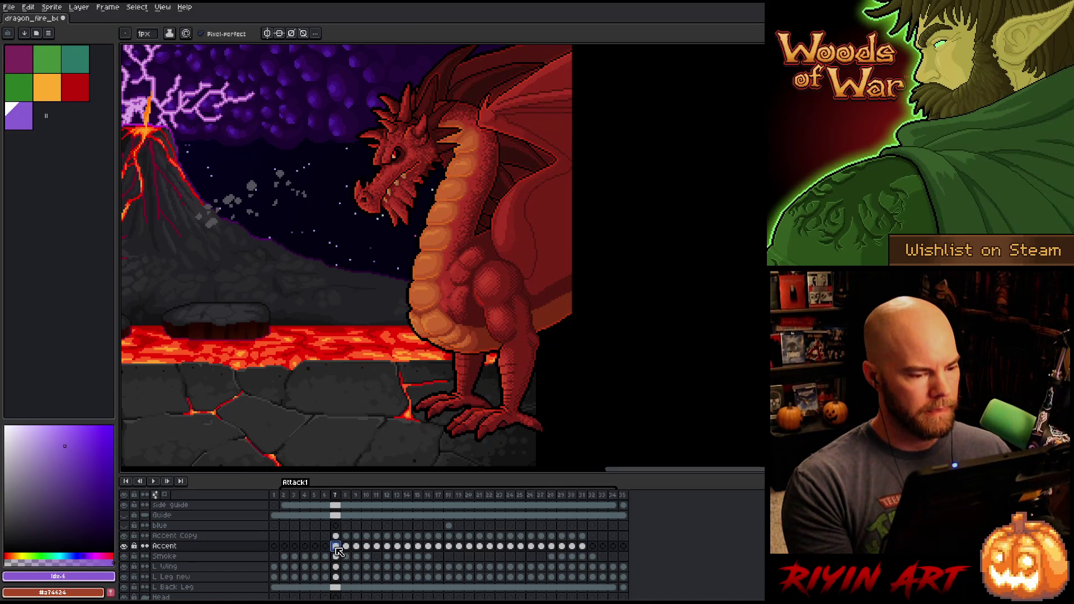
key("Right")
key("Right")
key("Right")
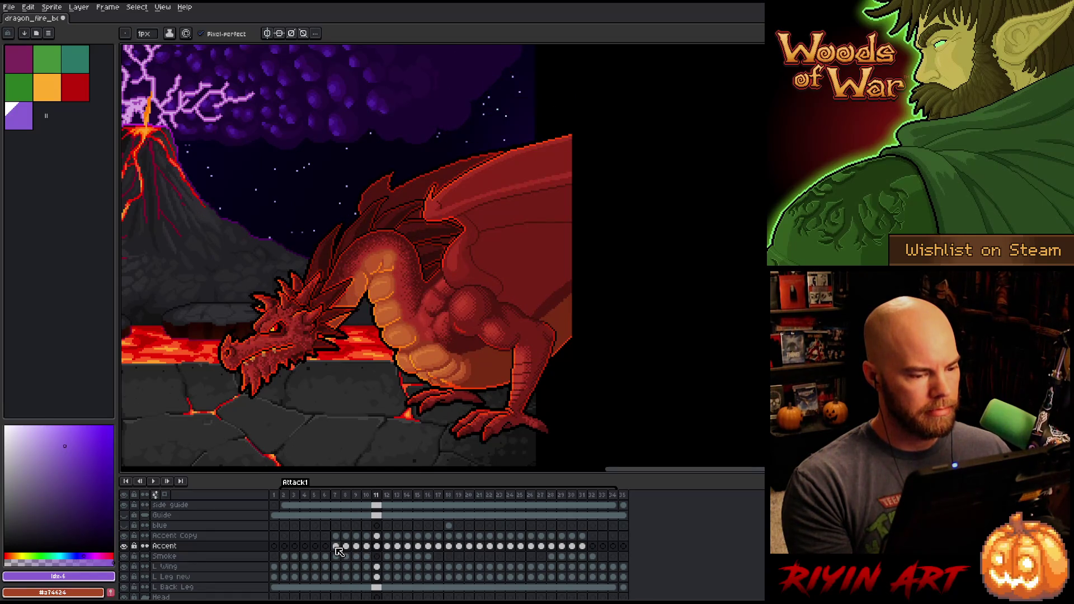
key("Left")
key("Left")
key("Left")
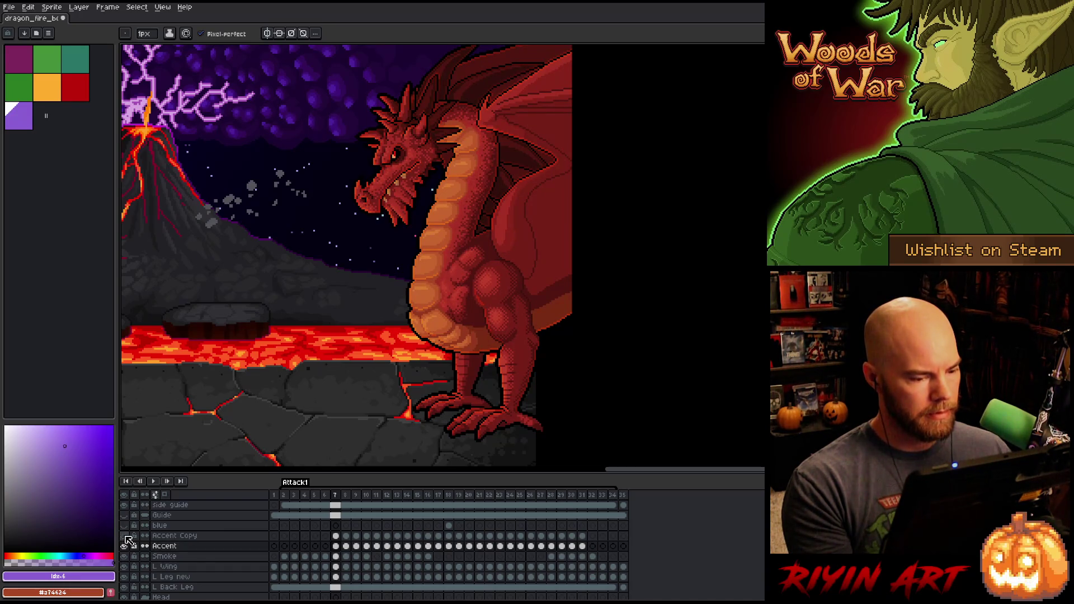
right_click(185, 545)
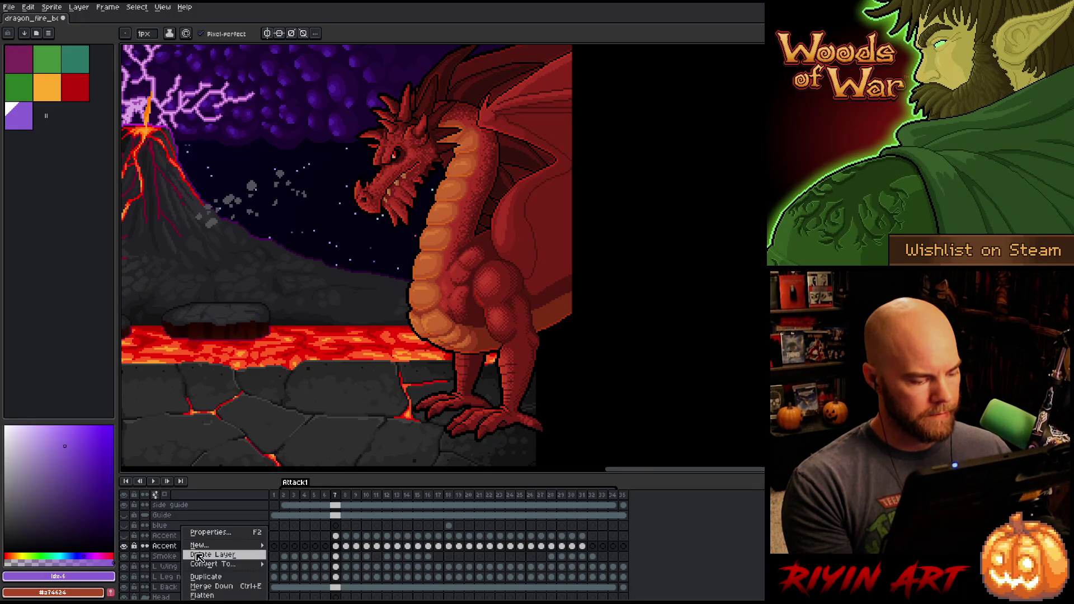
Step: Duplicate the Accent layer as Accent Copy, then reselect the original Accent layer and solo it
left_click(204, 577)
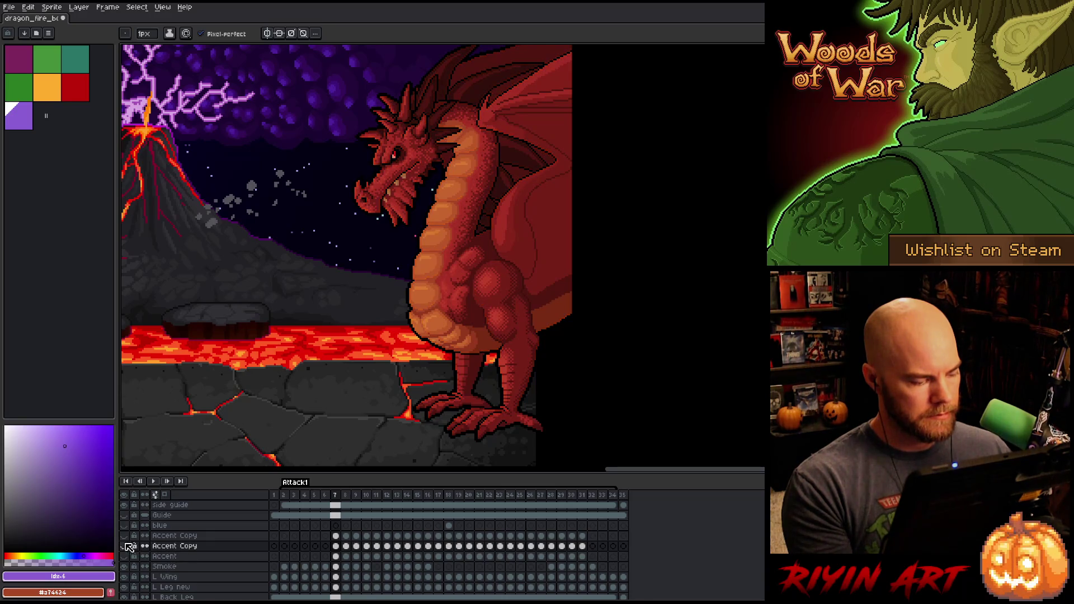
left_click(162, 556)
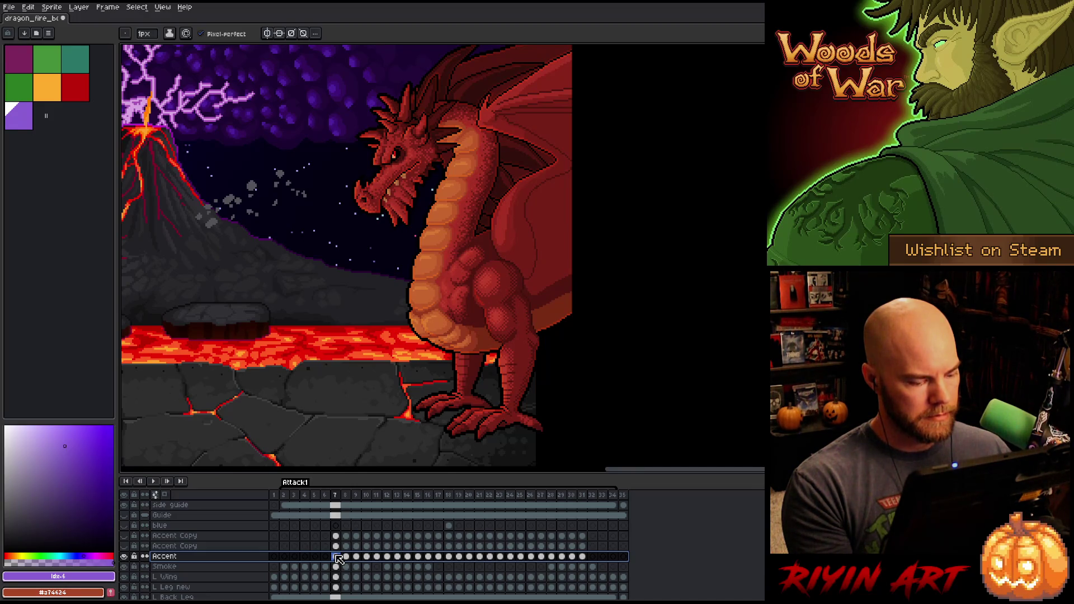
left_click(124, 556, "alt")
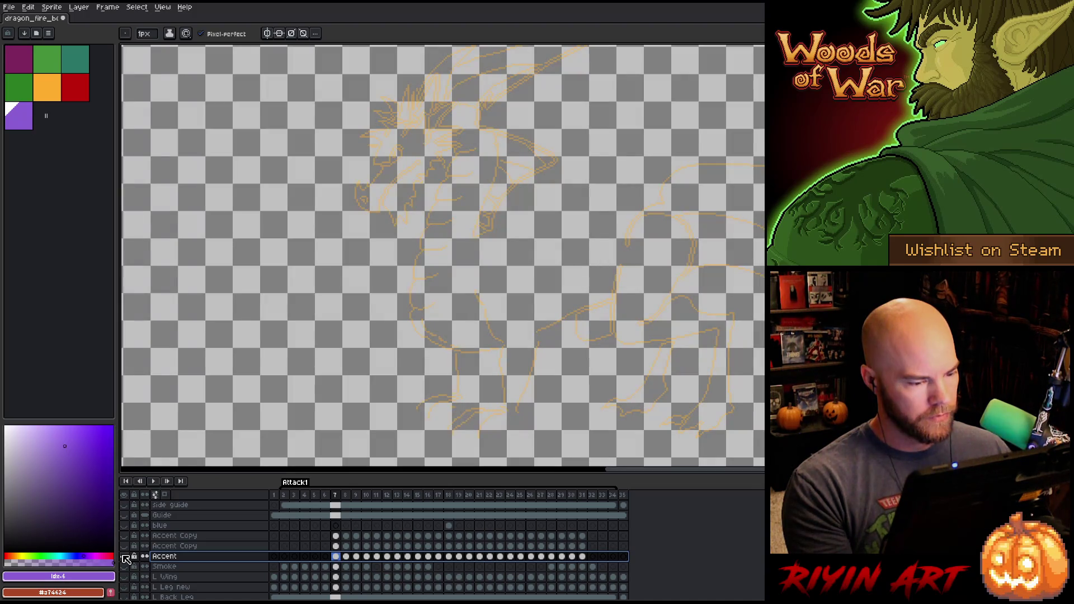
Step: On Accent frame 7, pick the #fdac2d sketch colour and replace it with the palette orange
left_click(335, 557)
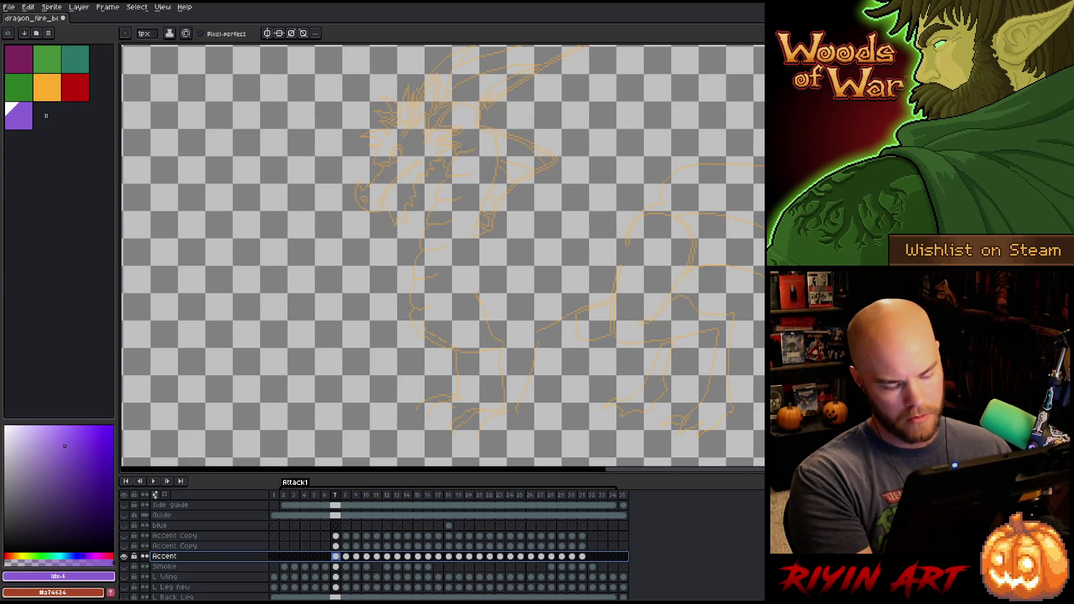
key("i")
scroll(414, 258, "up", 4)
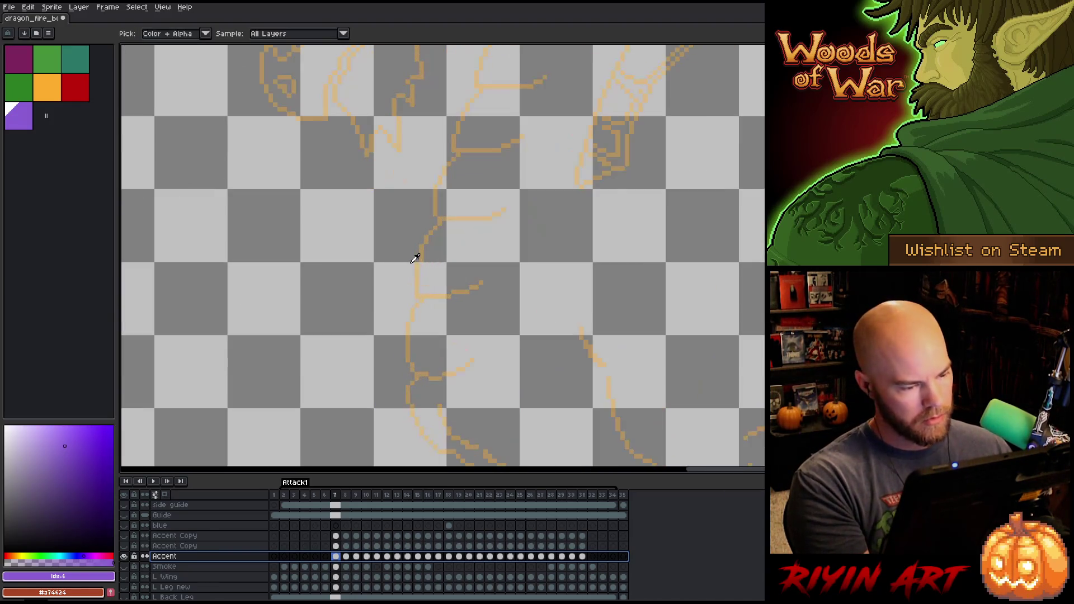
left_click(419, 262)
scroll(420, 262, "down", 4)
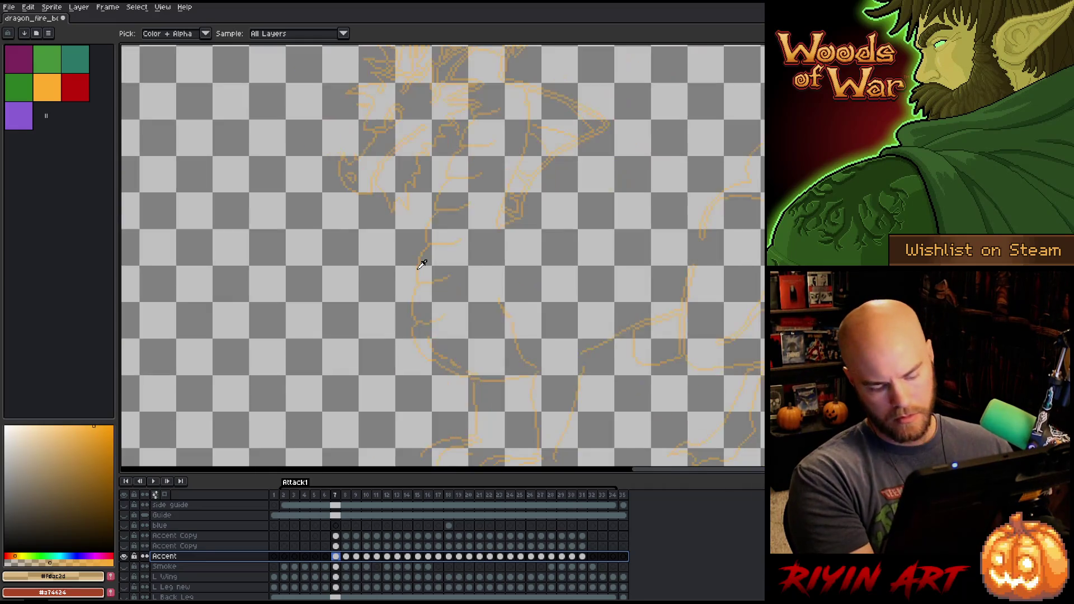
key("shift+r")
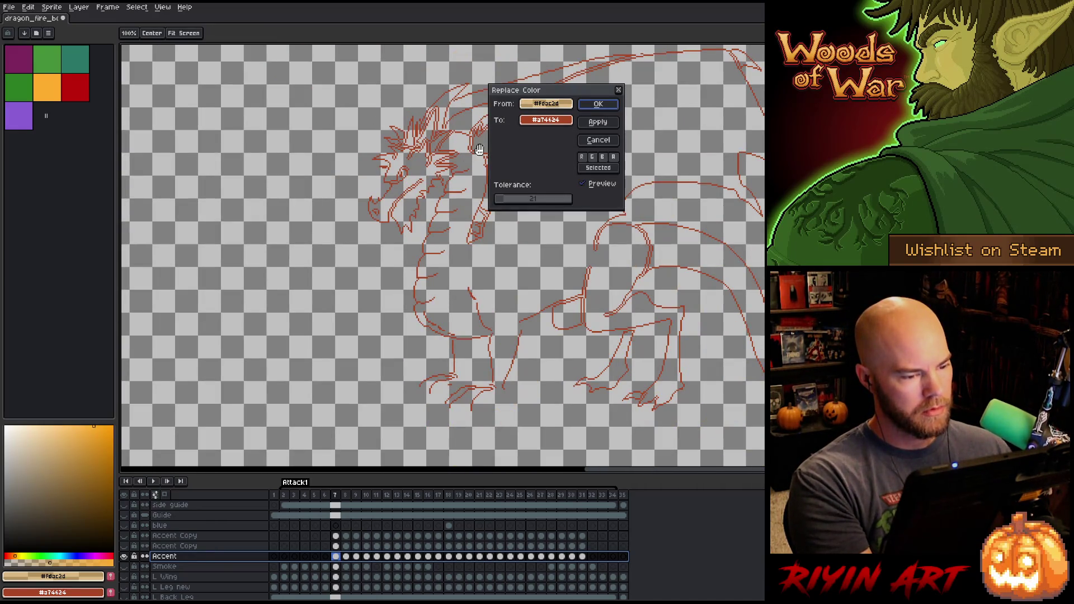
left_click(541, 121)
left_click(50, 84)
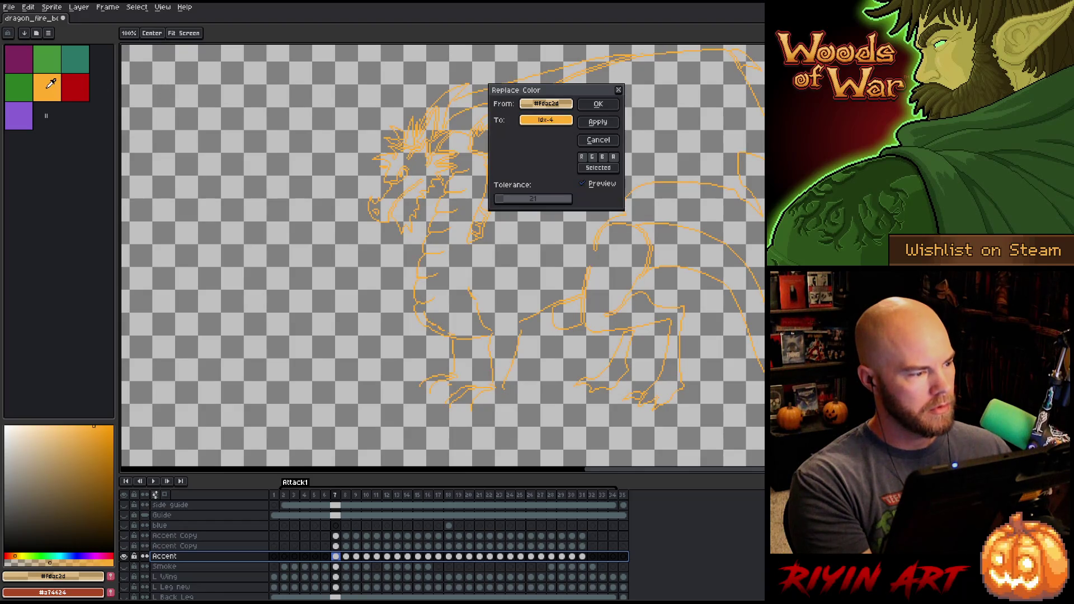
left_click(598, 104)
Step: Replace the sketch colour with the palette orange on Accent frames 8 and 9
left_click(348, 556)
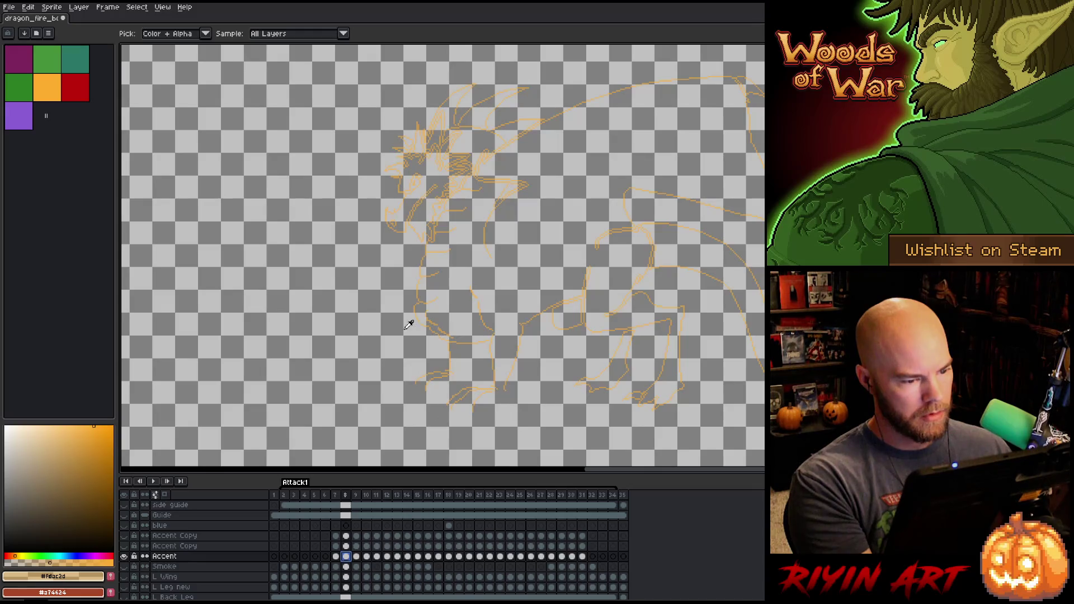
scroll(424, 267, "up", 1)
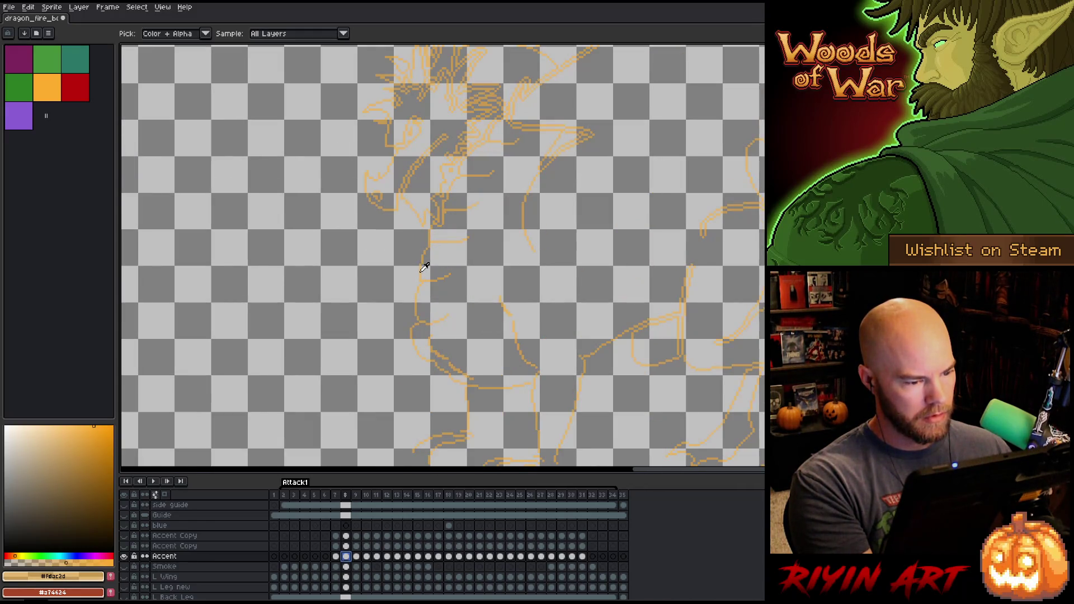
key("shift+r")
left_click(87, 91)
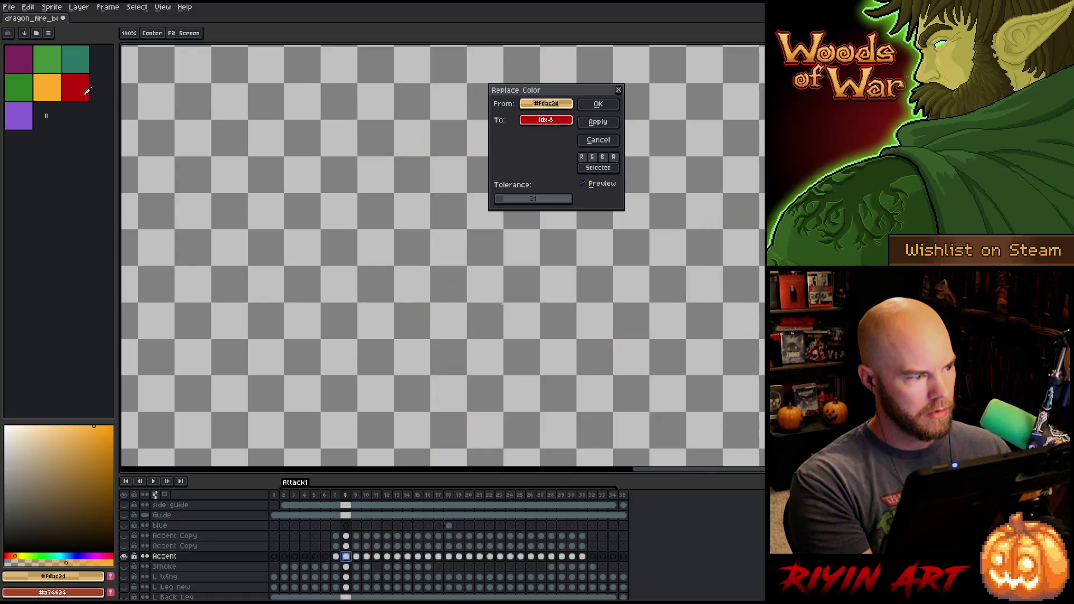
left_click(597, 104)
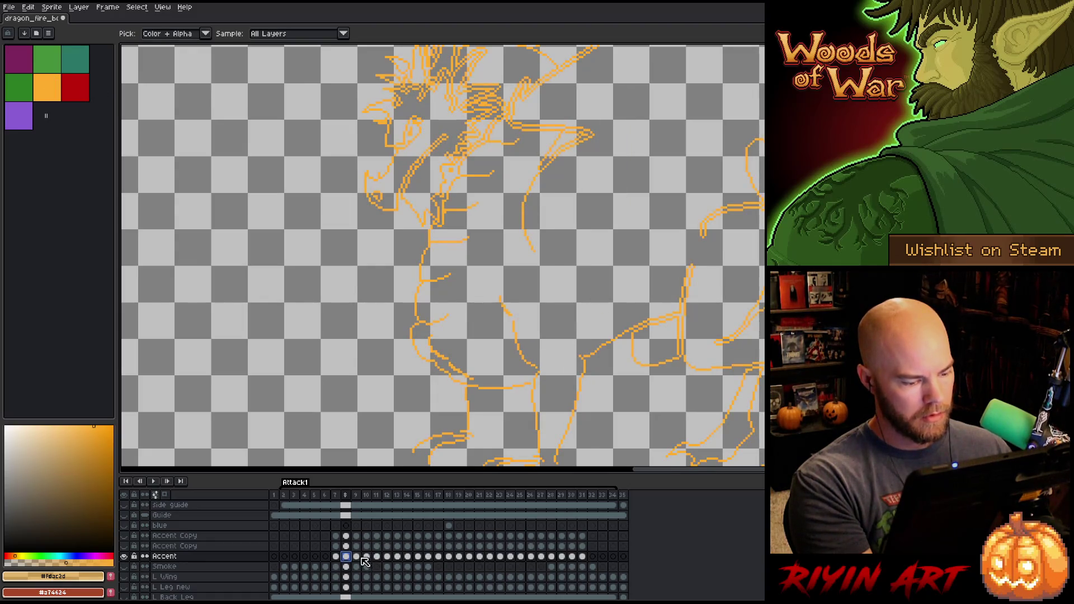
left_click(359, 556)
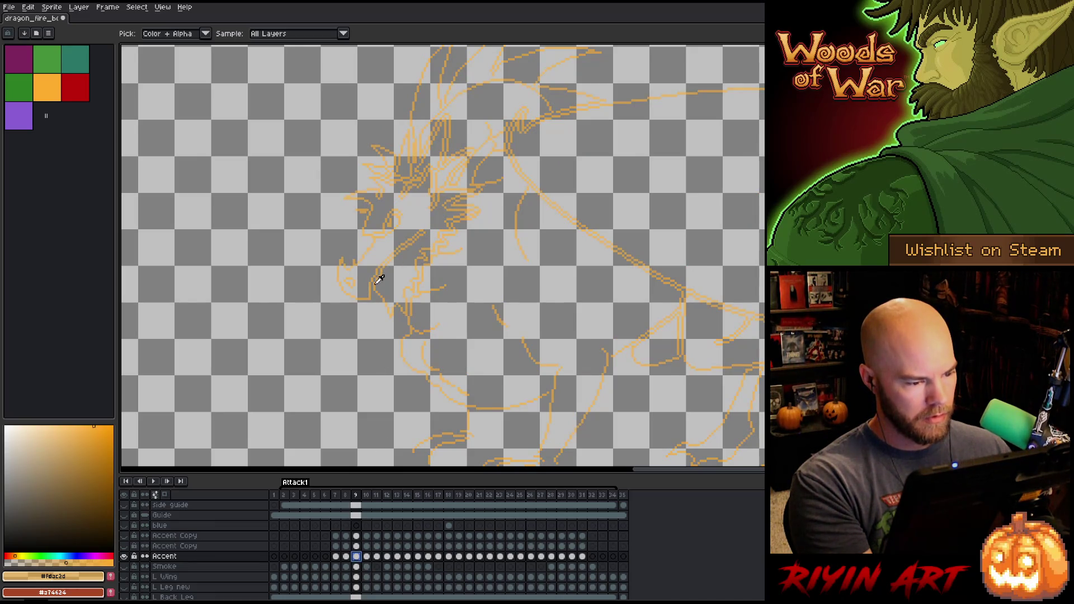
key("shift+r")
left_click(53, 82)
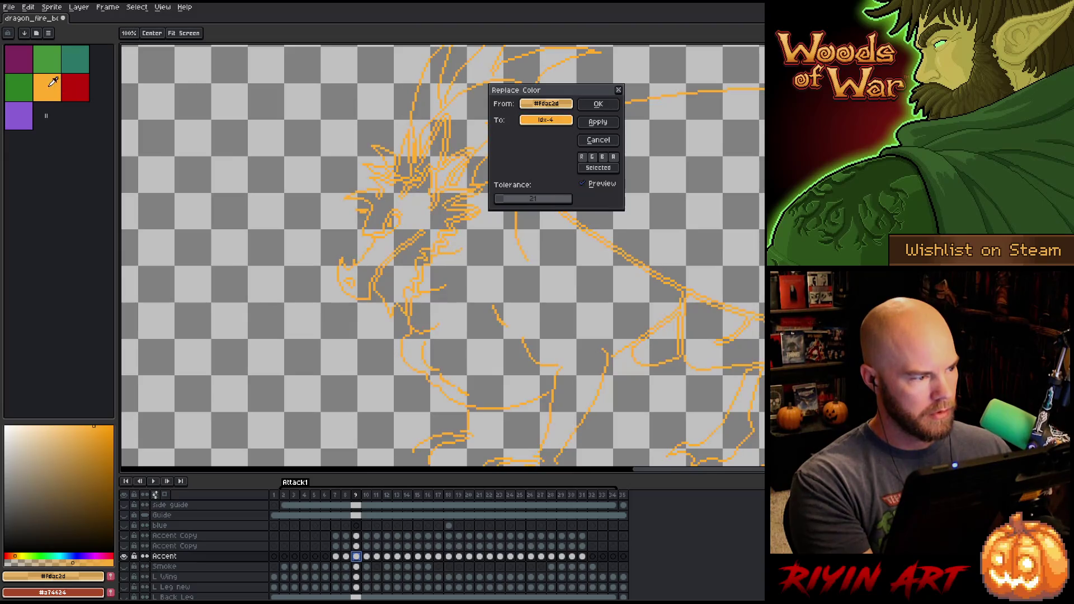
left_click(597, 104)
Step: Replace the sketch colour with palette orange on frame 10, then select the later Accent cels
left_click(367, 557)
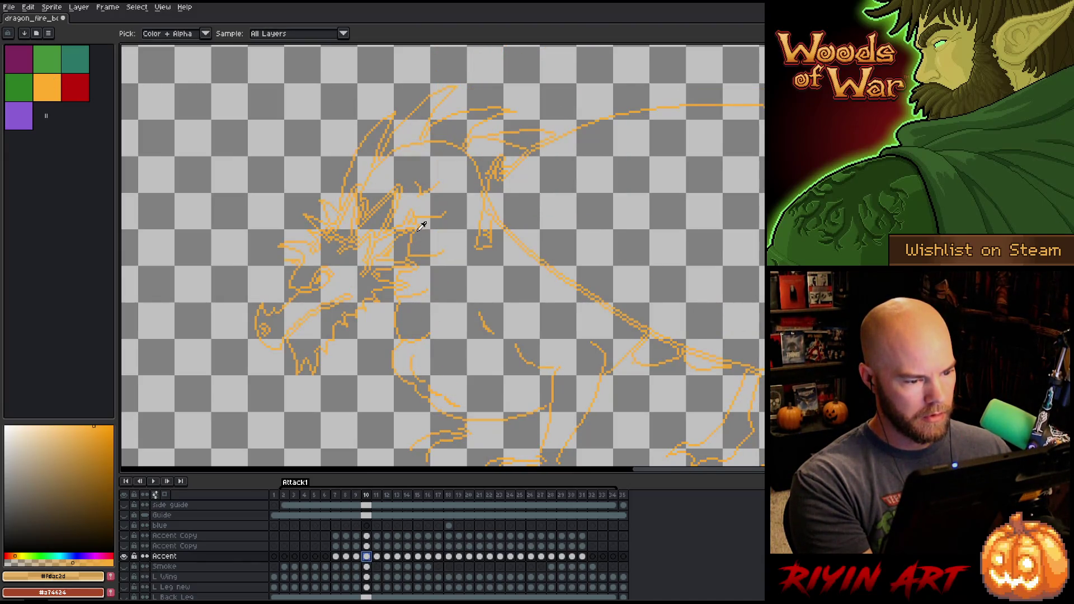
key("shift+r")
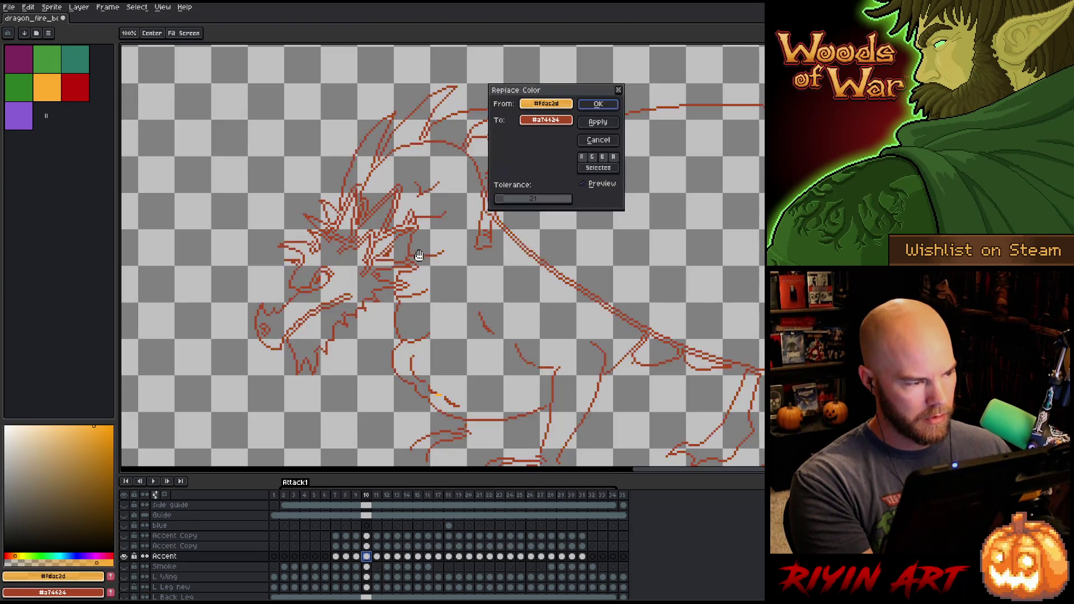
left_click_drag(545, 121, 42, 94)
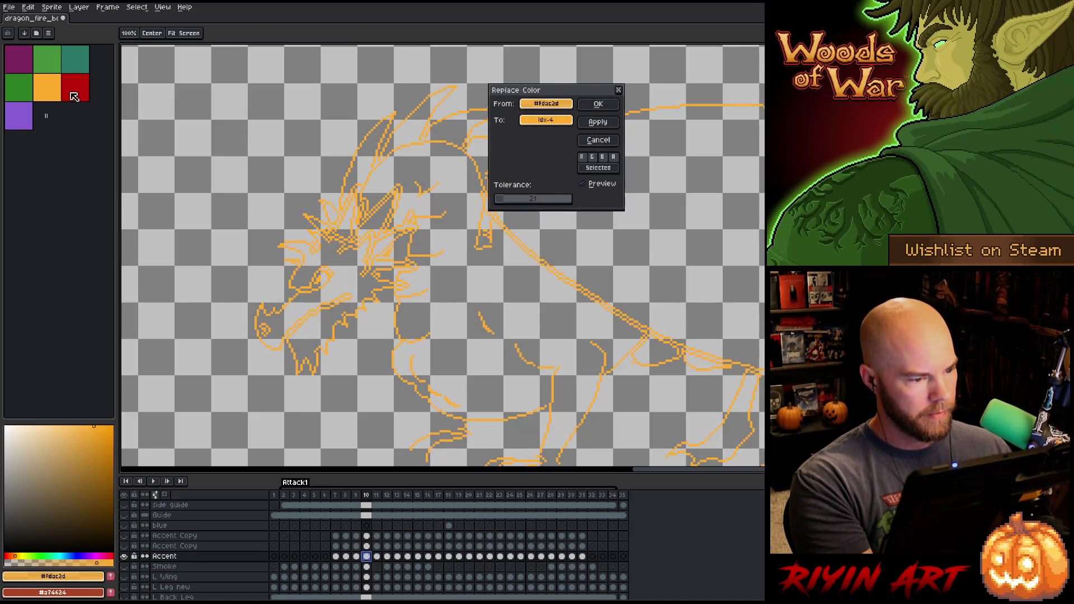
left_click(598, 104)
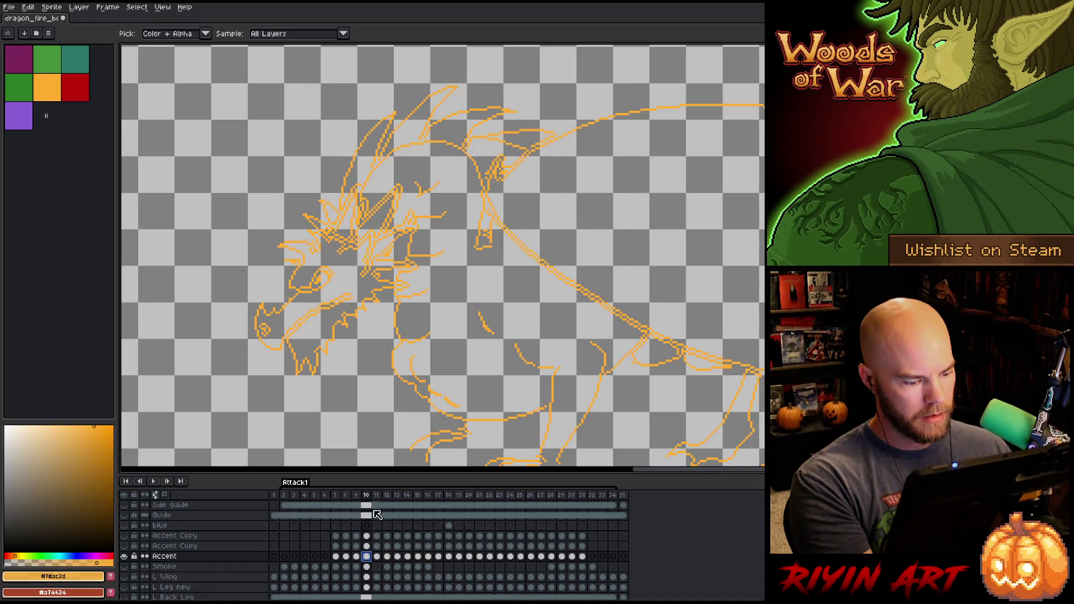
left_click(377, 556)
left_click_drag(386, 558, 570, 554)
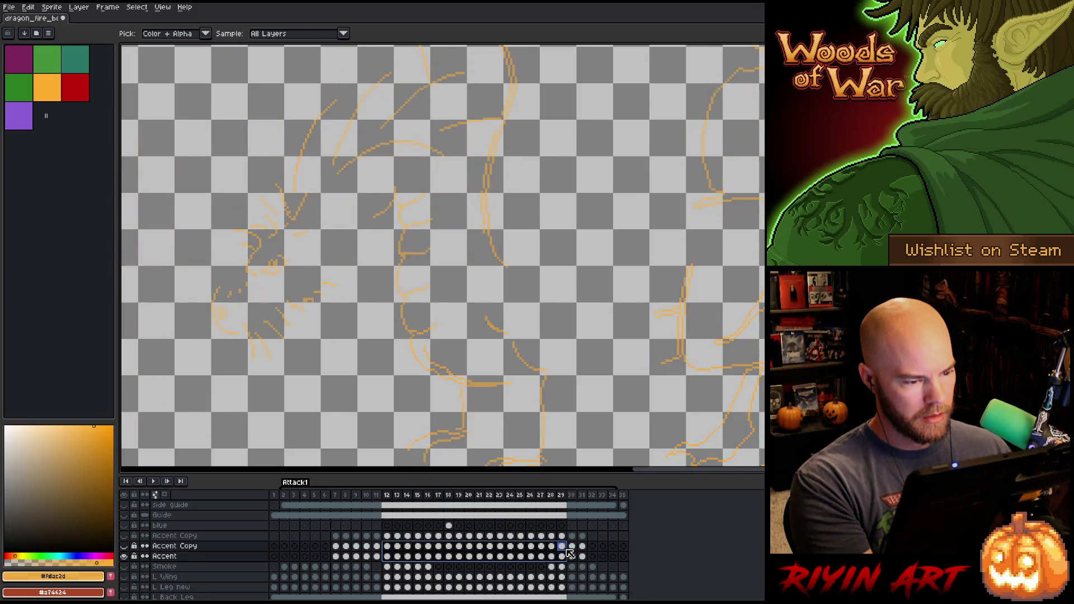
Step: Replace the Accent sketch colour with the palette orange on frame 29
left_click(553, 556)
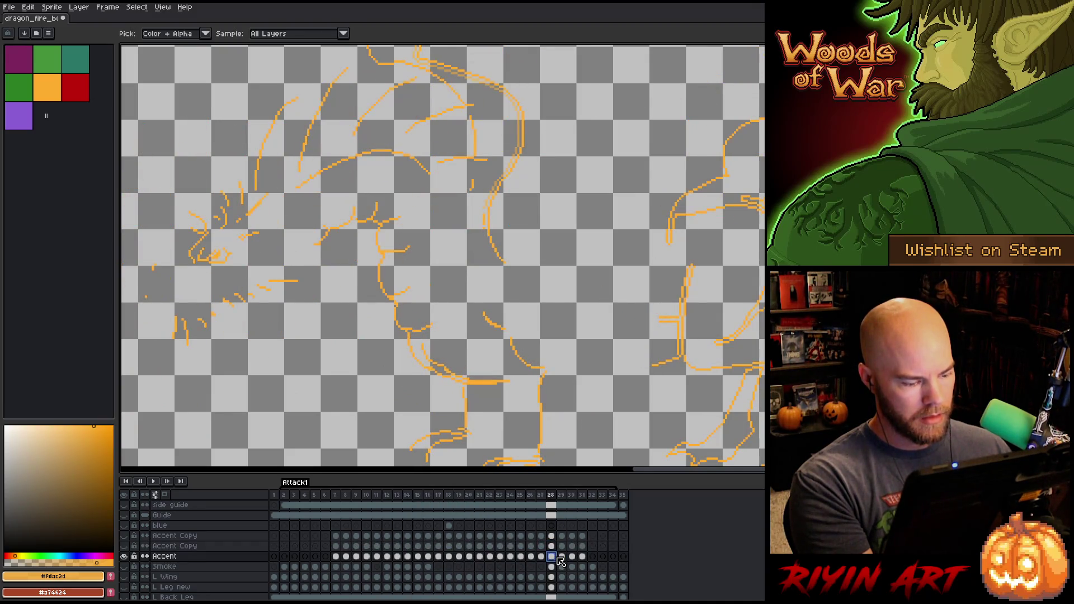
key("Left")
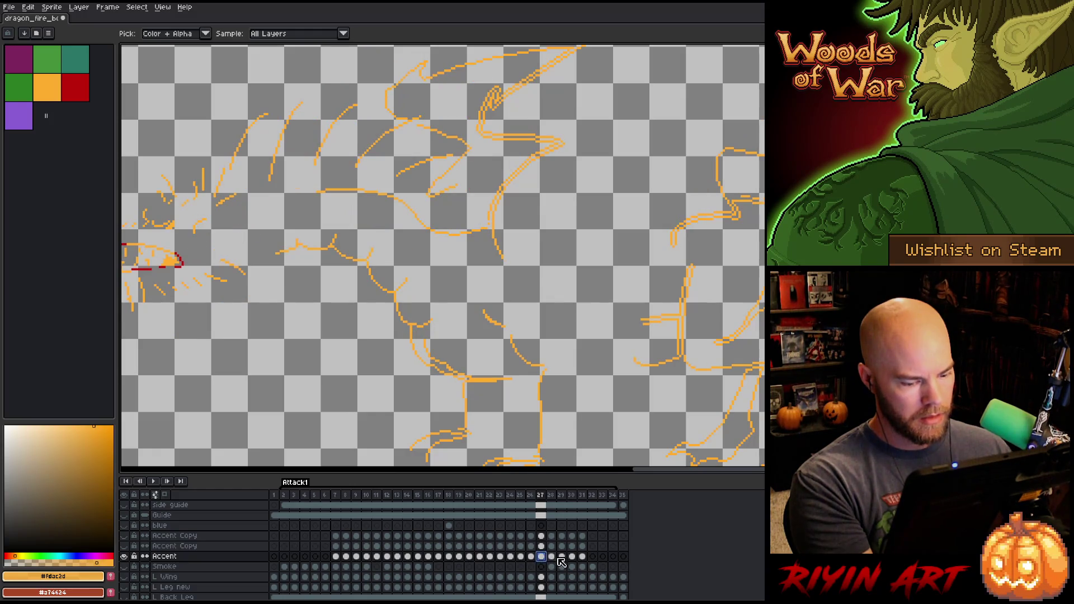
left_click(551, 557)
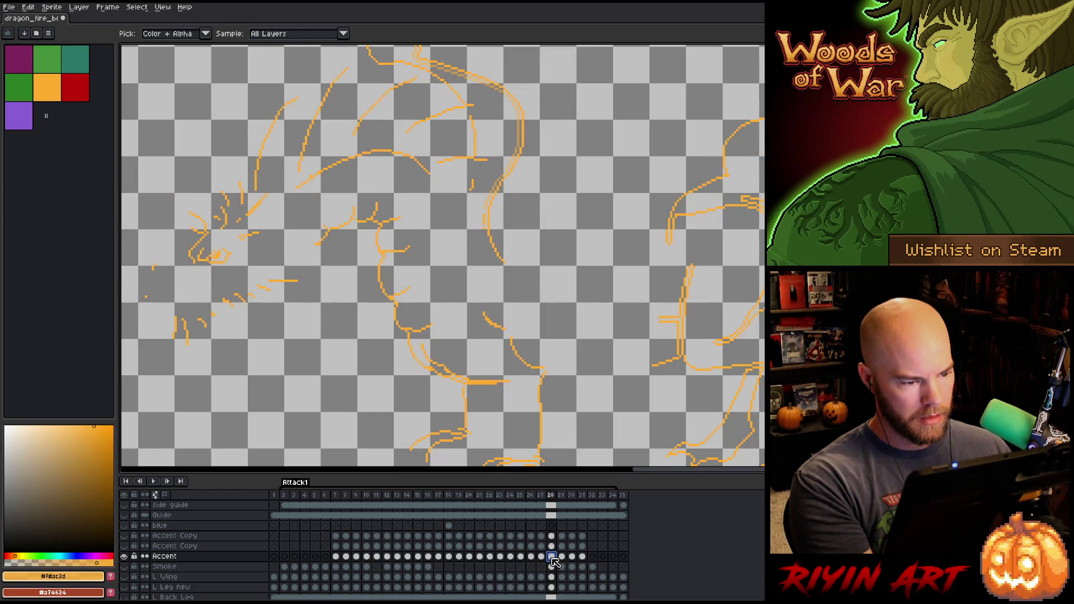
left_click(564, 557)
key("shift+r")
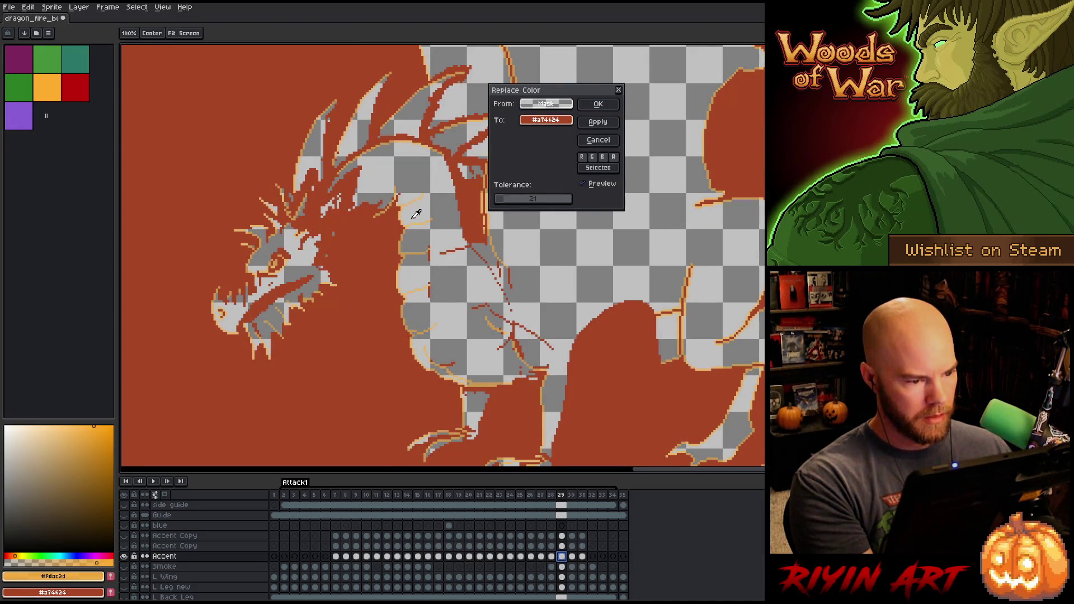
left_click(60, 86)
left_click(596, 104)
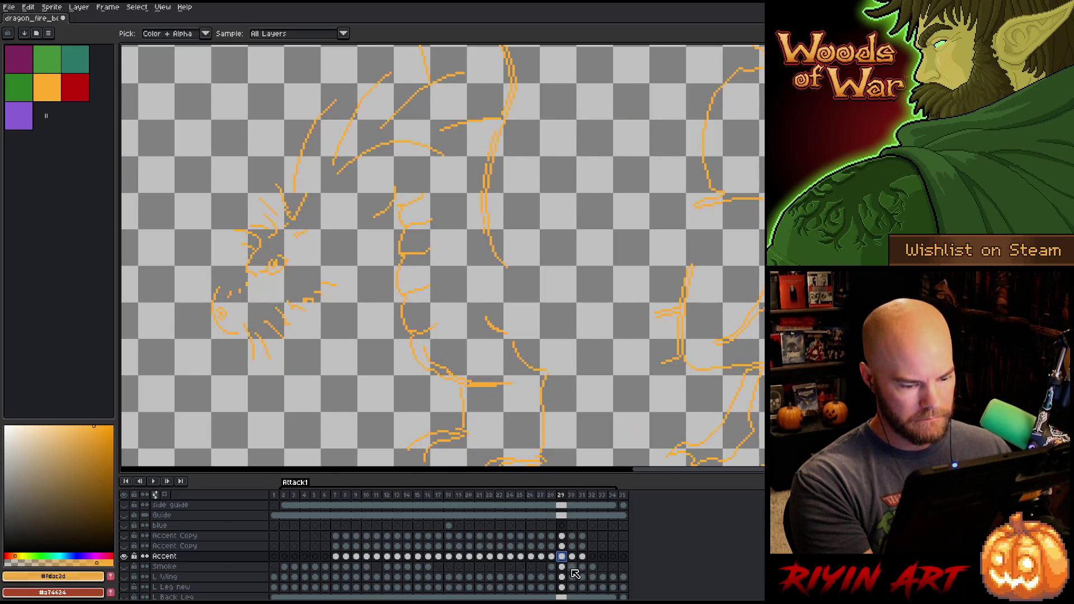
Step: Replace the Accent sketch colour with the palette orange on frames 30 and 31
left_click(572, 557)
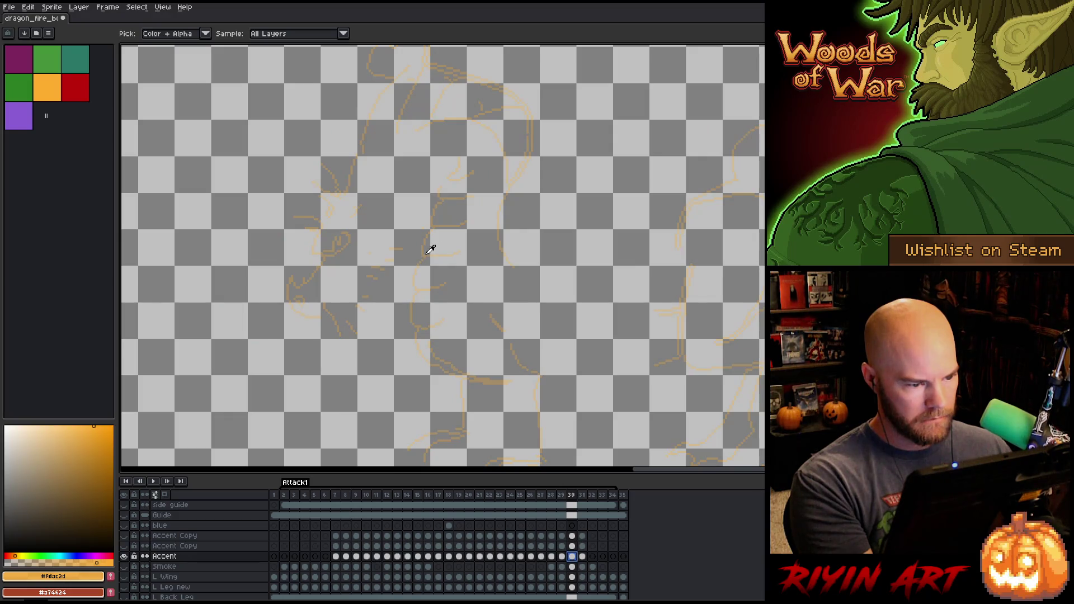
key("shift+r")
left_click(56, 84)
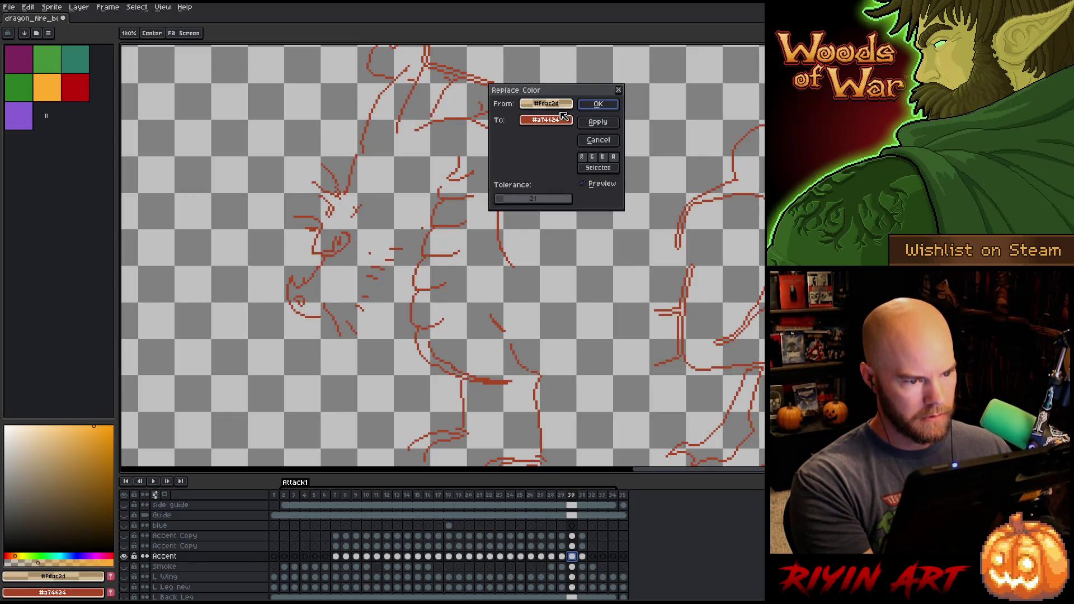
left_click(597, 104)
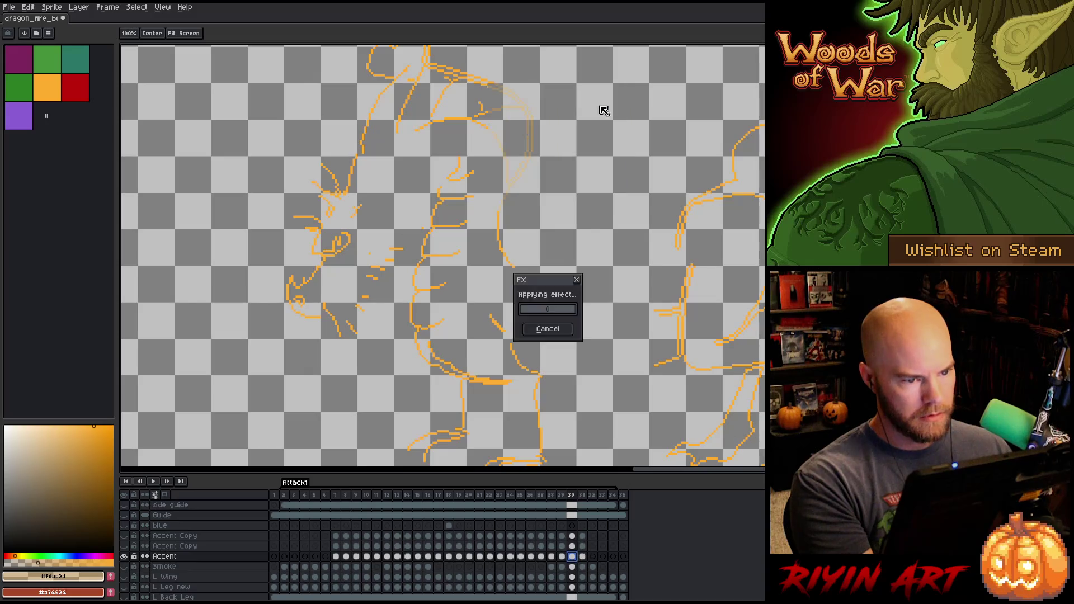
left_click(581, 557)
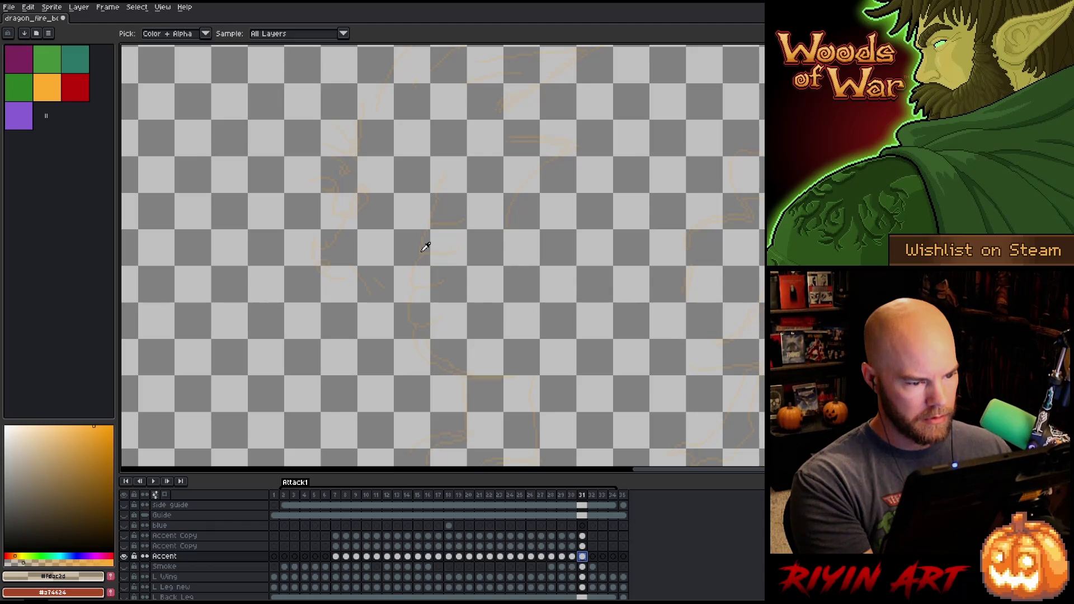
key("shift+r")
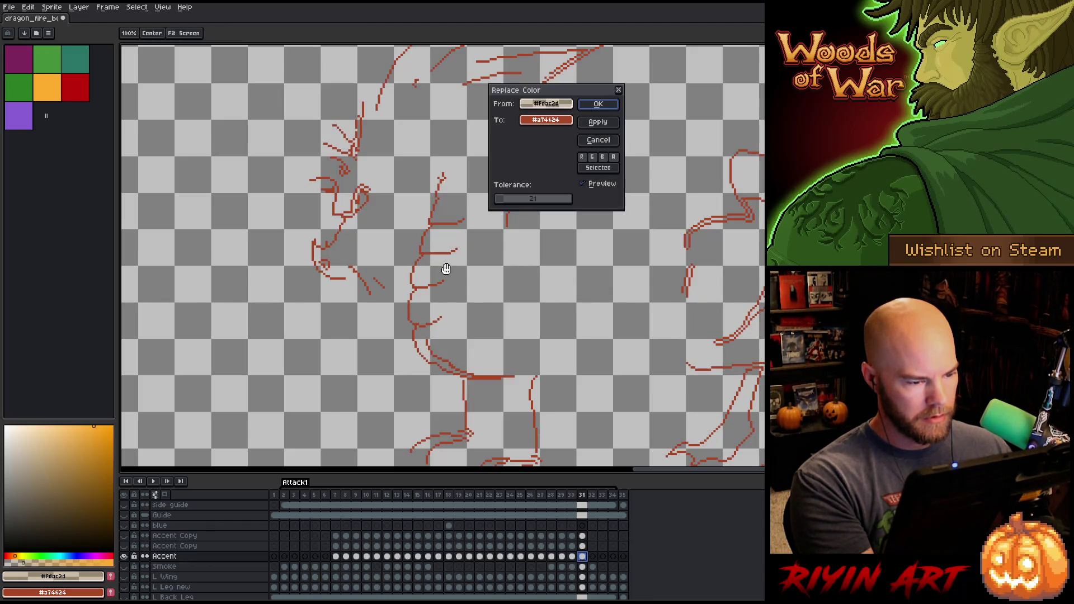
left_click(56, 89)
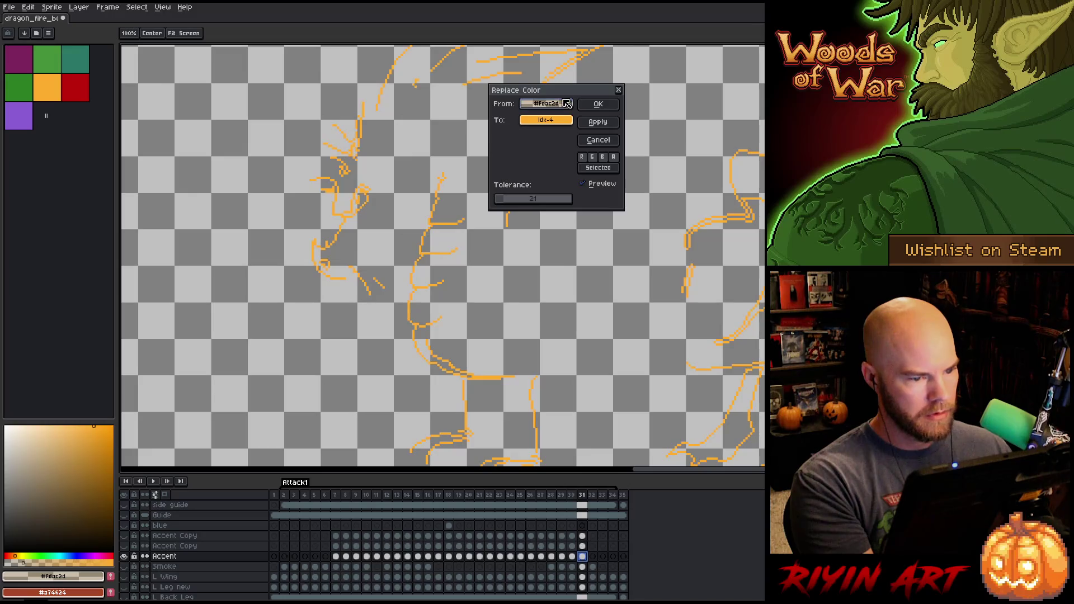
left_click(598, 104)
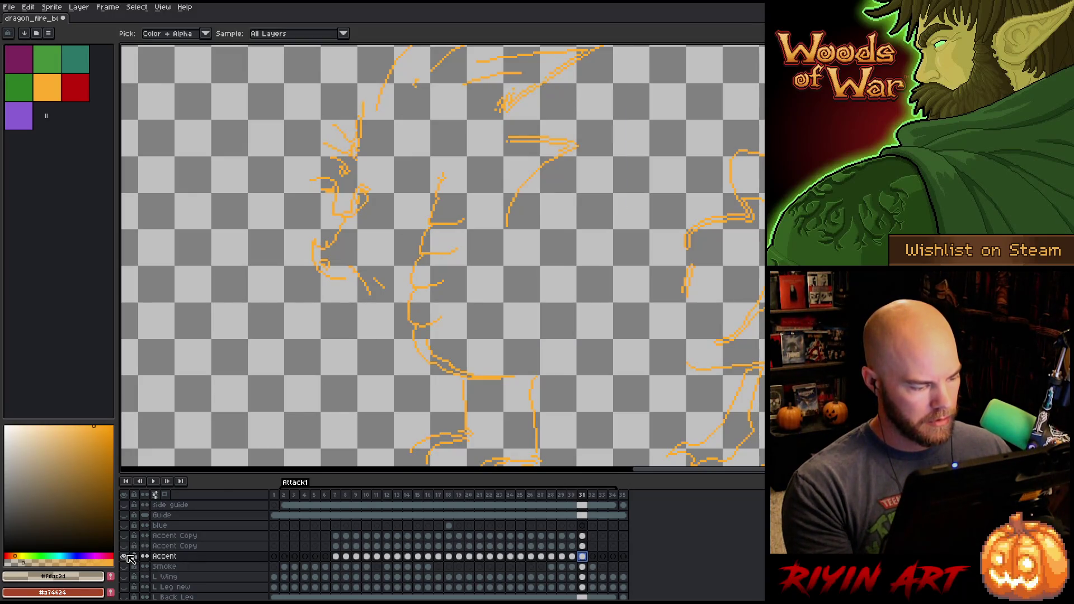
Step: Unhide all other layers and play the fire-breath animation to preview the full scene
left_click(126, 556, "alt")
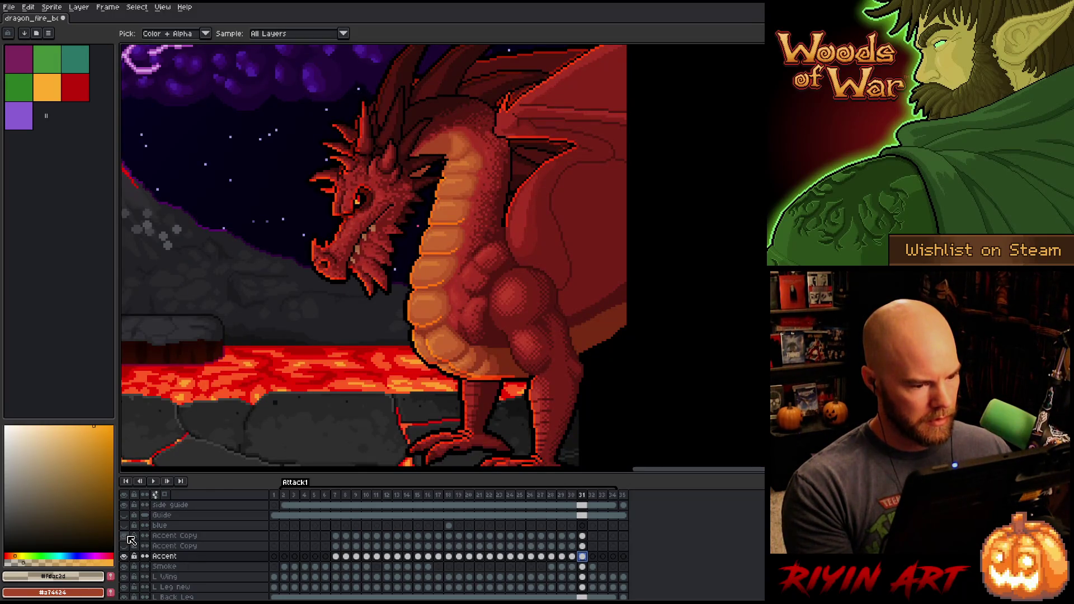
key("Return")
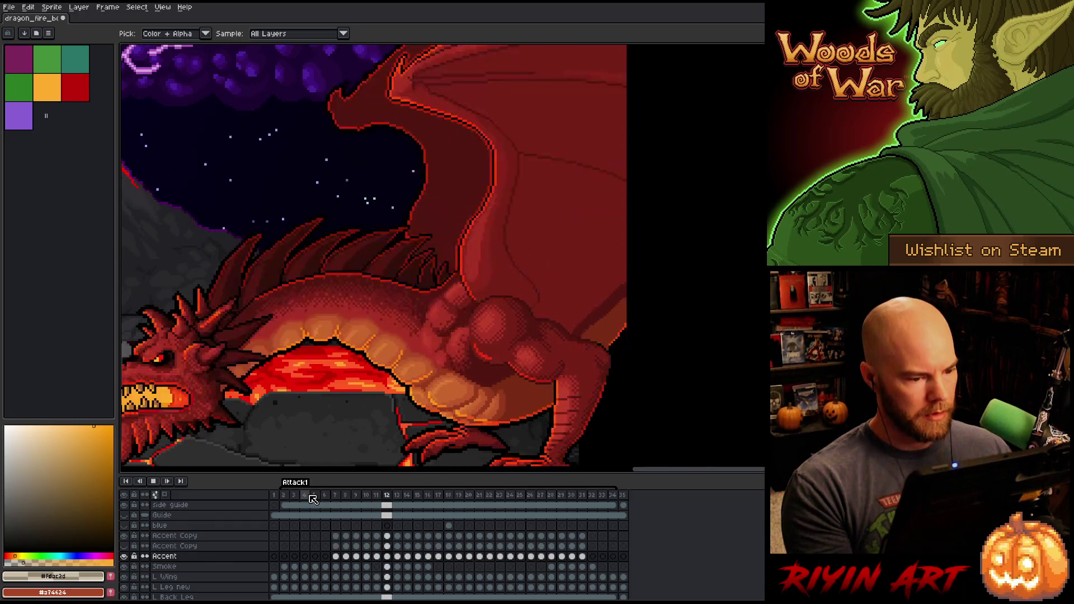
scroll(324, 384, "down", 1)
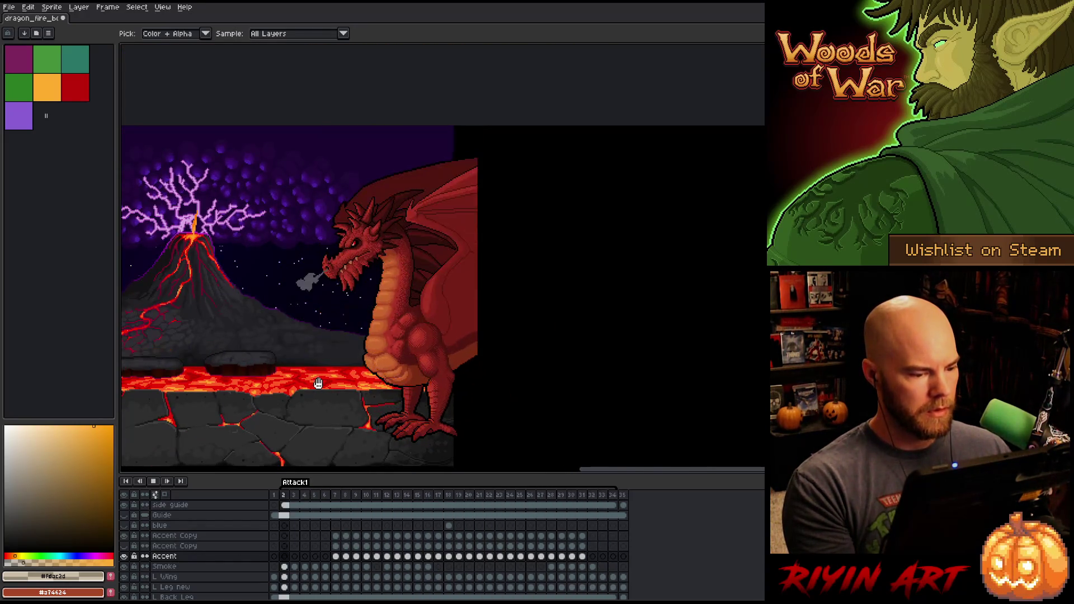
left_click_drag(323, 399, 439, 336)
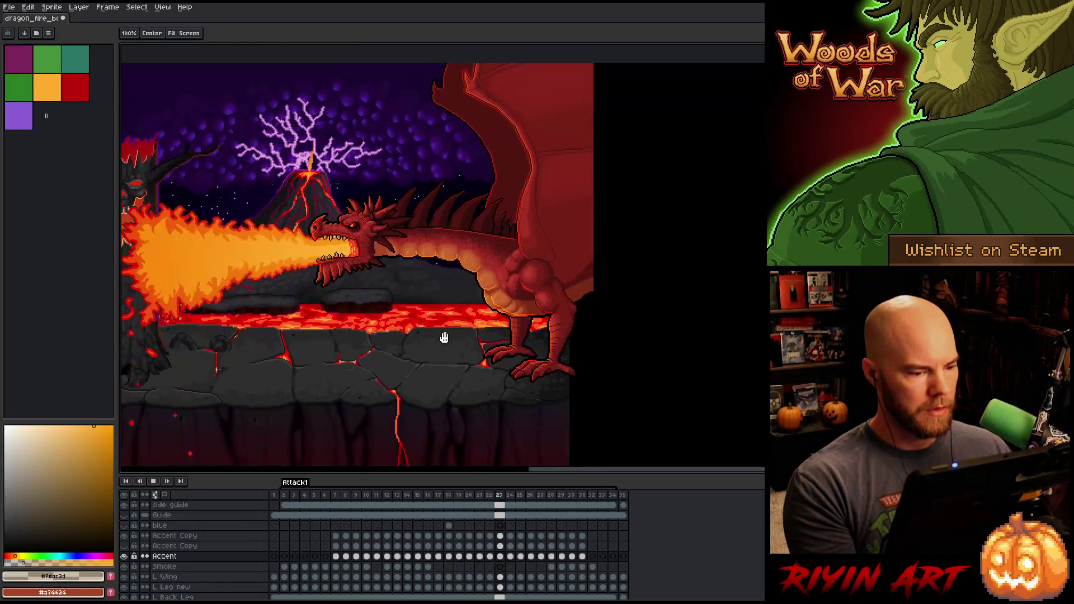
key("Return")
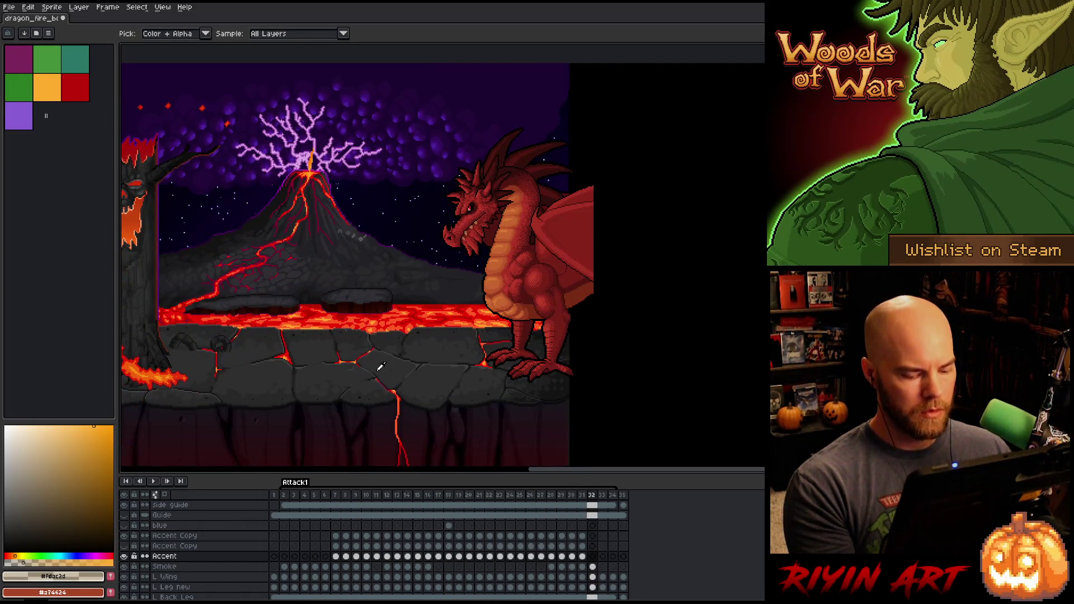
key("Left")
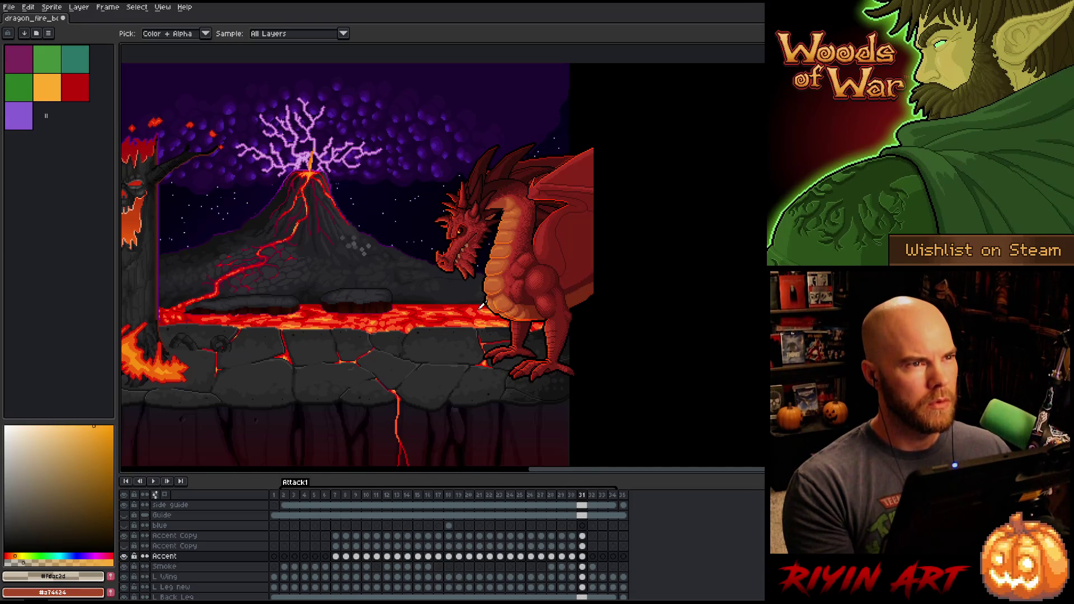
scroll(481, 305, "up", 2)
key("Return")
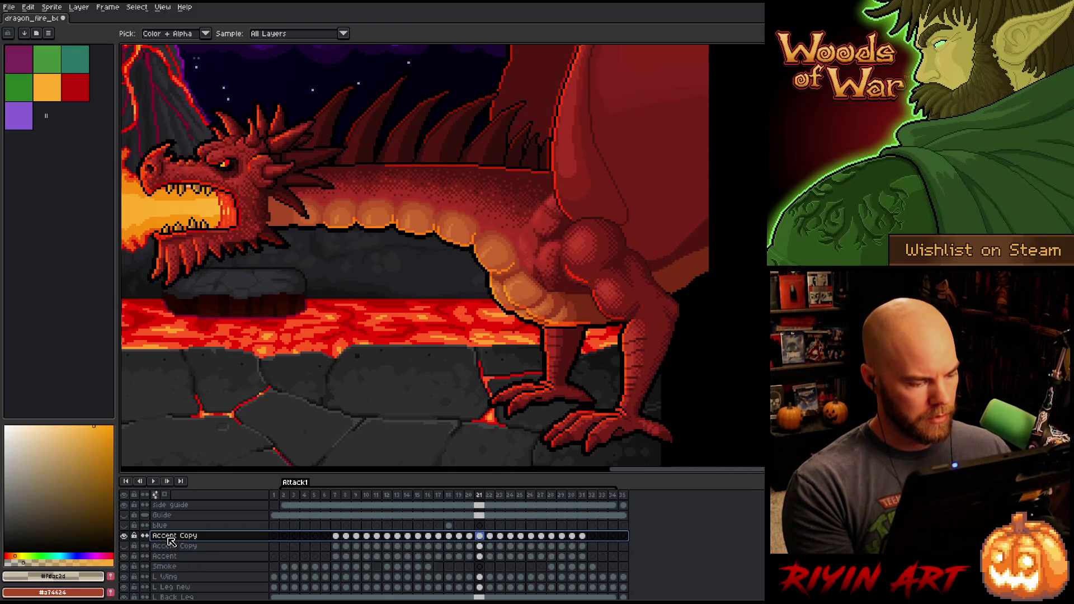
Step: Set the Accent Copy layer's opacity to 40% and toggle its visibility to compare
double_click(170, 537)
left_click(442, 162)
left_click(446, 162)
left_click(479, 129)
mouse_move(293, 495)
left_mouse_down()
mouse_move(330, 499)
mouse_move(329, 490)
mouse_move(489, 472)
left_mouse_up()
double_click(175, 535)
left_click(434, 163)
left_click_drag(433, 164, 418, 165)
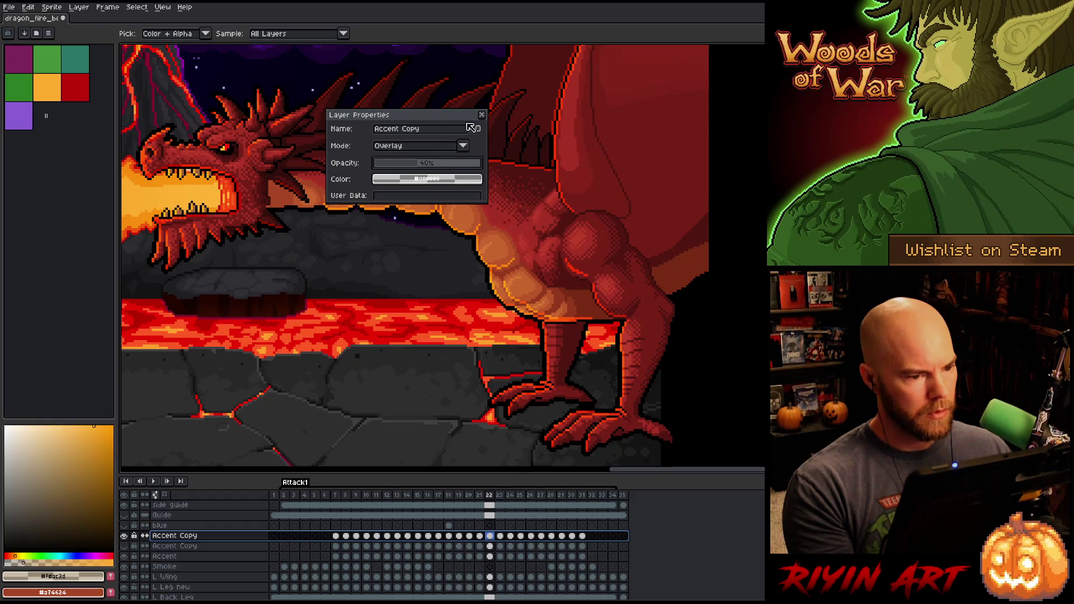
left_click(483, 117)
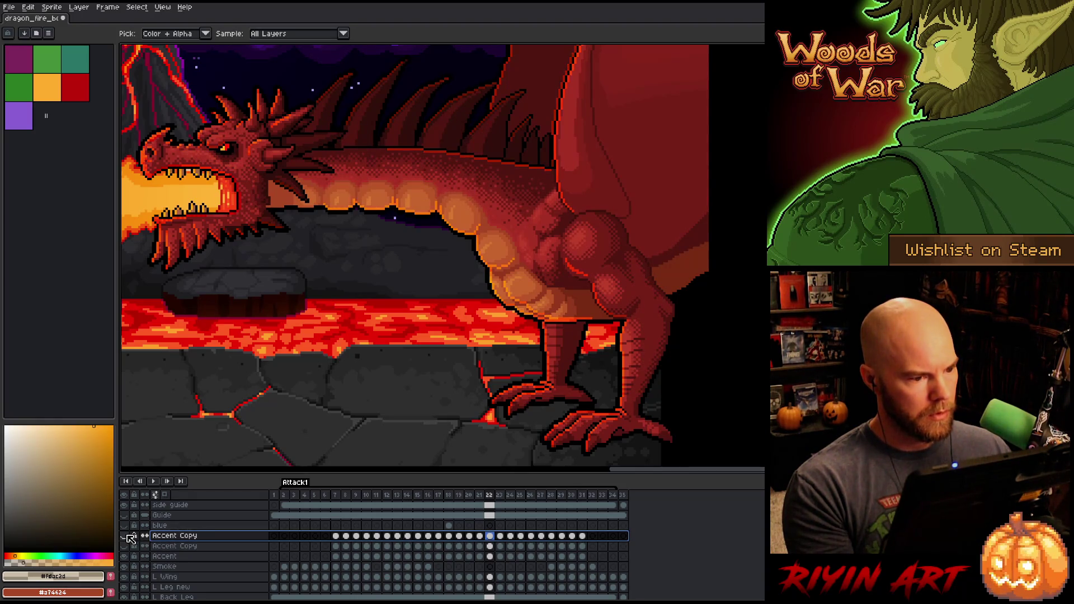
left_click(130, 538)
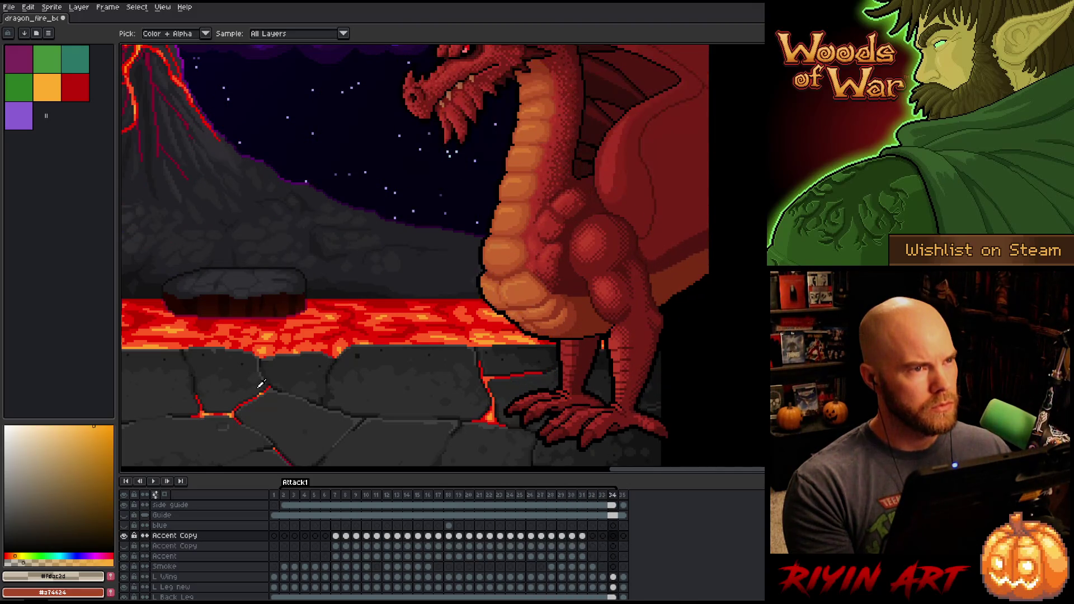
key("Right")
key("Left")
key("Right")
key("Left")
key("Right")
key("Left")
key("Right")
key("Left")
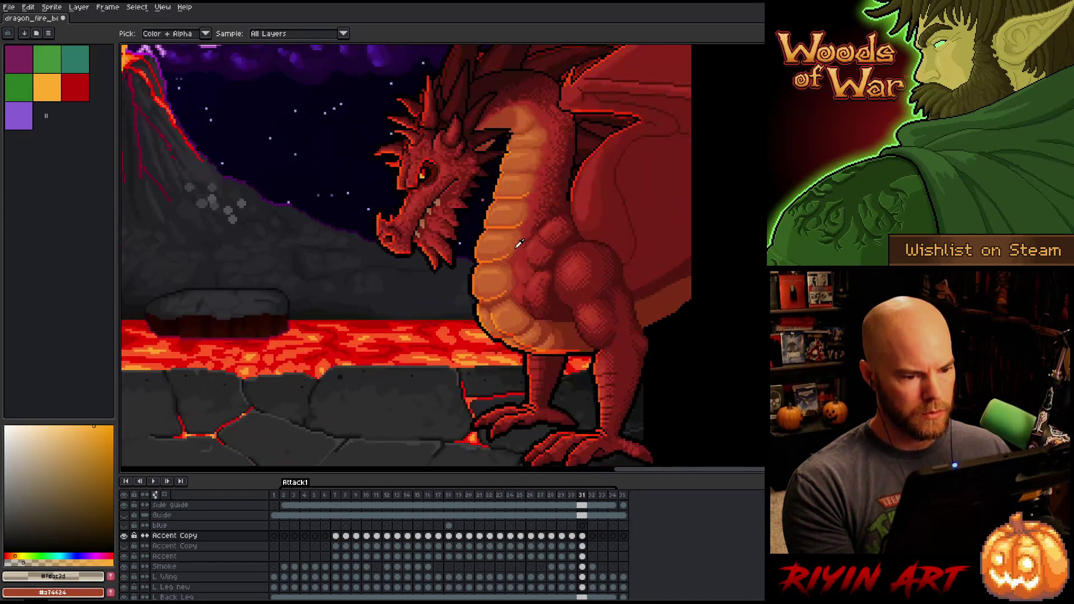
key("Right")
key("Left")
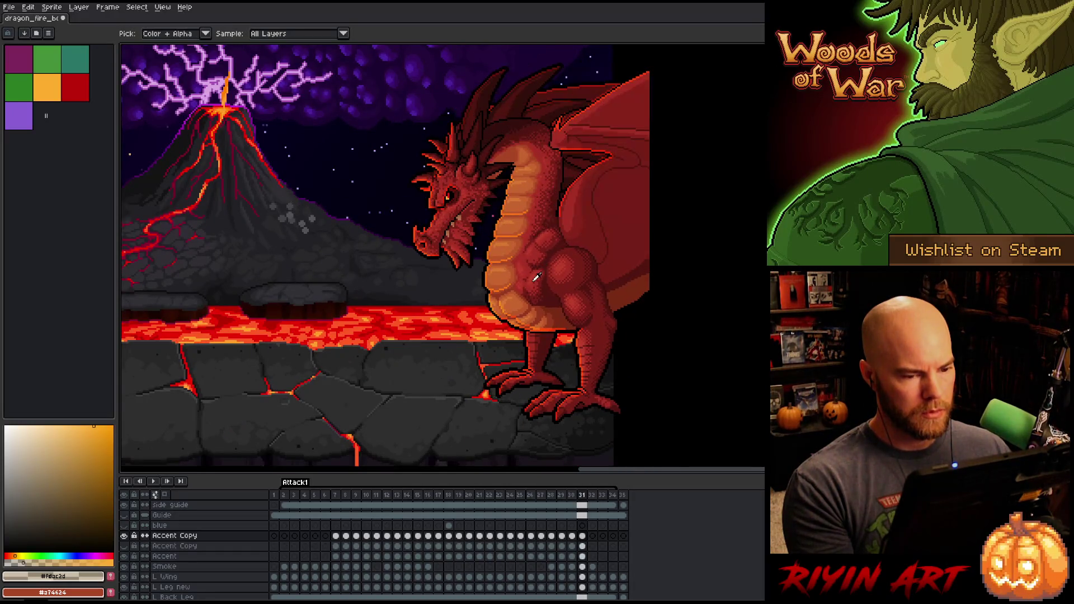
key("Left")
key("Left")
key("Right")
key("Left")
key("Left")
key("Left")
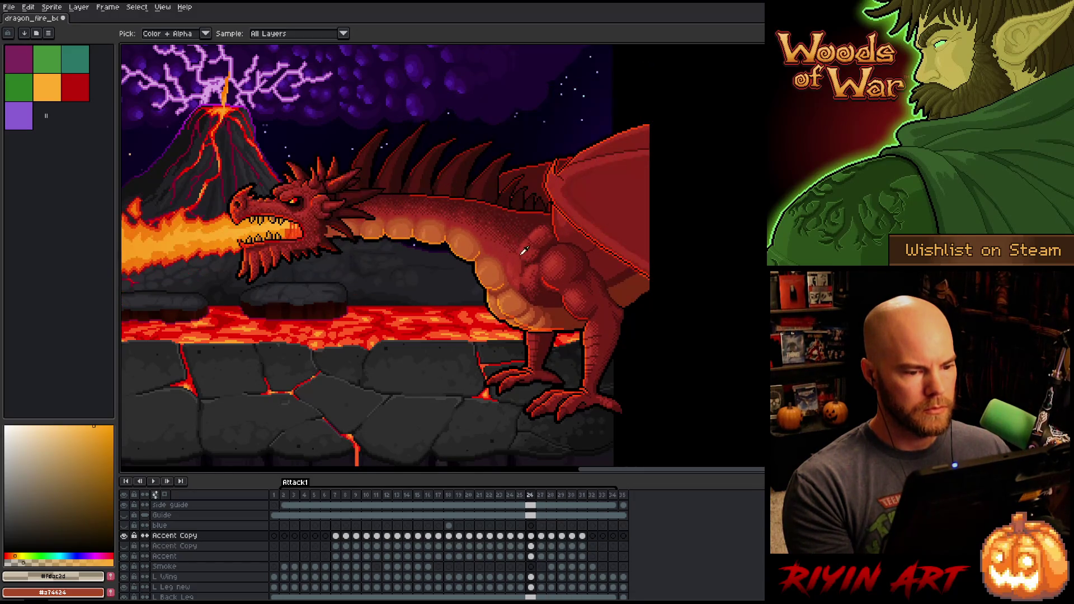
key("Right")
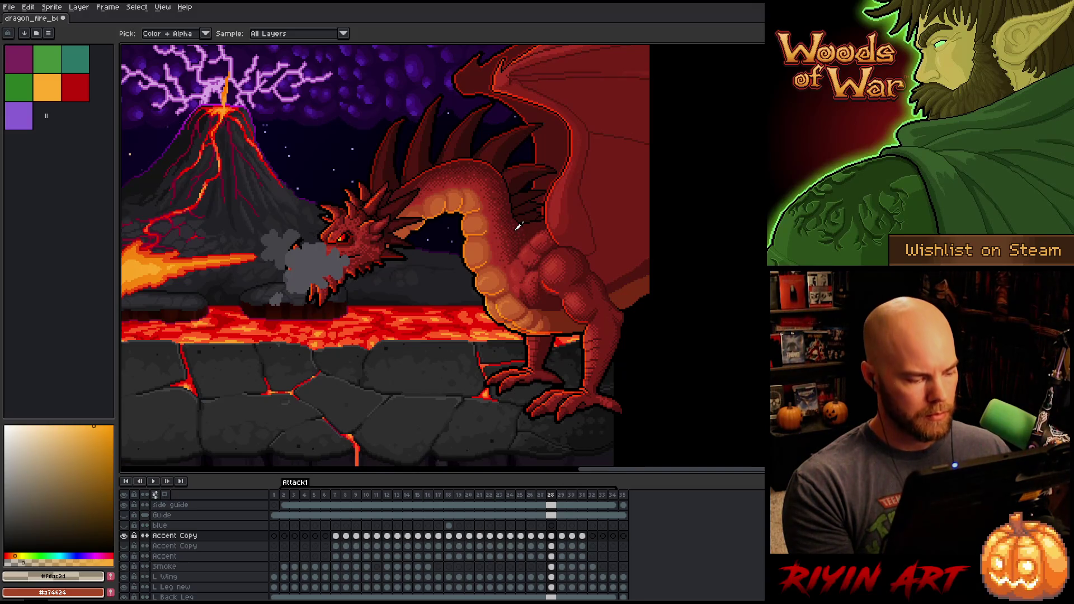
key("Left")
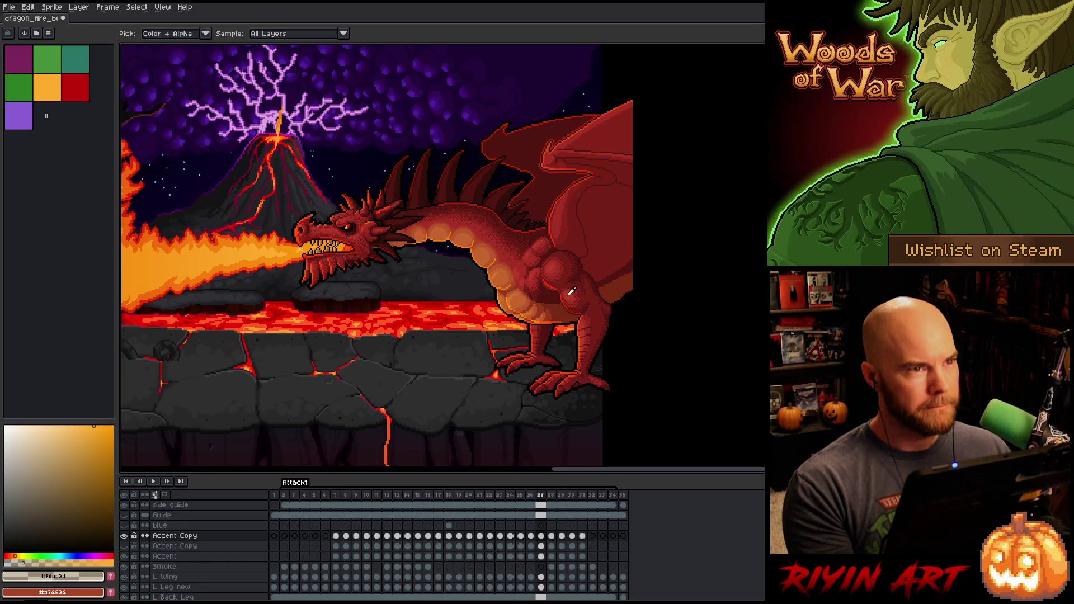
scroll(552, 273, "up", 3)
left_click_drag(554, 318, 545, 302)
scroll(545, 302, "down", 1)
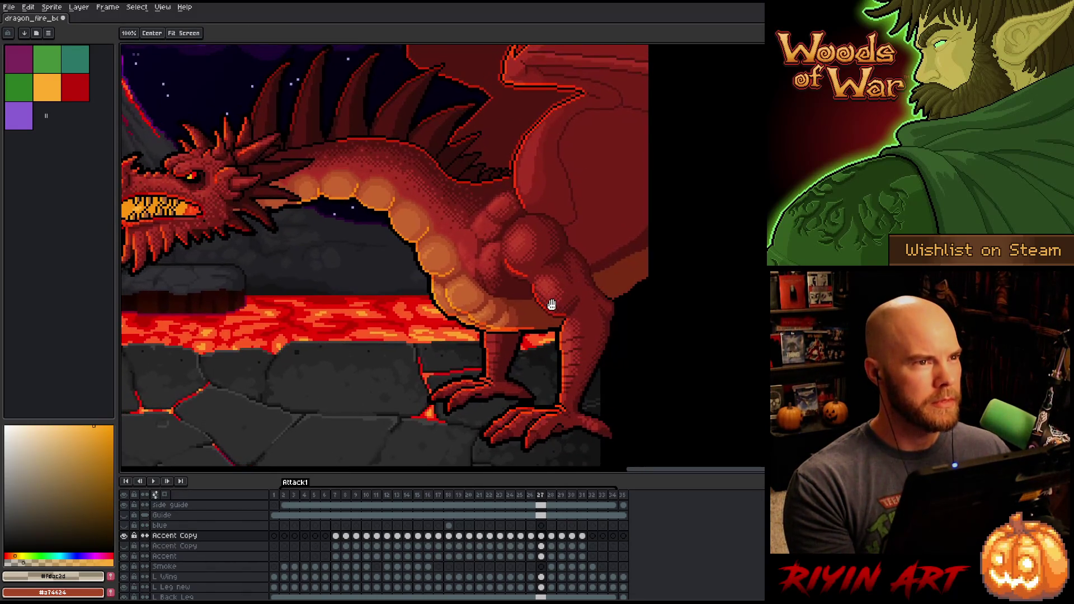
scroll(551, 305, "down", 2)
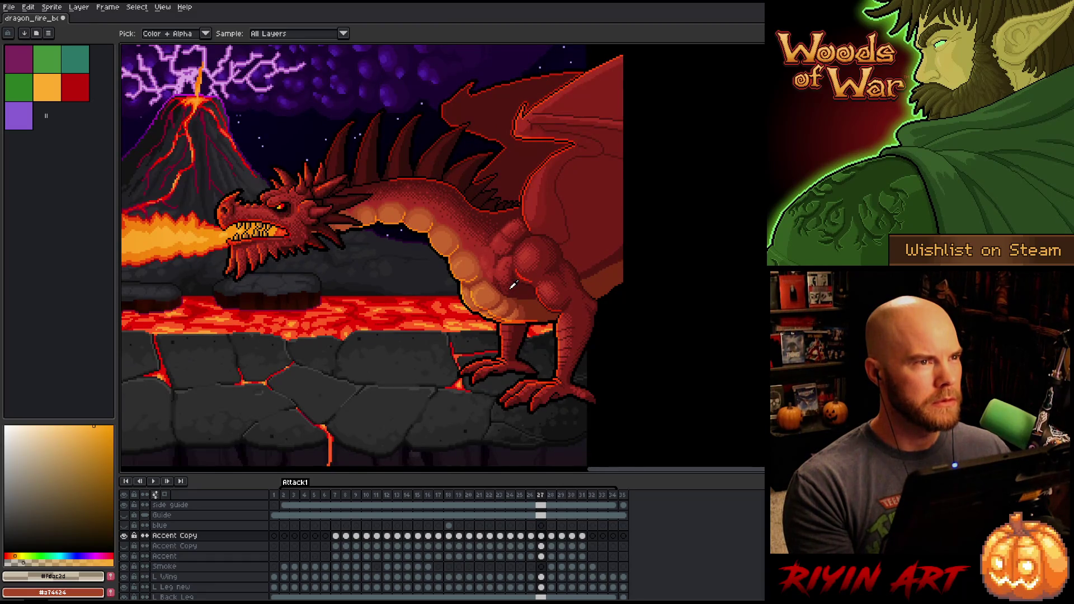
scroll(513, 285, "up", 1)
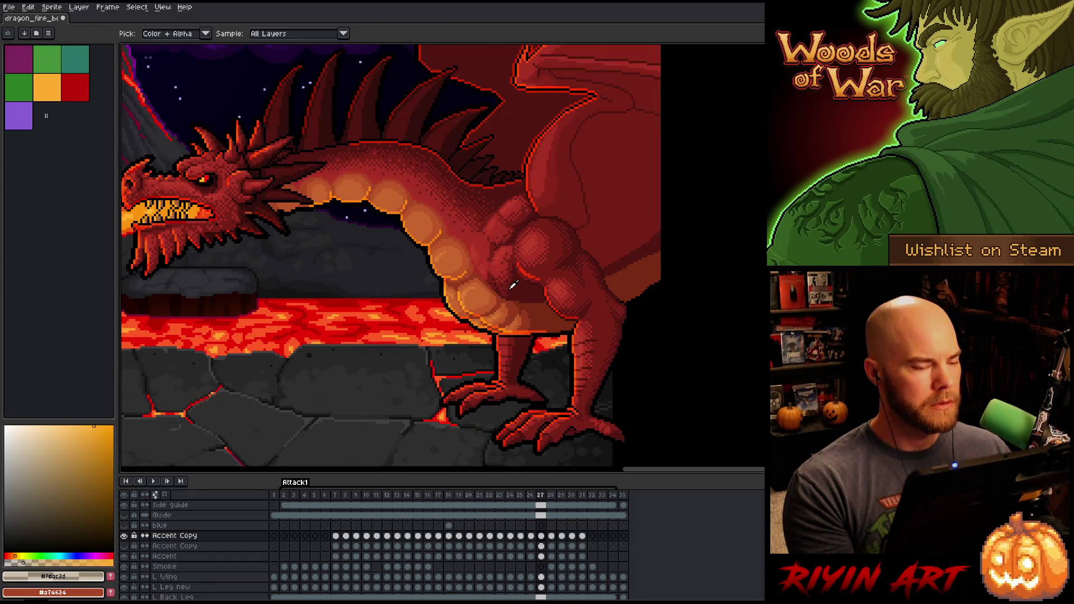
scroll(513, 285, "down", 2)
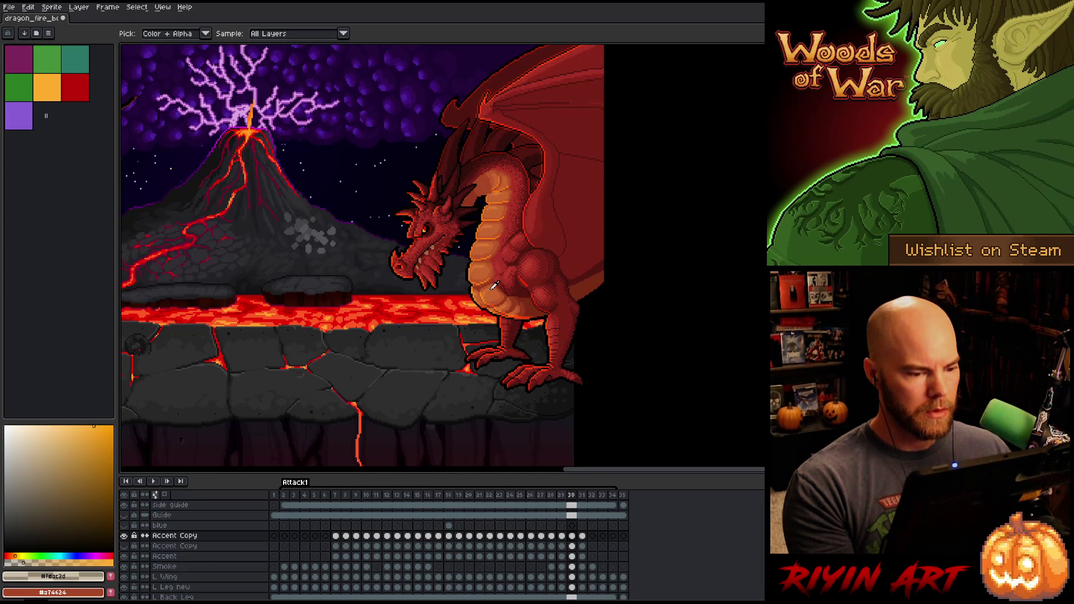
key("Left")
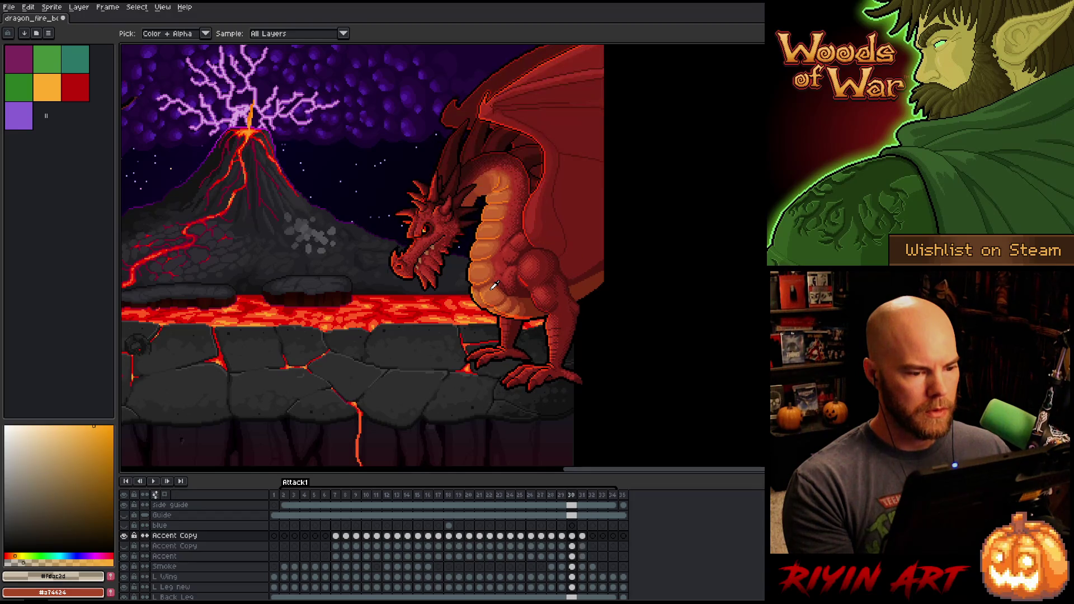
key("Right")
key("Left")
key("Right")
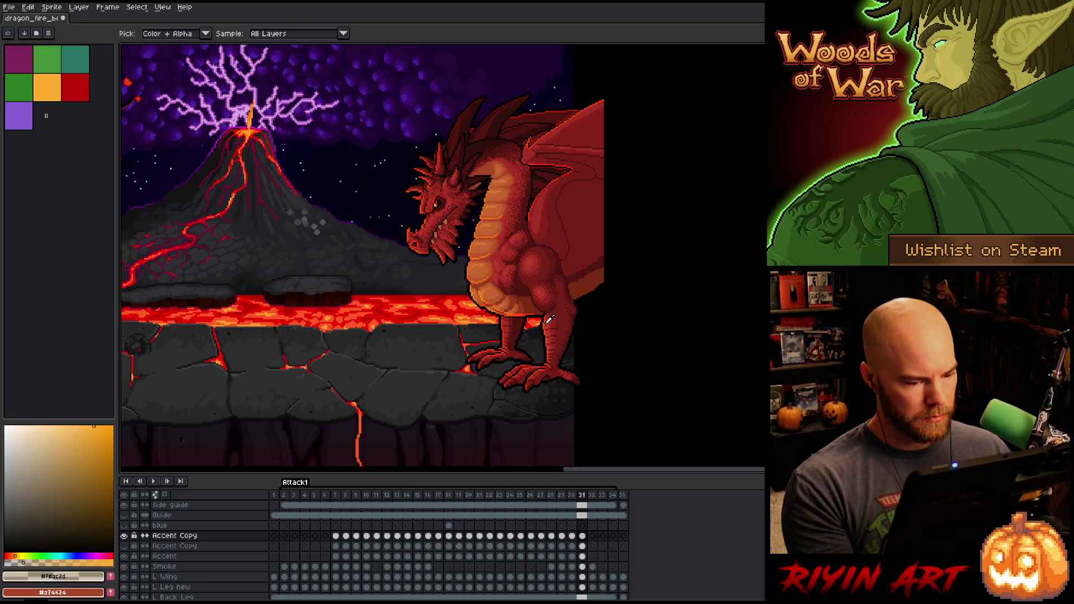
Step: On Accent frame 31, draw rectangular marquee selections over the dragon's wing, the sky and near the volcano
left_click(583, 556)
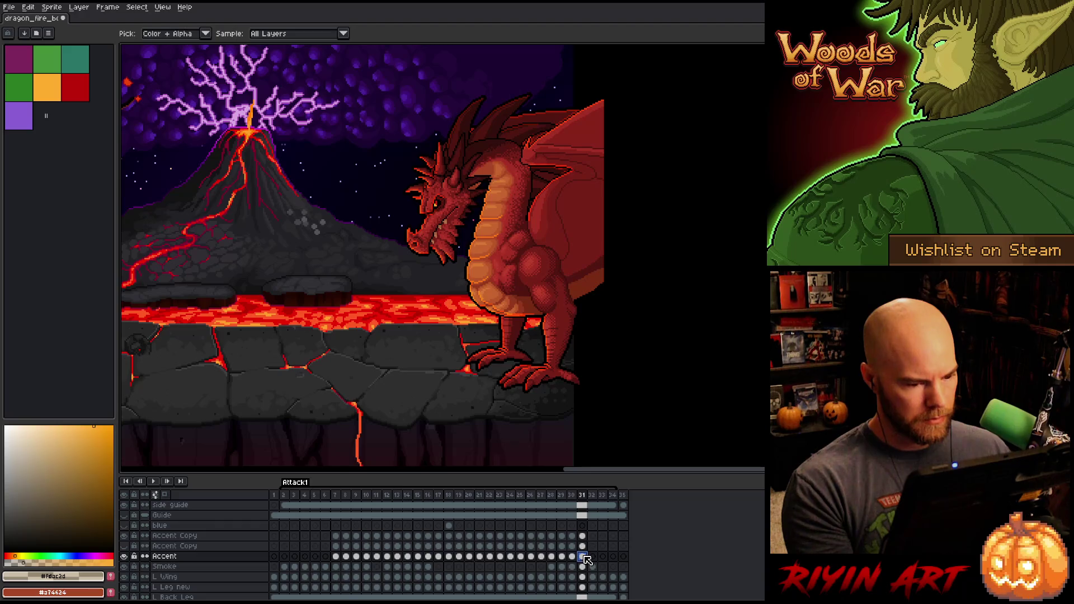
left_click_drag(612, 222, 586, 270)
key("i")
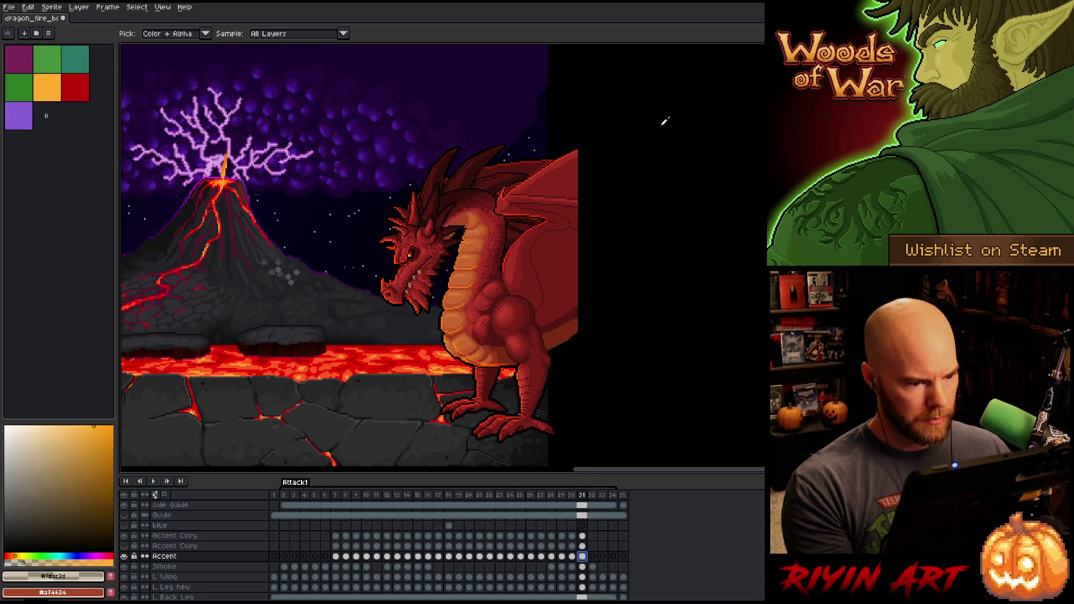
key("m")
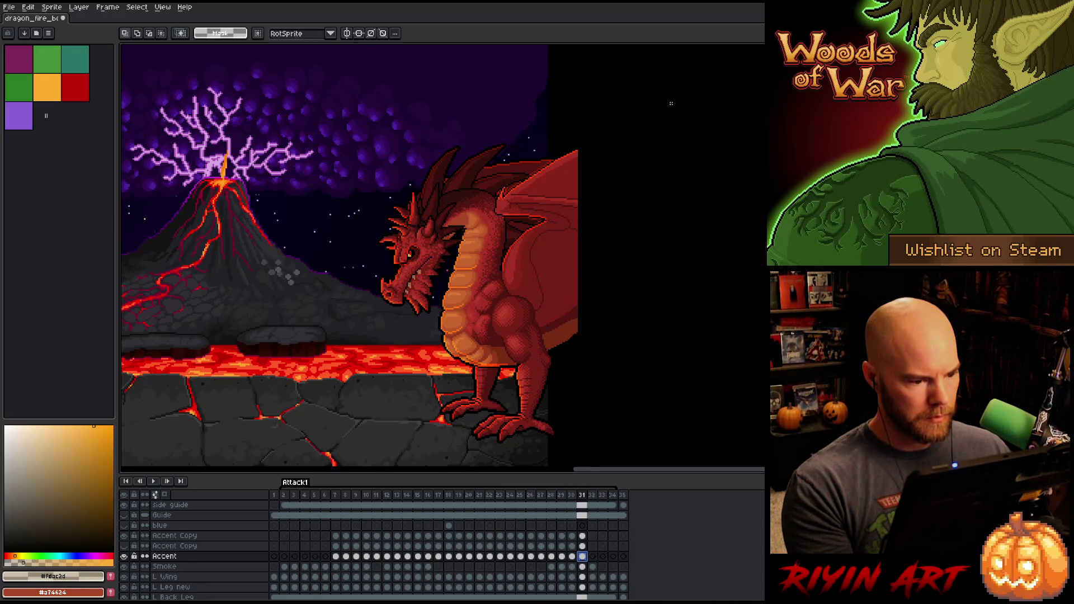
mouse_move(671, 103)
left_mouse_down()
mouse_move(619, 195)
mouse_move(526, 292)
mouse_move(494, 302)
left_mouse_up()
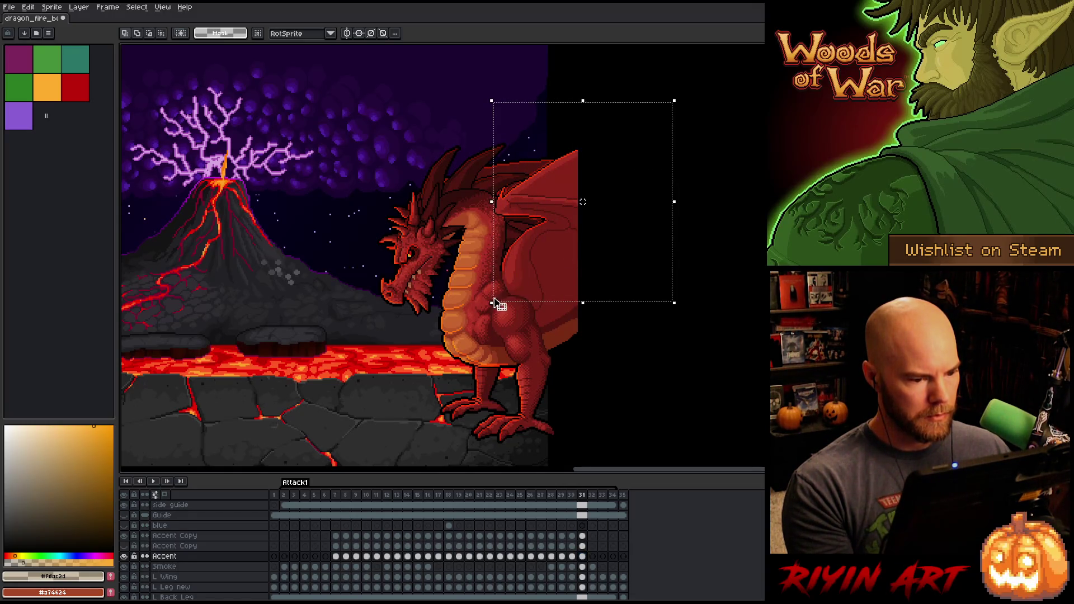
mouse_move(305, 82)
left_mouse_down()
mouse_move(645, 172)
mouse_move(665, 217)
left_mouse_up()
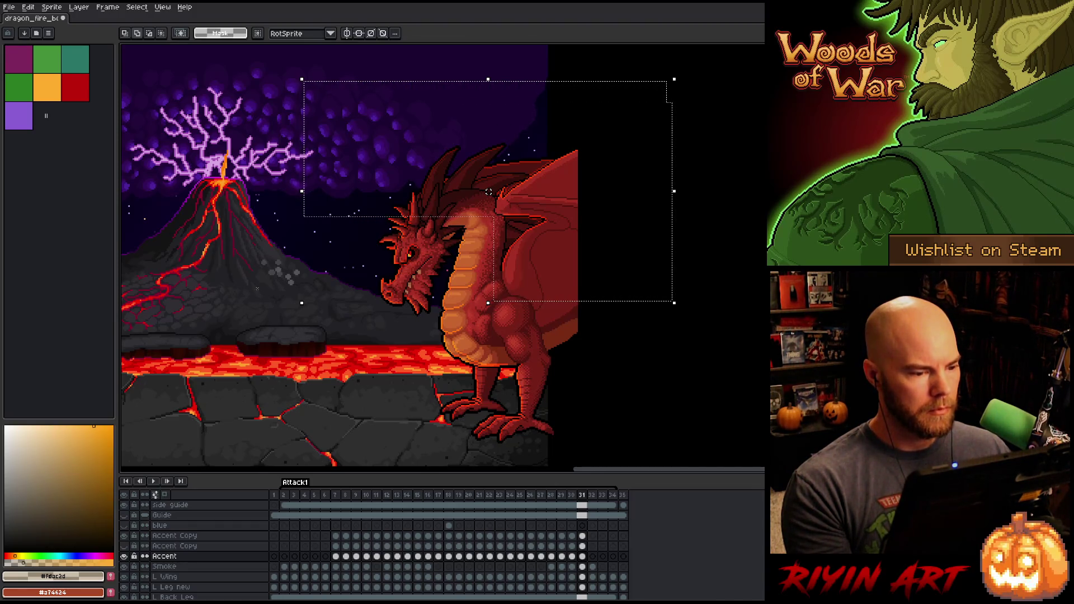
left_click_drag(230, 166, 419, 242)
scroll(324, 204, "up", 1)
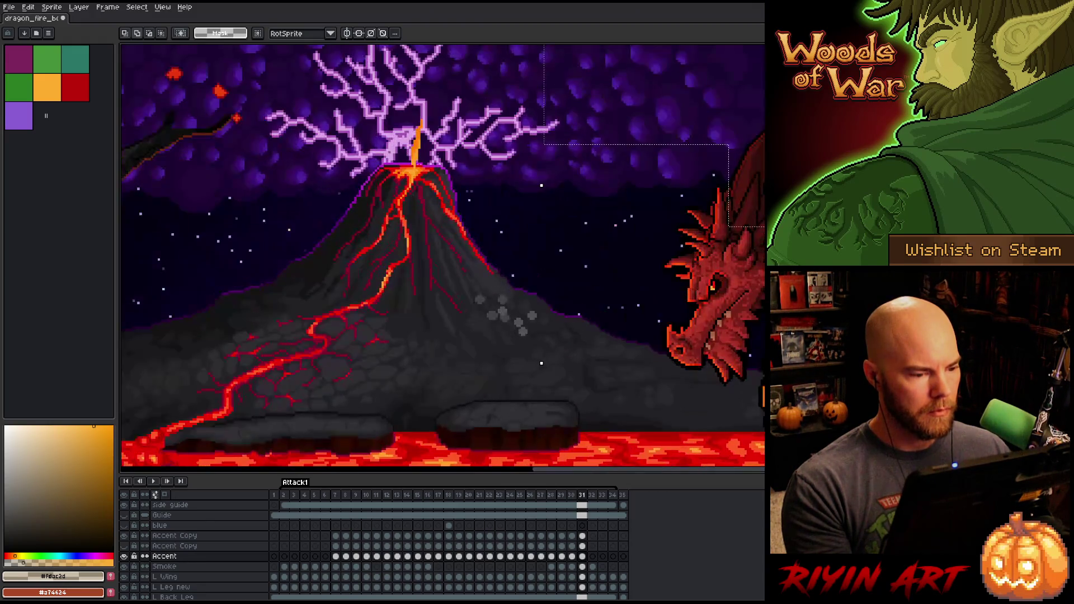
scroll(324, 204, "up", 2)
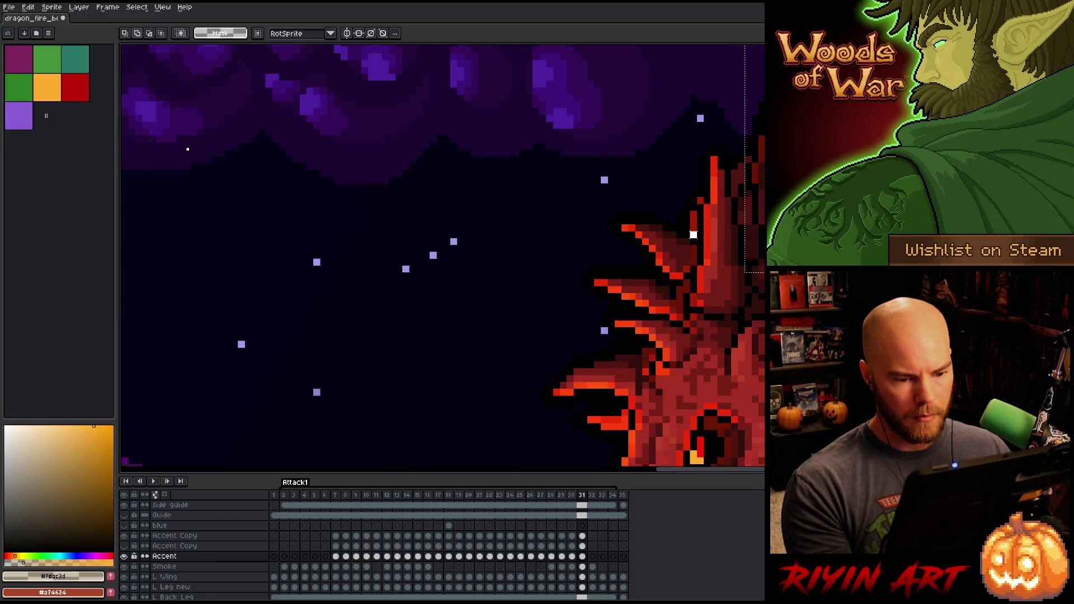
scroll(187, 149, "down", 4)
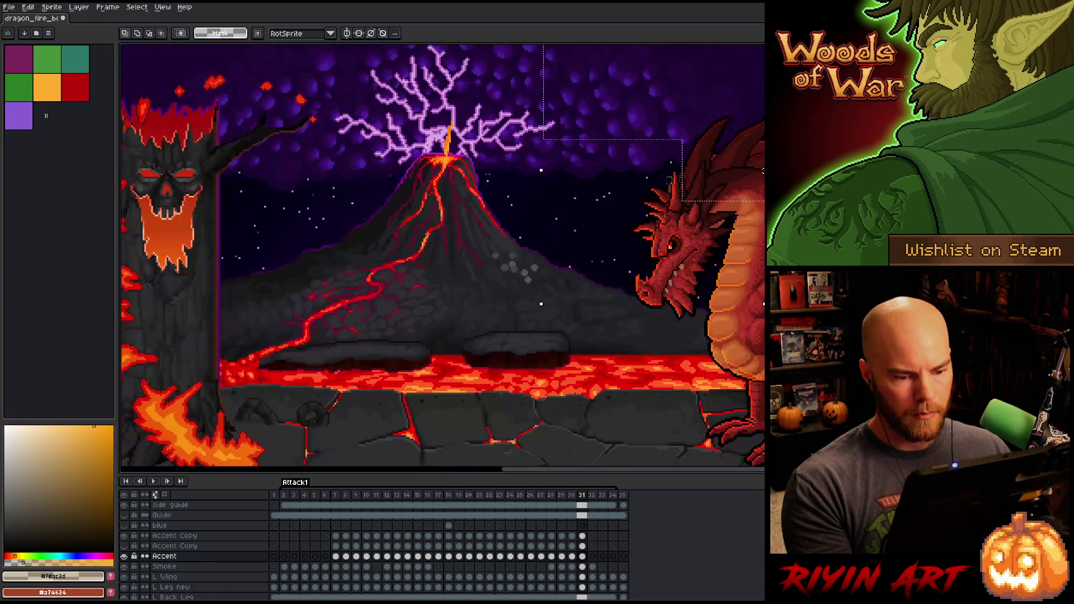
scroll(491, 280, "up", 2)
left_click_drag(491, 280, 446, 301)
key("m")
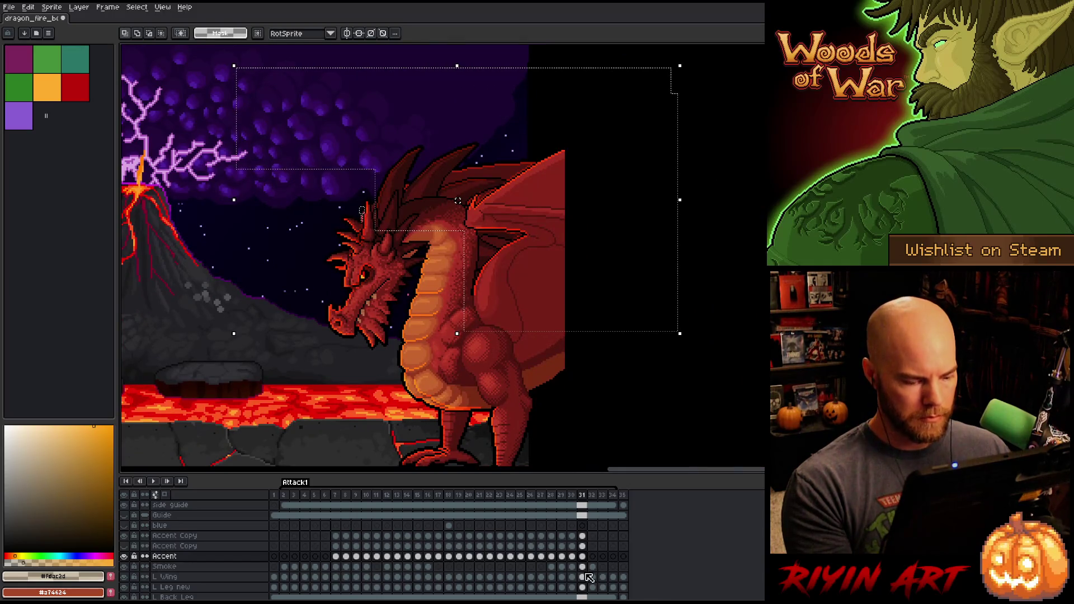
Step: Use Hue/Saturation to lower the Accent alpha by 67 on frame 31 and by 51 on frame 30
key("ctrl+u")
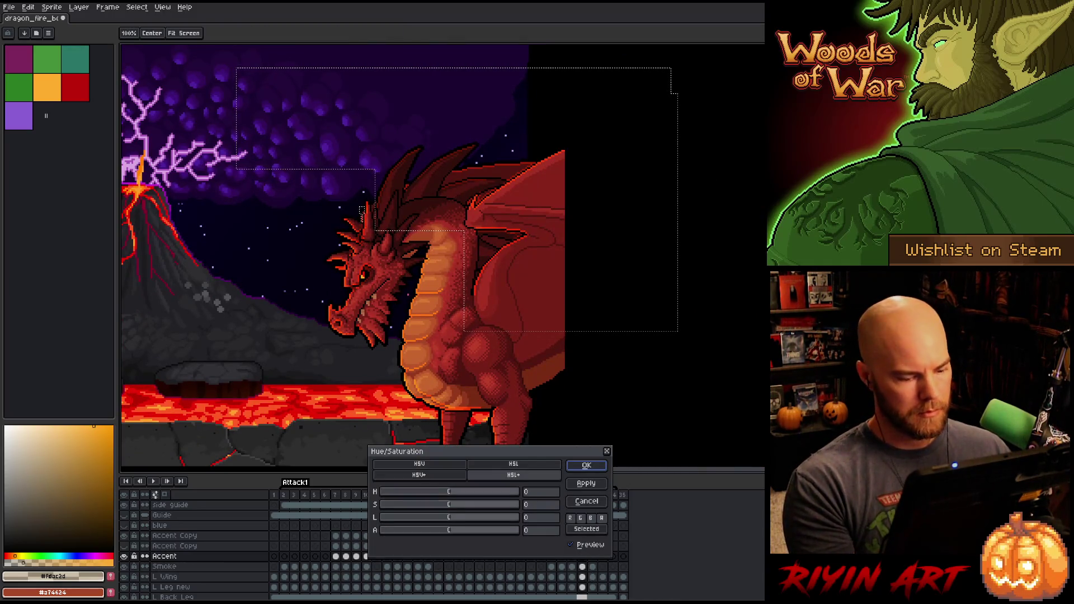
left_click(403, 529)
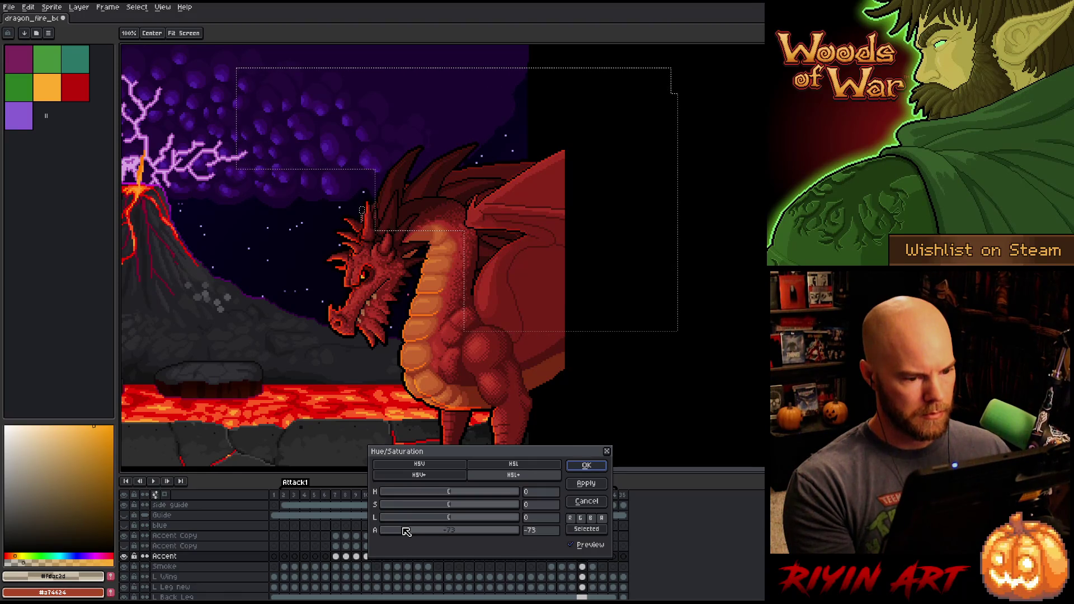
left_click_drag(406, 530, 409, 530)
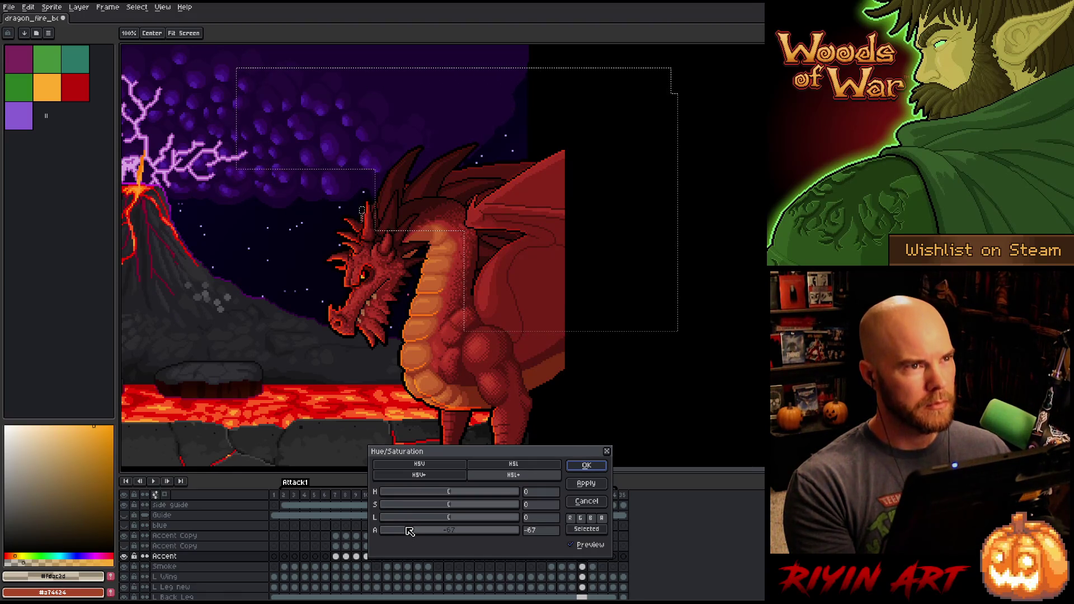
left_click(589, 468)
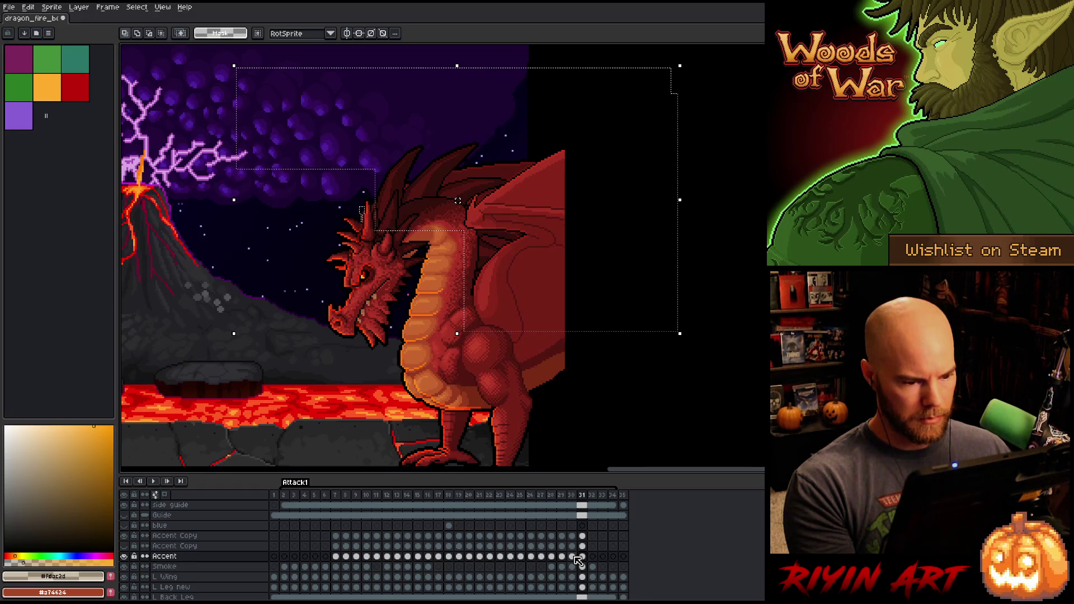
left_click(573, 556)
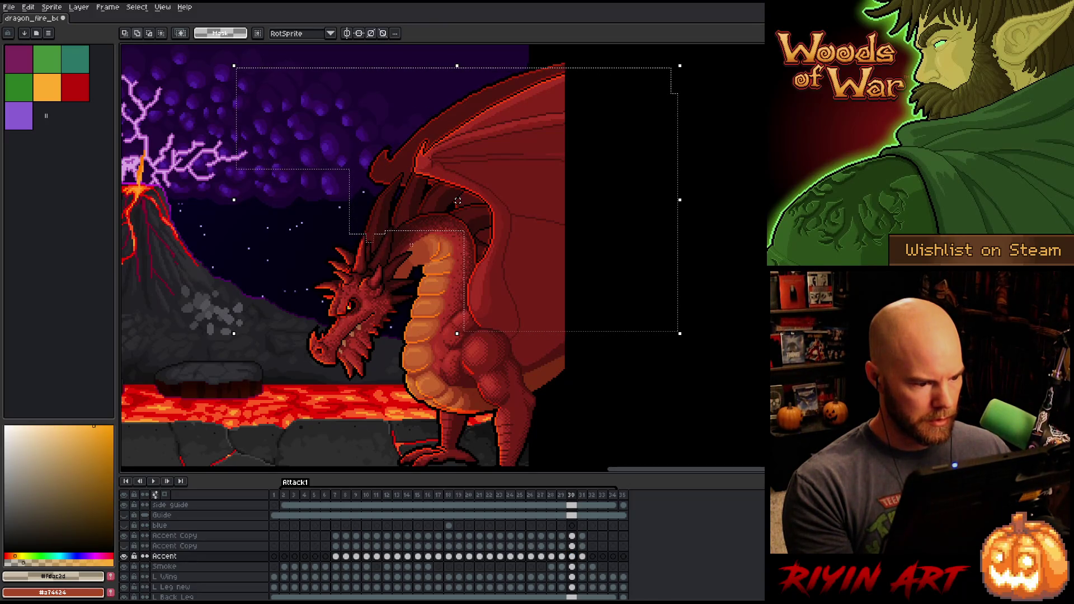
key("ctrl+u")
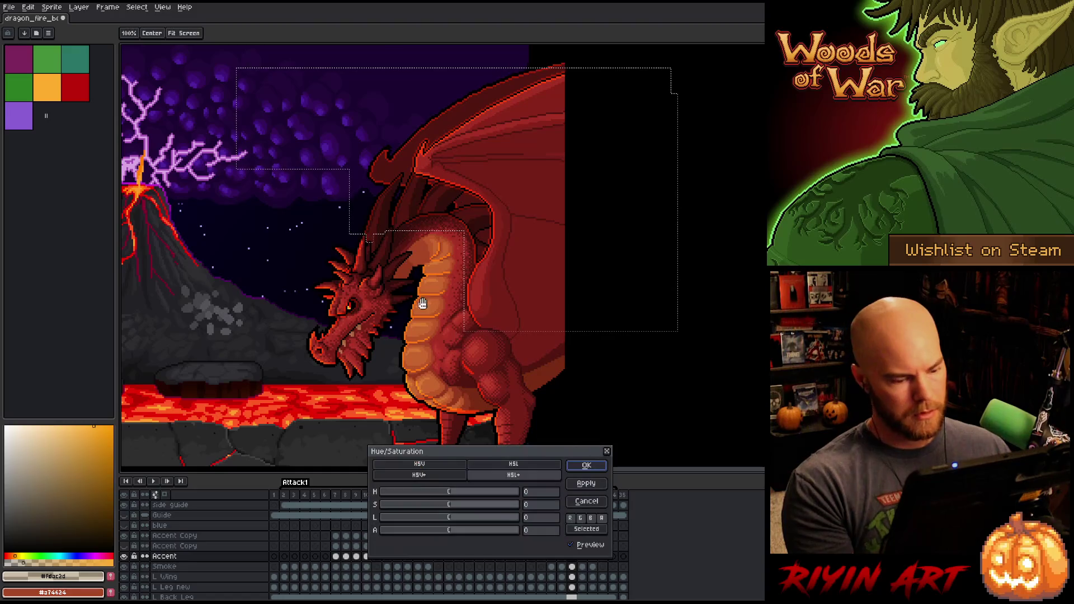
left_click(419, 532)
left_click_drag(418, 532, 417, 531)
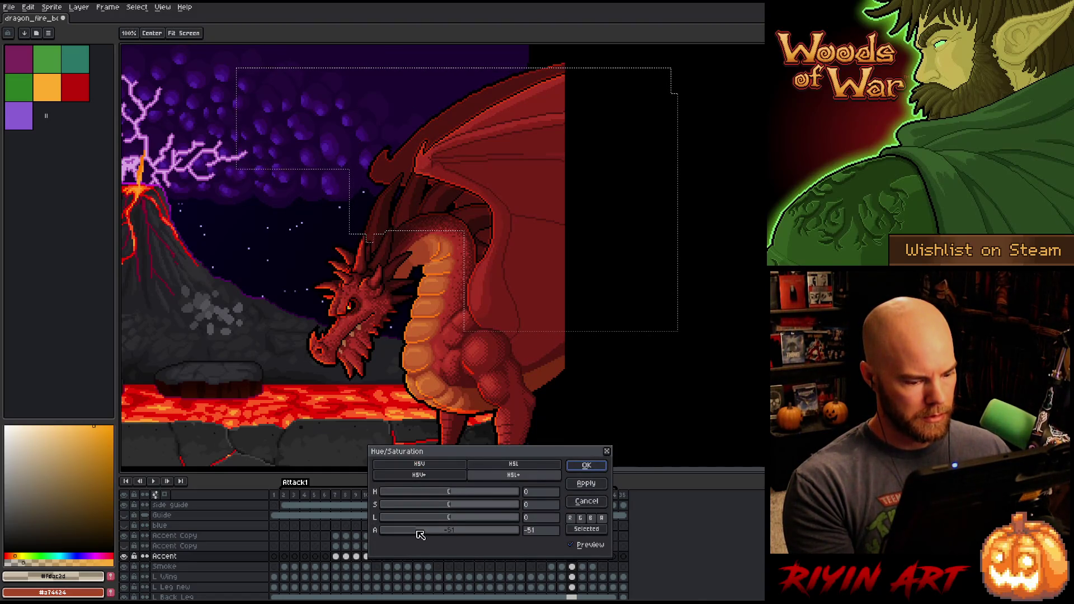
left_click(586, 465)
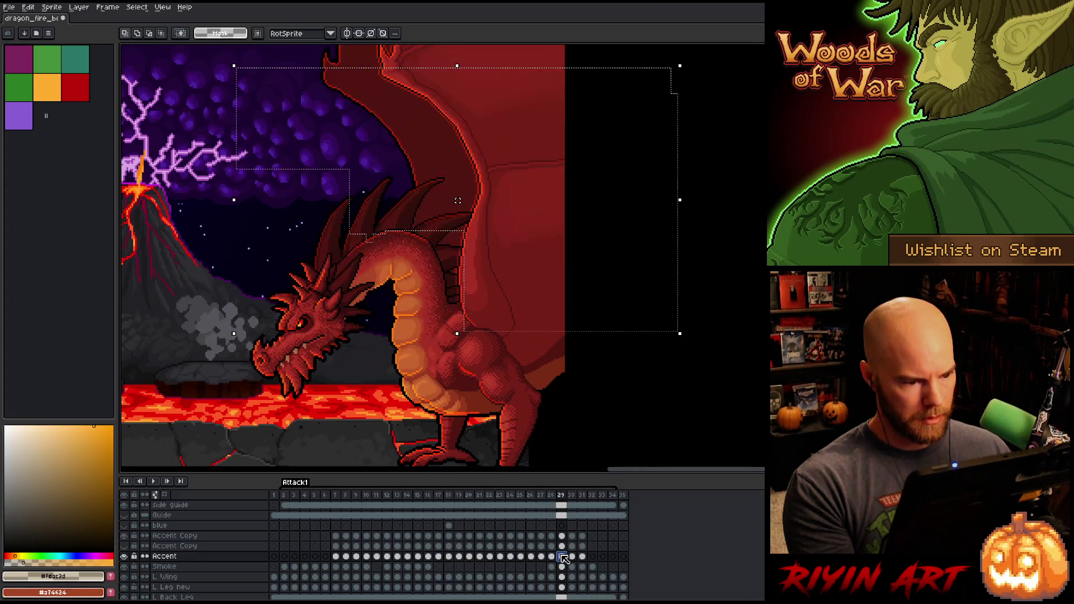
Step: On frame 29, select the wing and head area with several marquee rectangles
key("Left")
scroll(561, 380, "down", 1)
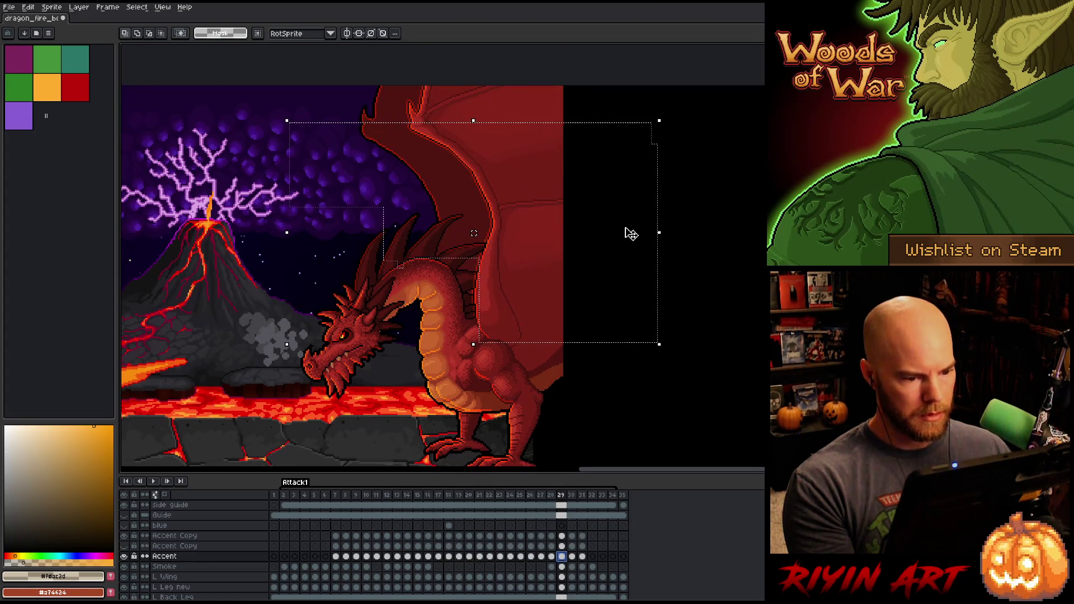
mouse_move(718, 83)
left_mouse_down()
mouse_move(492, 329)
mouse_move(456, 350)
left_mouse_up()
mouse_move(519, 182)
left_mouse_down()
mouse_move(360, 290)
mouse_move(376, 292)
left_mouse_up()
mouse_move(305, 227)
left_mouse_down()
mouse_move(369, 269)
mouse_move(391, 264)
left_mouse_up()
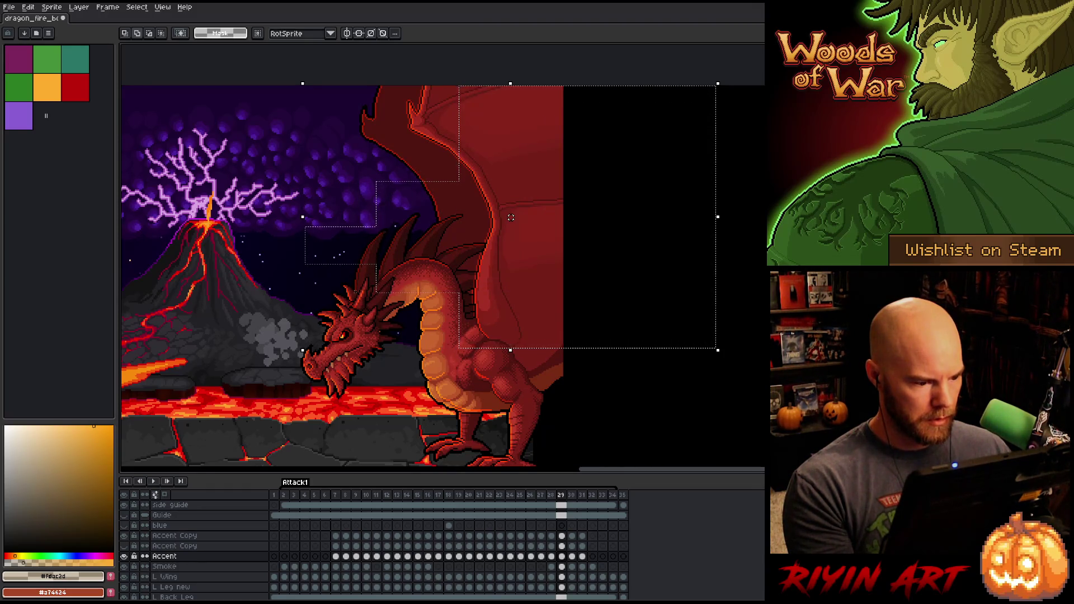
left_click_drag(375, 220, 323, 274)
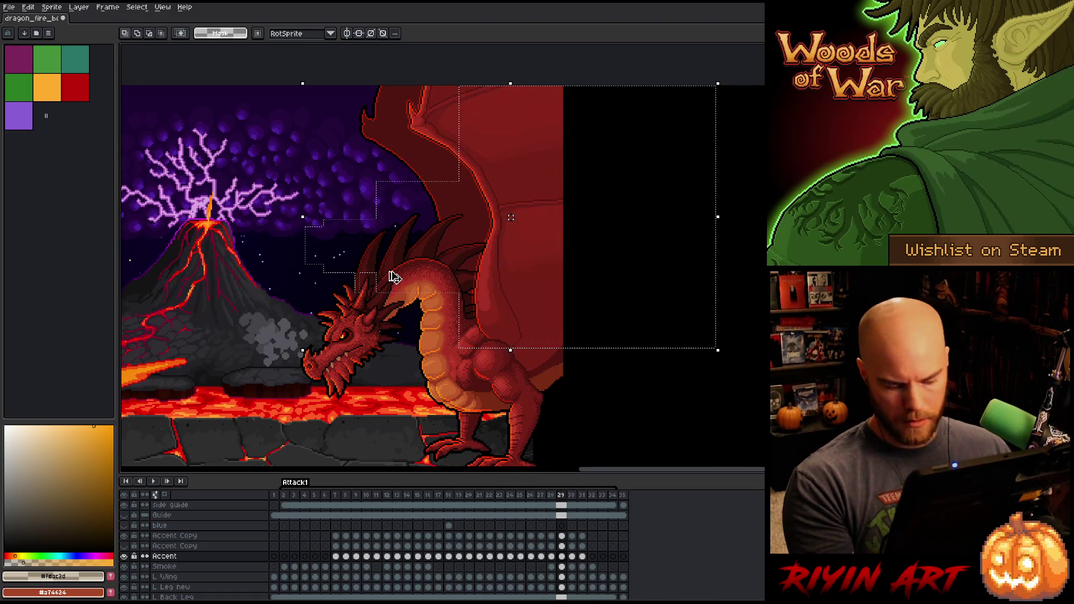
Step: Strongly reduce the Accent alpha on frame 29 with Hue/Saturation, then select frames 26–28
key("ctrl+u")
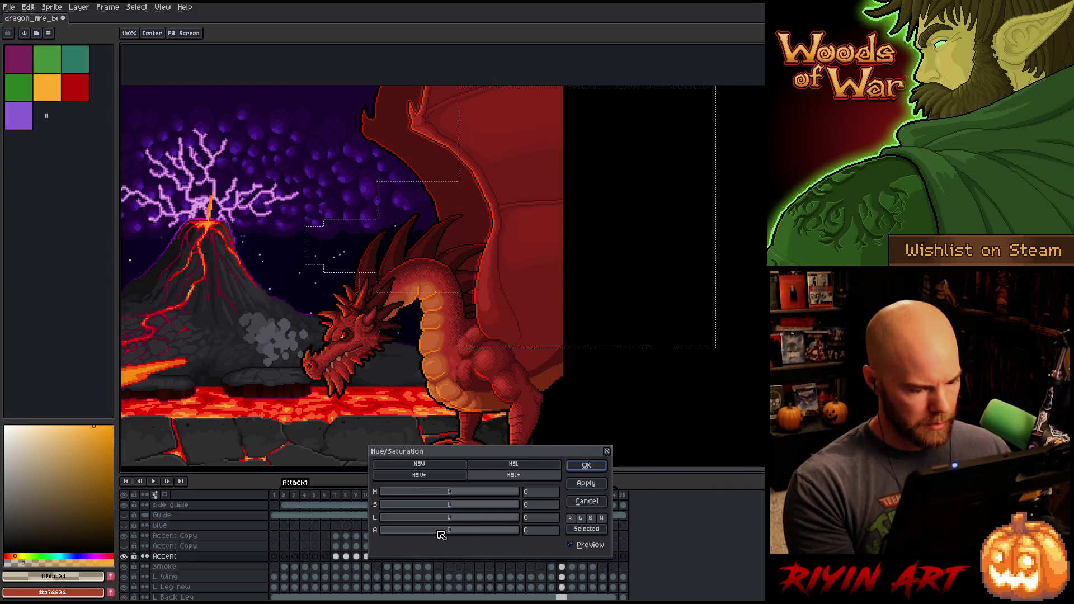
key("Return")
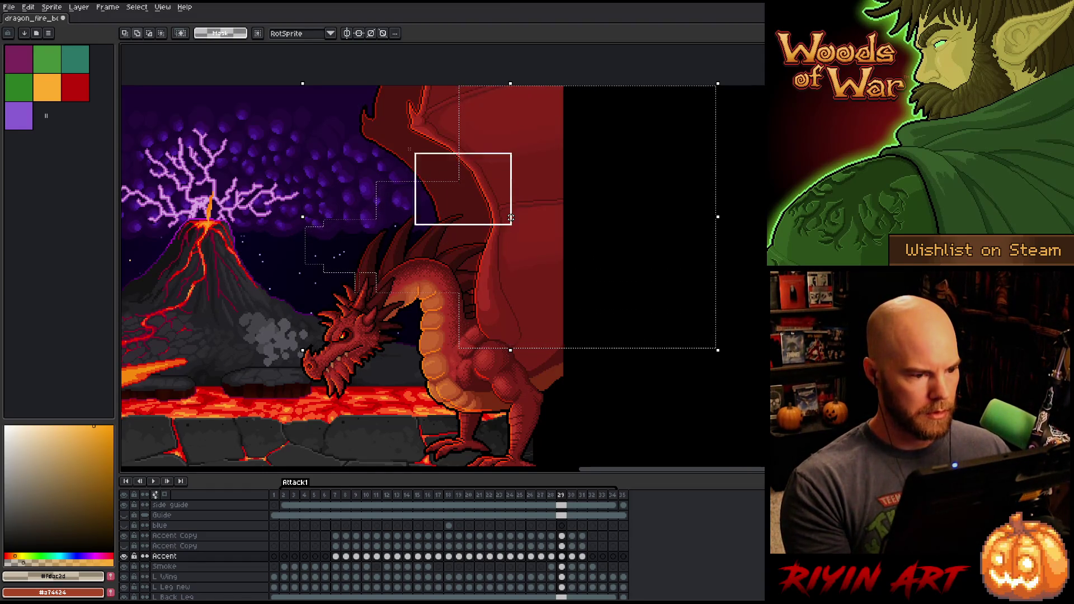
scroll(502, 226, "up", 2)
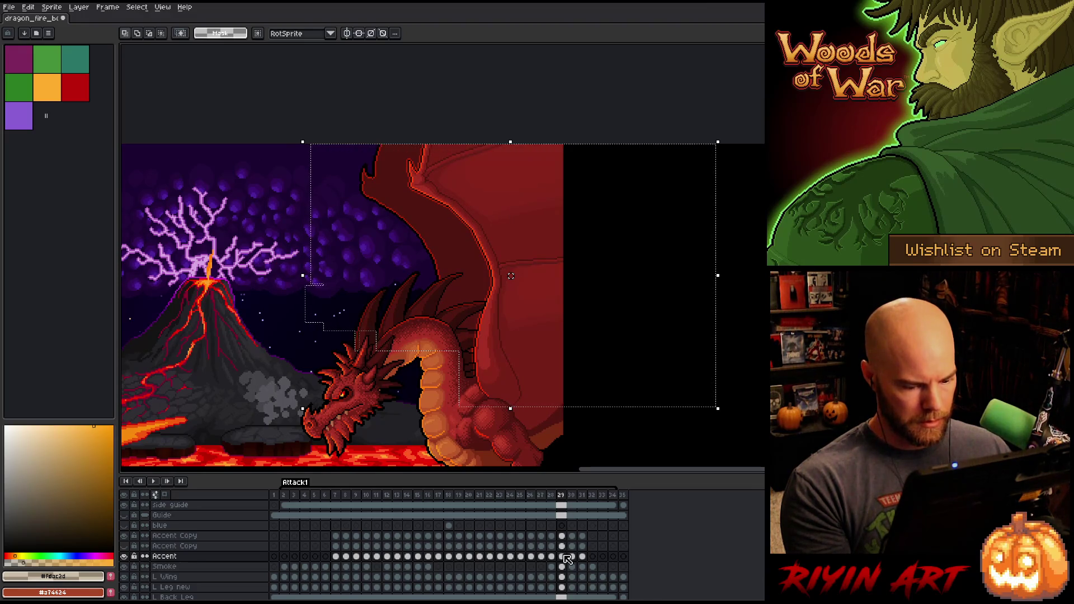
key("ctrl+u")
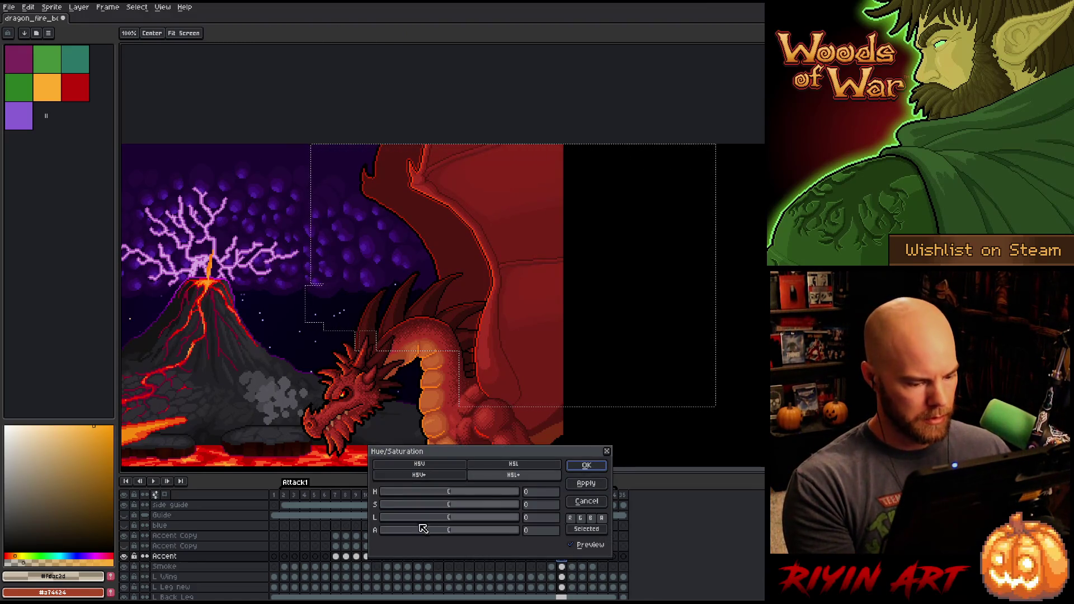
mouse_move(442, 534)
left_mouse_down()
mouse_move(396, 534)
mouse_move(468, 536)
mouse_move(442, 536)
left_mouse_up()
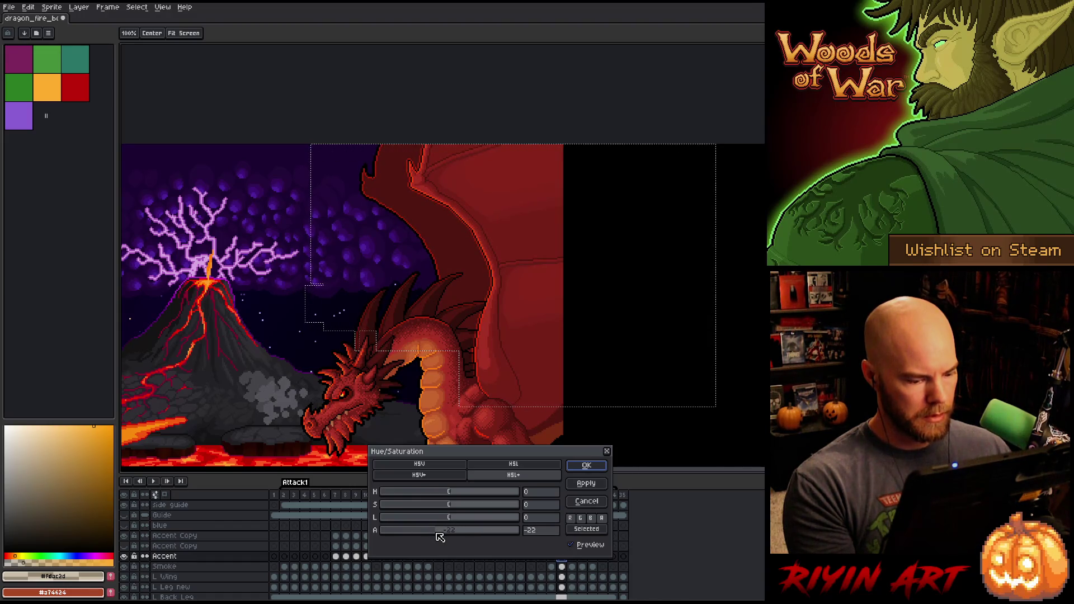
key("Return")
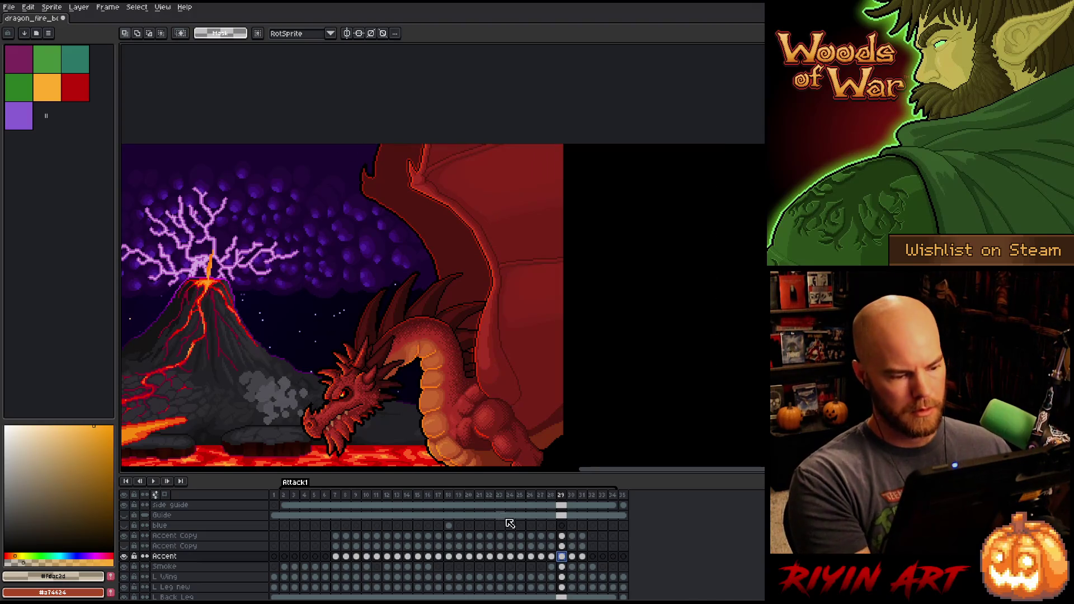
mouse_move(529, 495)
left_mouse_down()
mouse_move(596, 495)
mouse_move(583, 495)
left_mouse_up()
Step: Play the selected frames, stop on frame 31, and select the Accent cel on frame 32
key("Return")
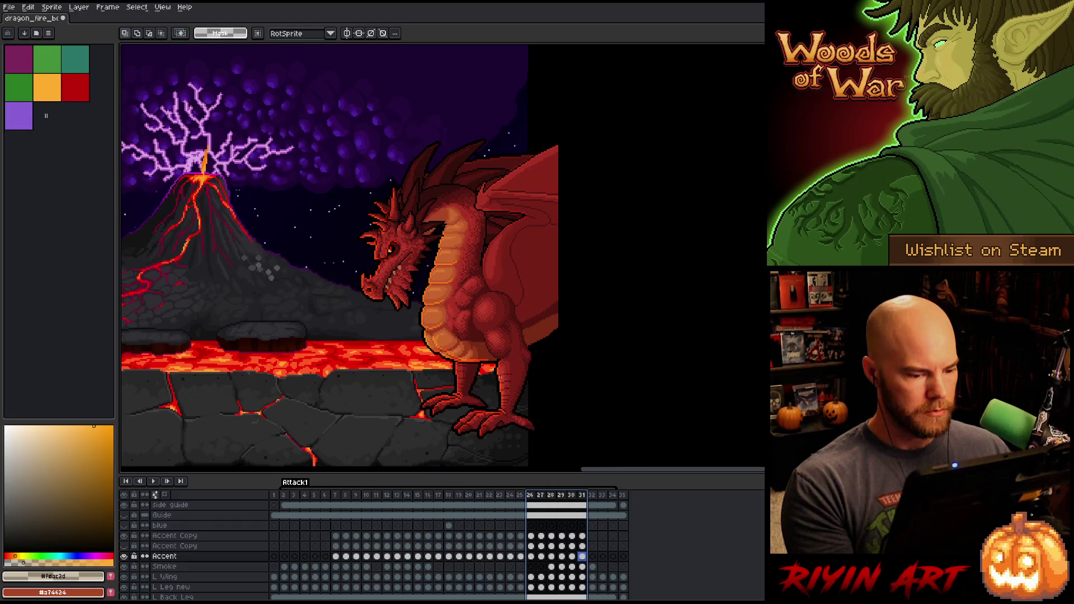
key("Escape")
key("Return")
left_click(582, 557)
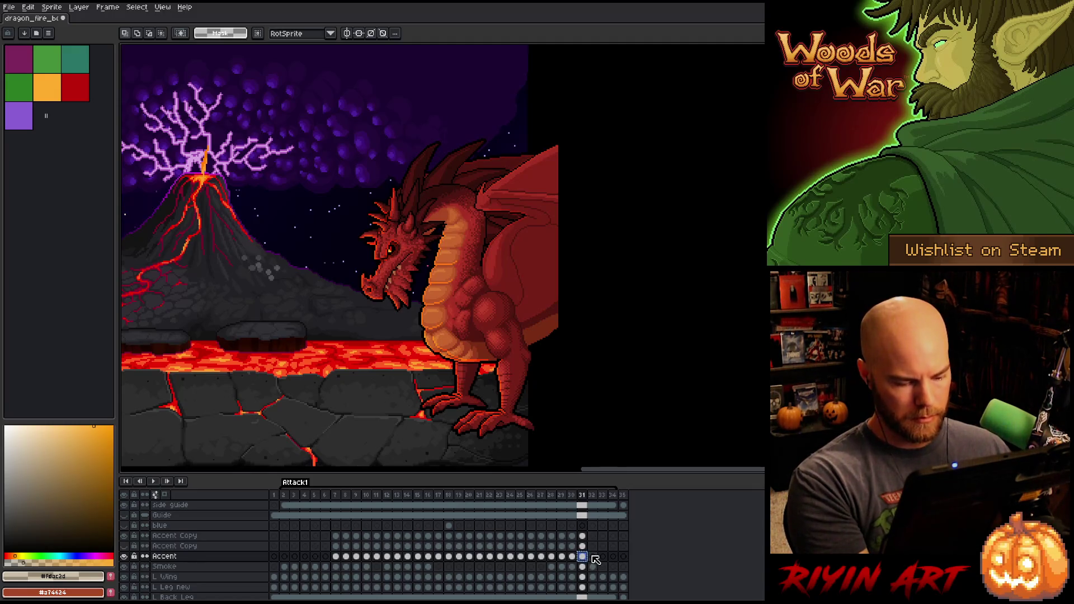
left_click(592, 557)
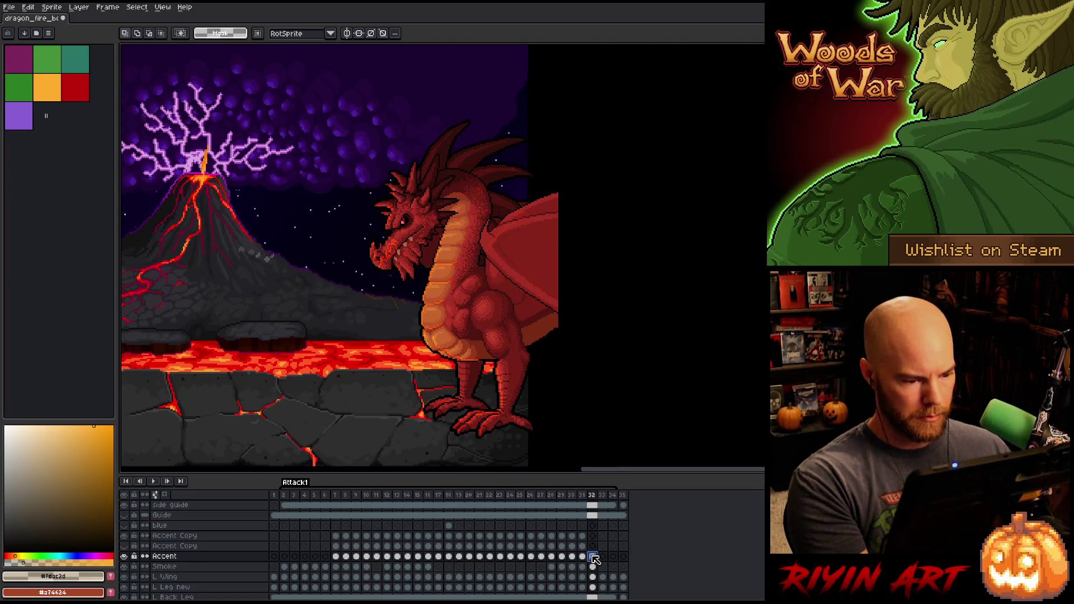
Step: Flip between frames 31, 32 and 33, then nudge the frame 32 accent up one pixel
key("period")
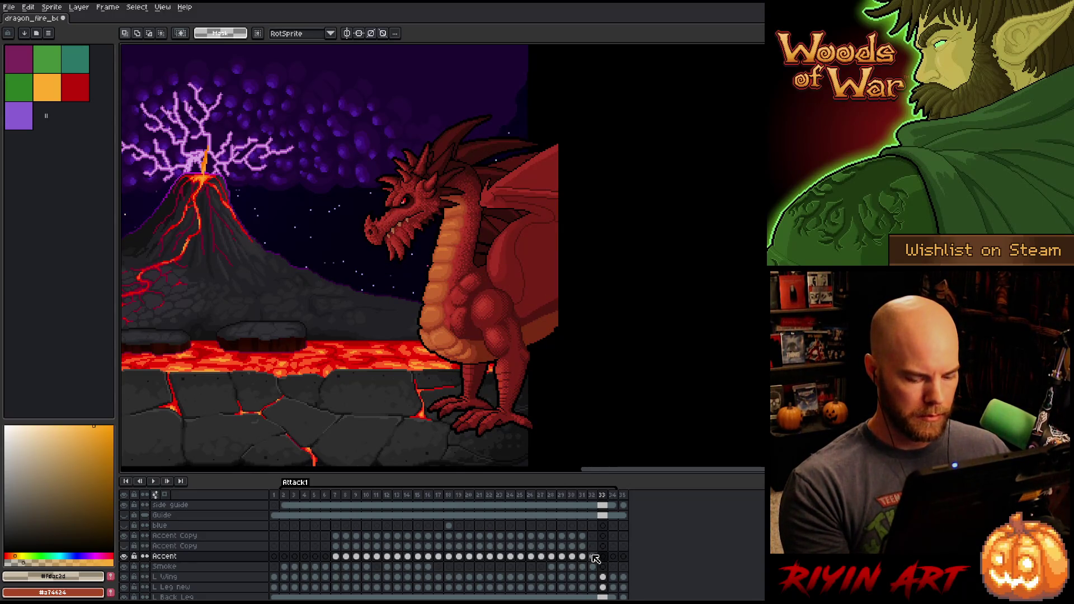
key("comma")
key("period")
key("comma")
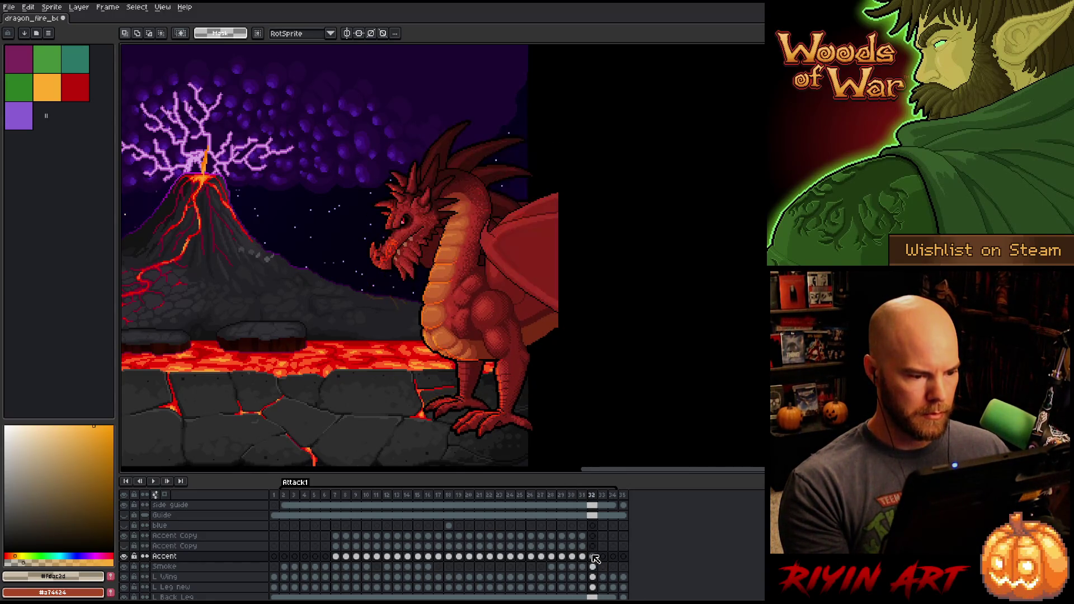
key("period")
key("comma")
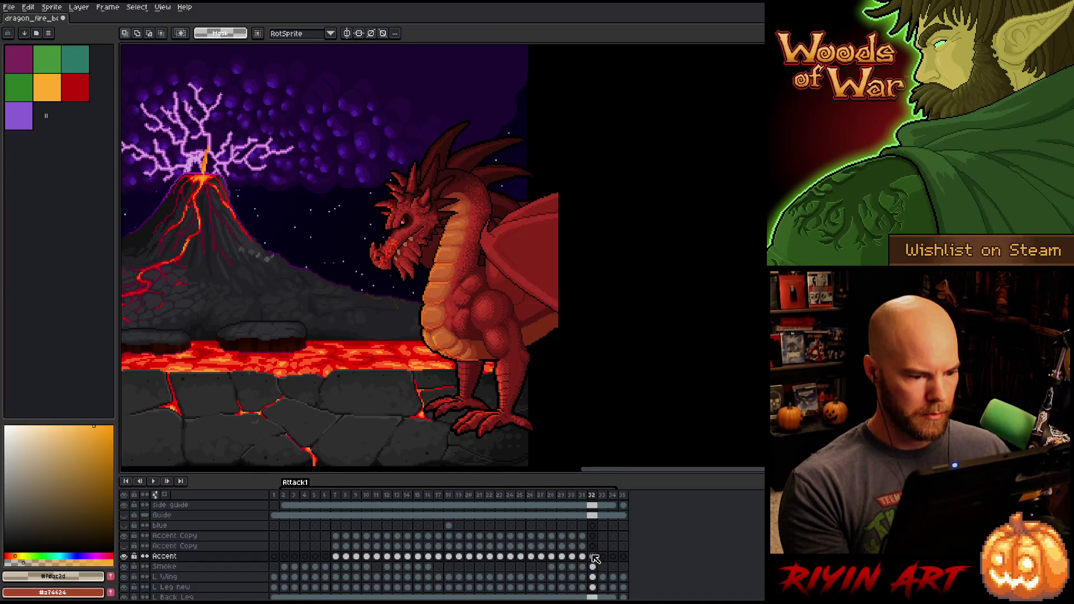
key("comma")
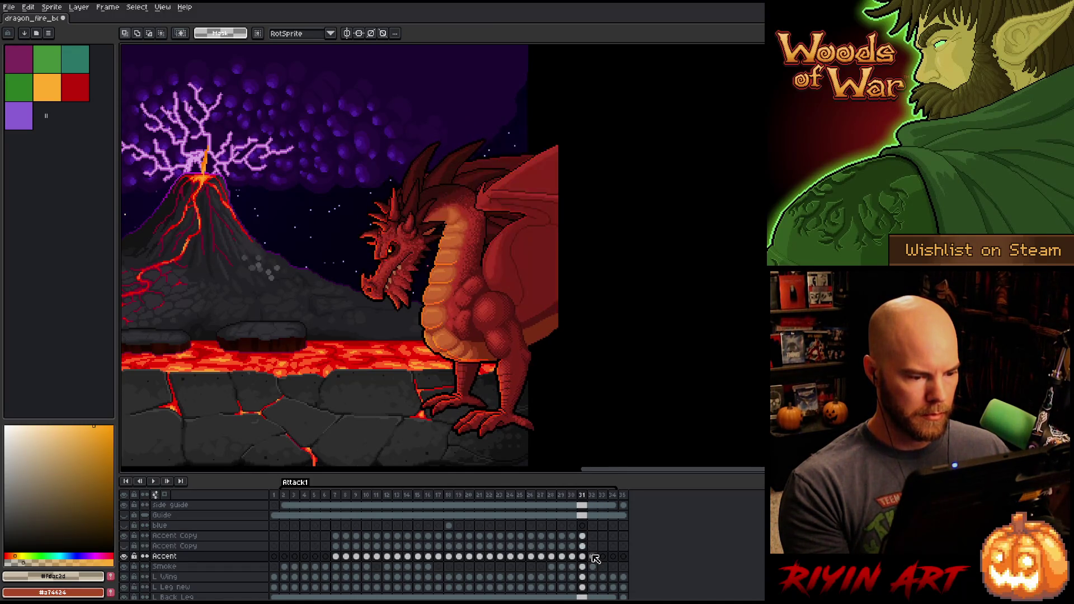
key("period")
key("comma")
key("period")
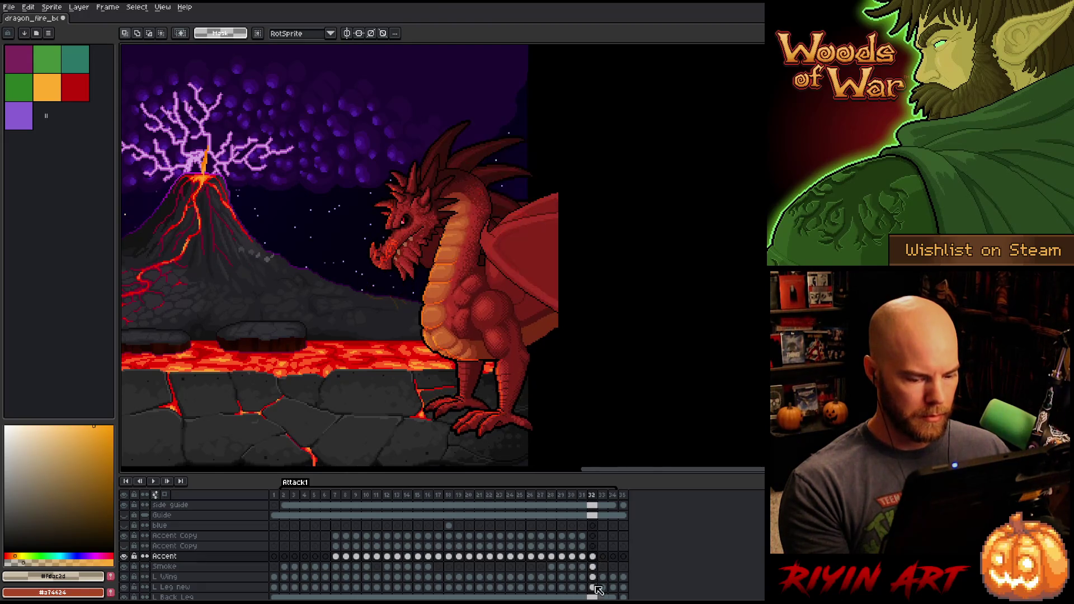
left_click(593, 556, "ctrl")
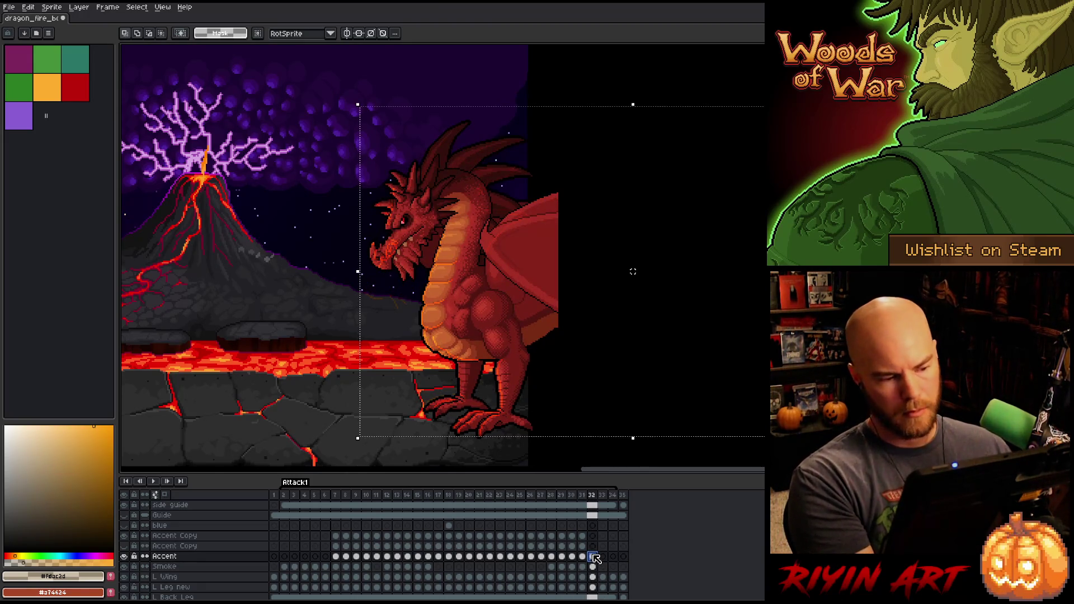
key("Up")
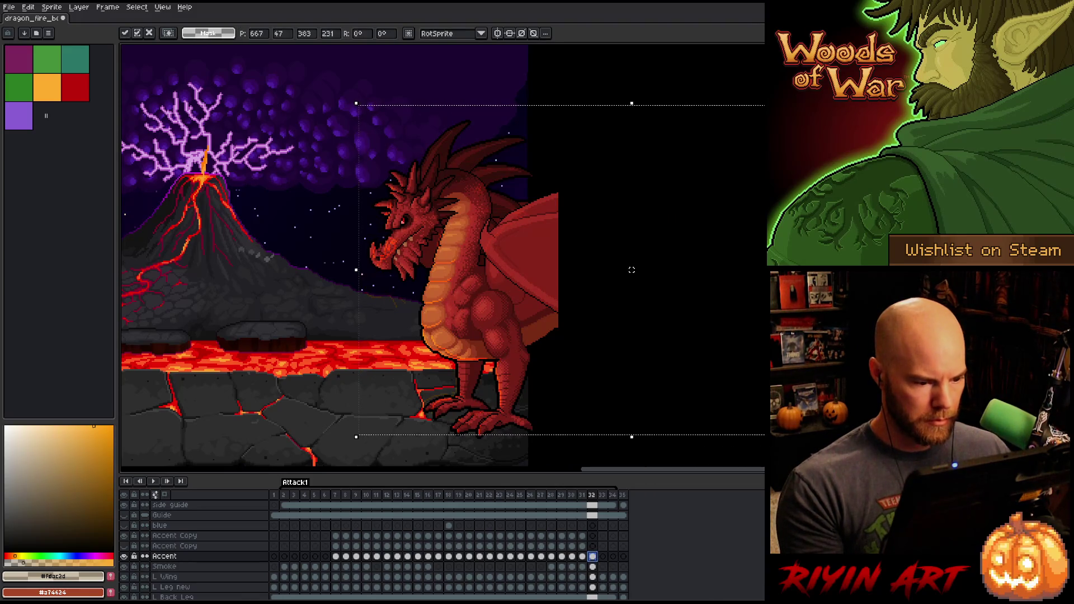
Step: Compare frames 31–33 again, replay the animation, and return to Accent frame 32
left_click(593, 557)
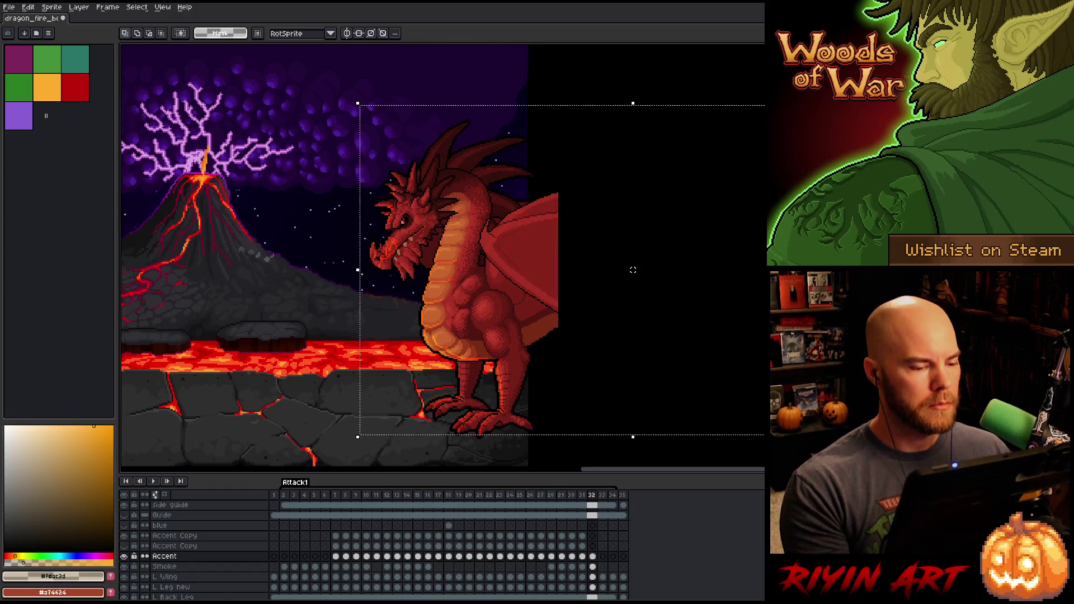
key("Left")
key("Right")
key("Left")
key("Right")
key("Left")
key("Right")
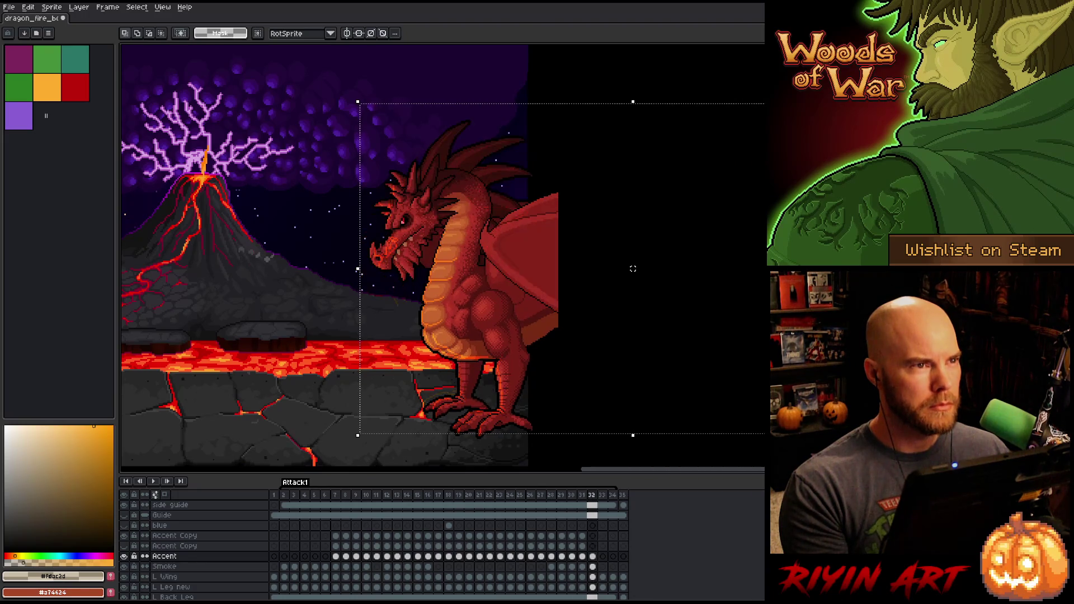
key("Left")
key("Right")
key("Left")
key("Left")
key("Left")
key("Left")
key("Right")
key("Right")
key("Right")
key("Right")
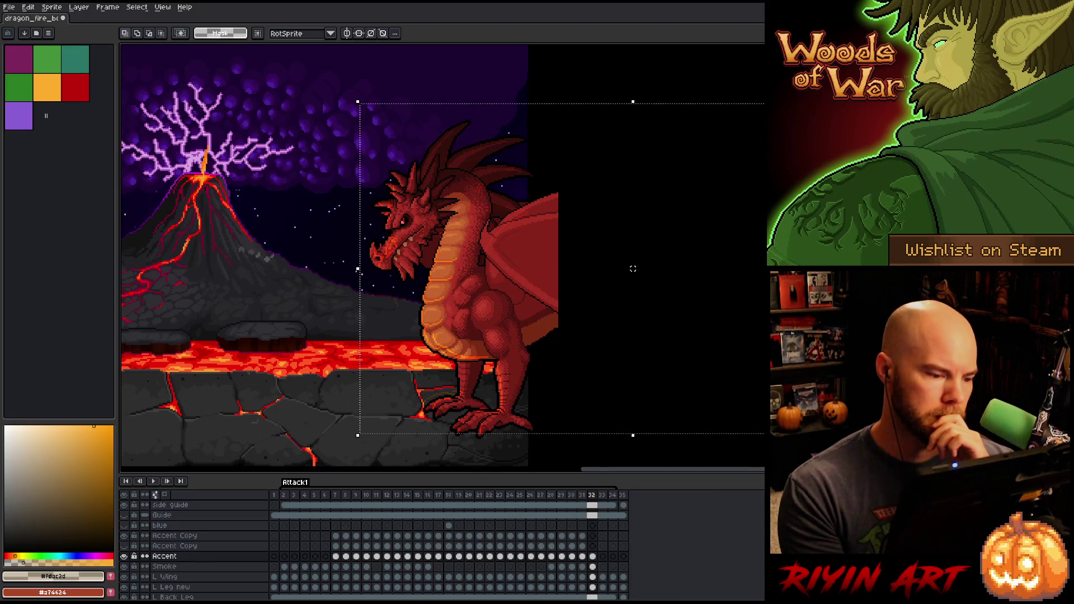
key("Right")
key("Right")
key("Left")
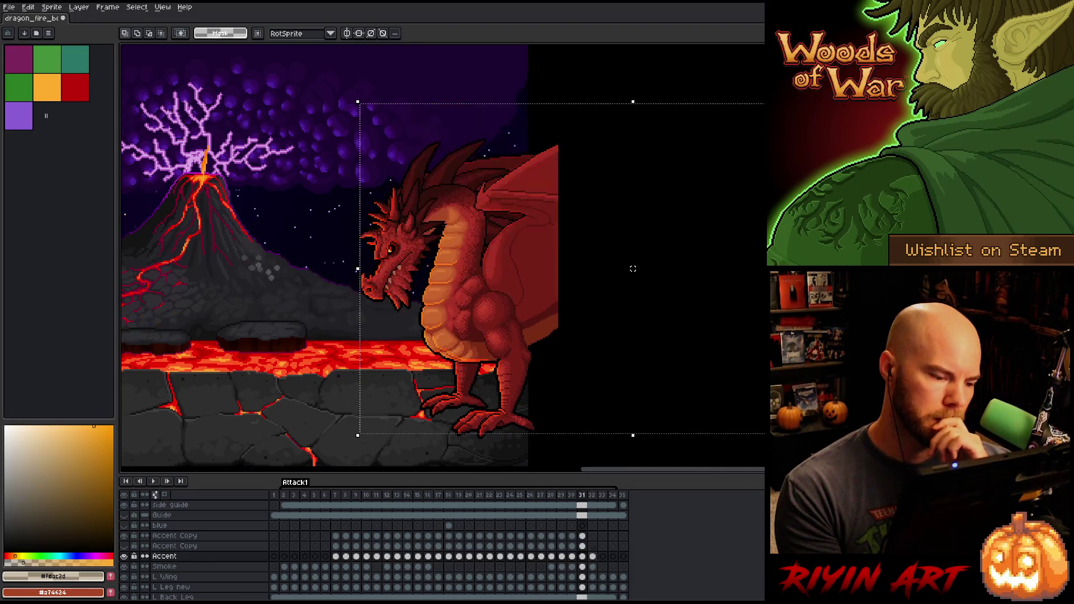
key("Left")
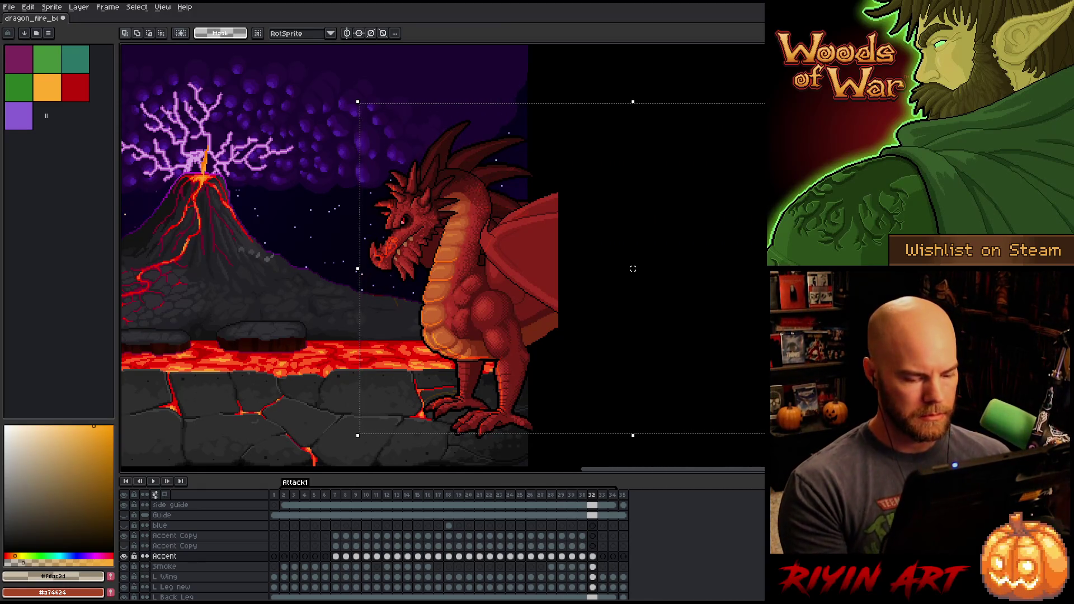
key("Return")
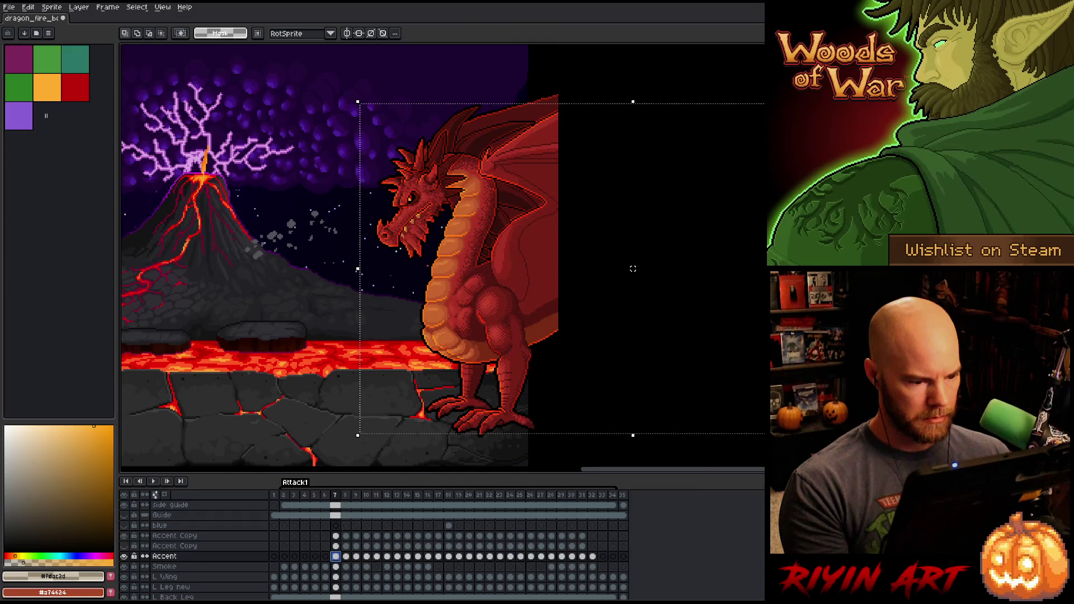
left_click(592, 557)
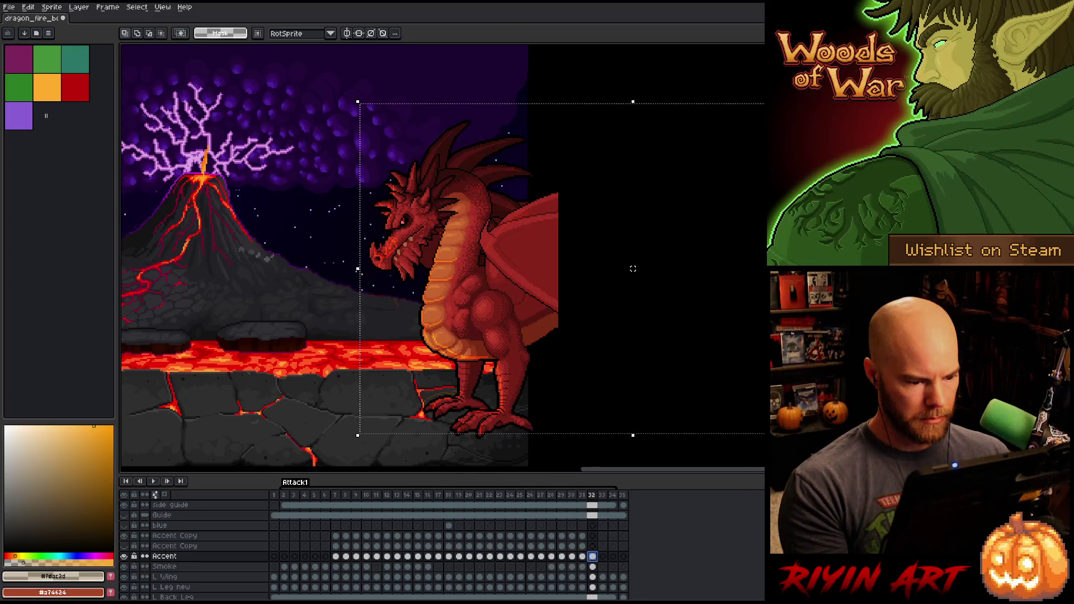
Step: Shift the dragon's lower body and ground one pixel right and down on frame 32
mouse_move(315, 434)
left_mouse_down()
mouse_move(642, 381)
mouse_move(660, 350)
mouse_move(654, 325)
left_mouse_up()
key("Right")
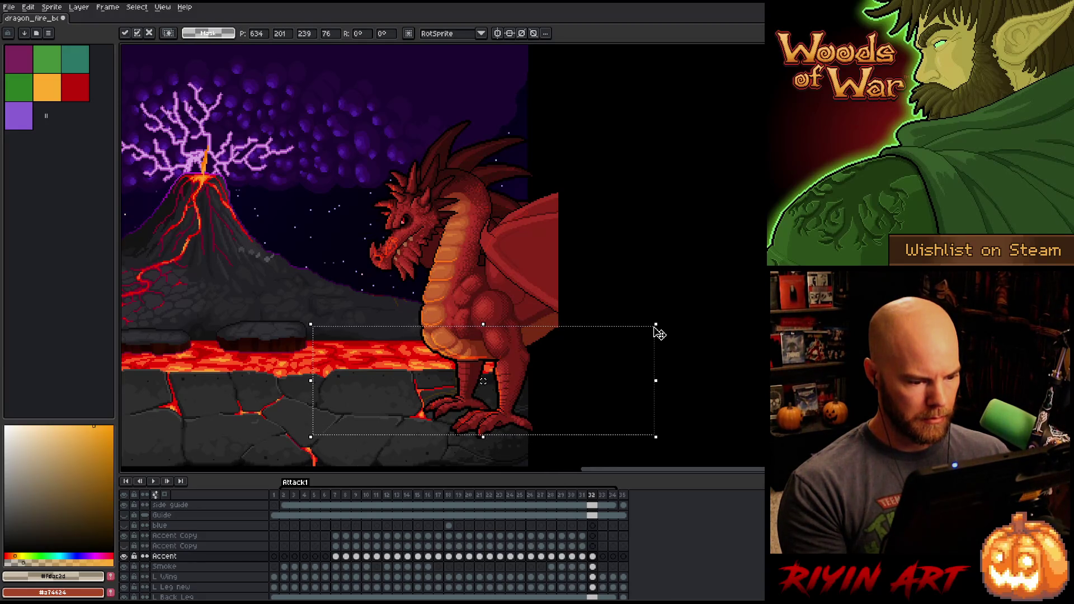
key("Down")
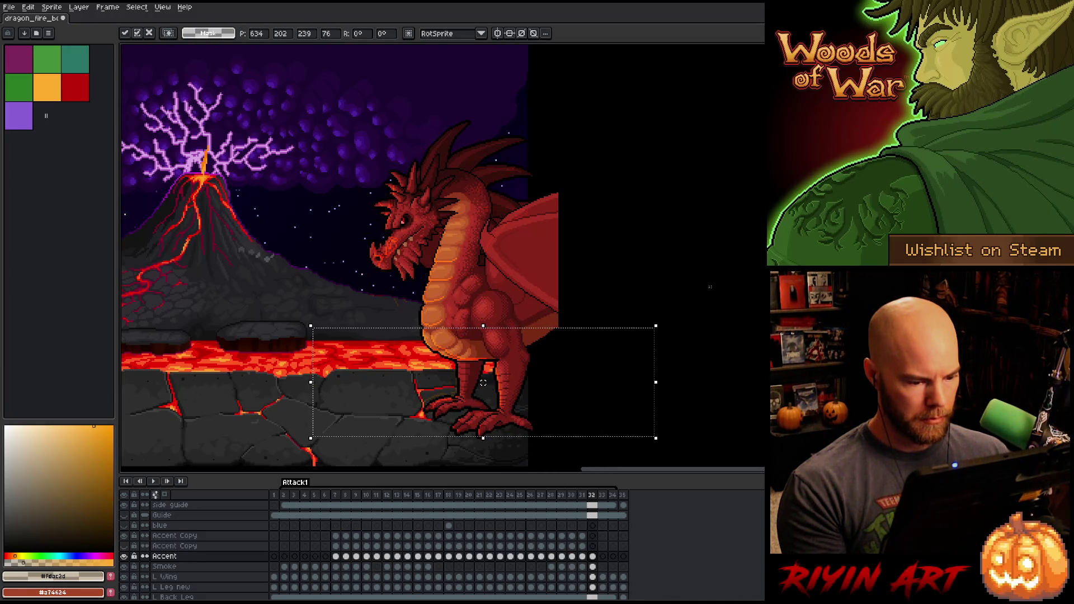
key("ctrl+d")
Step: Move the dragon's leg area one pixel down and right, then drop the selection
left_click_drag(360, 404, 344, 362)
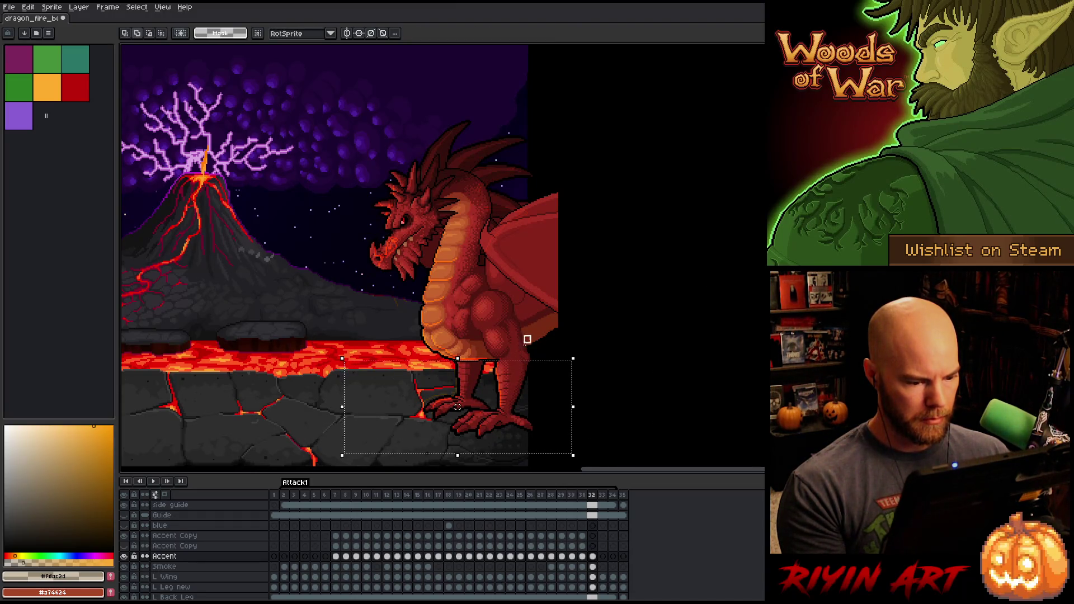
left_click_drag(495, 368, 496, 367)
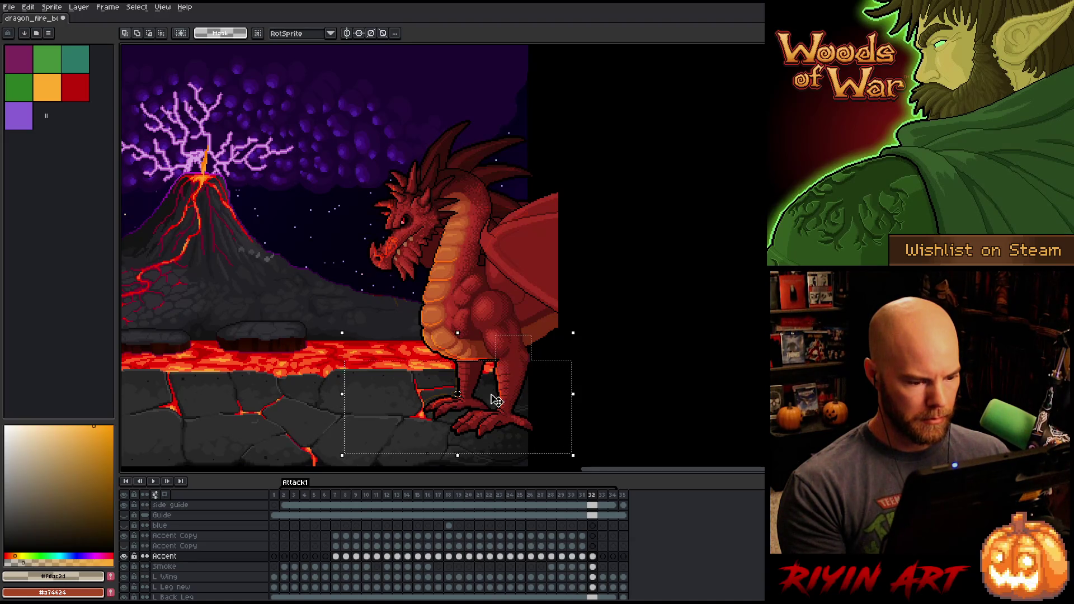
key("Down")
key("Right")
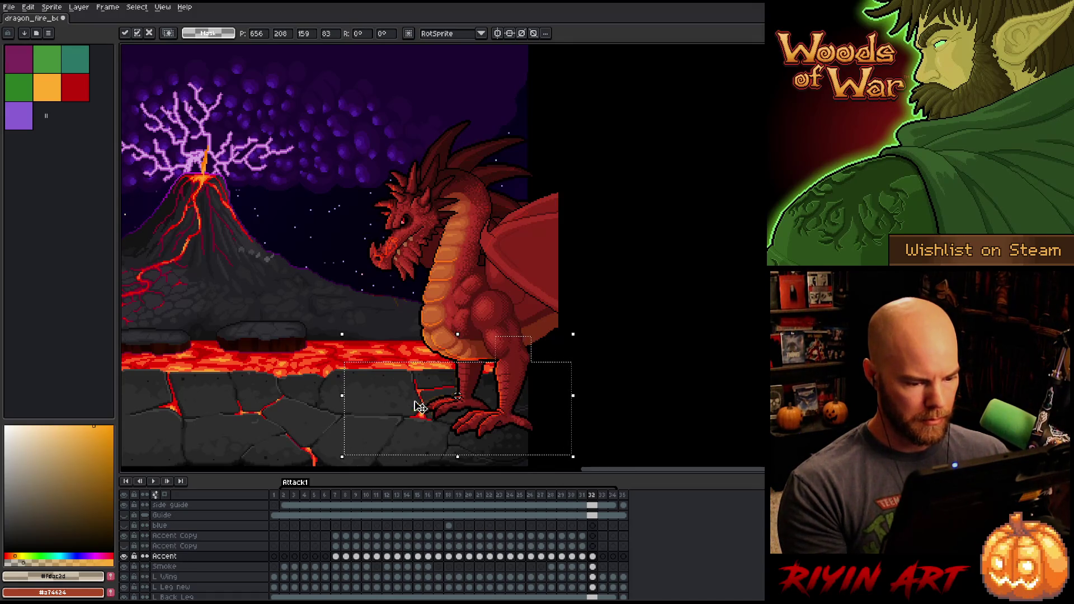
key("ctrl+d")
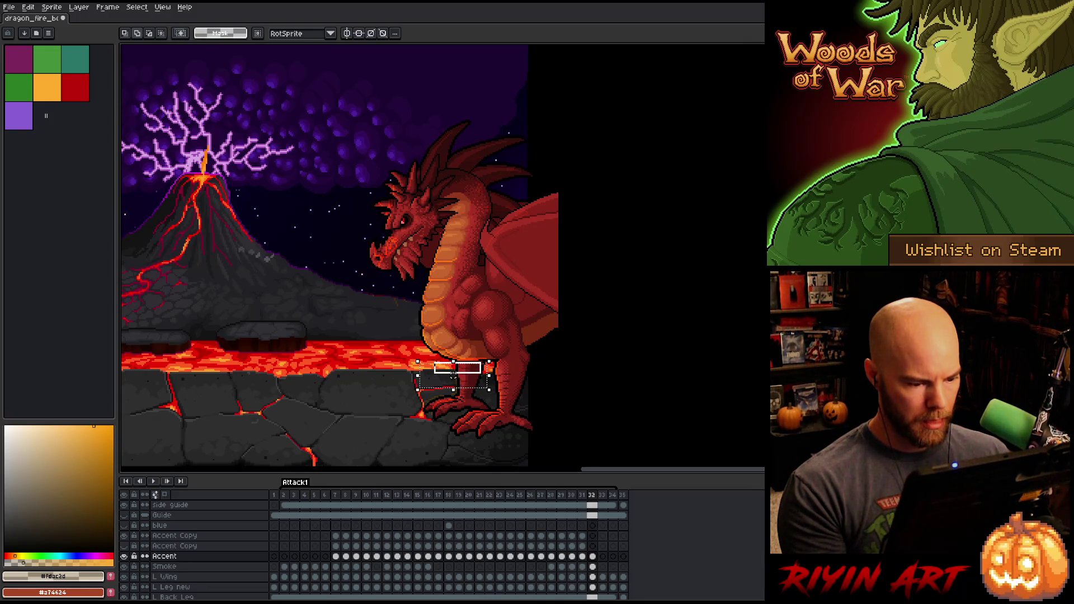
Step: Select the front leg down to the foot and nudge it one pixel down and right
left_click_drag(370, 405, 454, 361)
left_click_drag(382, 385, 448, 462)
left_click_drag(469, 414, 464, 411)
left_click_drag(404, 446, 406, 446)
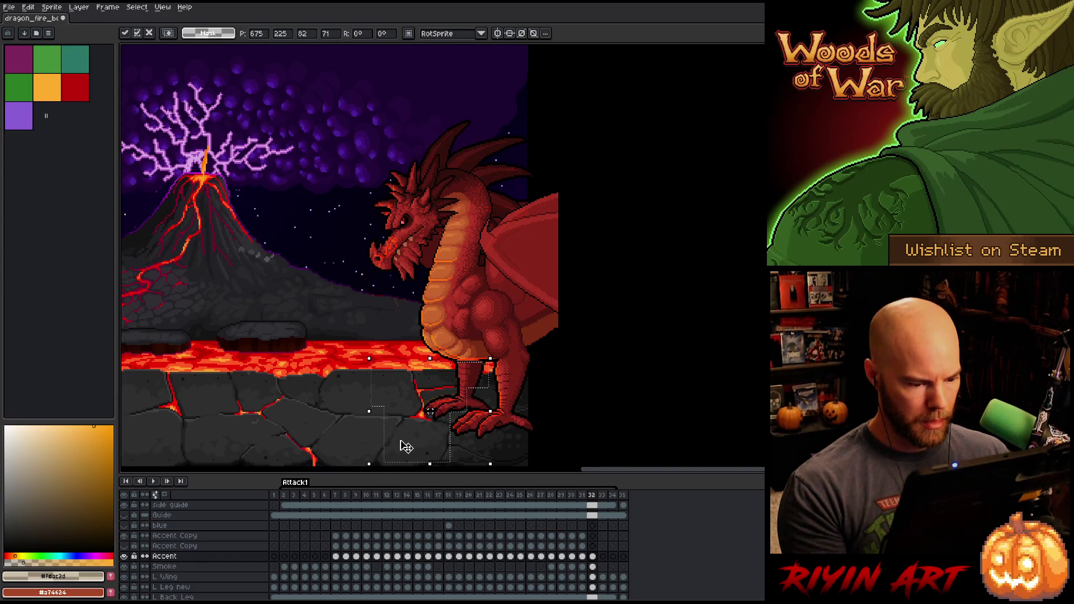
key("Down")
key("Right")
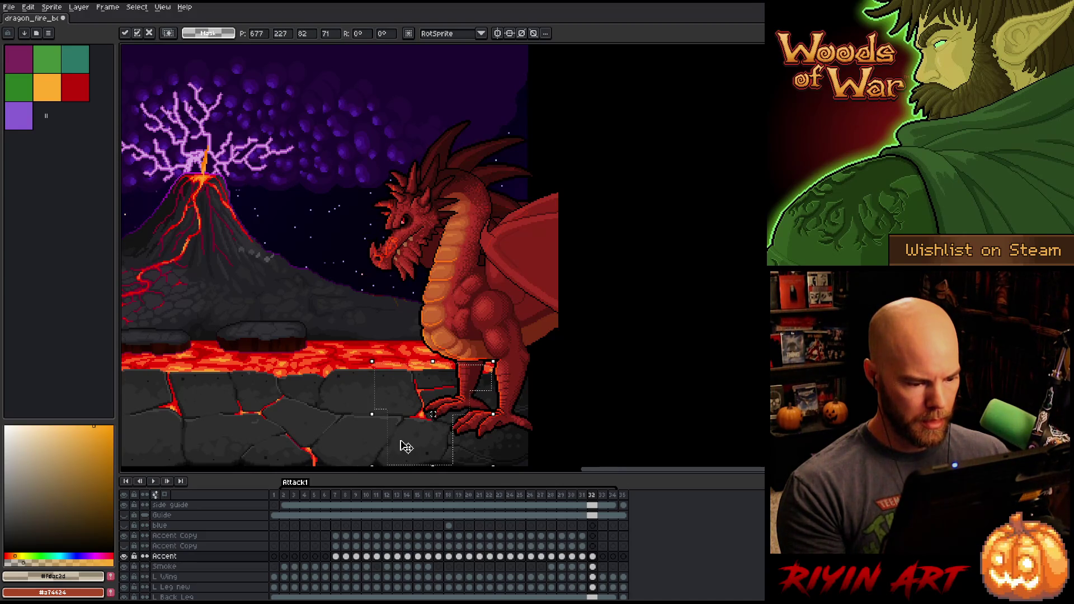
scroll(441, 383, "up", 3)
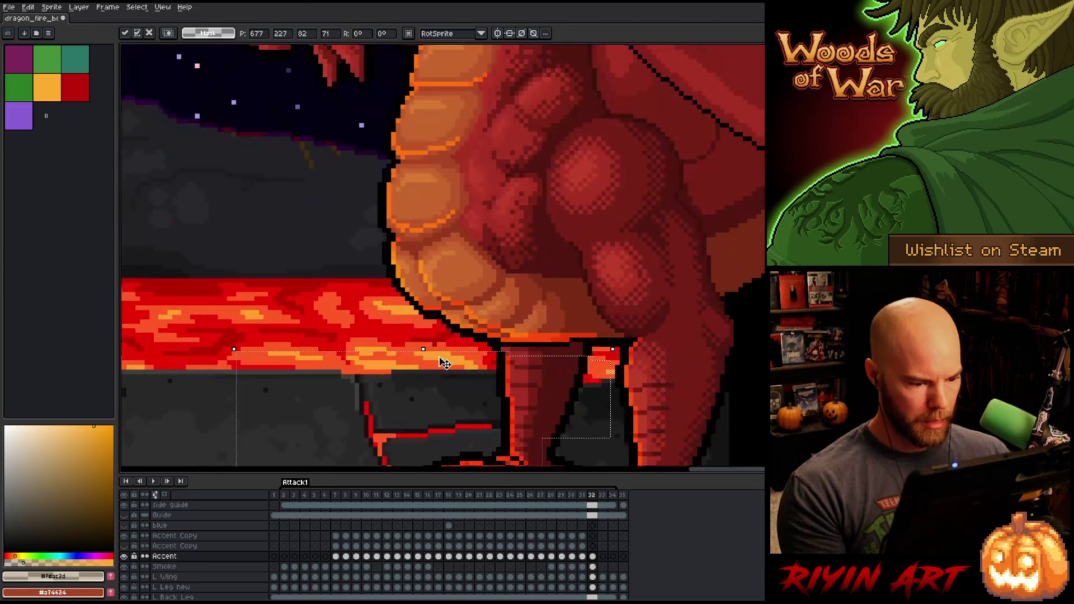
Step: Commit the leg nudge, switch to the Pencil with orange, and select the frame-32 Accent cel
key("ctrl+d")
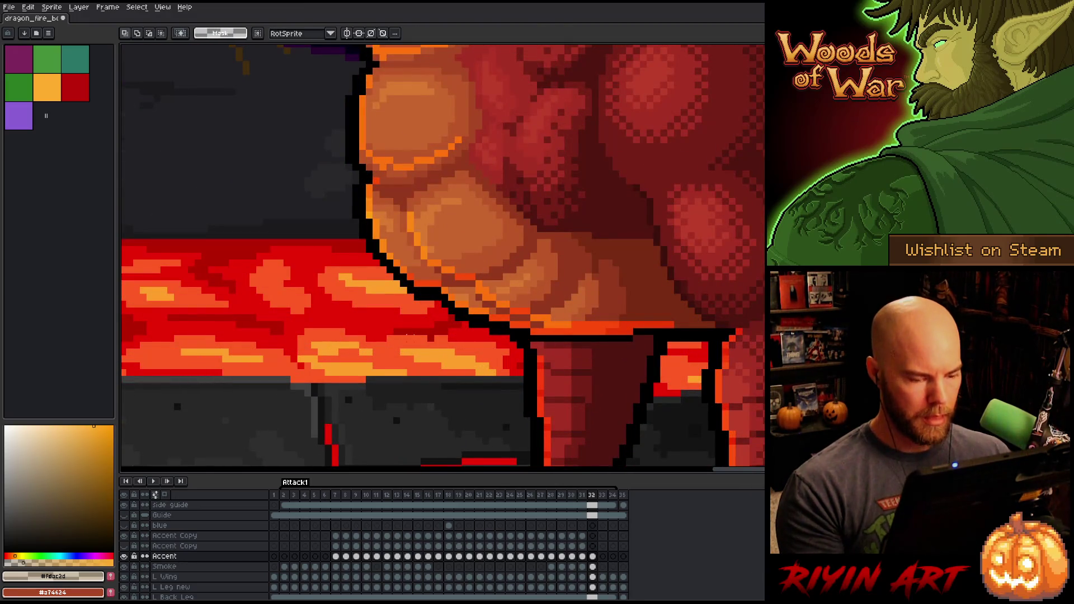
key("b")
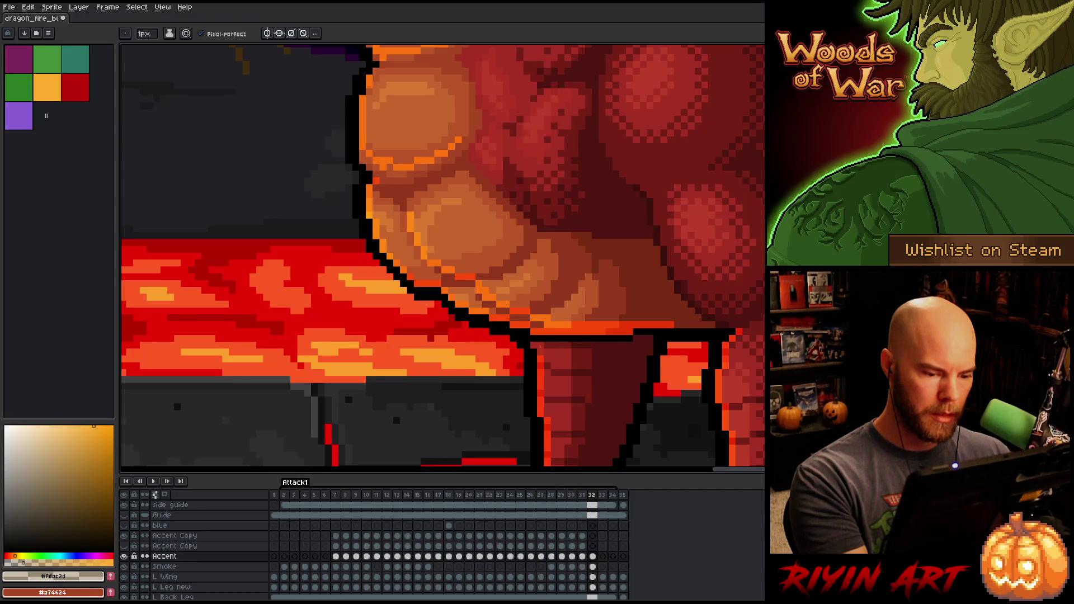
left_click(47, 88)
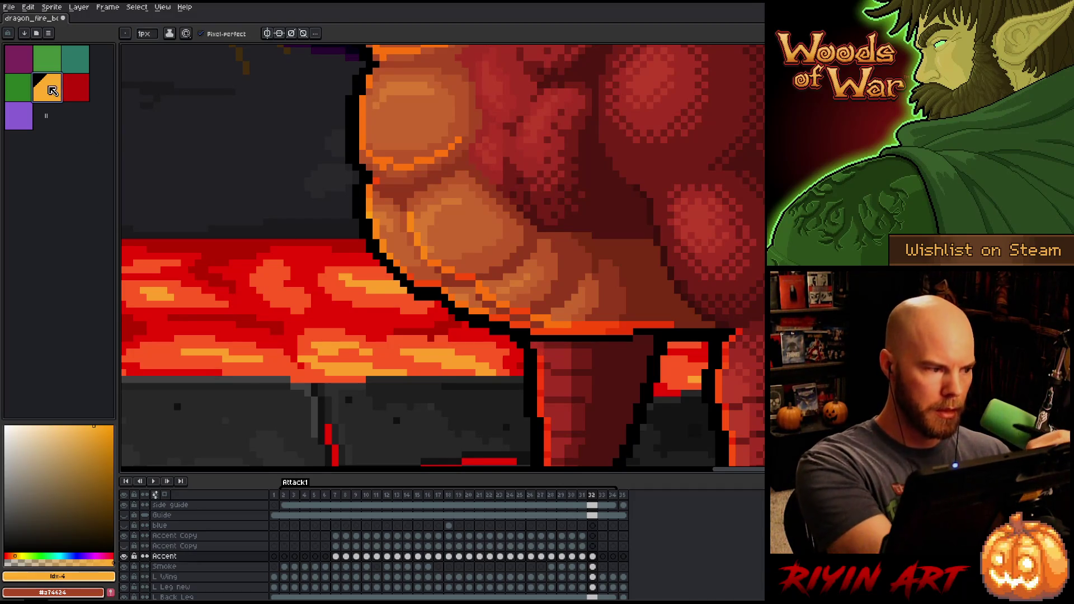
scroll(442, 383, "down", 5)
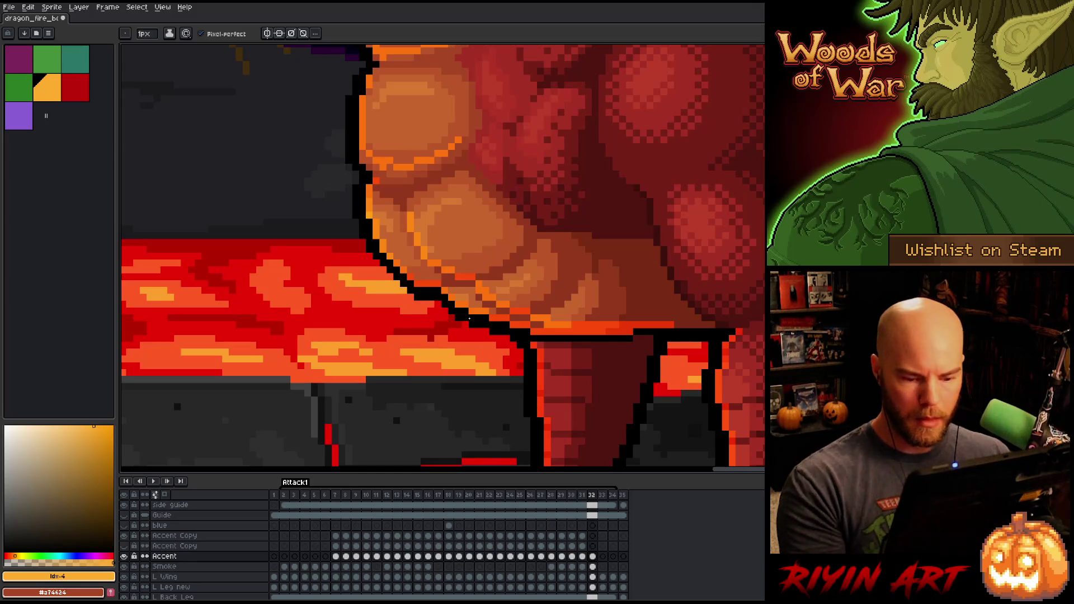
scroll(411, 272, "up", 2)
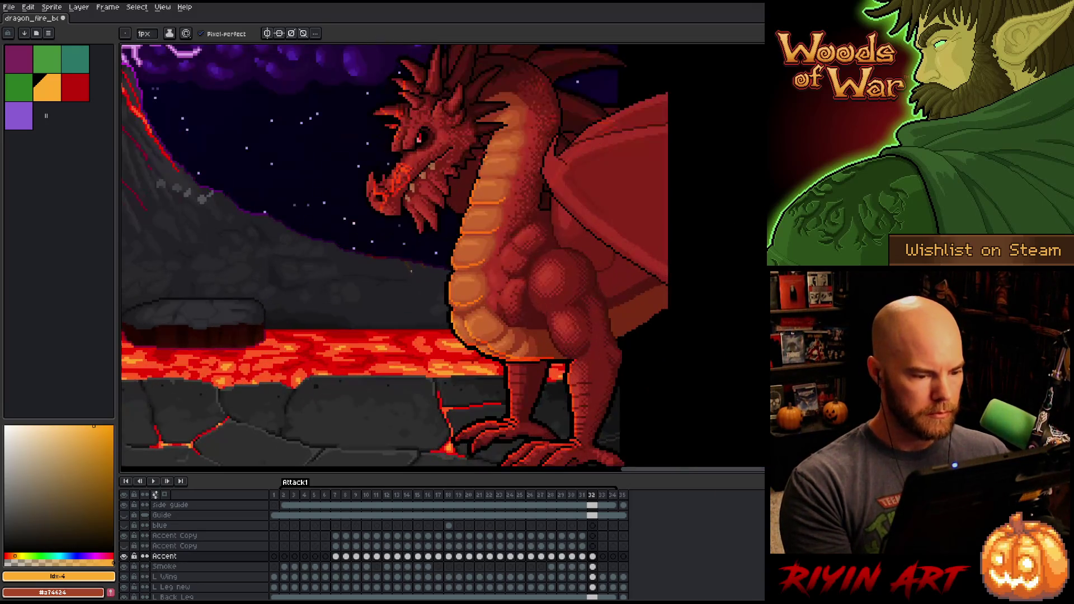
scroll(423, 278, "down", 2)
left_click(594, 557)
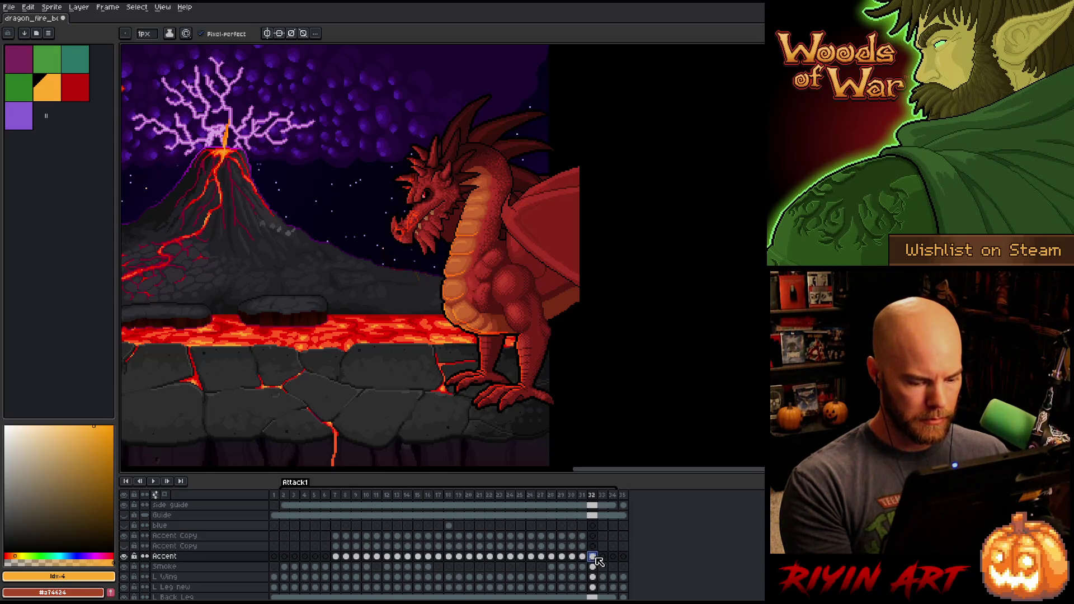
Step: Step through frames 5–7, then 10, 19, 27 and 31, and replay the animation from the start
left_click(326, 557)
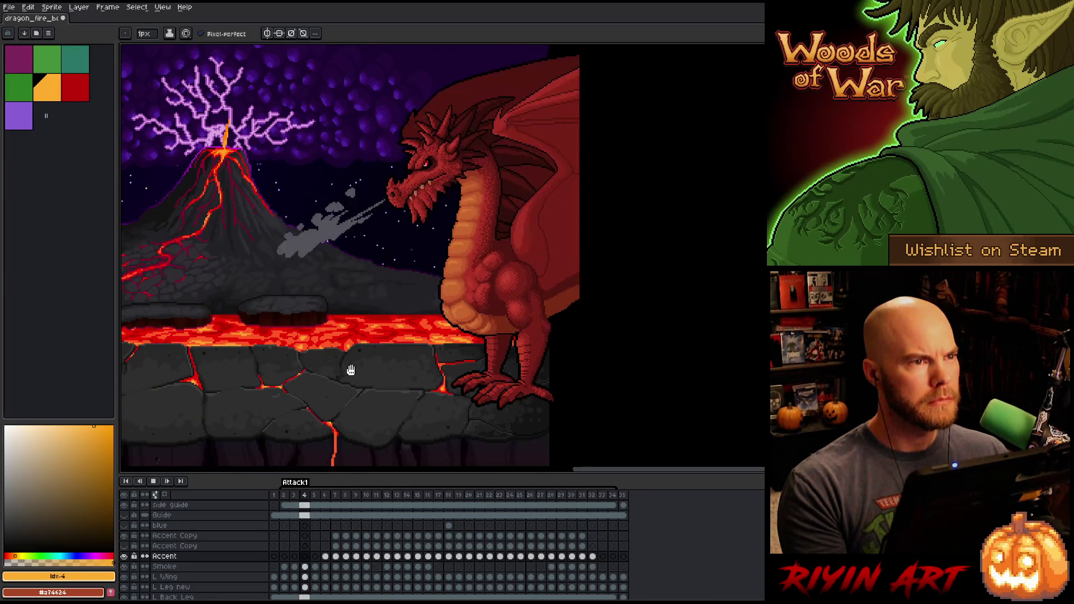
key("Left")
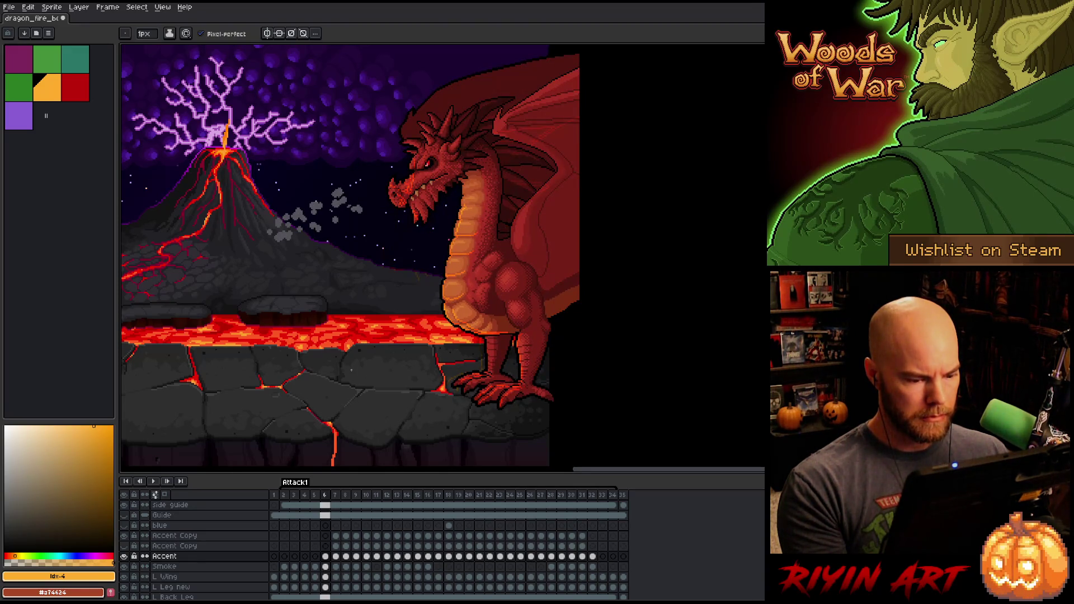
key("Right")
key("Left")
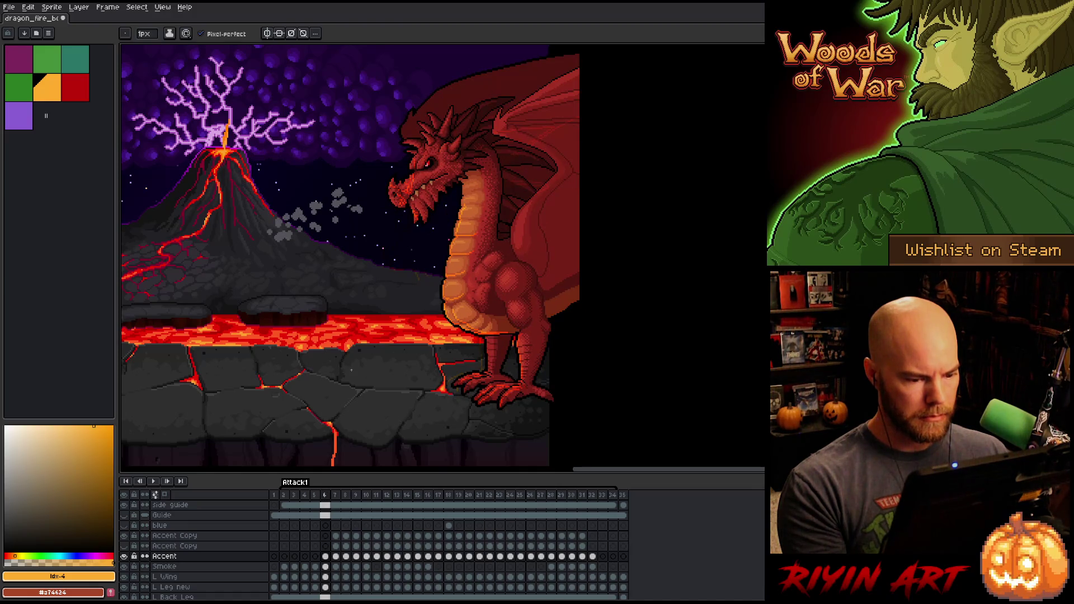
key("Right")
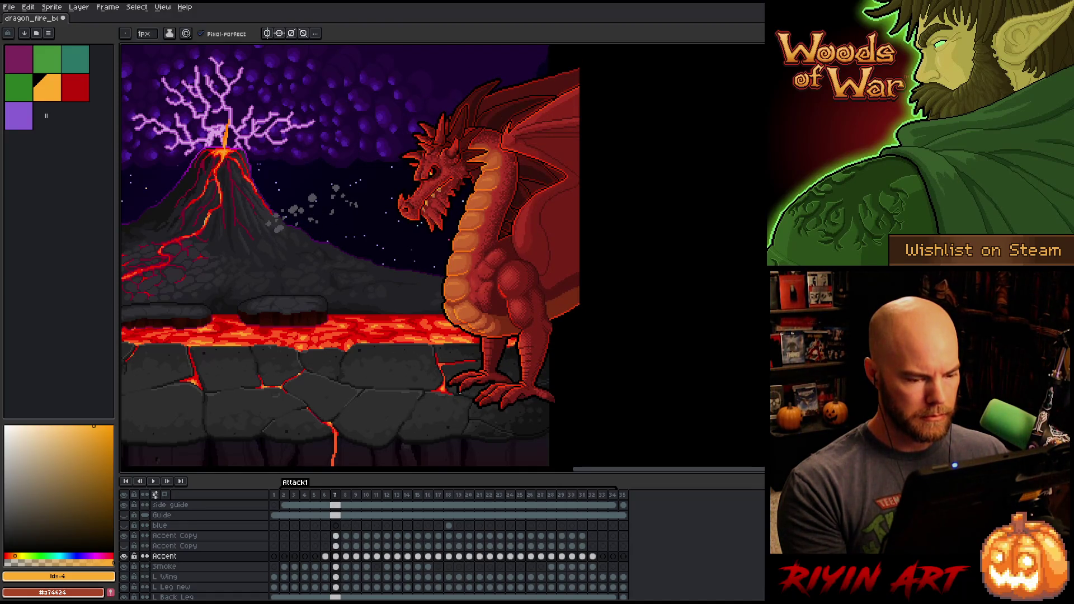
key("Left")
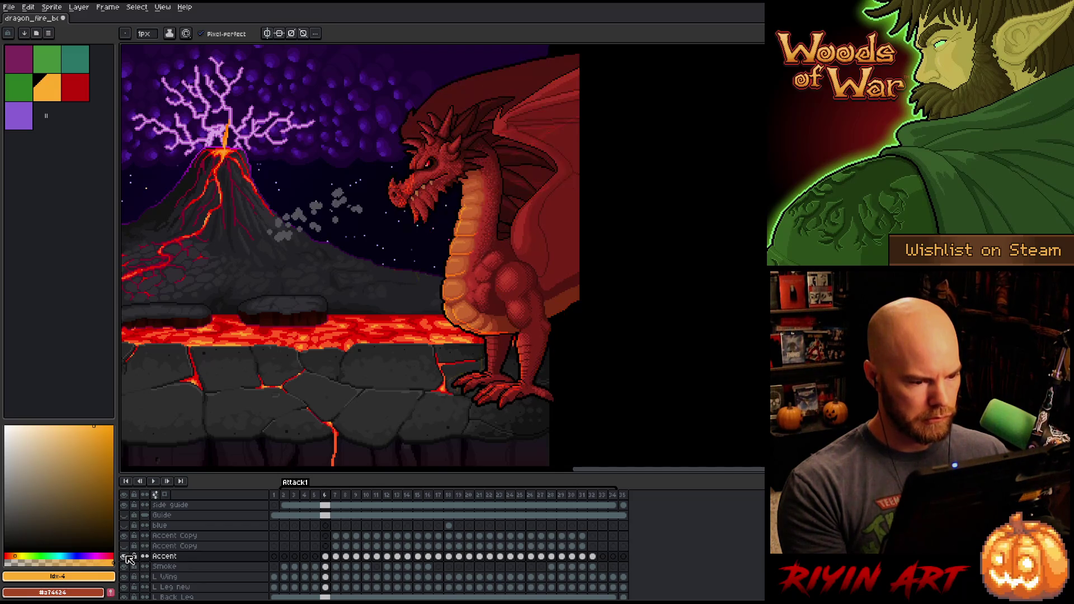
key("Left")
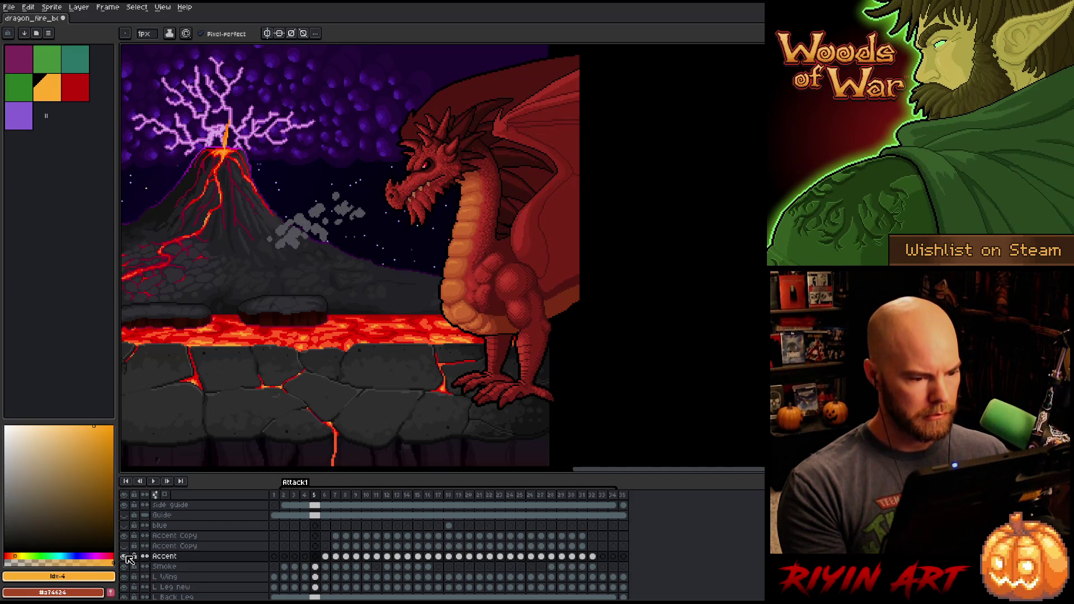
key("Right")
key("Right")
key("Right")
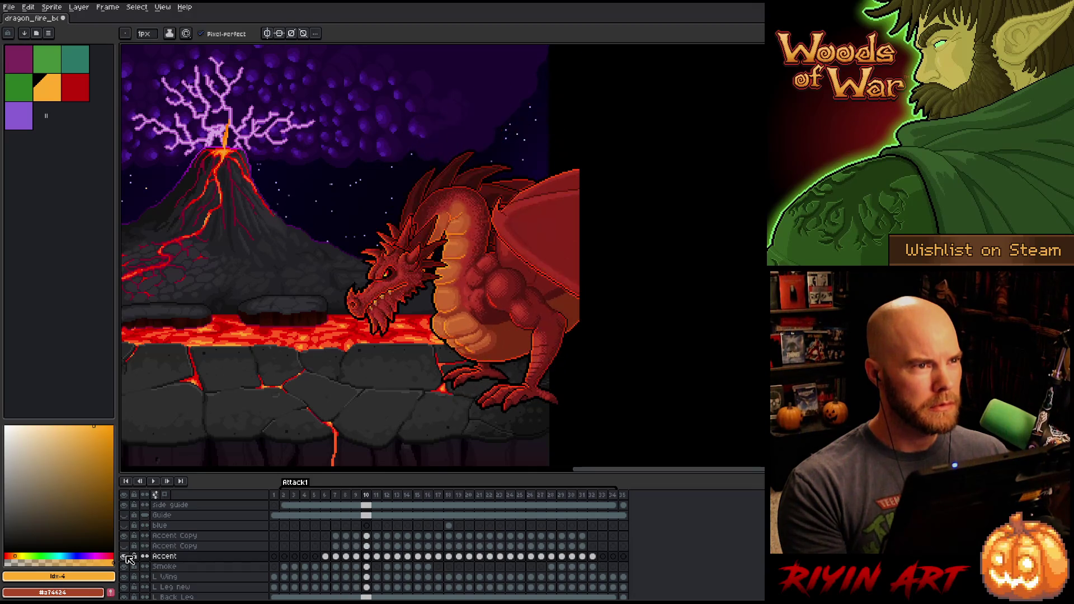
key("Right")
key("Right")
key("Right")
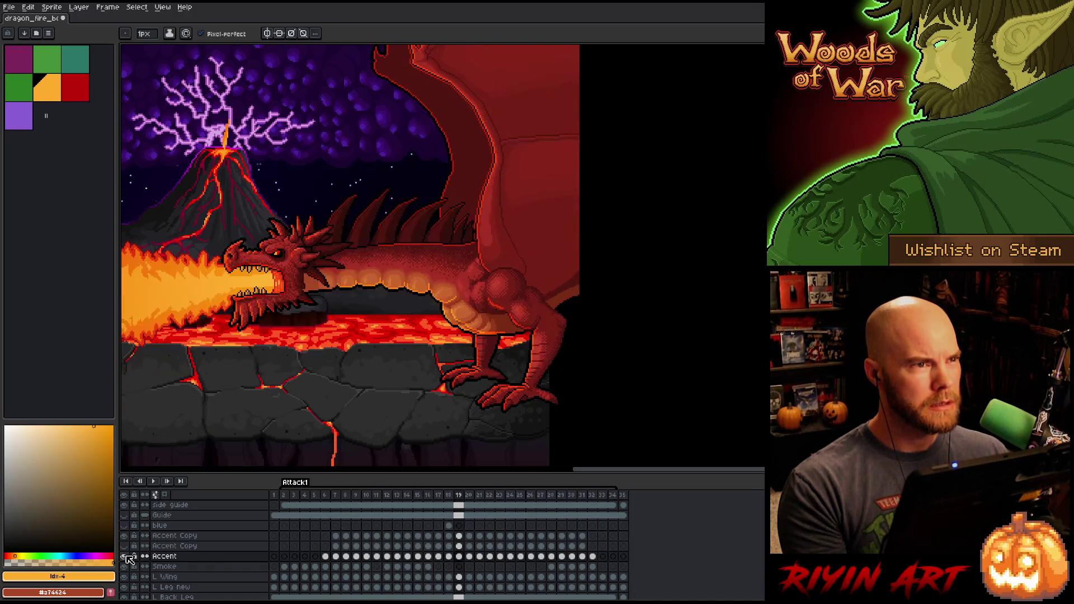
key("Right")
key("Right")
key("Right")
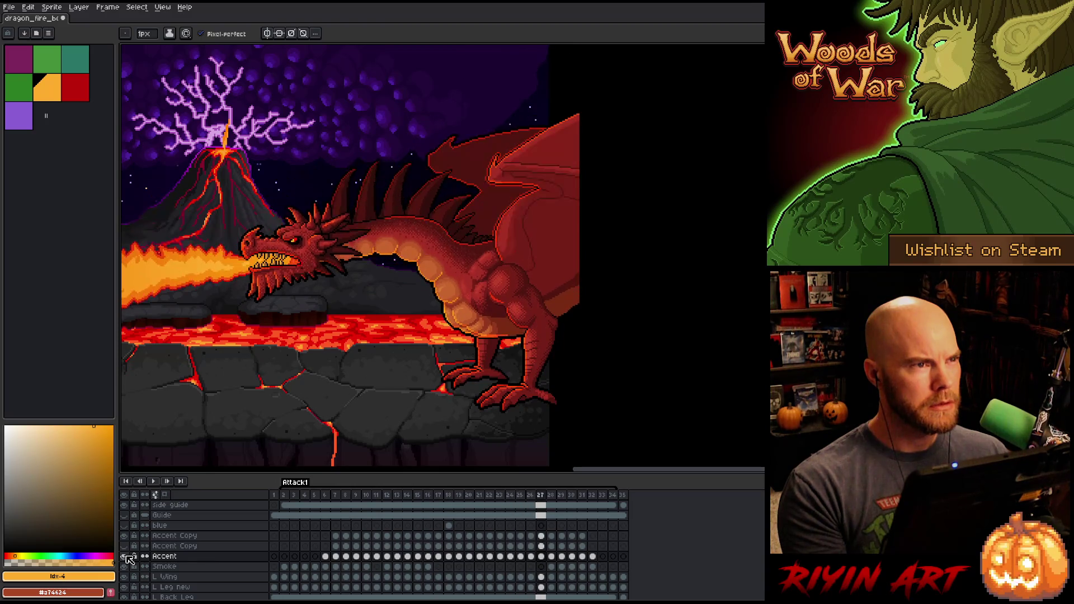
key("Right")
key("Right")
key("Right")
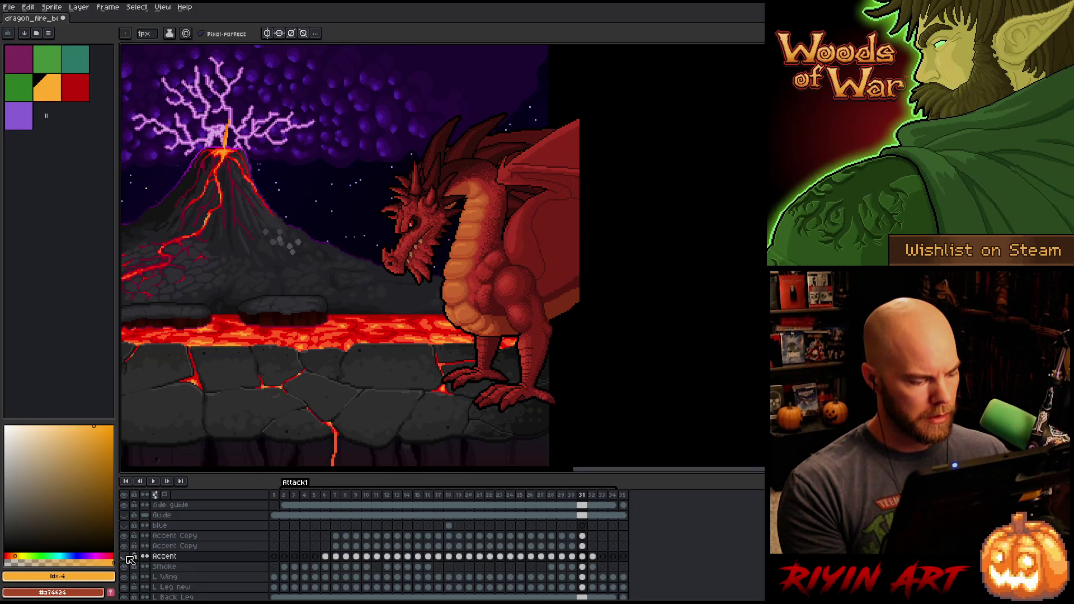
left_click(319, 499)
key("Return")
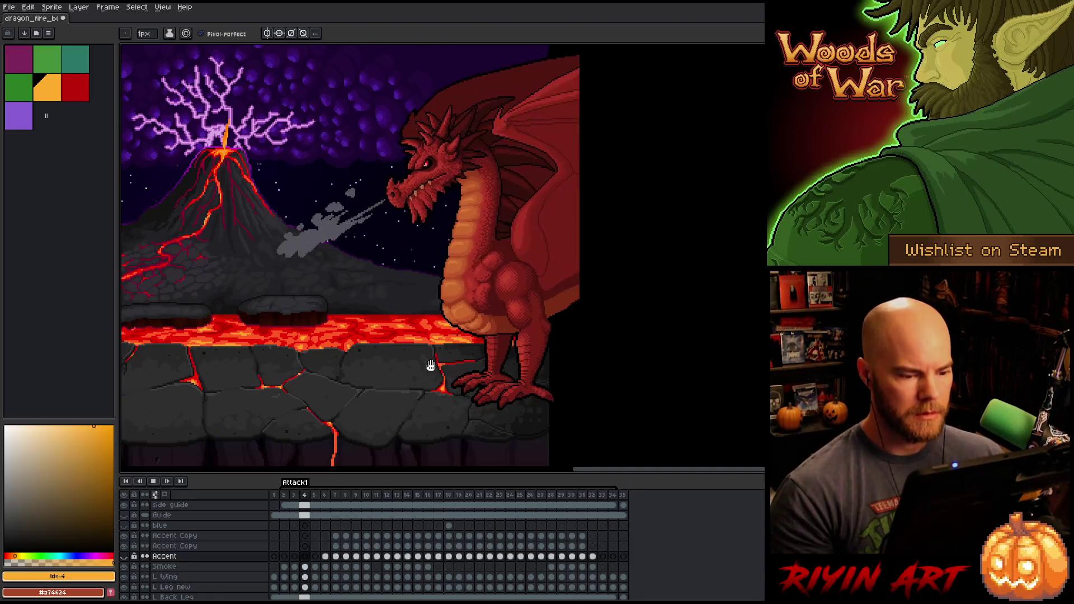
key("Return")
left_click_drag(546, 419, 577, 369)
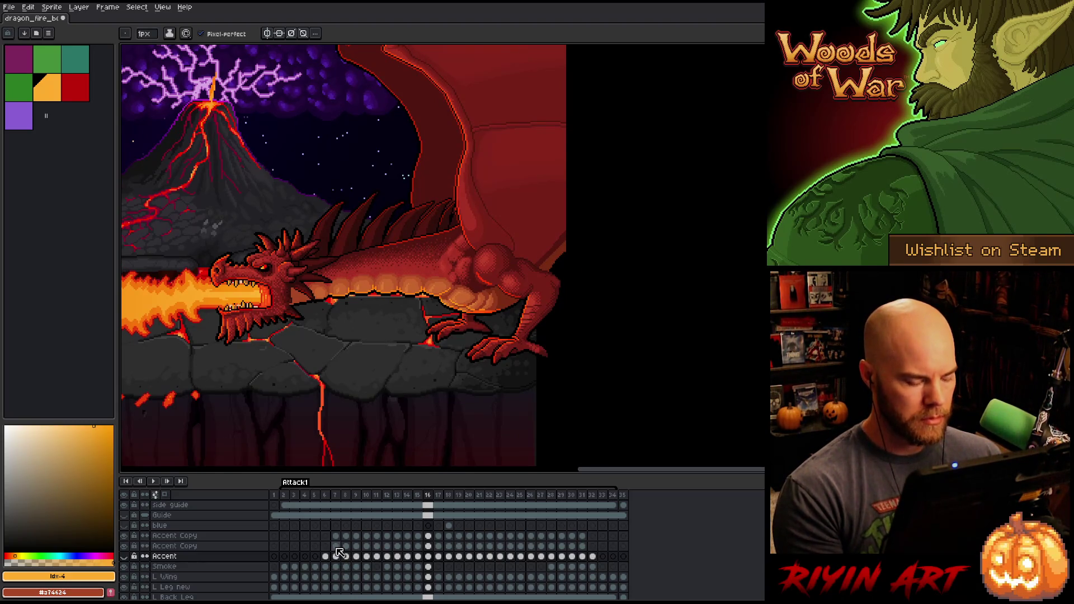
key("Return")
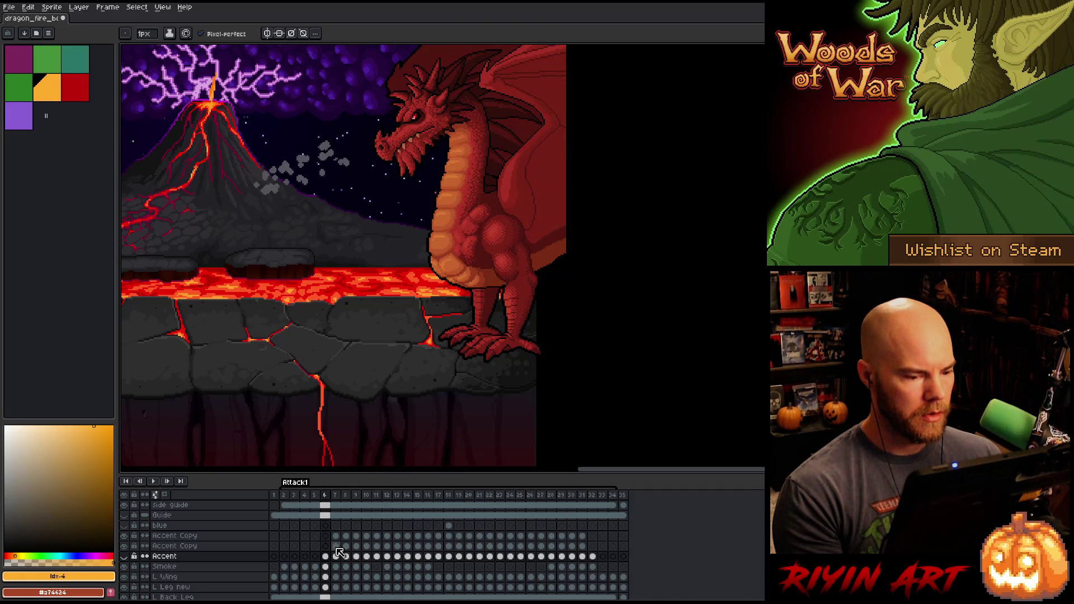
scroll(503, 404, "up", 2)
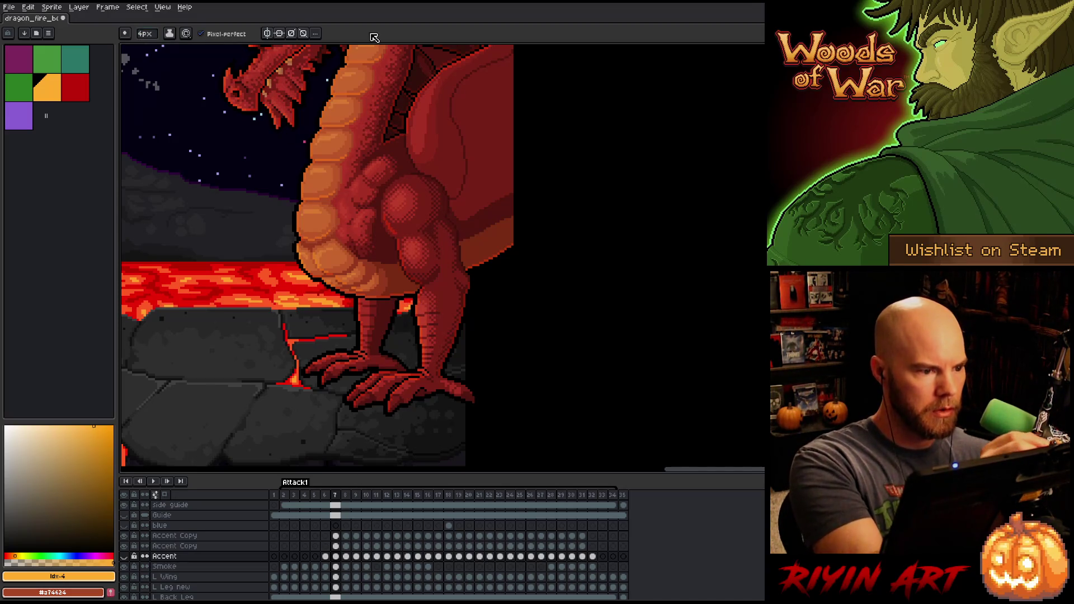
left_click(338, 546)
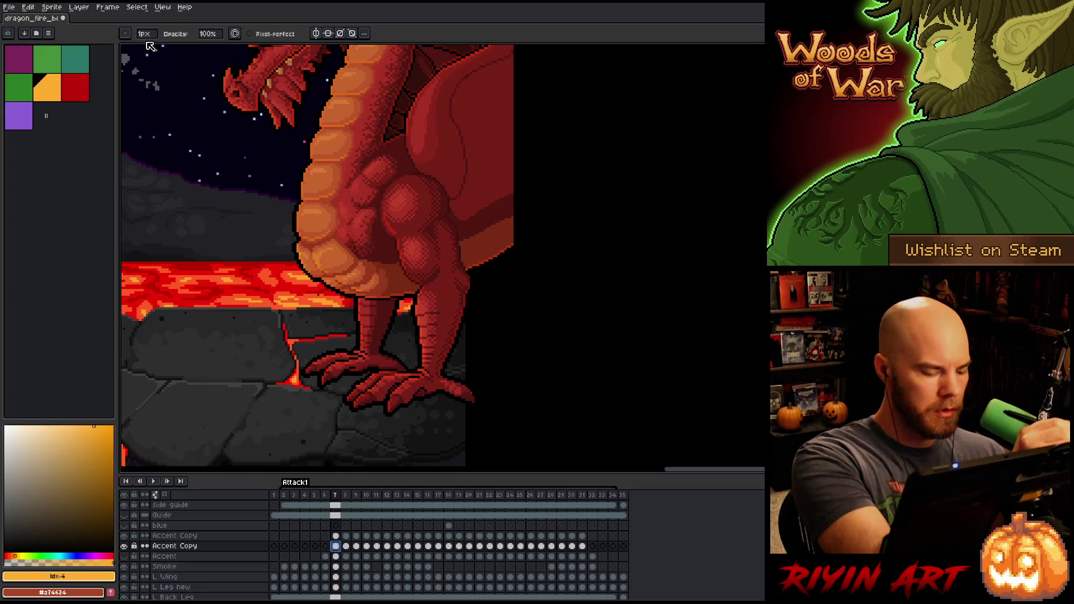
Step: Switch to the Pencil and set its brush to a 4px square shape
key("b")
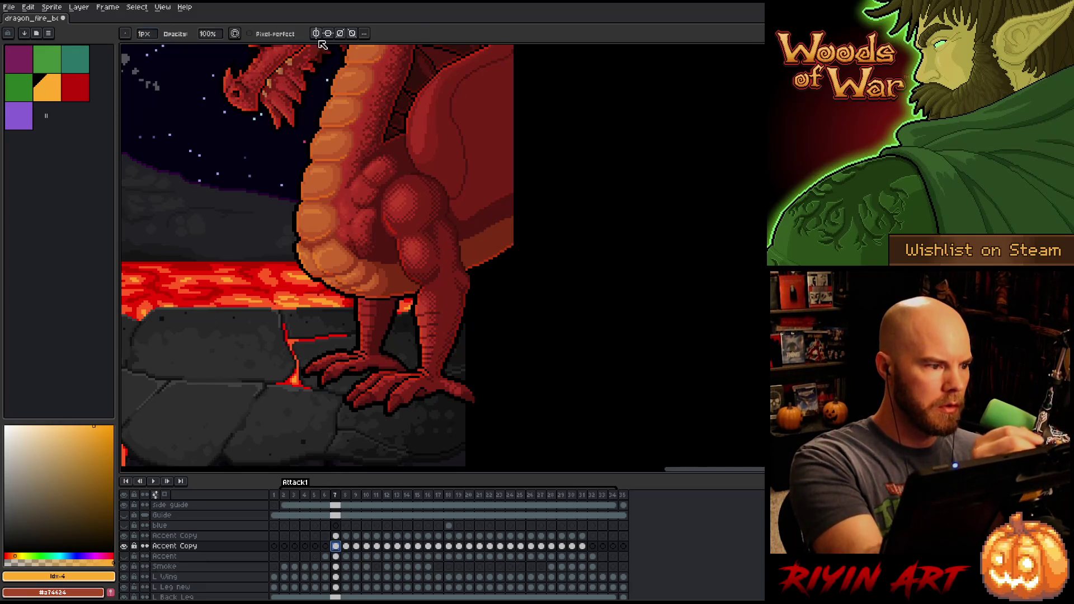
left_click(144, 37)
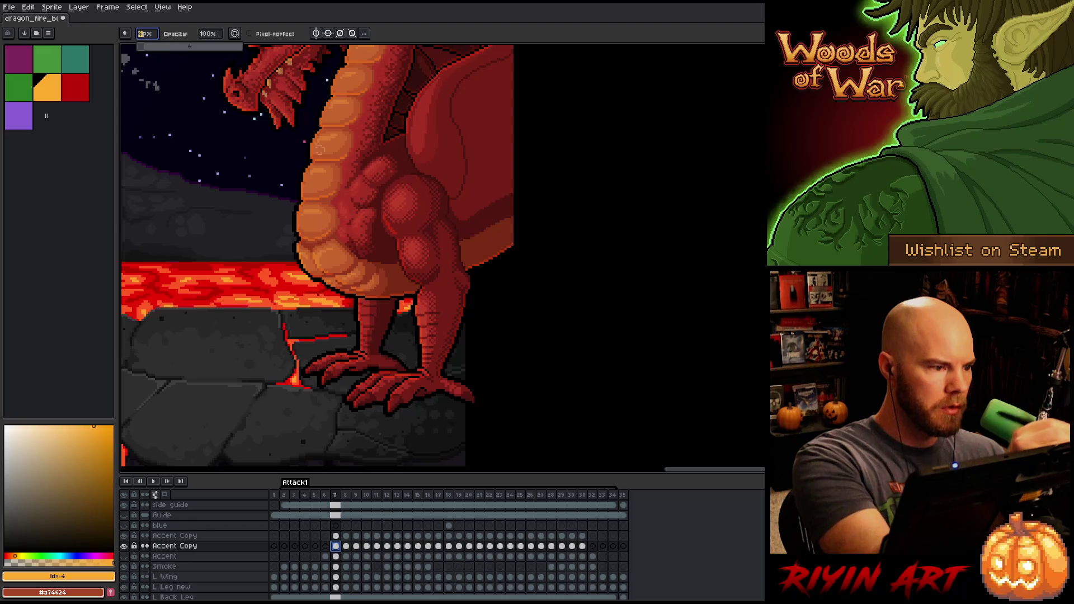
left_click(125, 33)
left_click(141, 48)
left_click(362, 268)
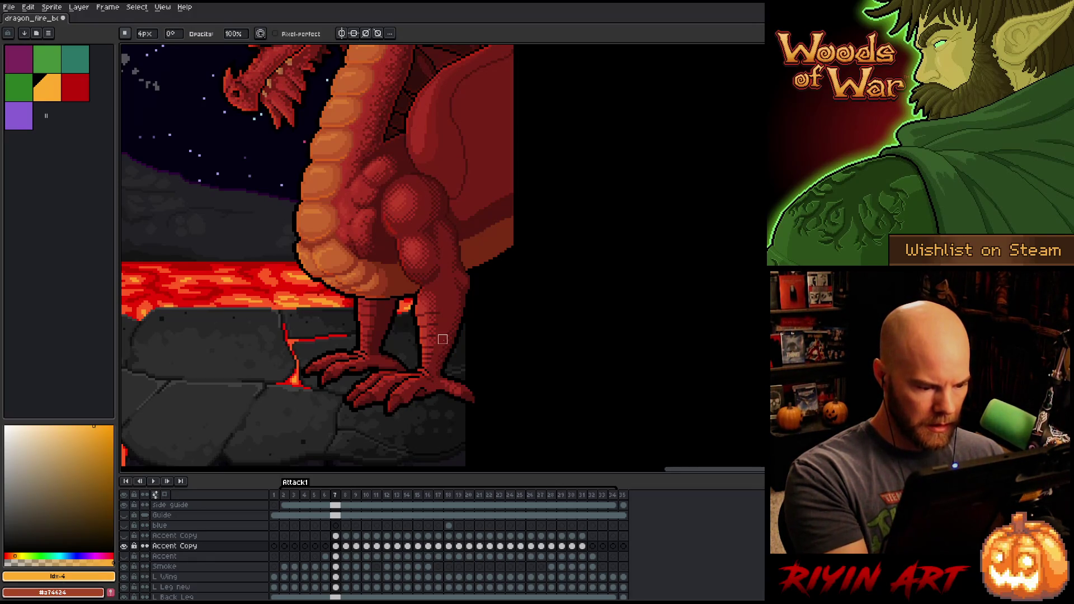
Step: Step through frames 8 to 10, flipping back and forth to compare the dragon's poses
key("period")
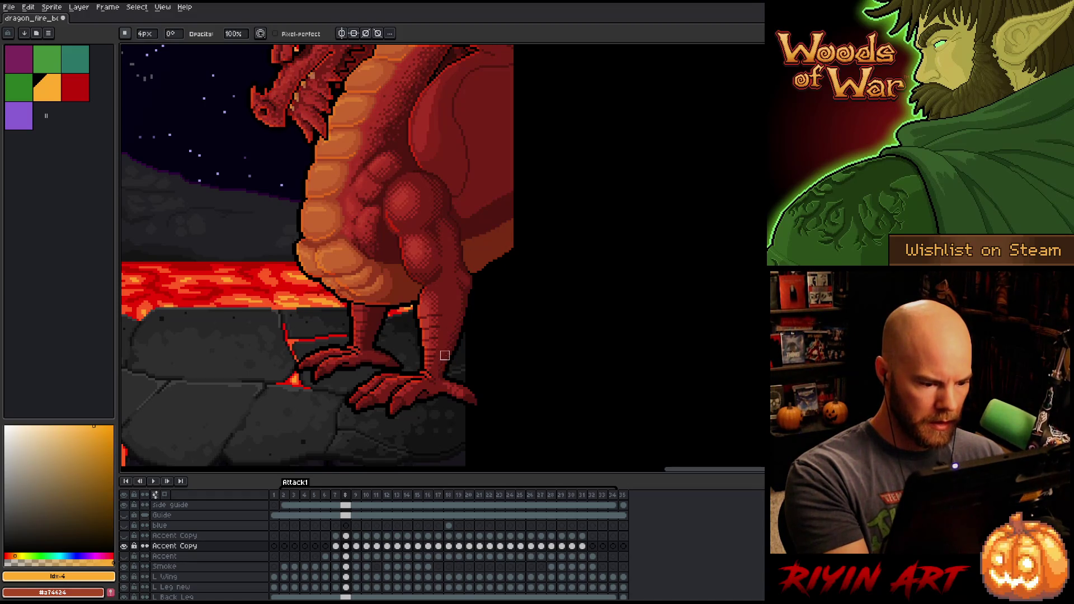
key("period")
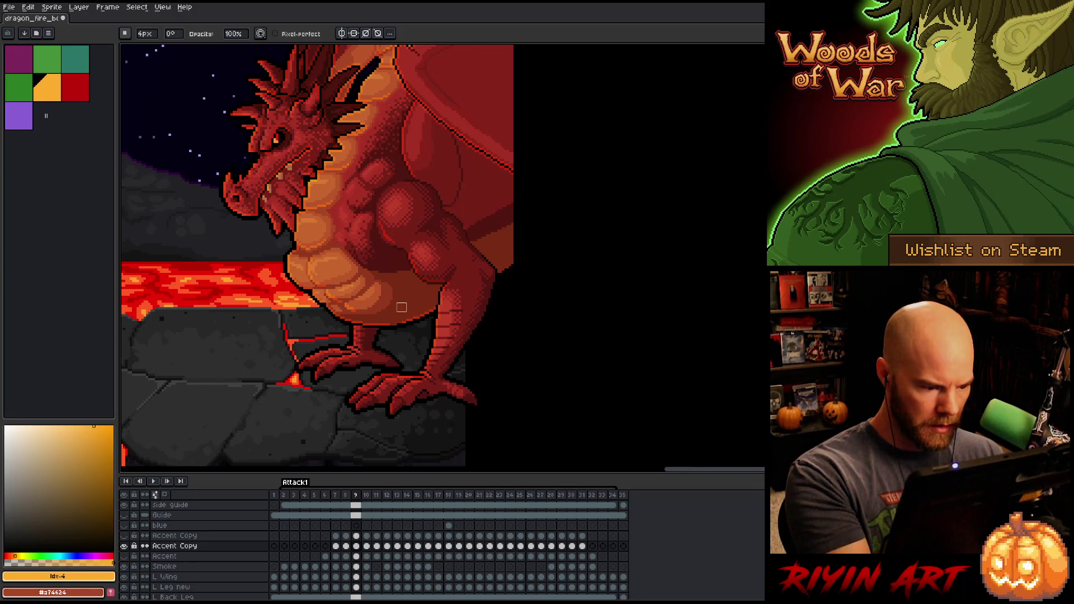
key("comma")
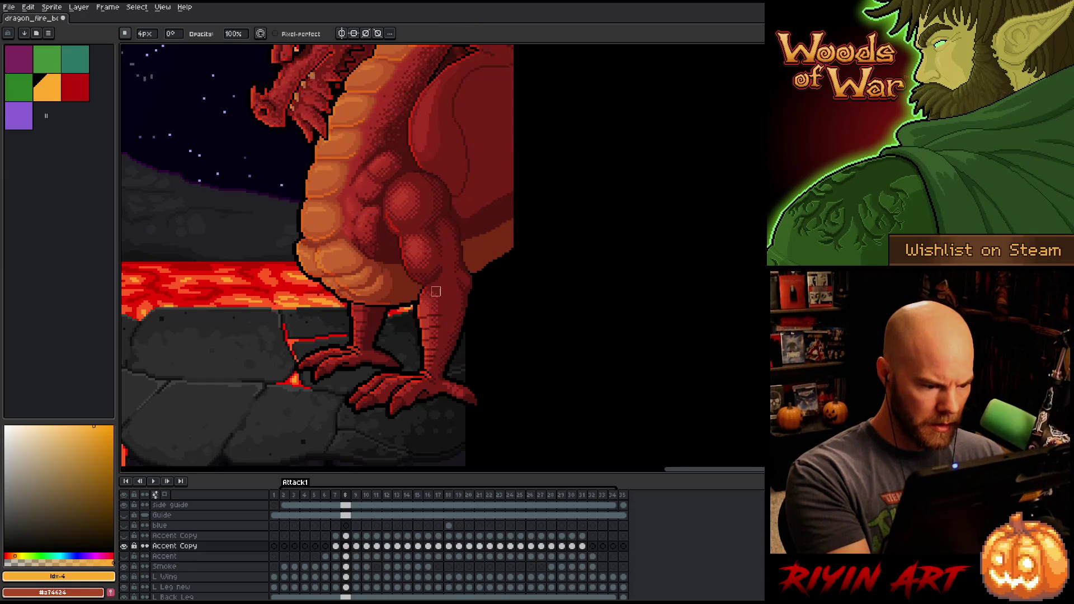
key("period")
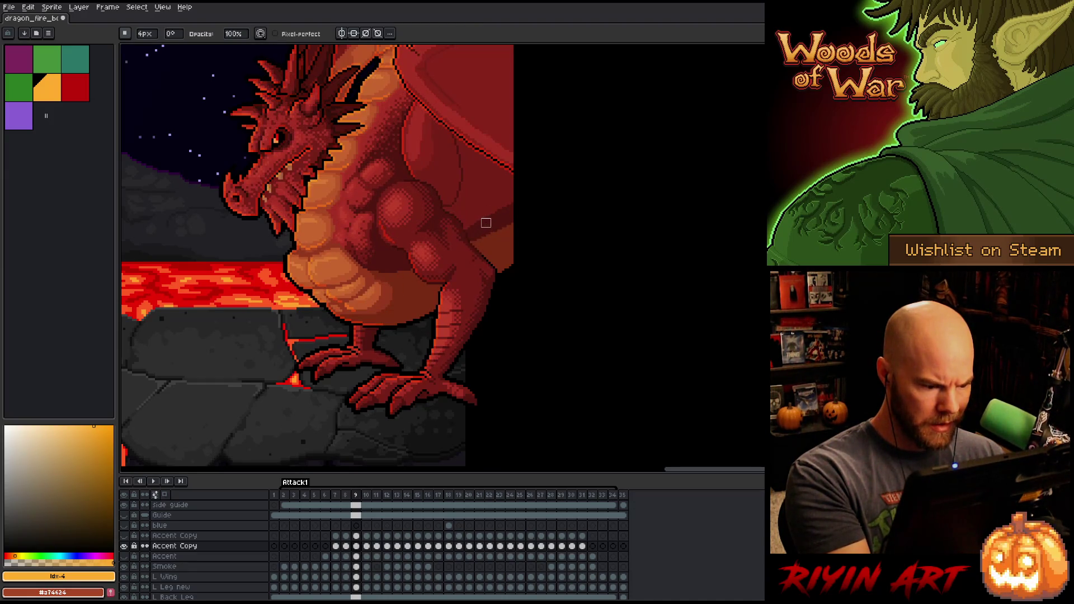
key("comma")
key("period")
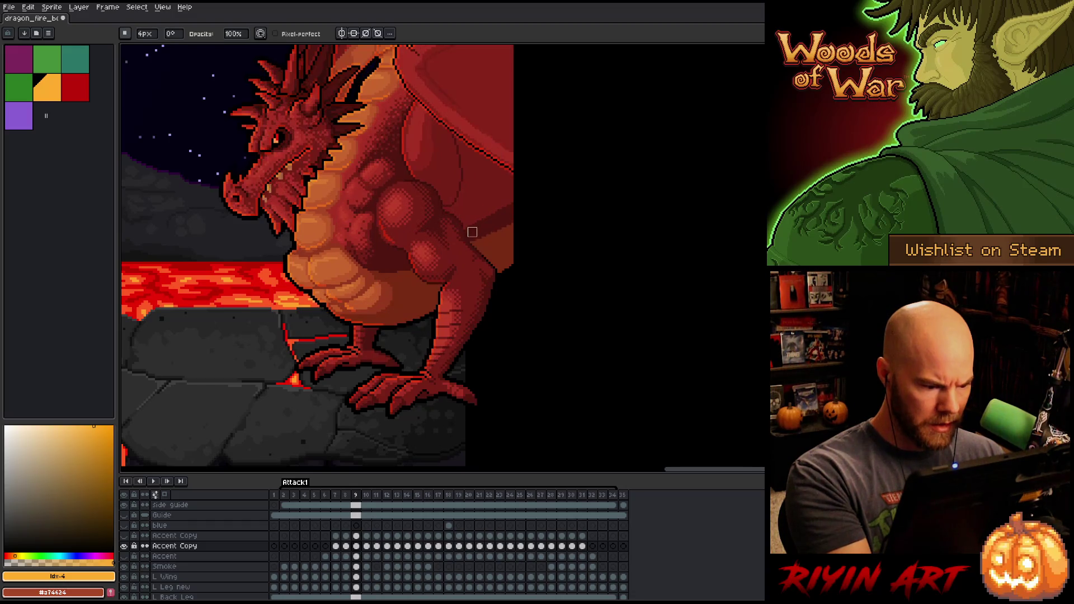
key("period")
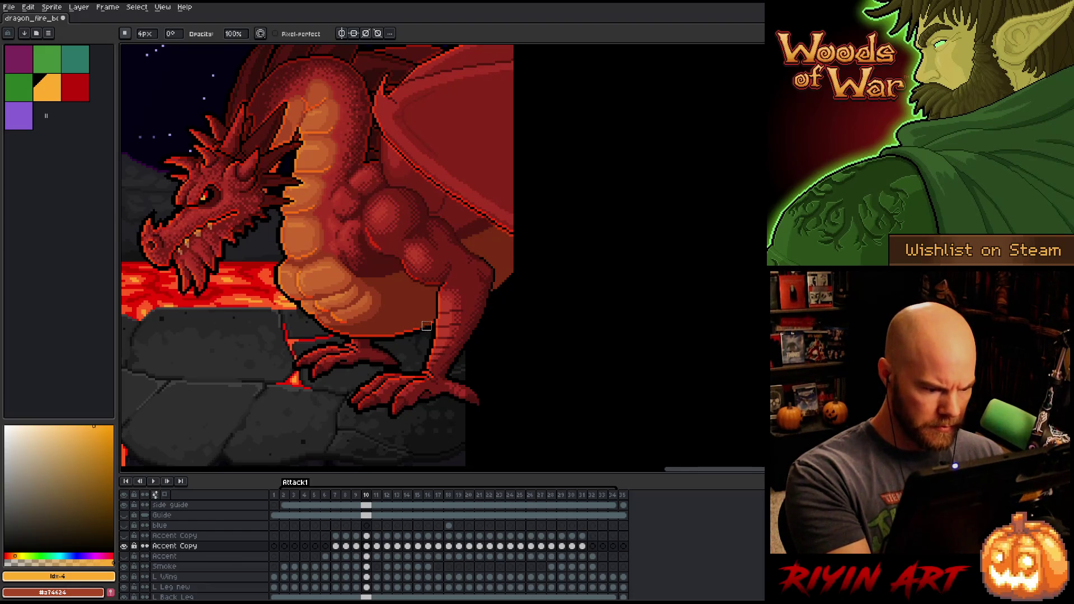
key("comma")
key("period")
key("comma")
key("period")
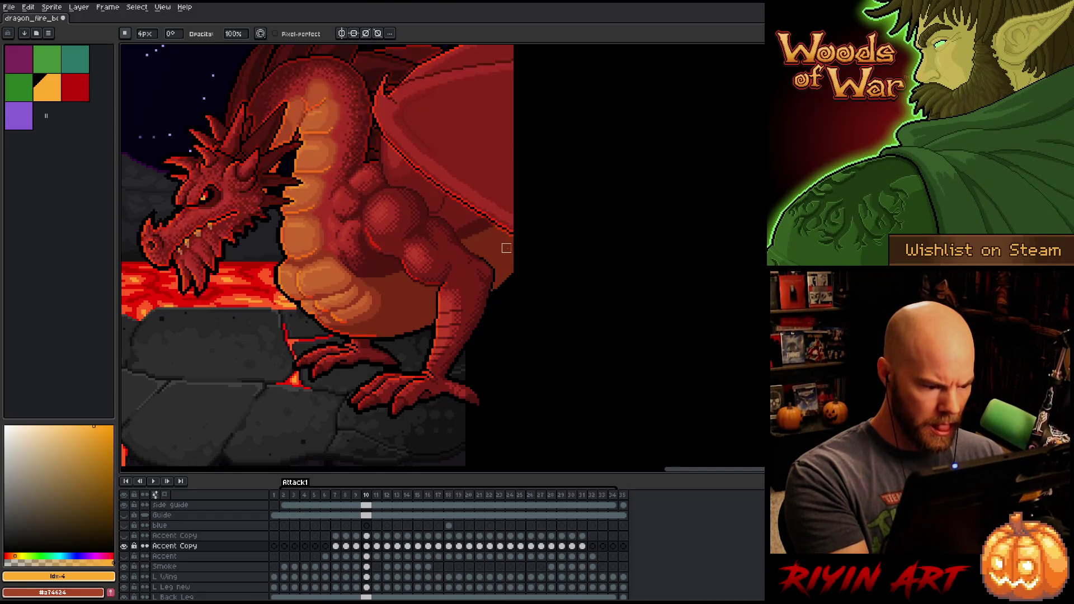
Step: Compare frames 11 through 14, advance to frame 19, and start the animation playing
key("period")
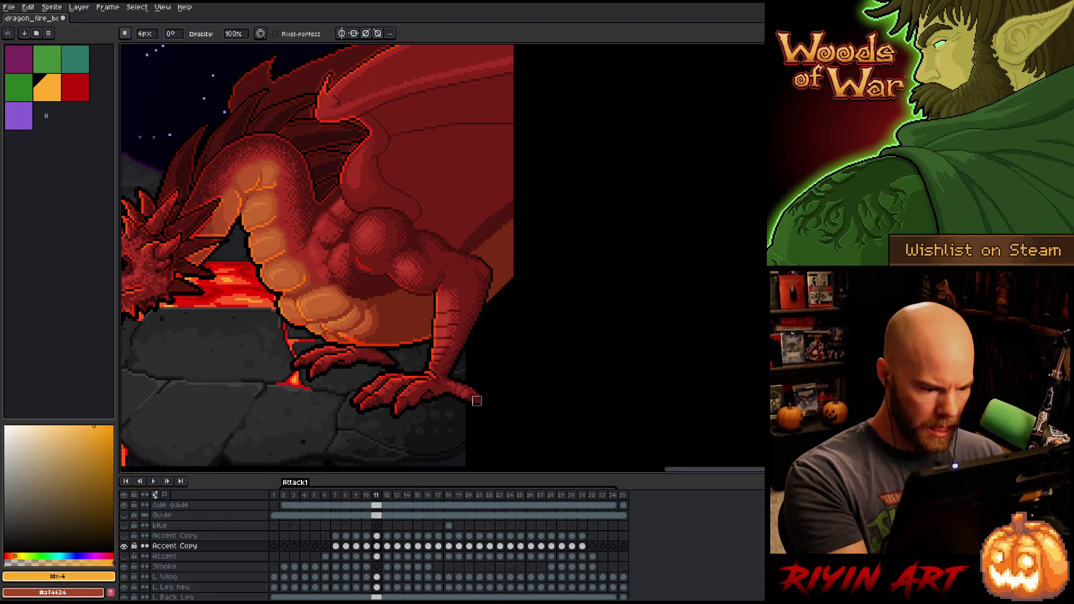
key("comma")
key("period")
key("period")
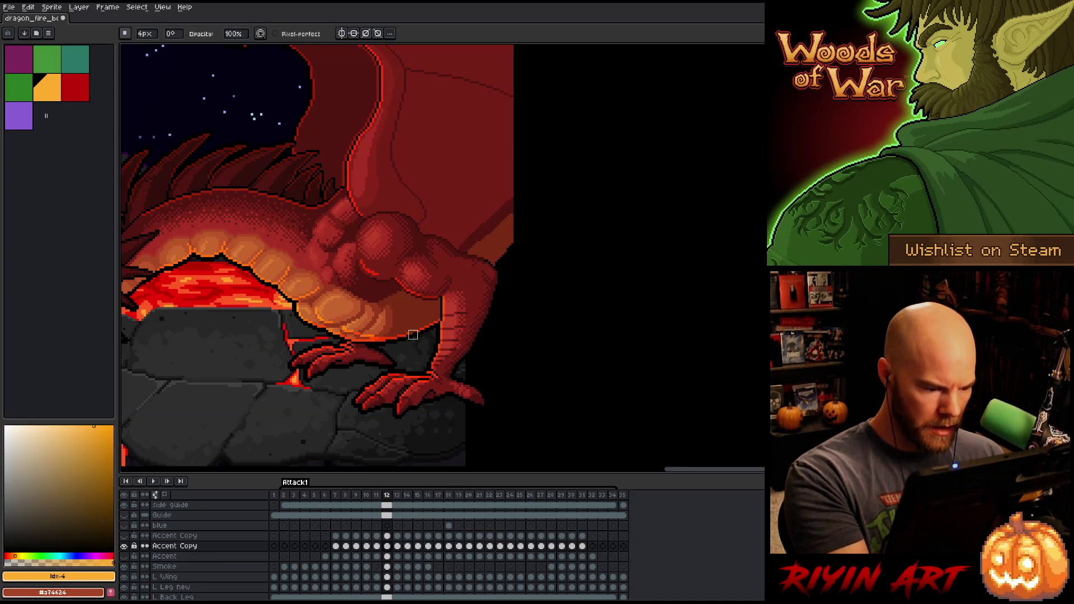
key("period")
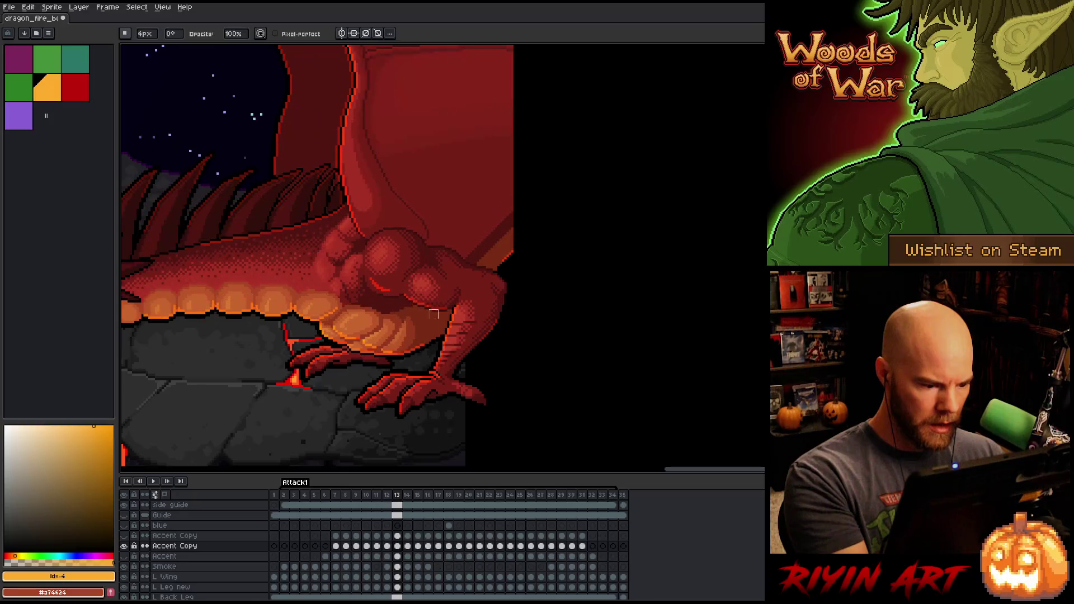
key("comma")
key("period")
key("period")
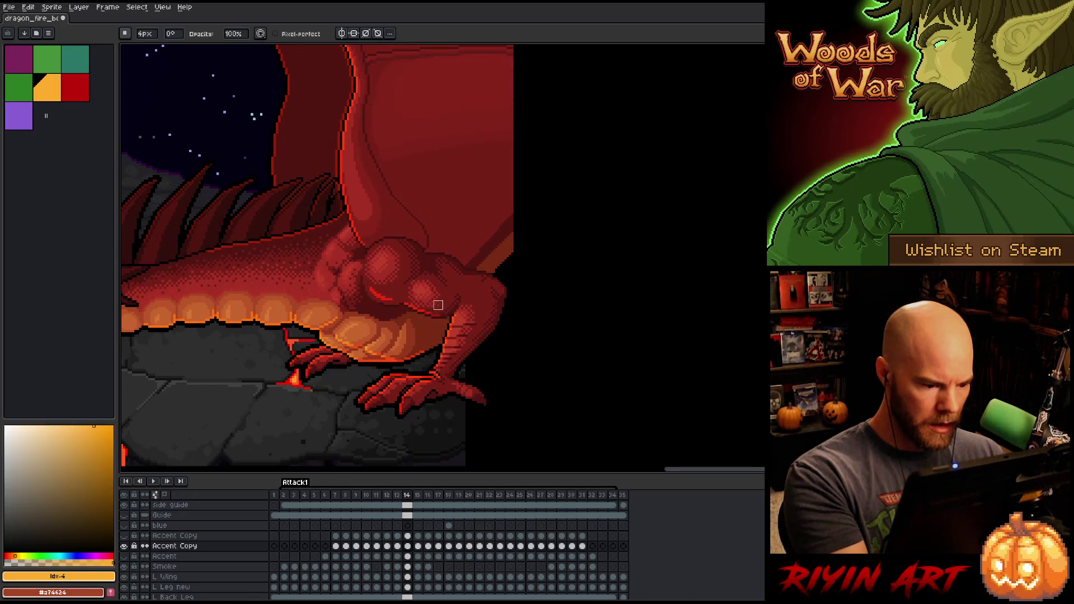
key("comma")
key("comma")
key("period")
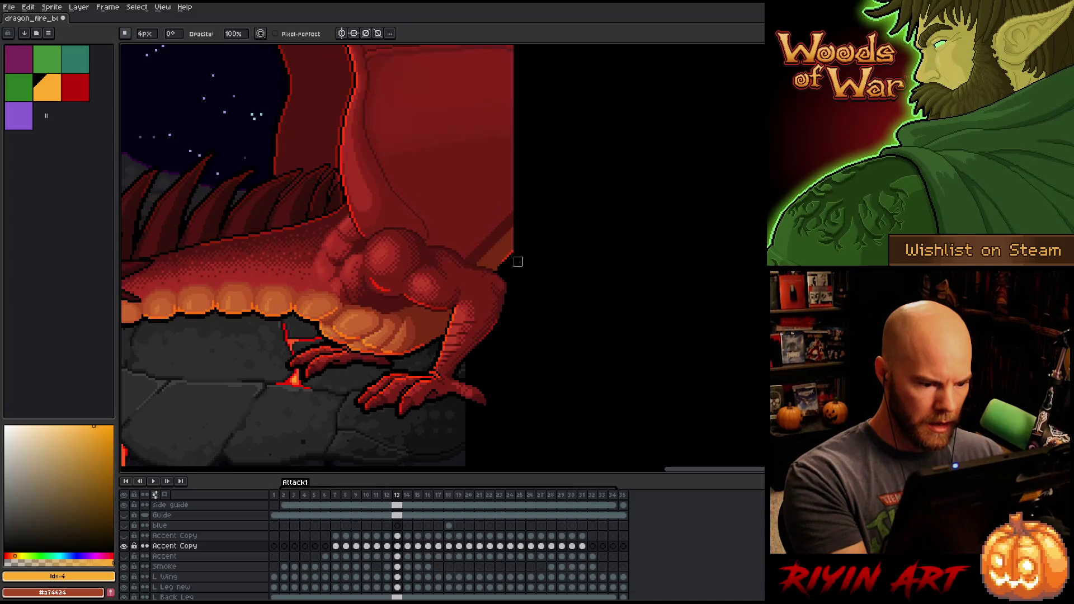
key("comma")
key("period")
key("period")
key("period")
key("period")
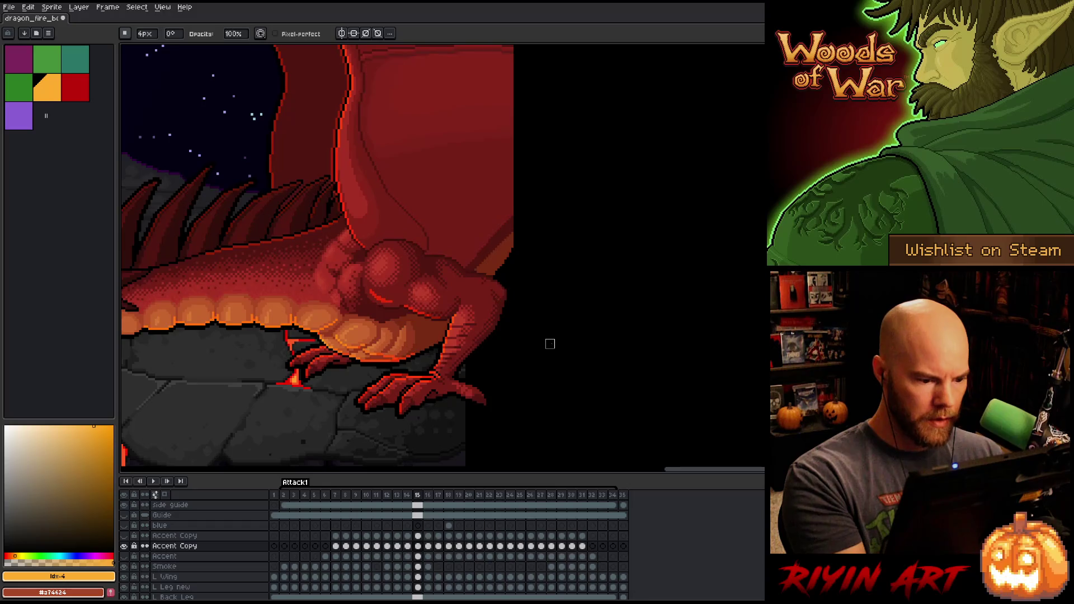
key("period")
key("period")
key("period")
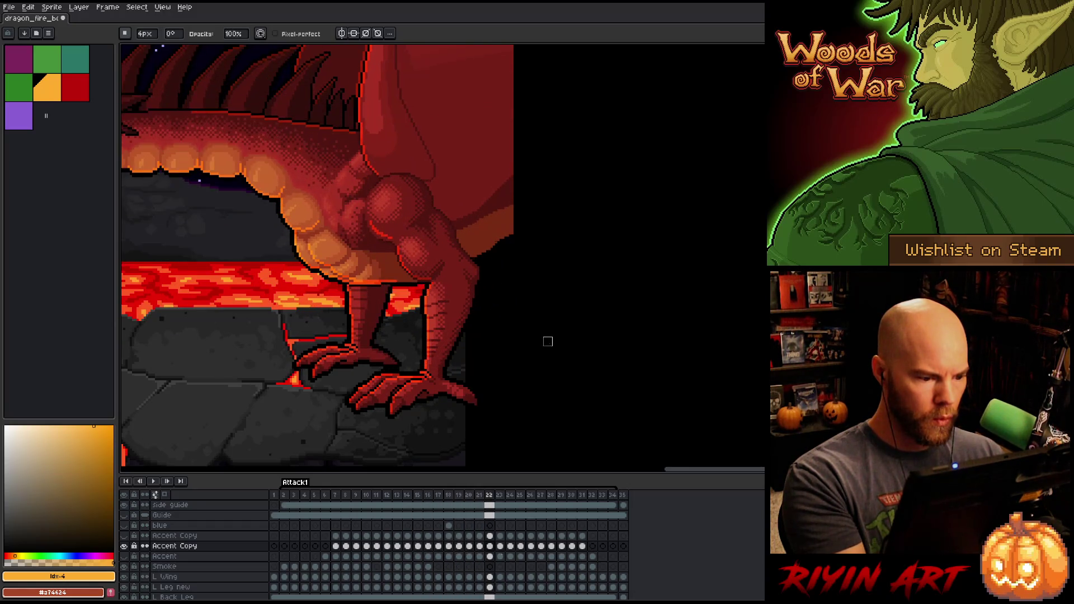
key("Return")
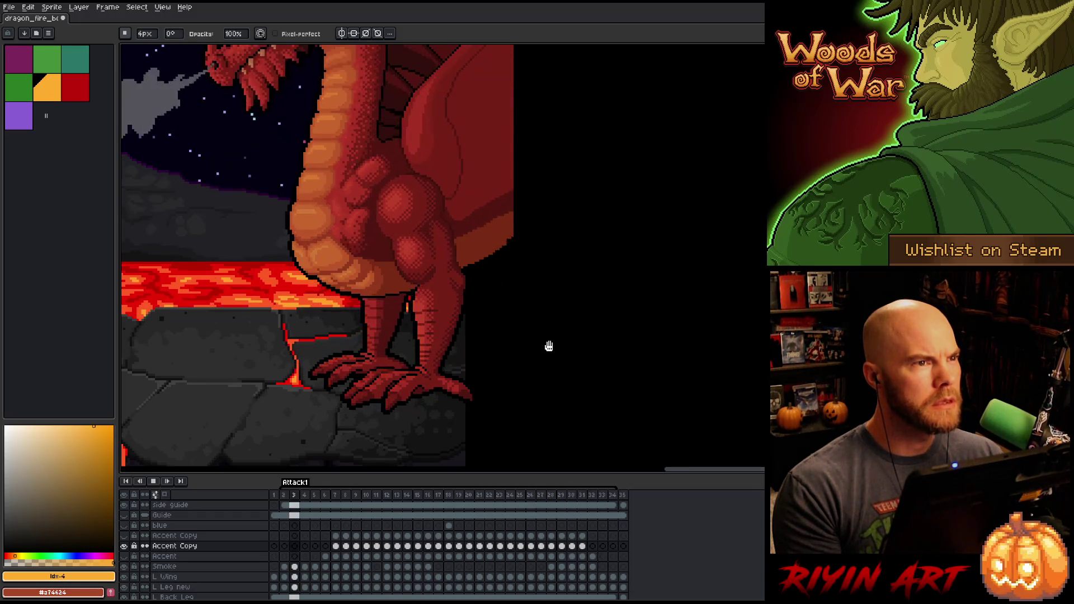
Step: Stop playback, save the file, zoom out to the full volcano scene, and play again
key("Return")
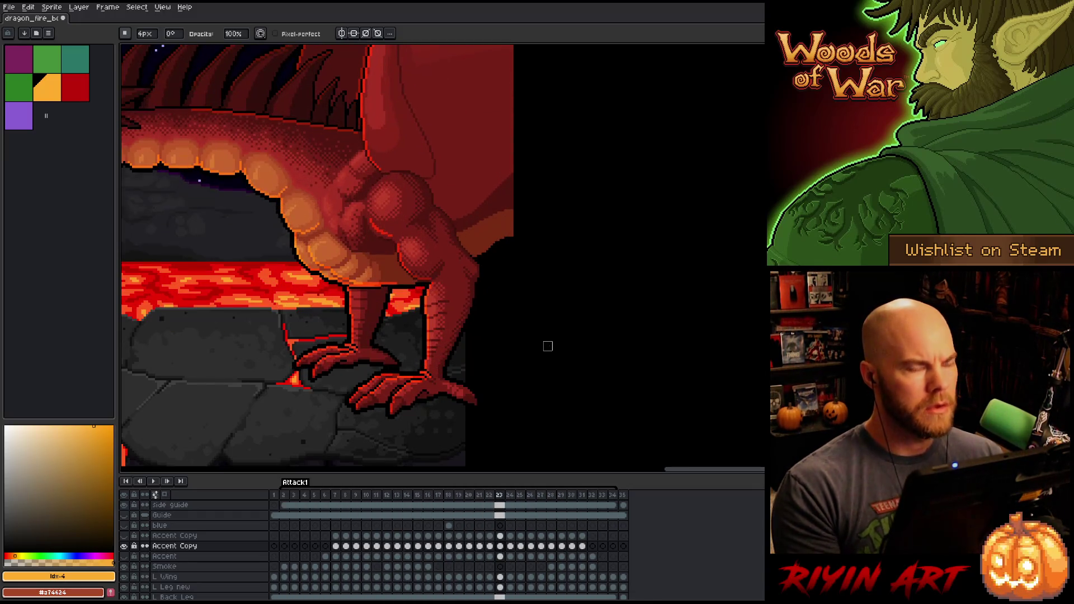
key("ctrl")
key("ctrl+s")
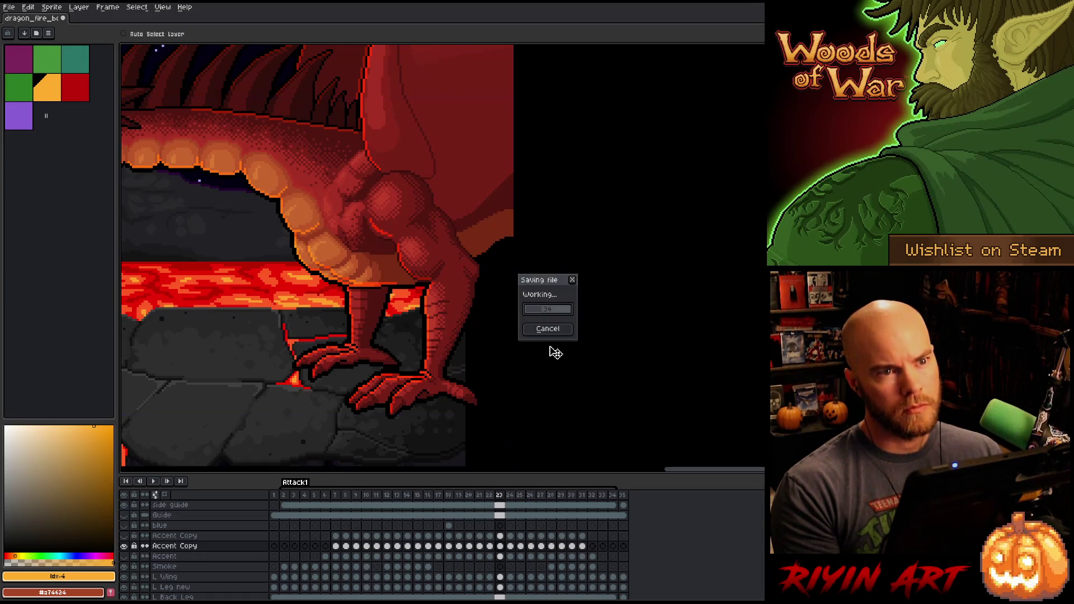
scroll(445, 261, "down", 5)
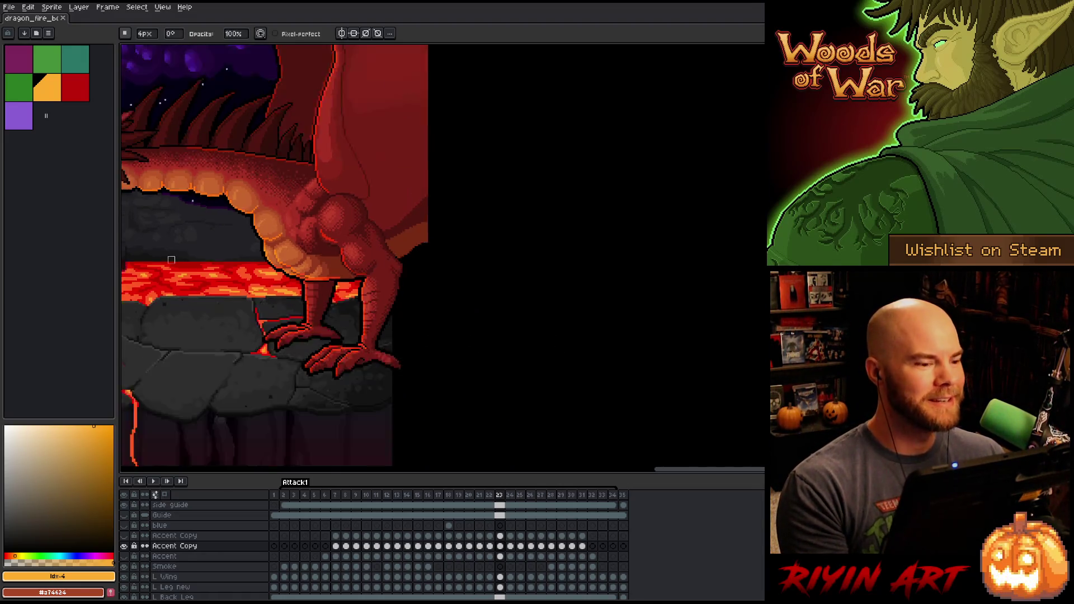
key("Return")
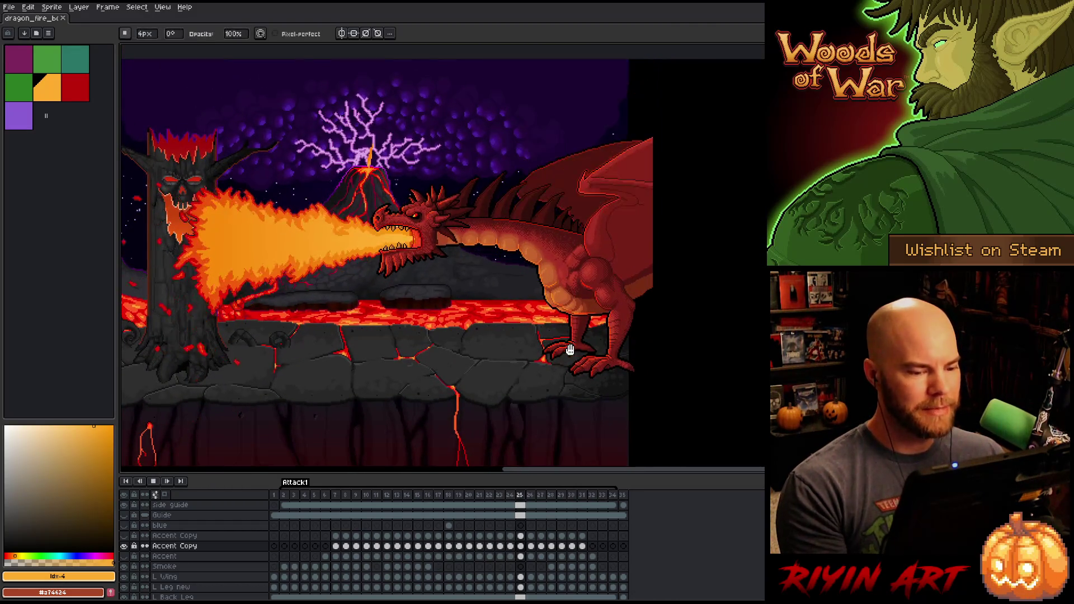
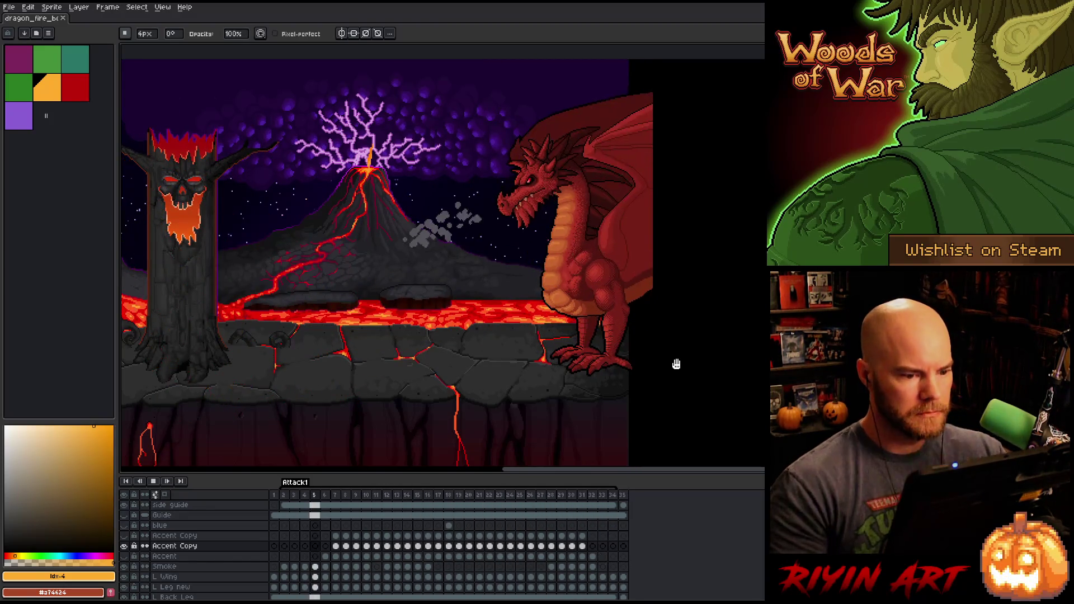
Step: Stop playback and rename the first accent layer to 'Accent original'
key("Return")
scroll(493, 418, "down", 2)
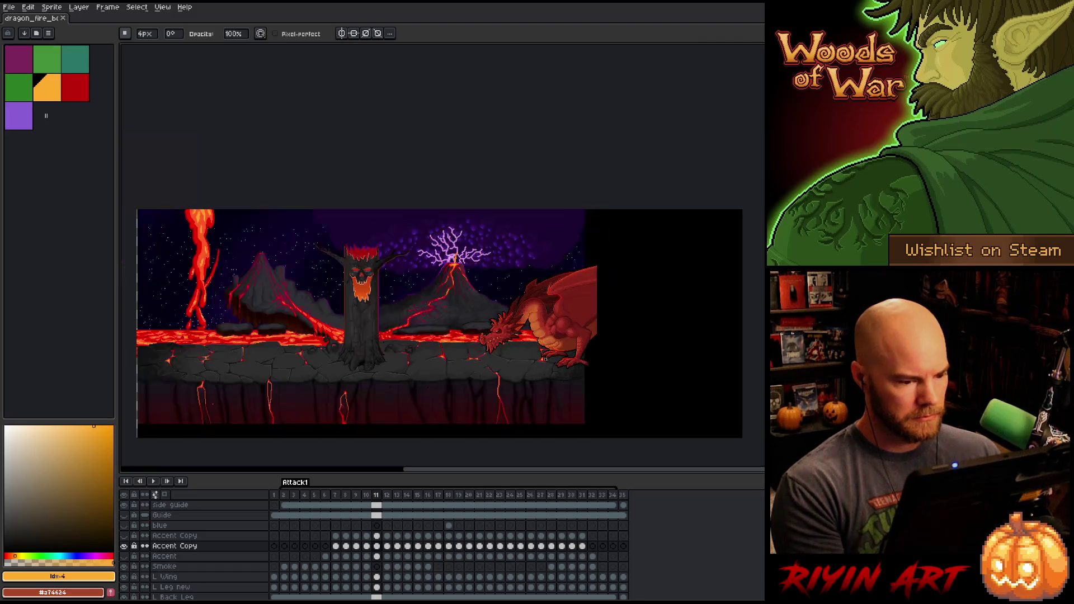
scroll(552, 361, "up", 3)
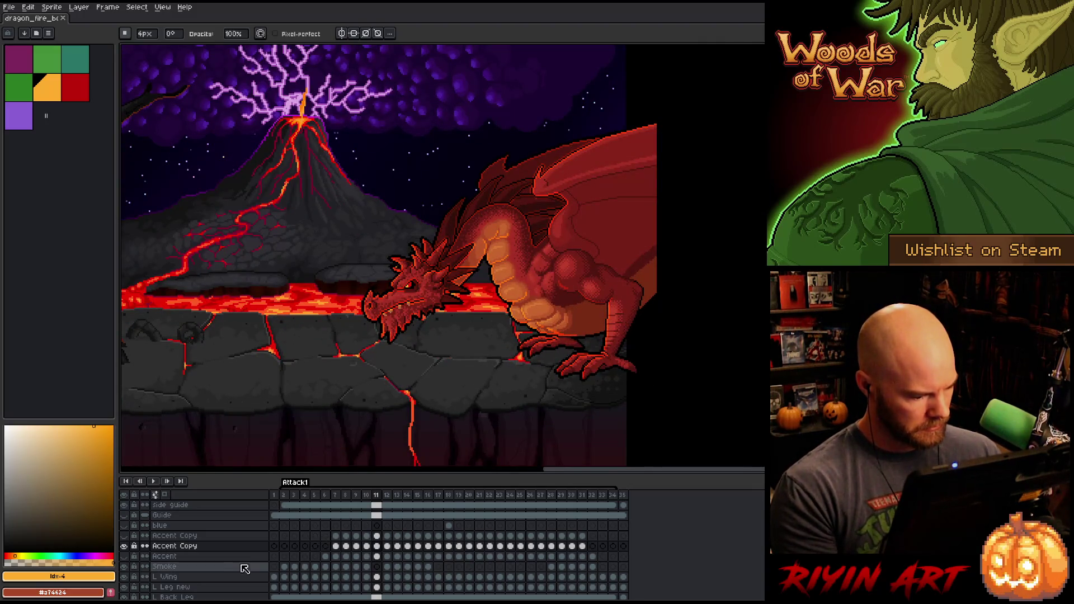
double_click(173, 545)
key("End")
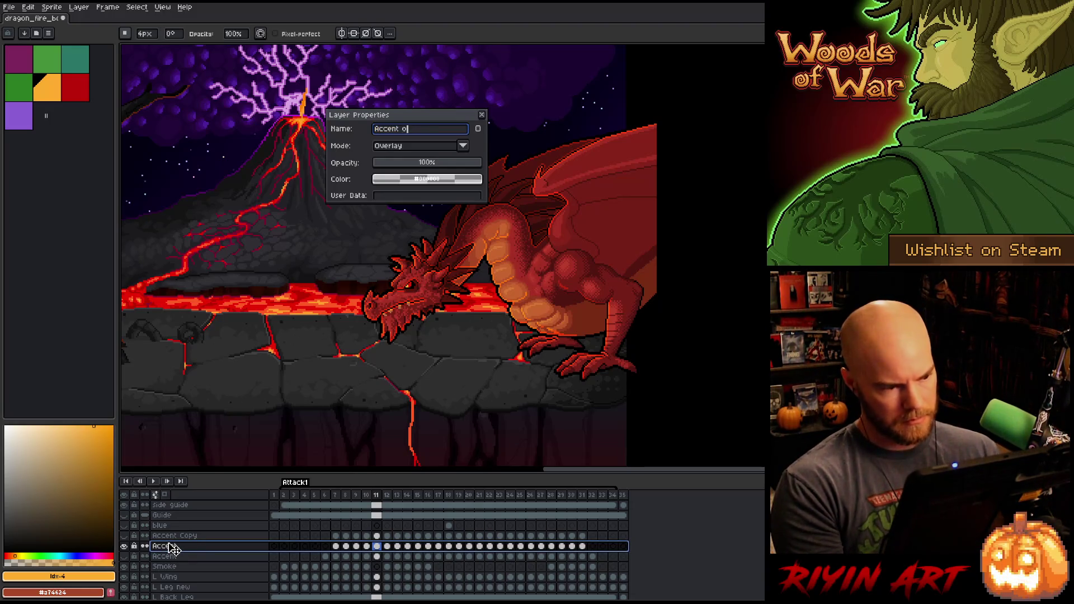
key("Return")
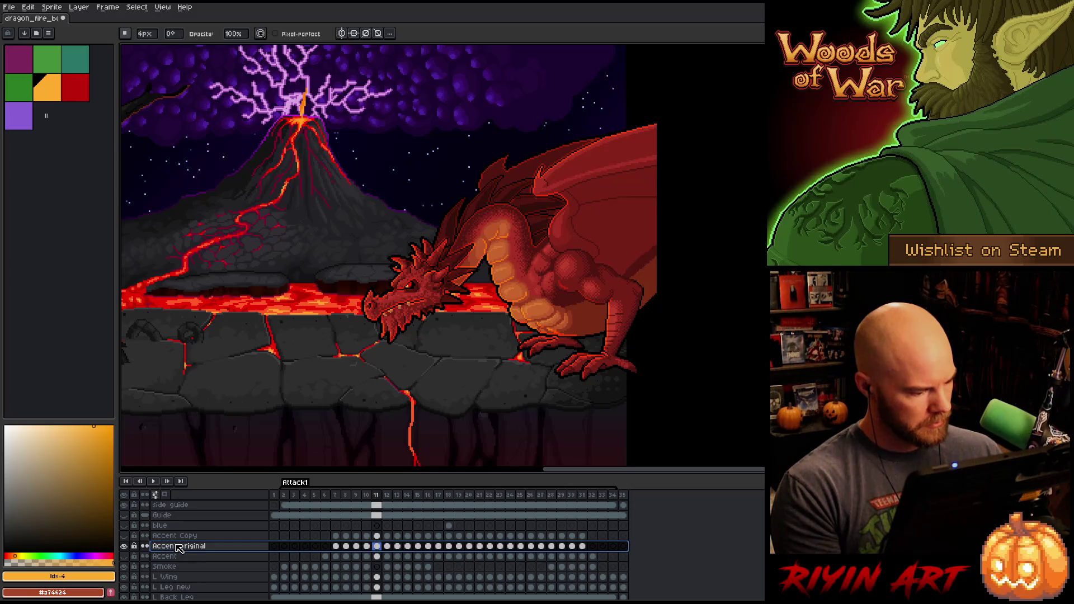
Step: Rename the other accent layers 'Accent Copy thicker' and 'Accent everyframe ?', then save
double_click(177, 538)
type("Accent Copy thicker")
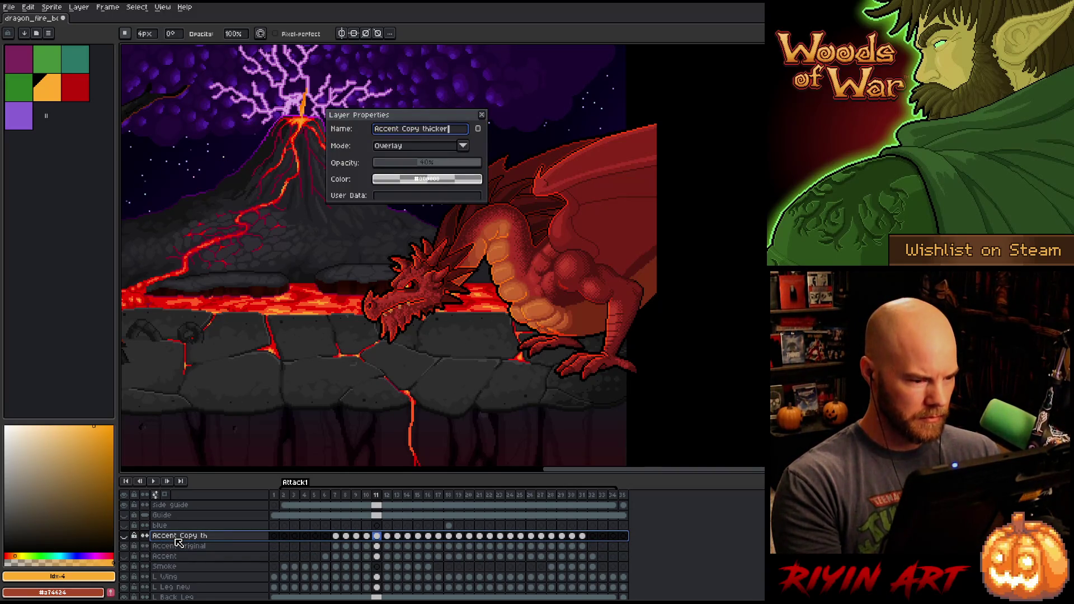
key("Return")
double_click(176, 557)
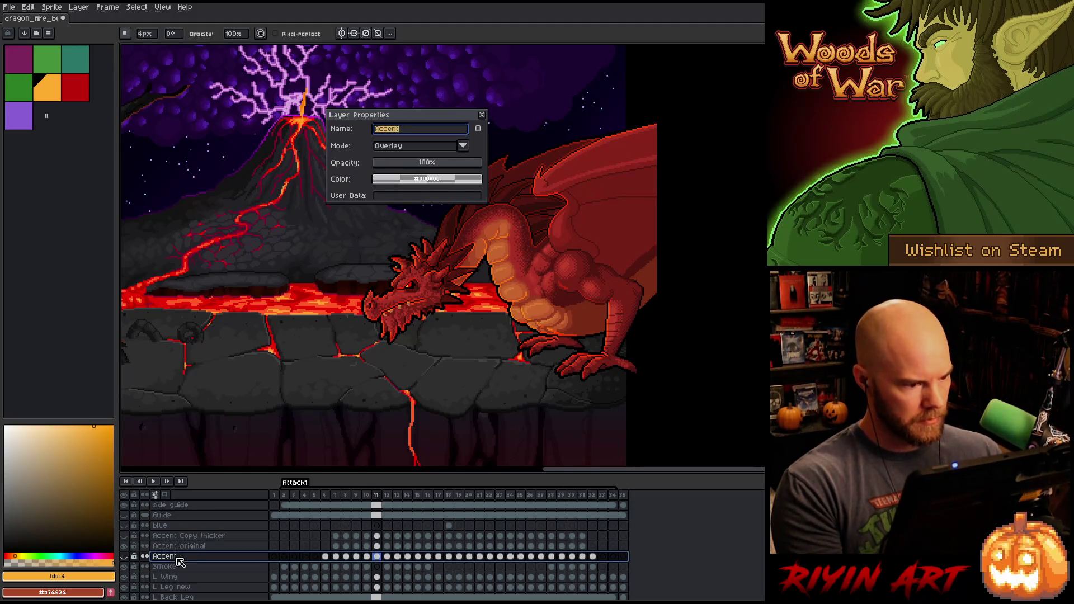
type("e")
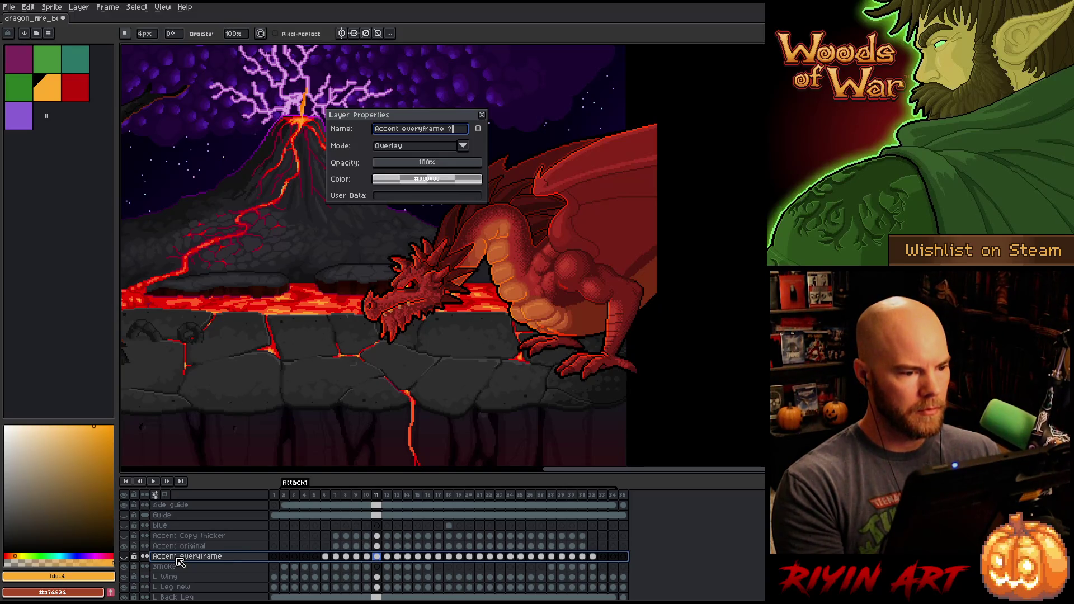
key("Return")
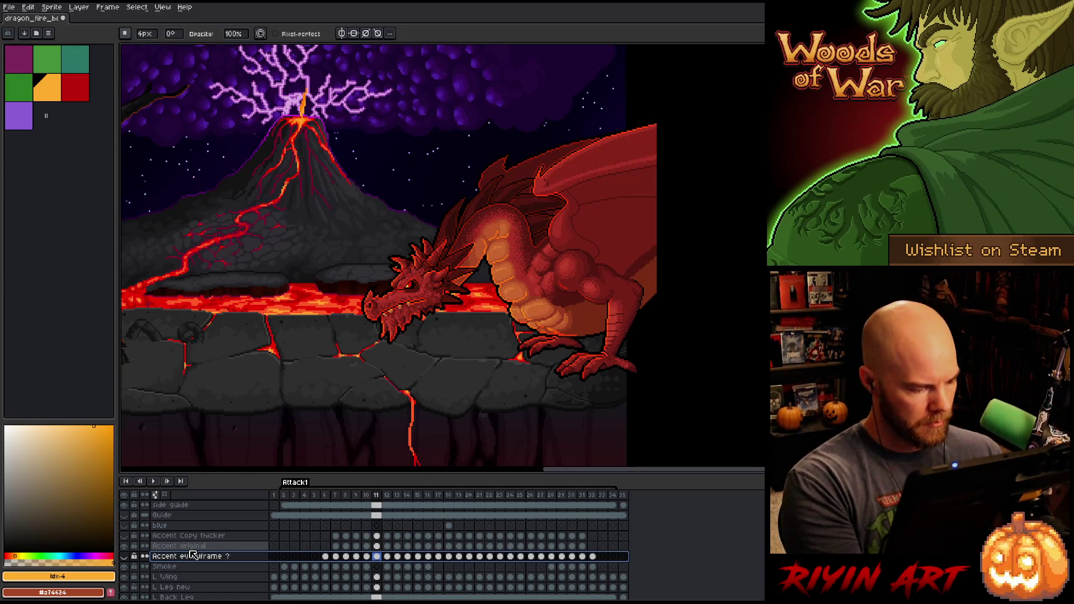
key("ctrl+s")
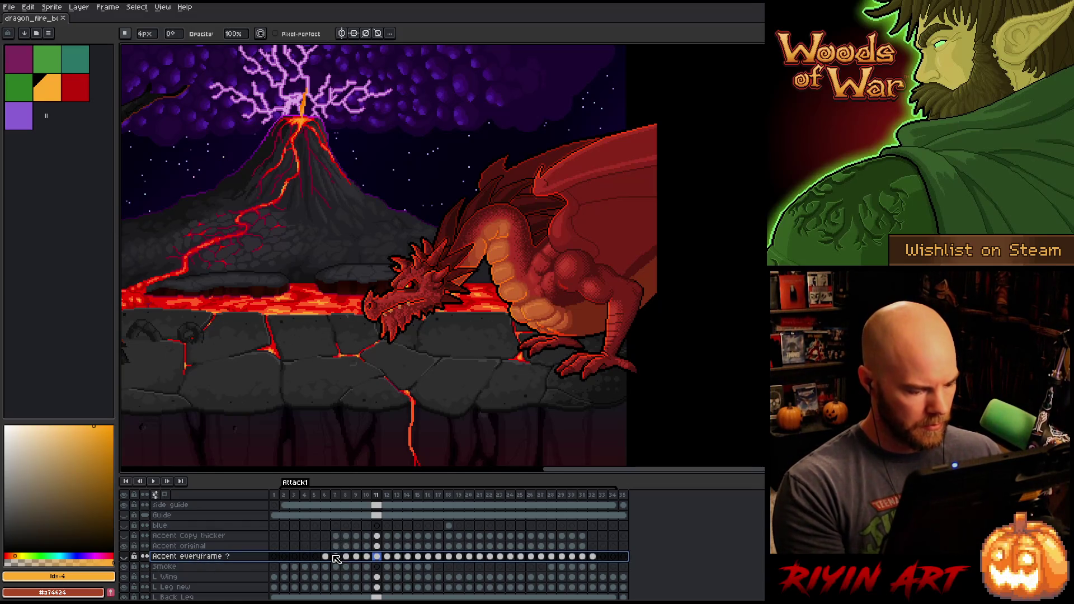
Step: Select the Outline layer and compare the dragon with and without the volcano background
scroll(336, 559, "down", 10)
scroll(322, 553, "up", 5)
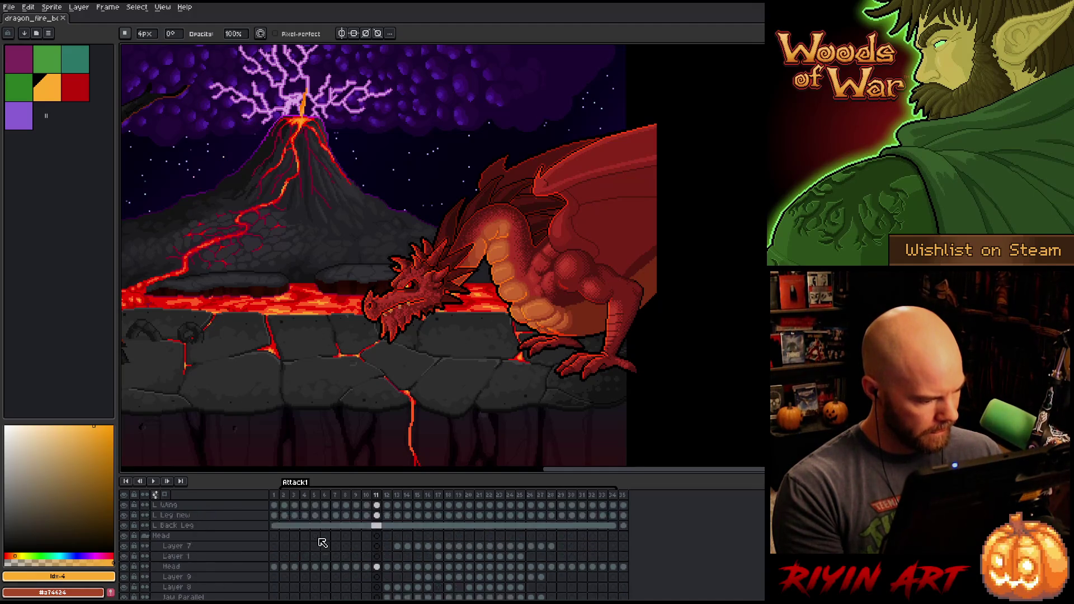
scroll(323, 542, "up", 3)
scroll(322, 542, "down", 10)
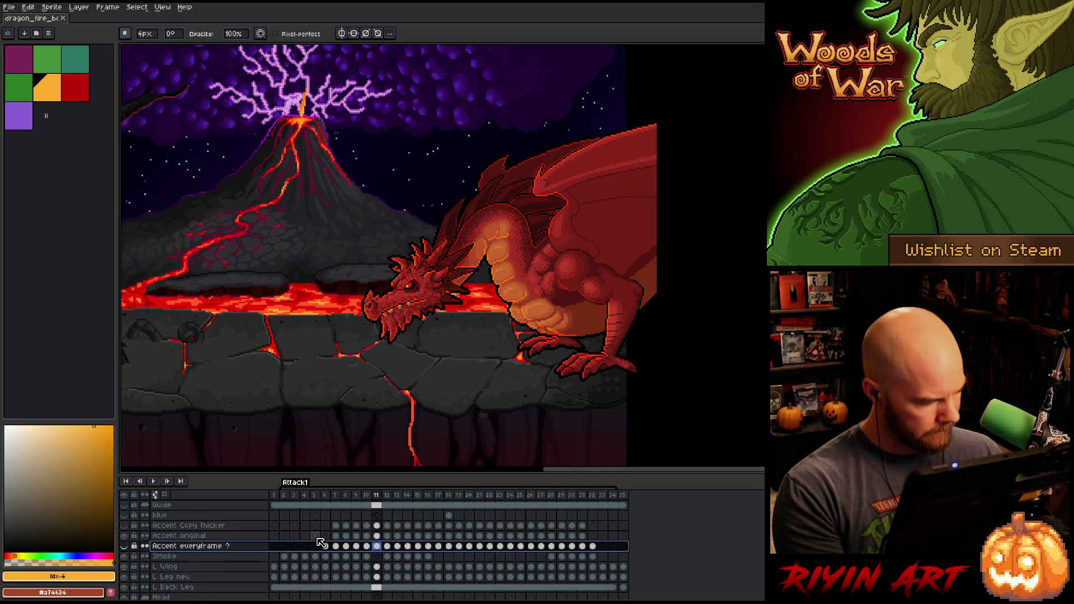
scroll(306, 546, "down", 10)
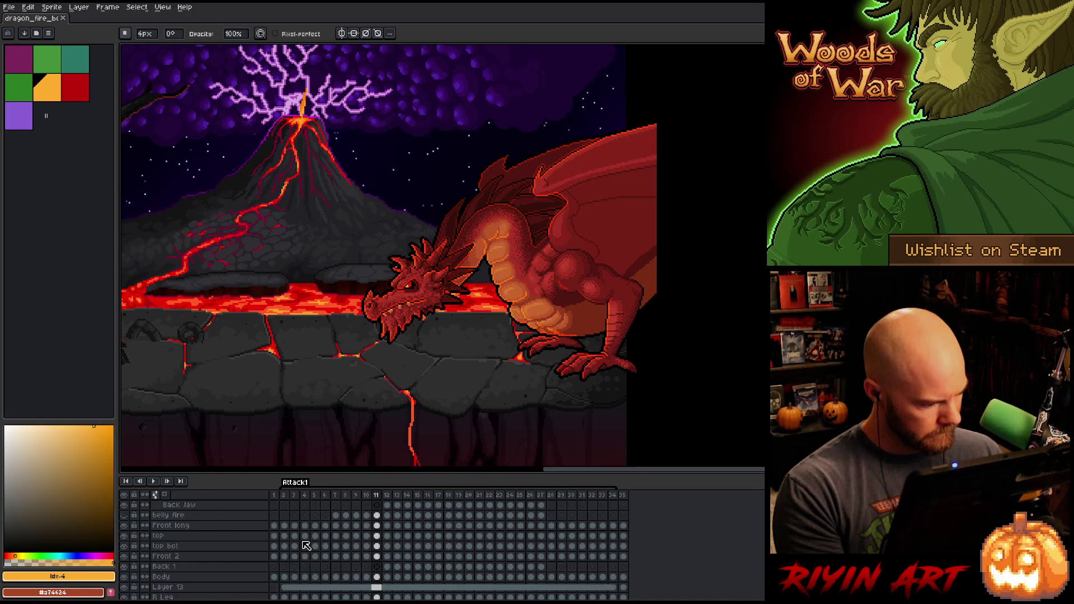
scroll(306, 545, "down", 1)
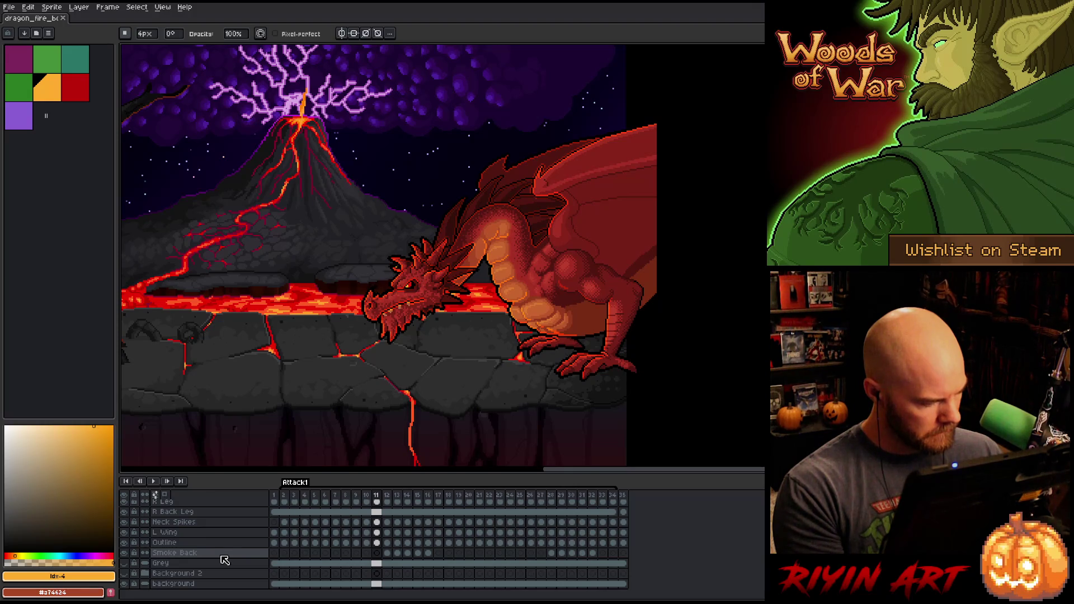
left_click(164, 542)
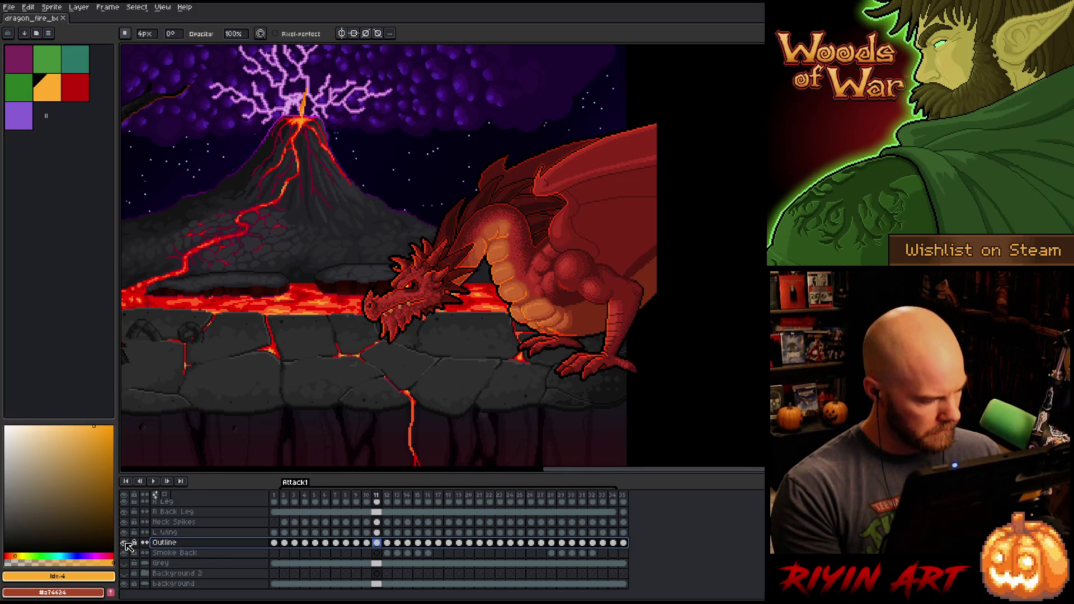
left_click(125, 543)
left_click(126, 543)
left_click(126, 543)
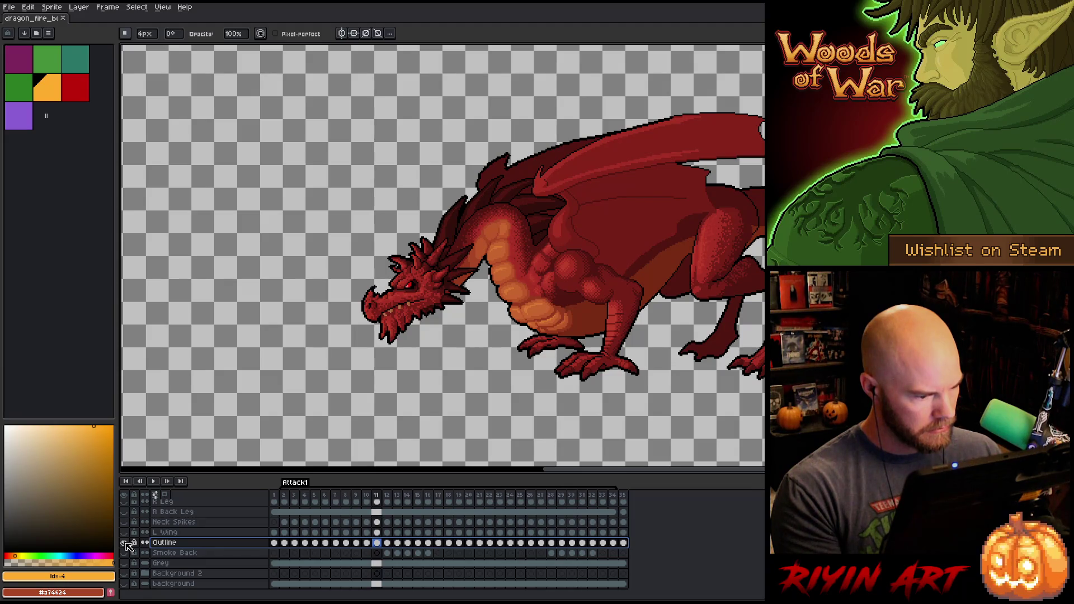
left_click(125, 543)
Step: Duplicate the Outline layer and move Outline Copy up above the accent layers
right_click(183, 545)
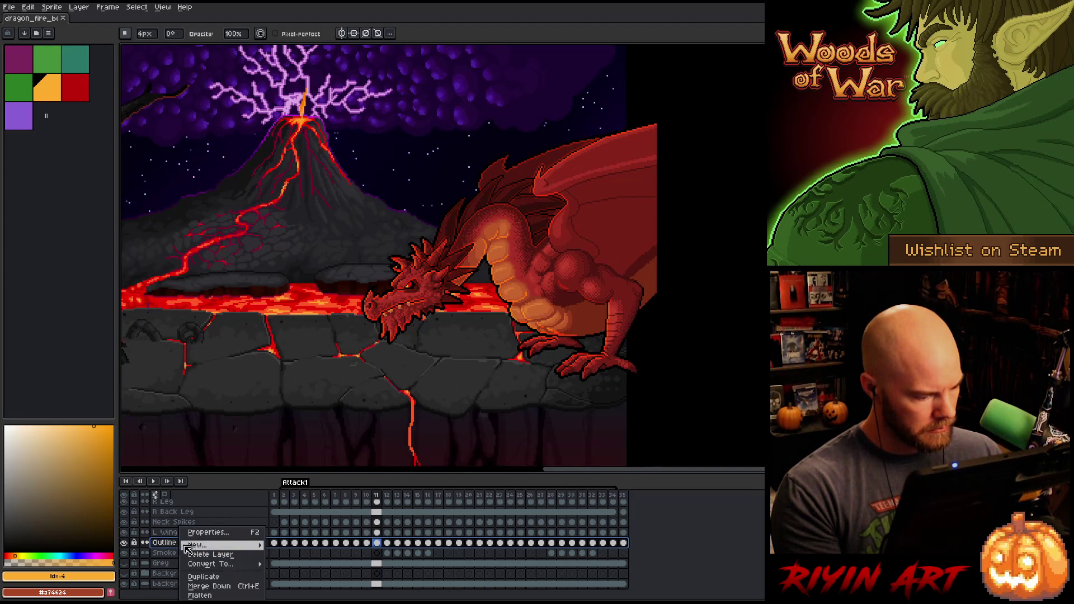
left_click(204, 576)
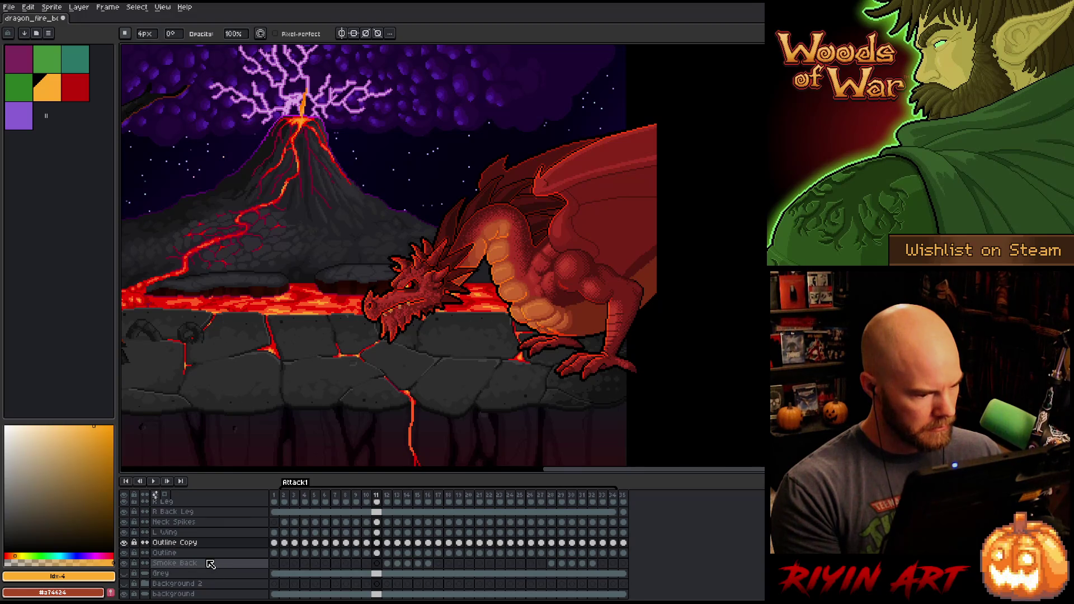
left_click(193, 543)
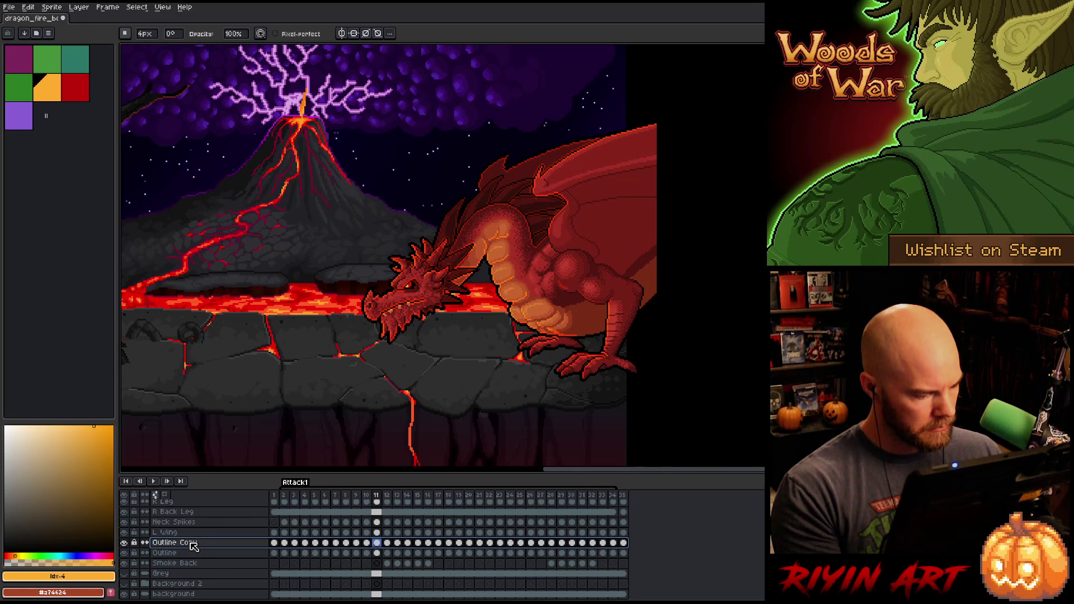
scroll(193, 540, "up", 5)
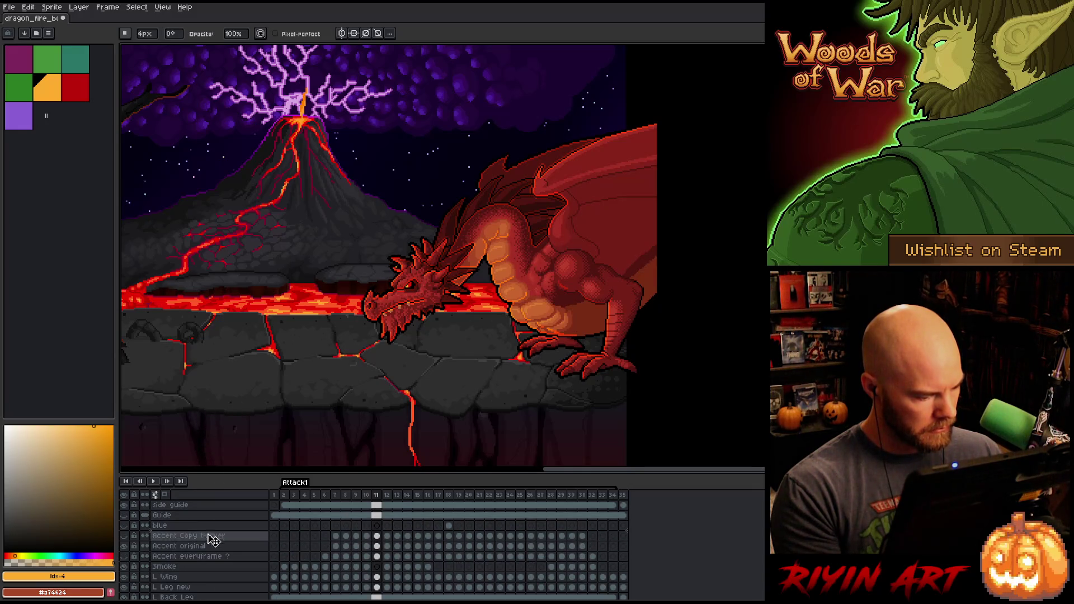
left_click_drag(214, 537, 210, 526)
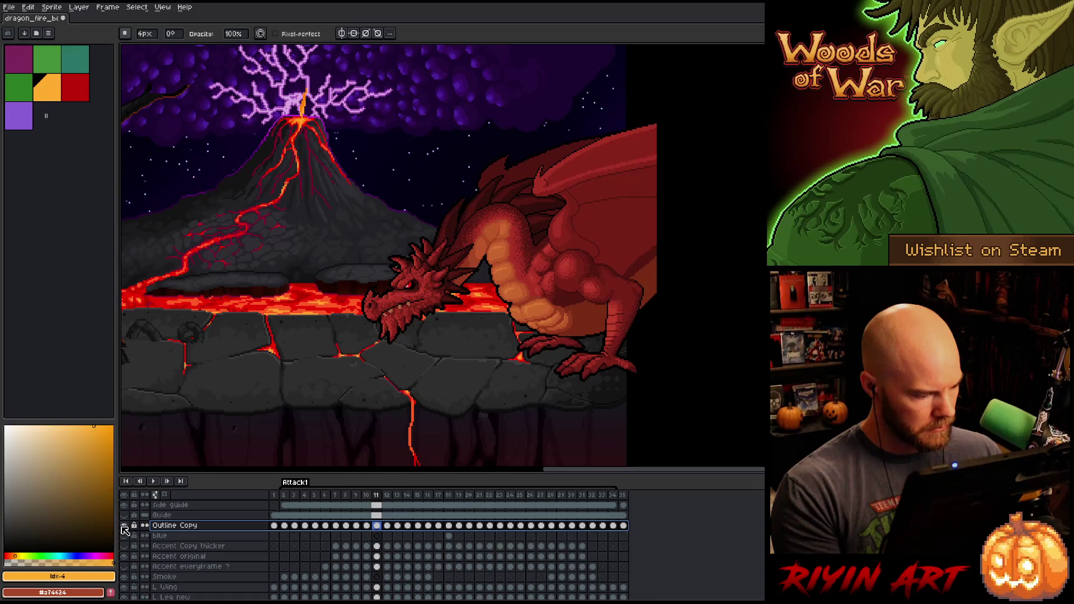
Step: Isolate Outline Copy and replace its dark outline colour with a partly transparent colour
left_click(124, 526, "alt")
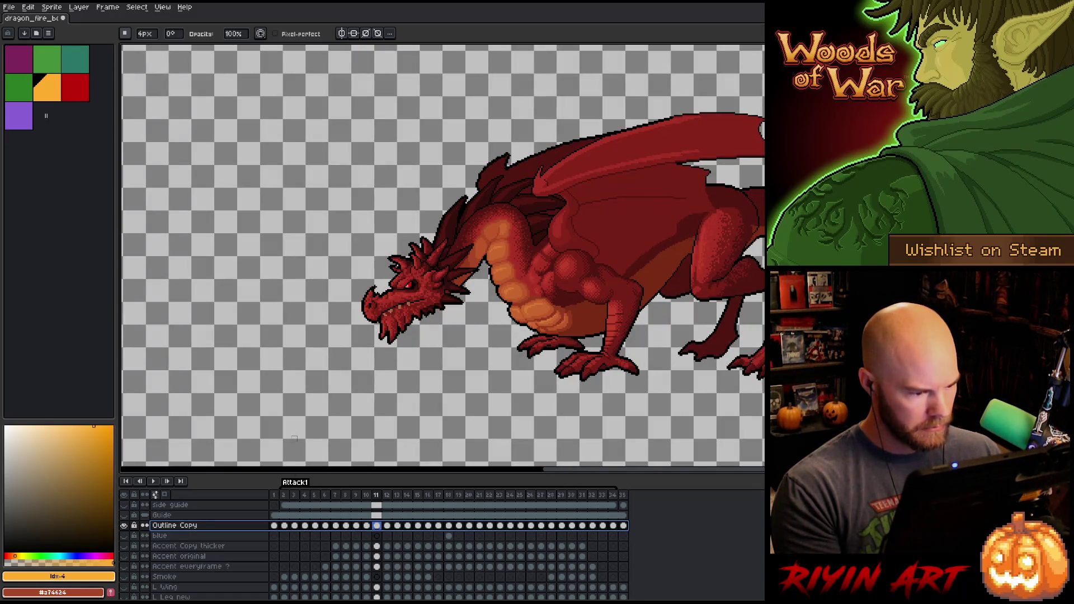
key("shift+r")
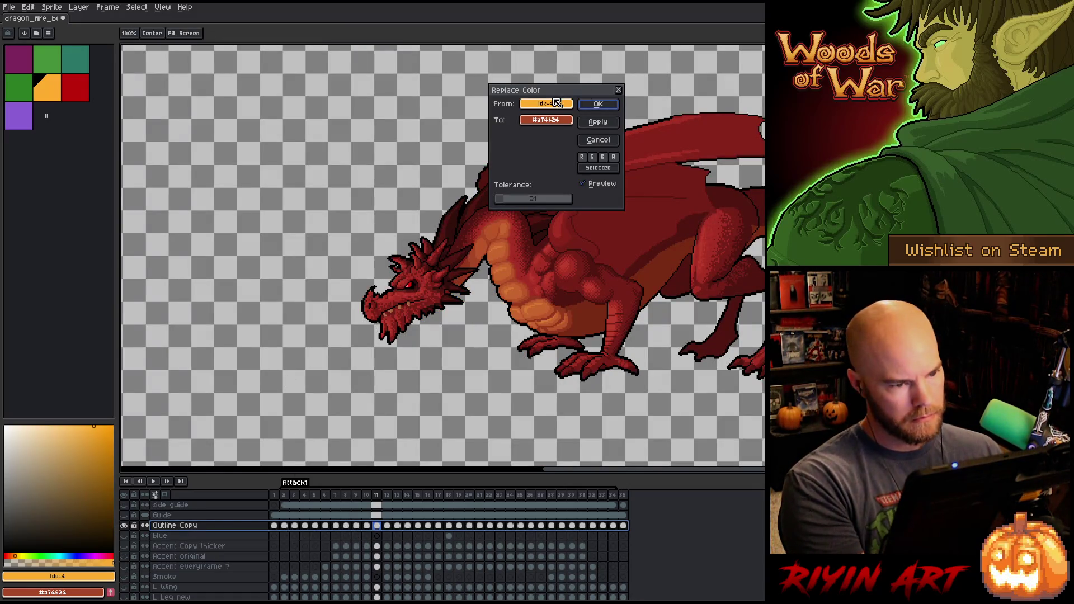
left_click(508, 199)
mouse_move(555, 103)
left_mouse_down()
mouse_move(523, 156)
mouse_move(490, 254)
left_mouse_up()
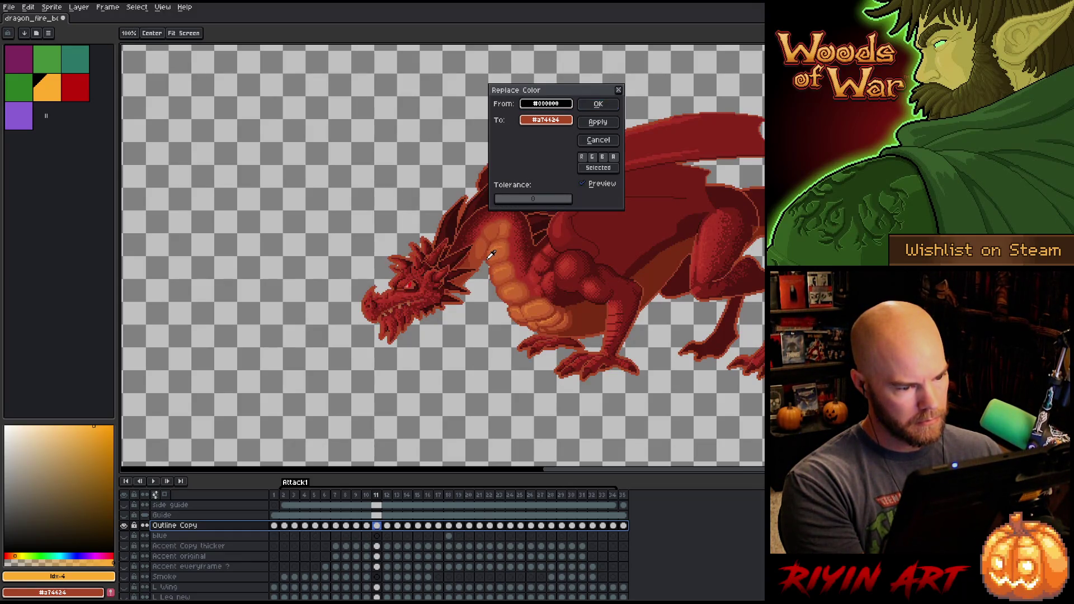
left_click(543, 119)
left_click(545, 196)
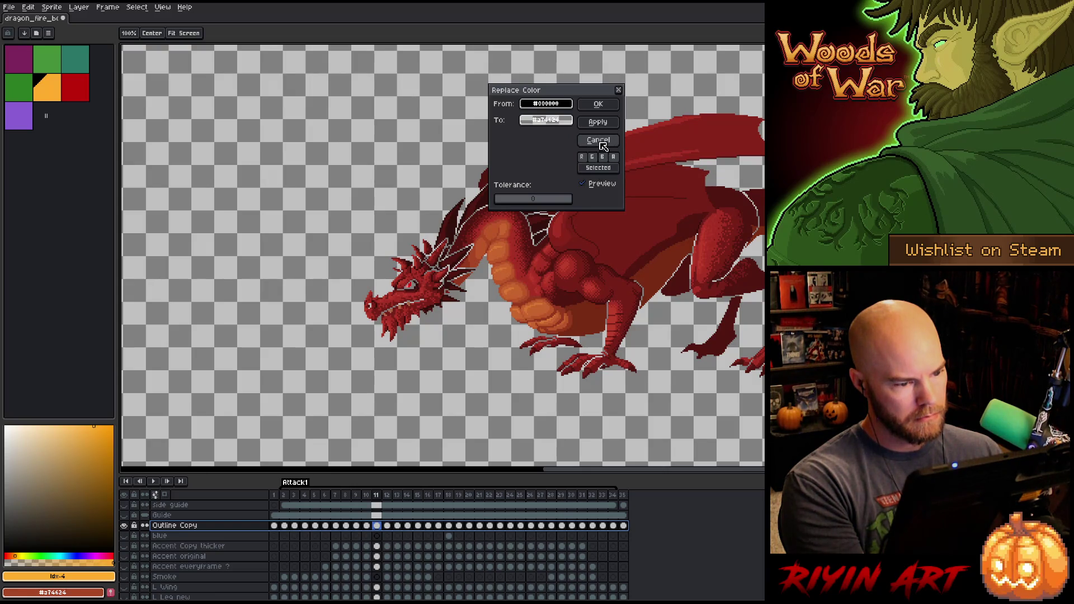
left_click(598, 104)
Step: Darken Outline Copy to black across frames 2–35 with Hue/Saturation lightness
left_click(289, 495)
left_click_drag(289, 495, 690, 490)
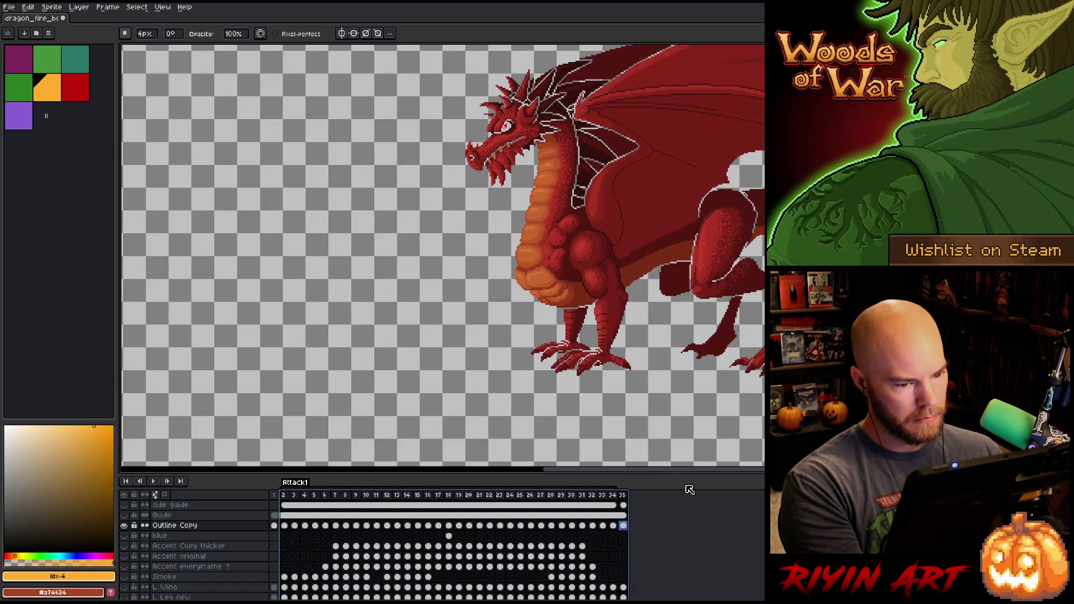
left_click(220, 527)
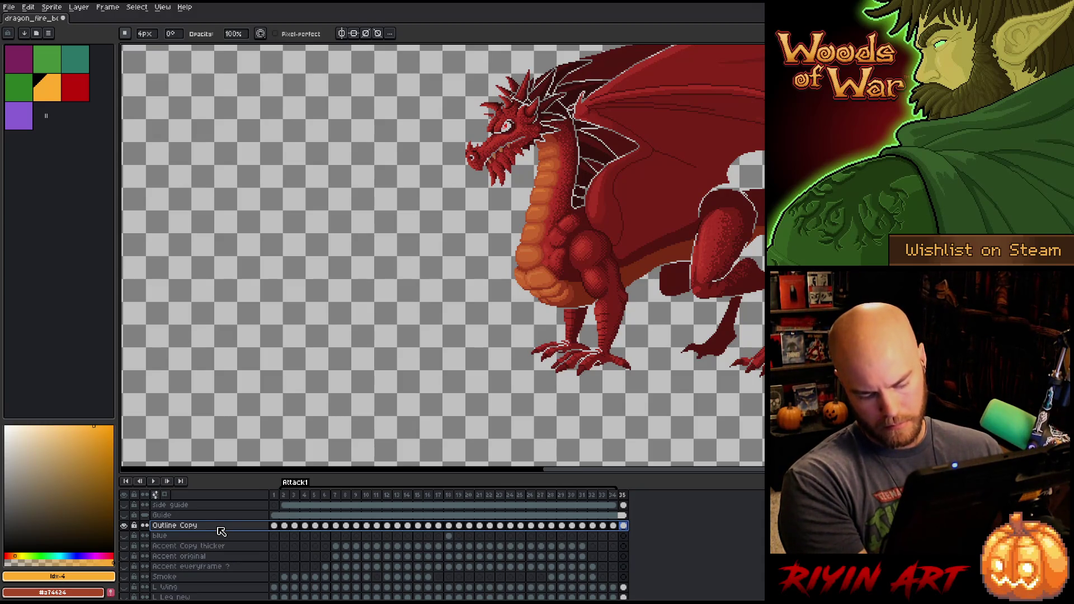
key("ctrl+u")
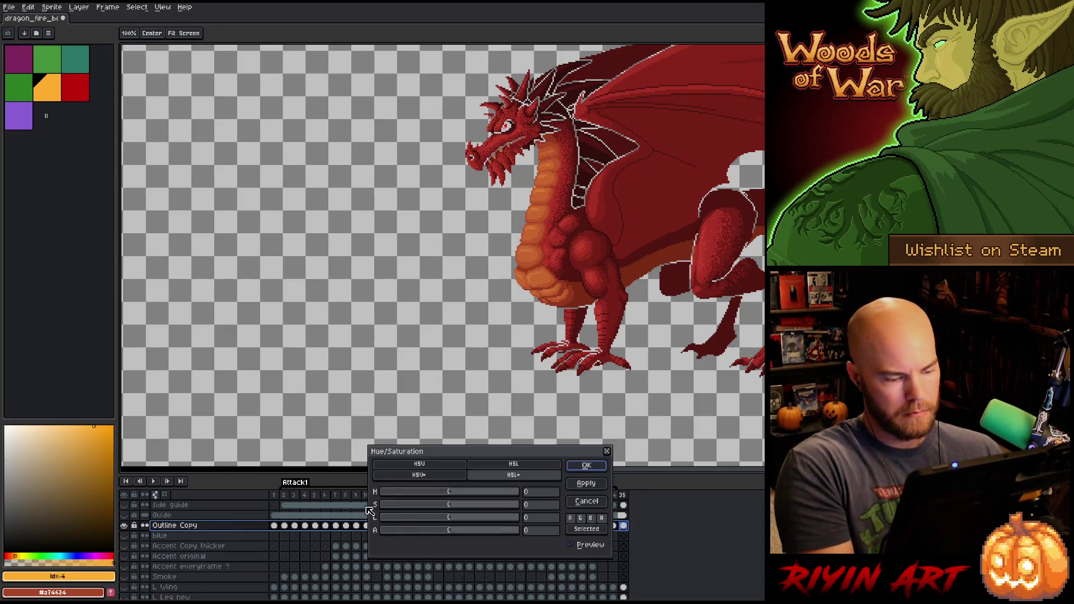
left_click_drag(402, 515, 378, 516)
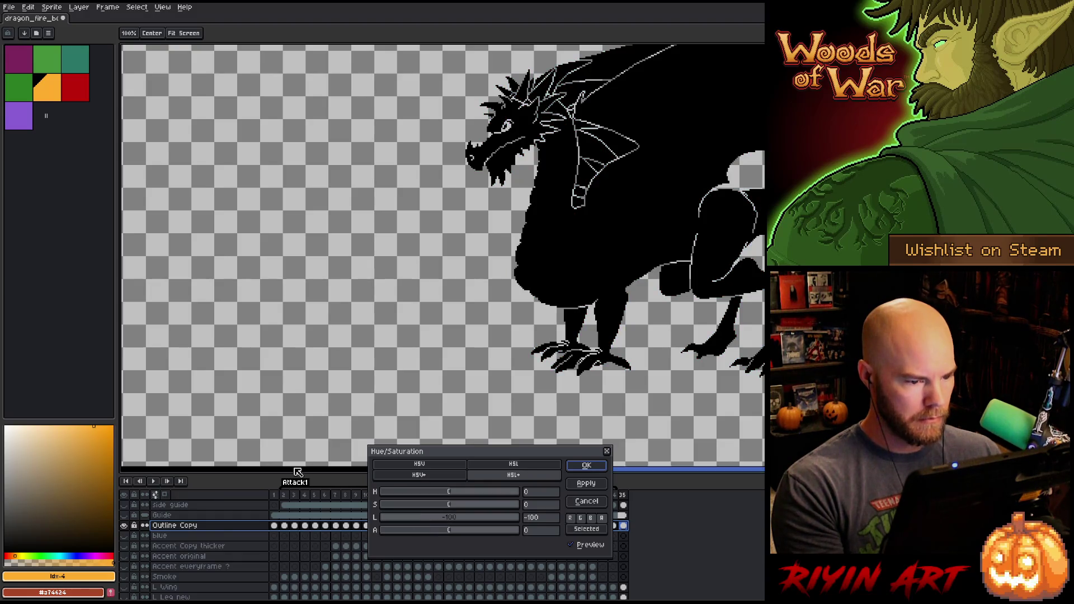
left_click(586, 466)
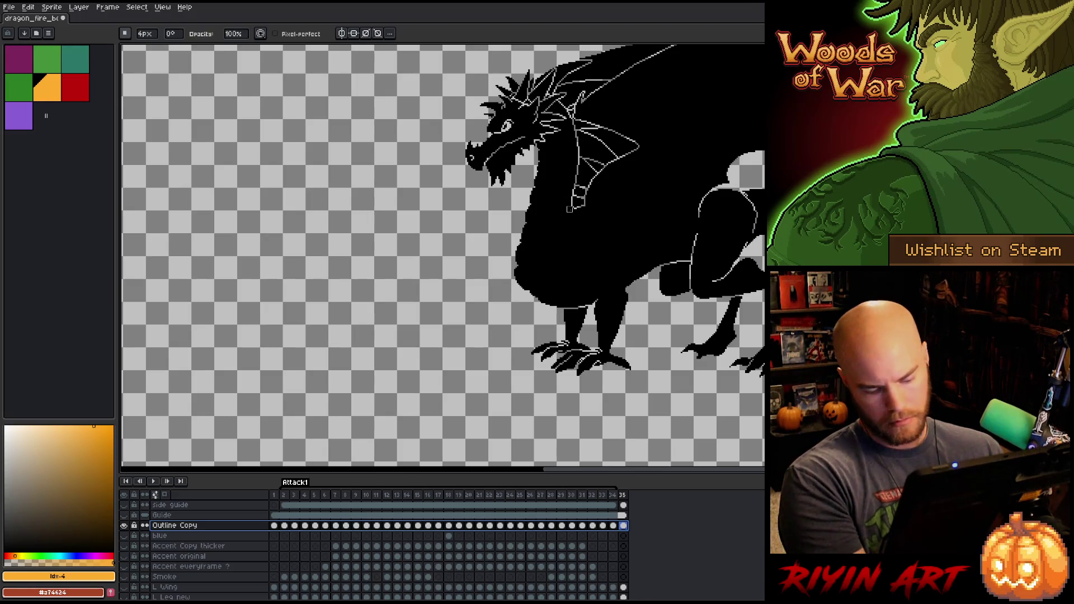
Step: Replace the black silhouette with orange and show all layers again
key("i")
left_click(558, 247)
key("shift+r")
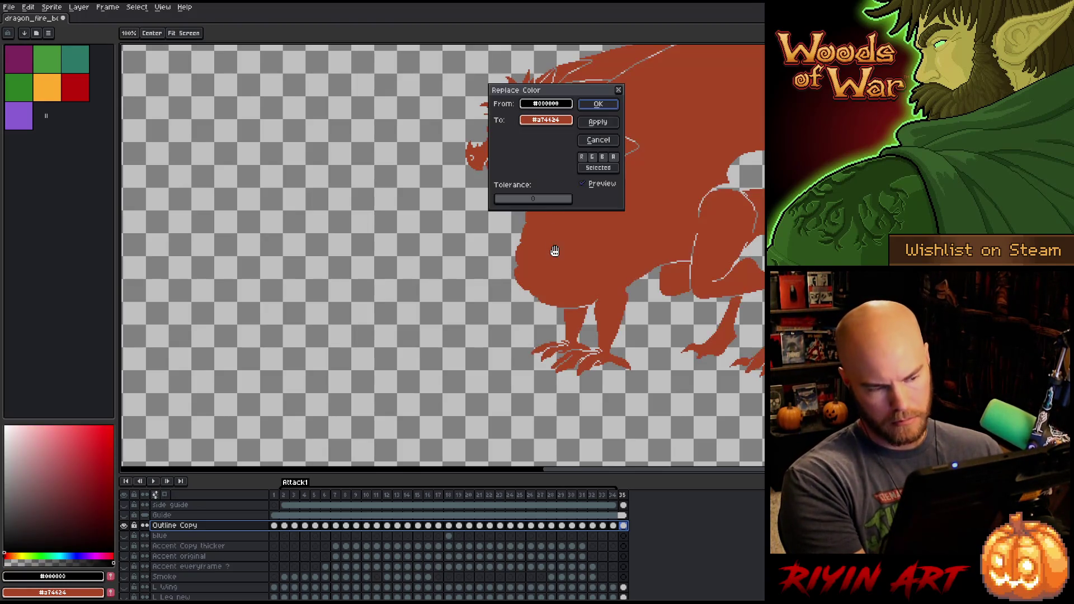
left_click_drag(545, 120, 62, 87)
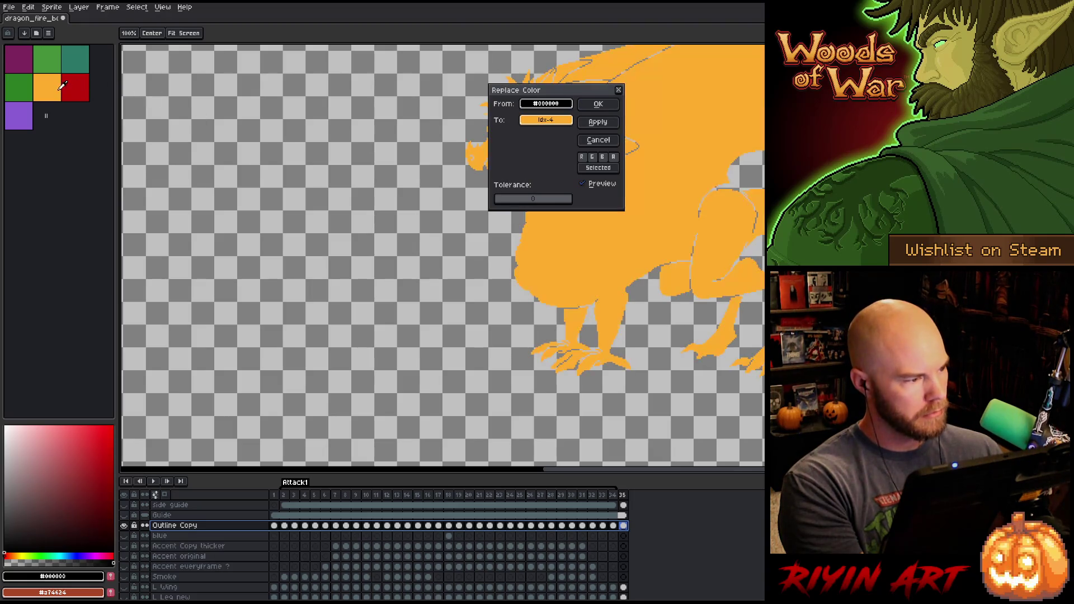
left_click(594, 105)
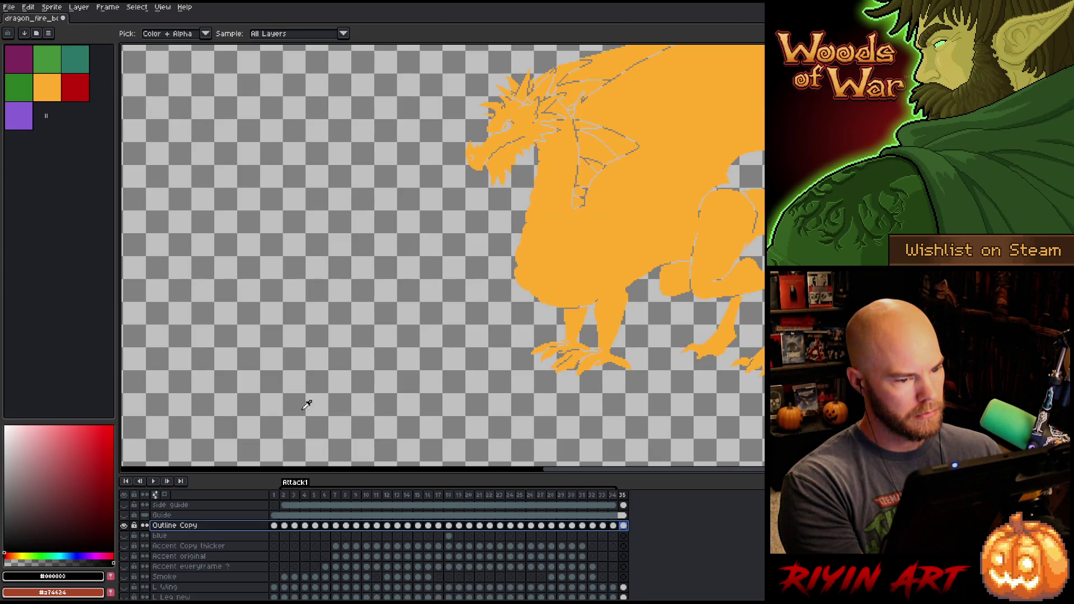
left_click(124, 526, "alt")
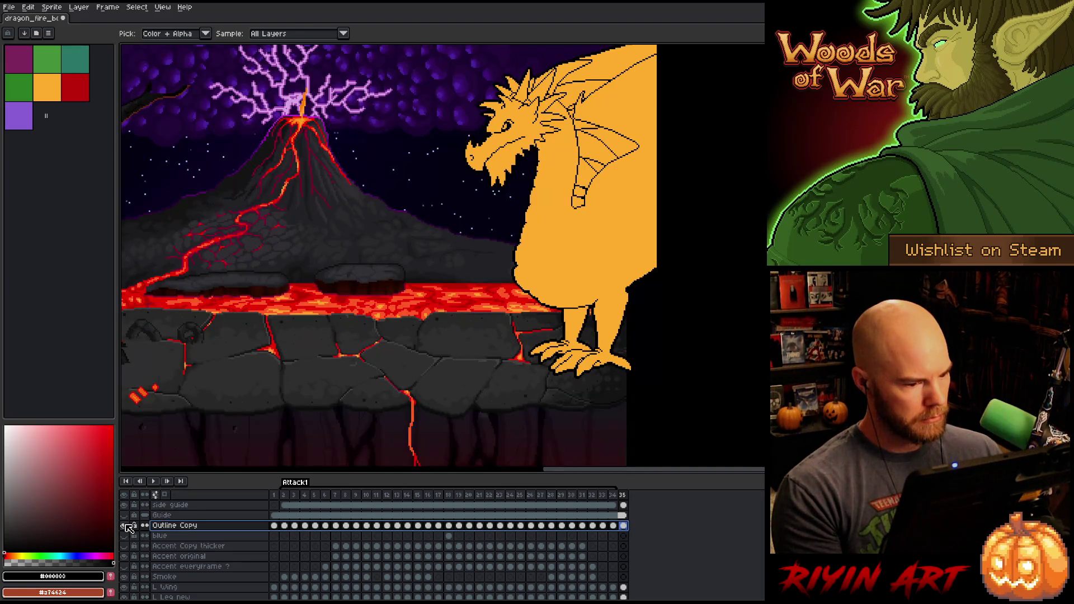
Step: Set the Outline Copy layer to Overlay blend mode with lowered opacity
double_click(197, 527)
left_click(394, 146)
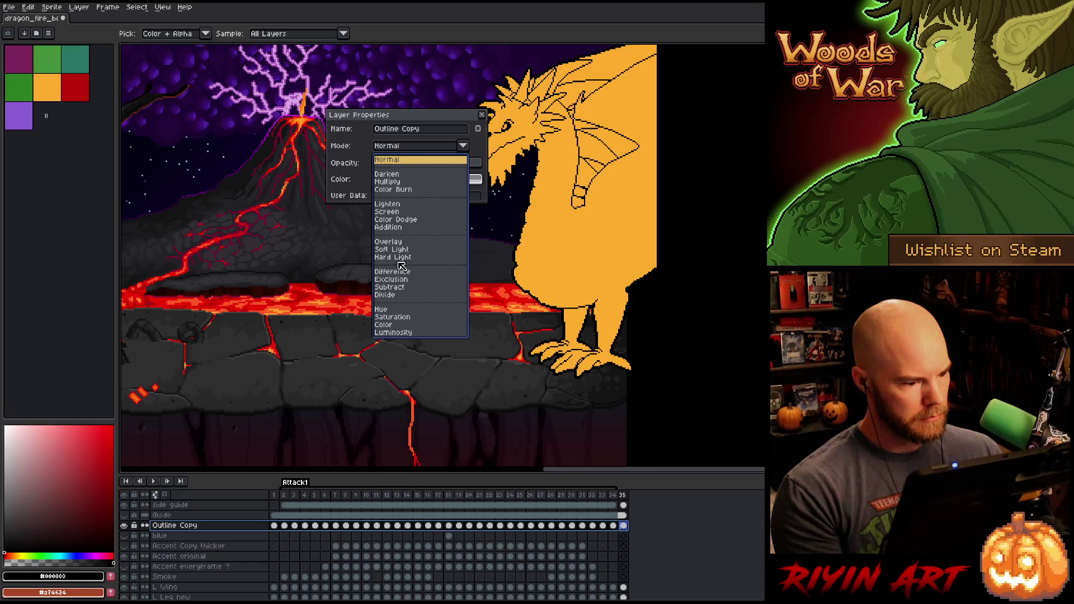
left_click(399, 242)
left_click_drag(380, 164, 391, 165)
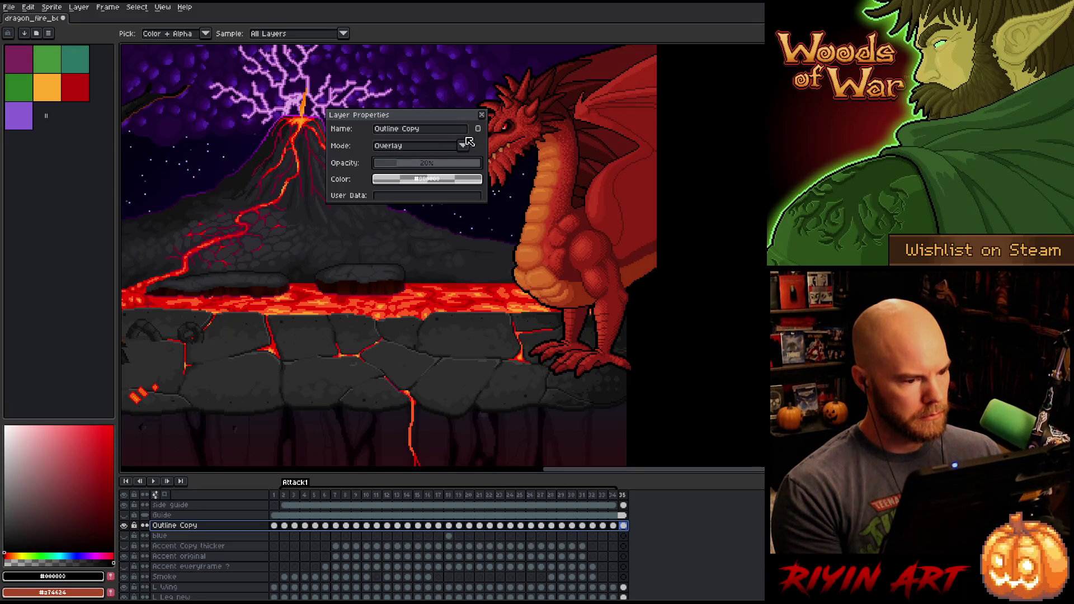
left_click(482, 116)
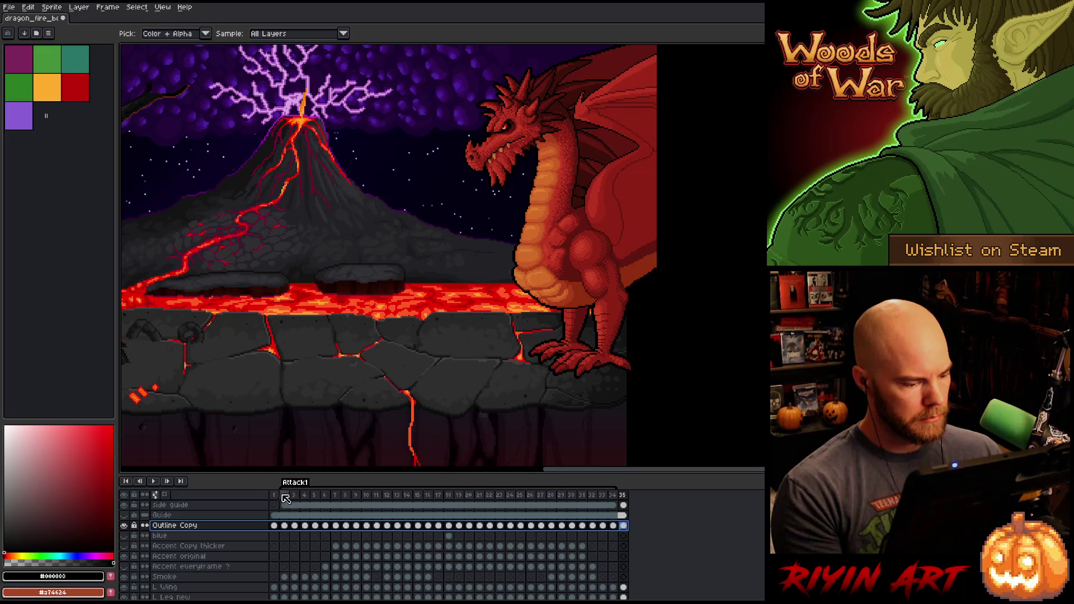
Step: Delete the Outline Copy cels on frames 2–6
left_click(275, 526)
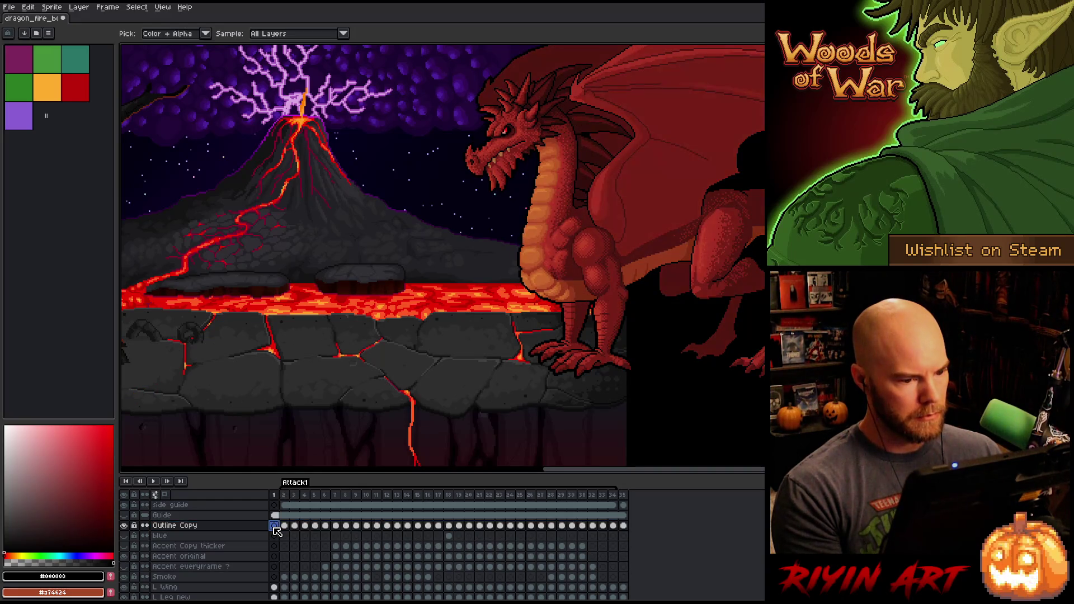
mouse_move(289, 497)
left_mouse_down()
mouse_move(375, 497)
mouse_move(339, 497)
mouse_move(356, 497)
left_mouse_up()
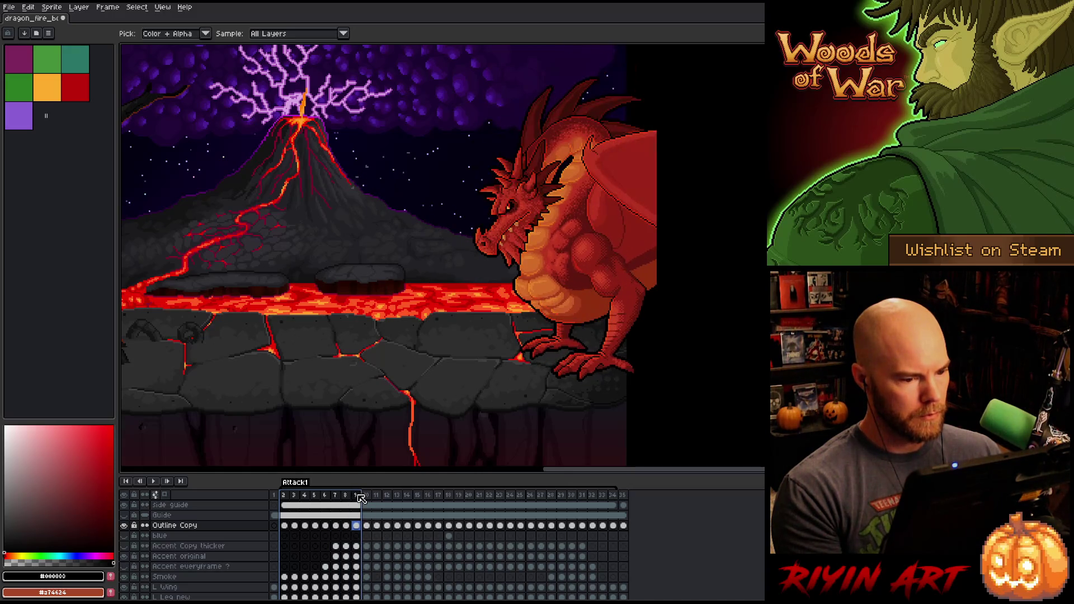
double_click(204, 529)
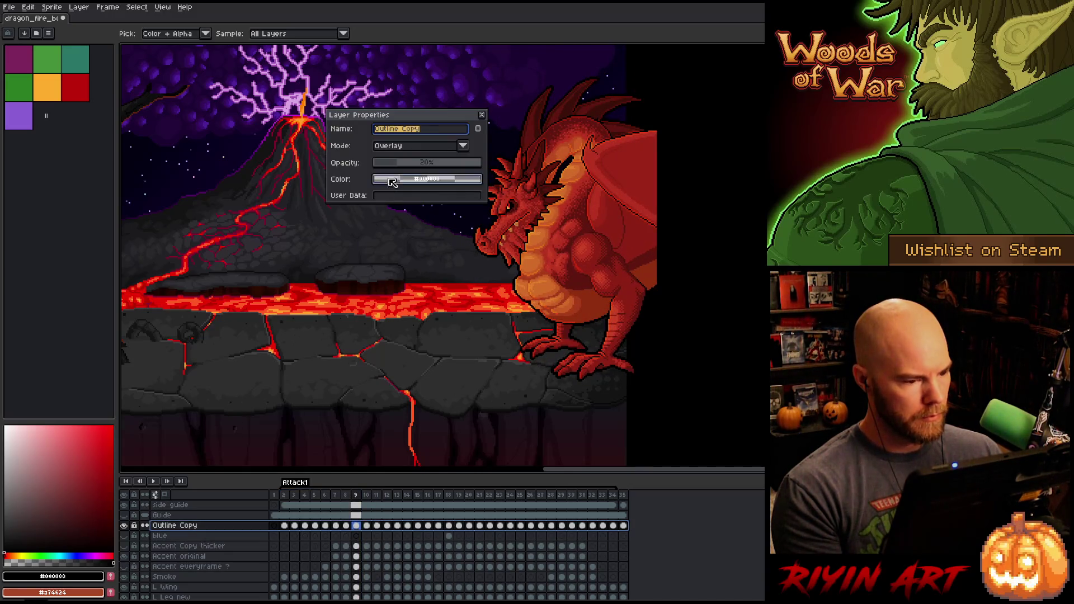
left_click(481, 115)
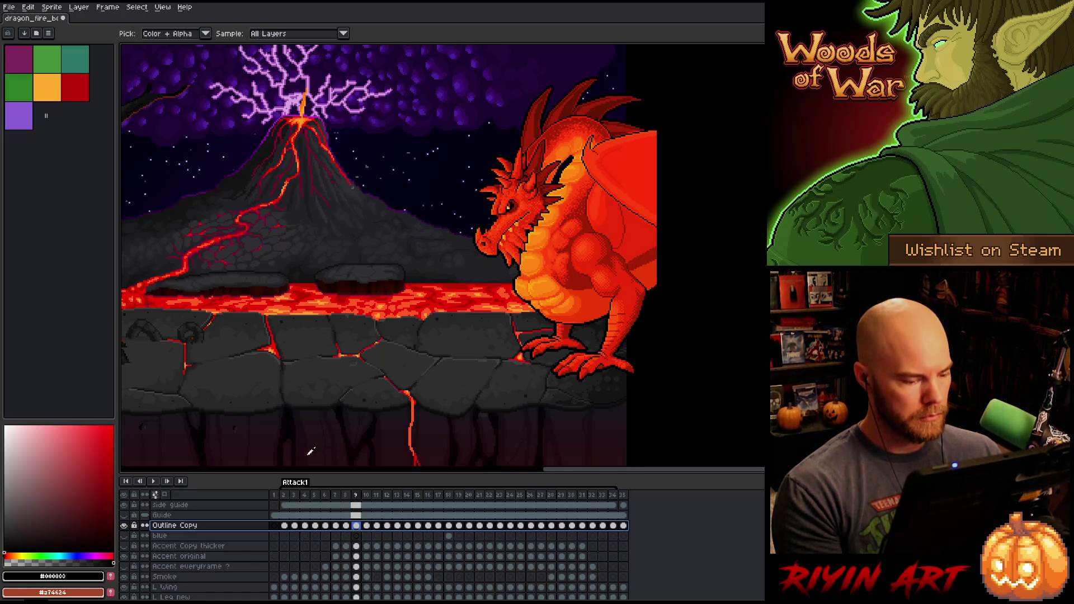
left_click(294, 536)
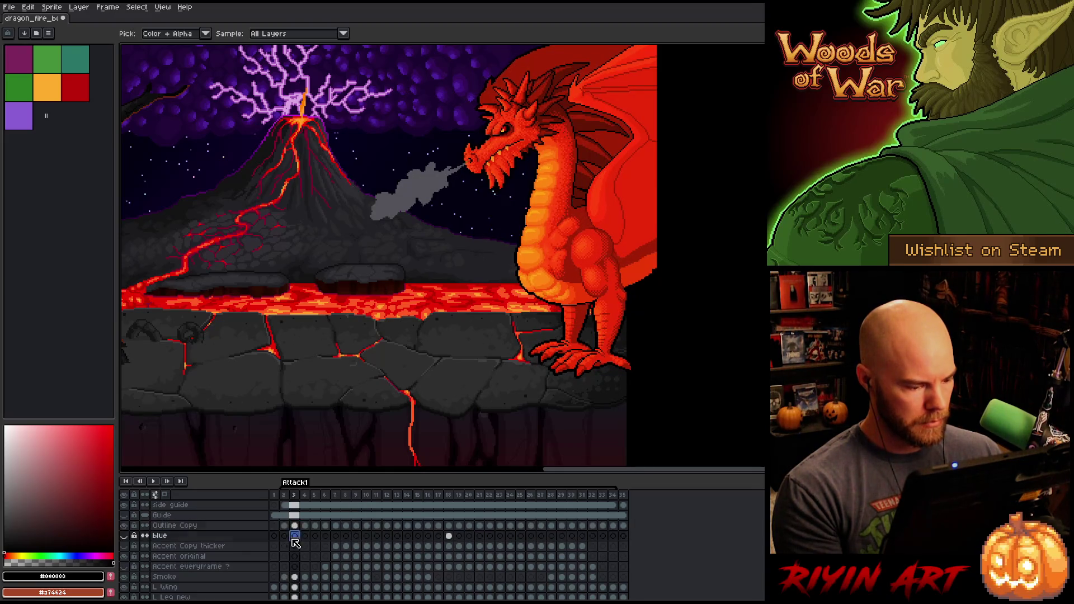
mouse_move(284, 525)
left_mouse_down()
mouse_move(347, 531)
mouse_move(334, 530)
left_mouse_up()
key("Delete")
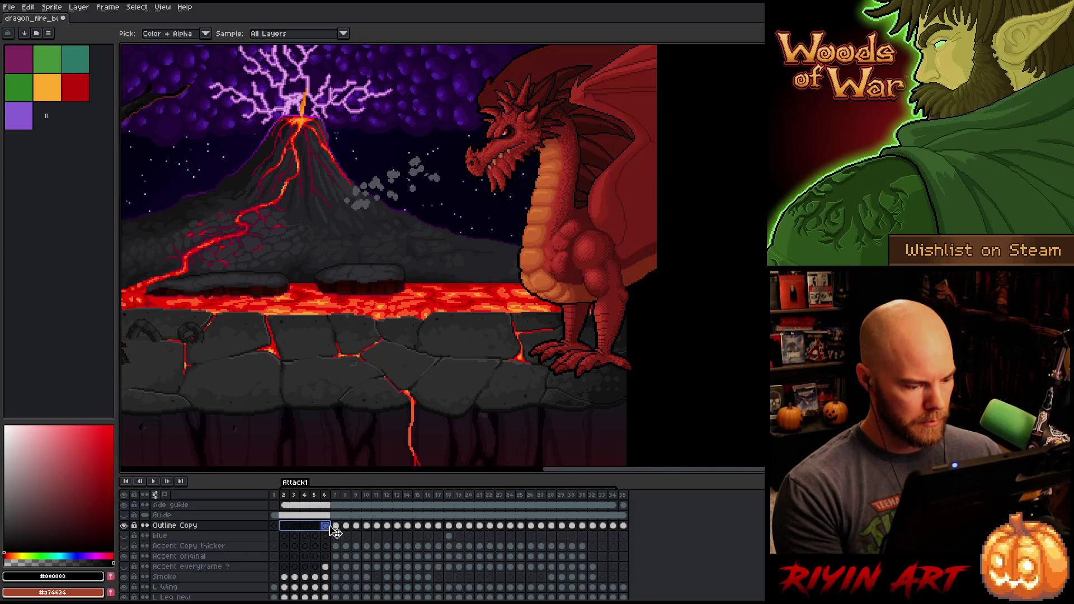
Step: Step through frames 8–18 to review the fire breath, then select Outline Copy cels from frame 19 onward
left_click(343, 530)
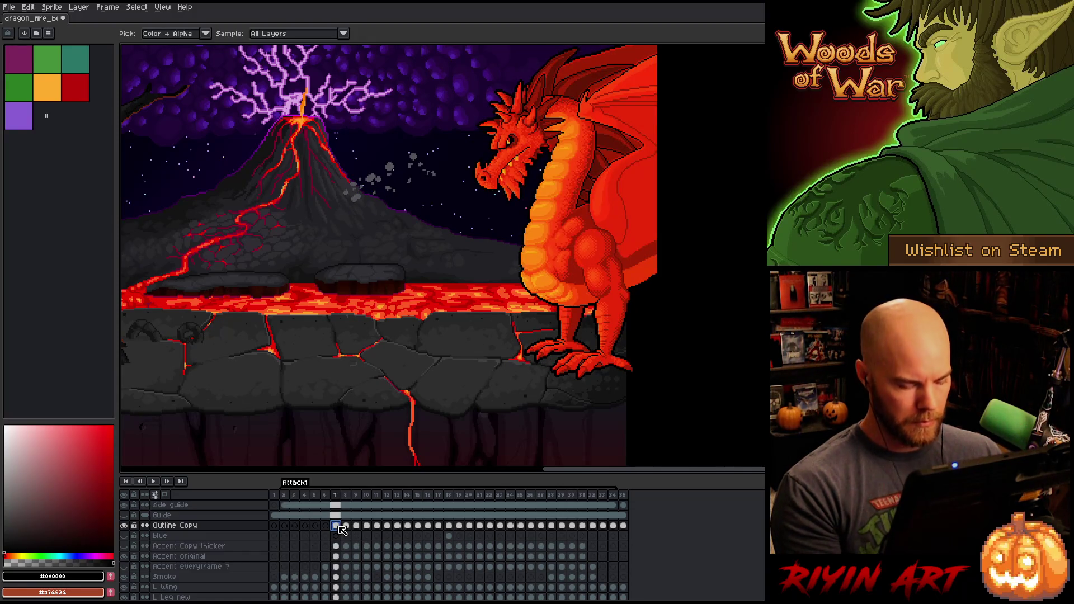
key("Right")
key("Right")
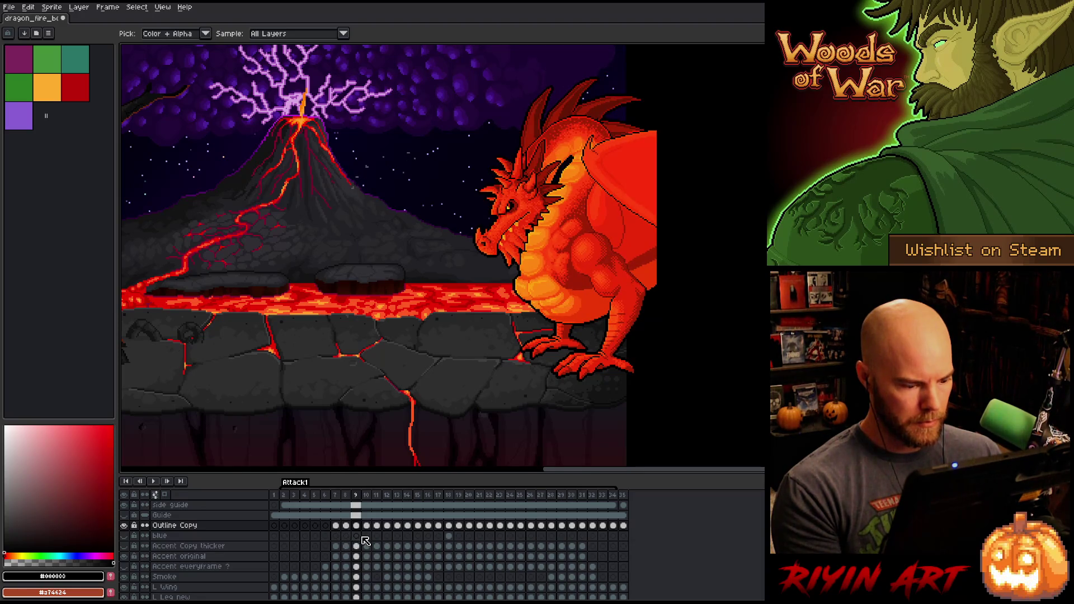
key("Right")
key("Right")
key("Right")
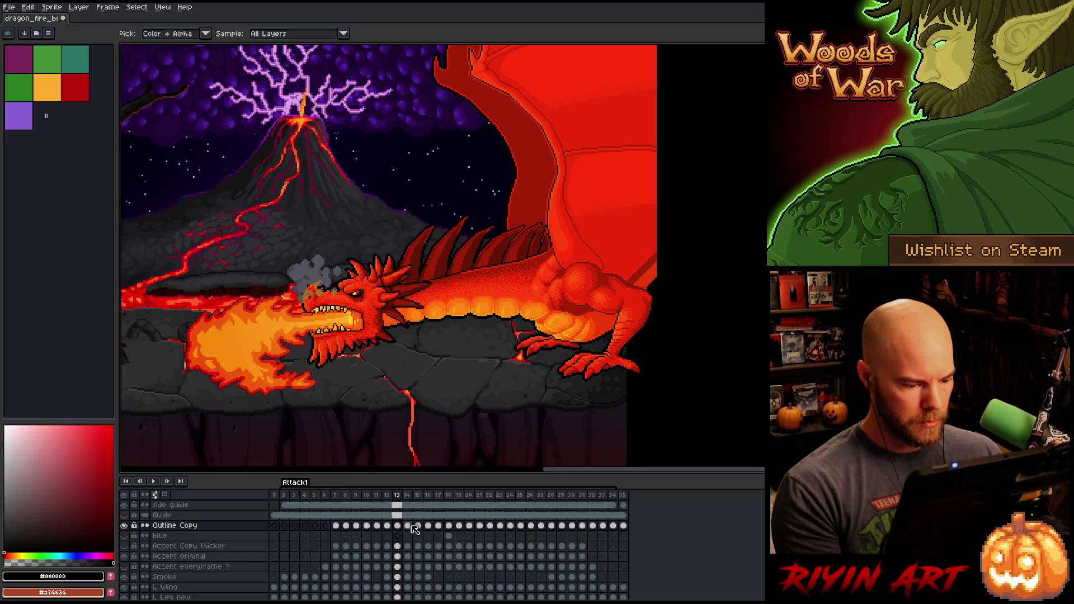
key("Right")
key("Right")
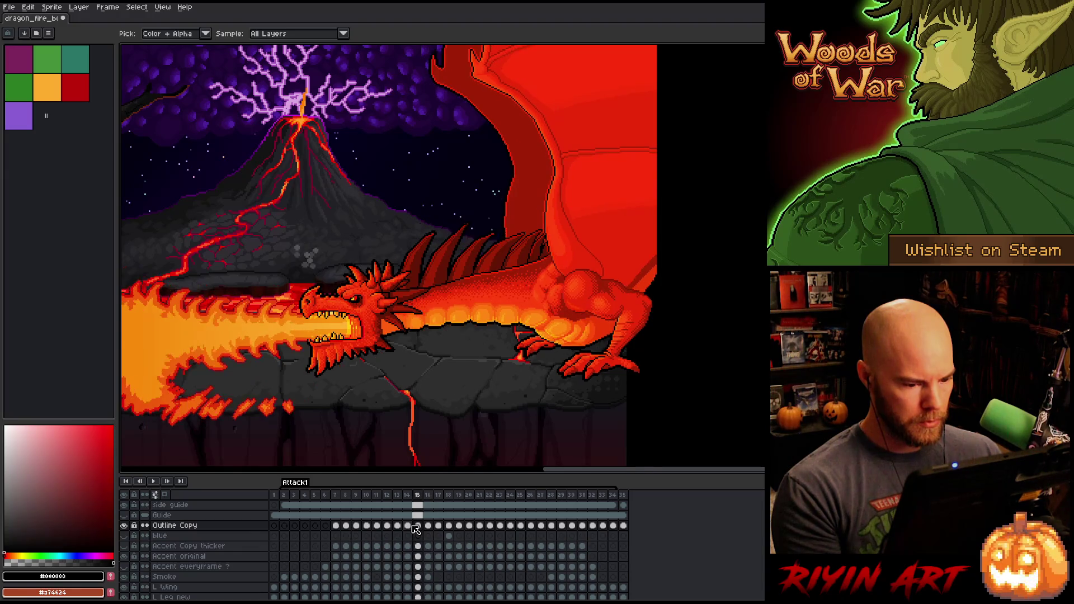
key("Right")
key("Left")
key("Right")
key("Right")
key("Left")
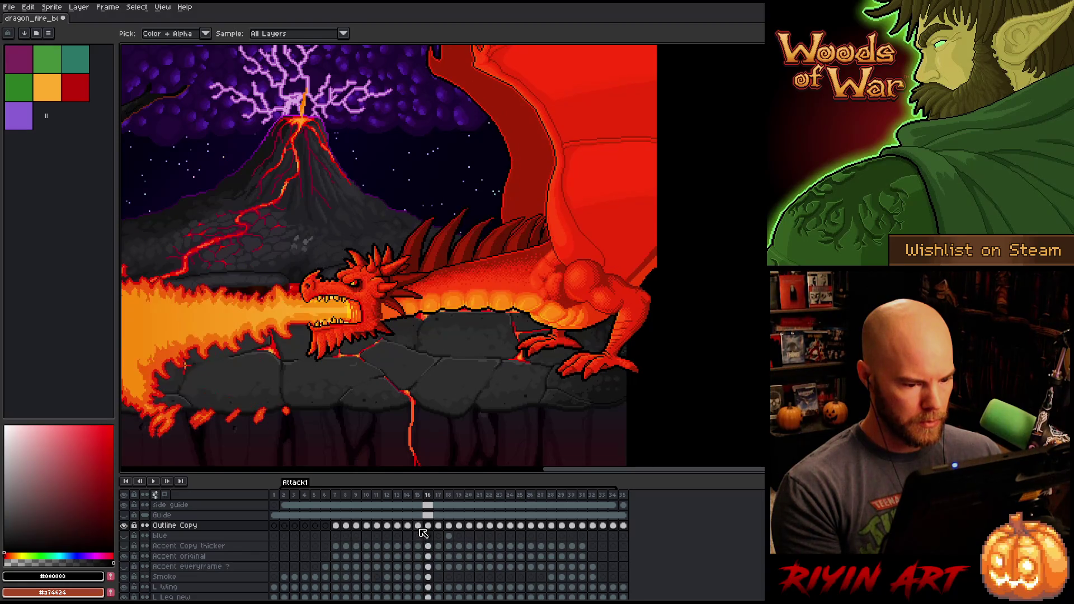
left_click(438, 527)
left_click(449, 526)
left_click_drag(458, 527, 625, 527)
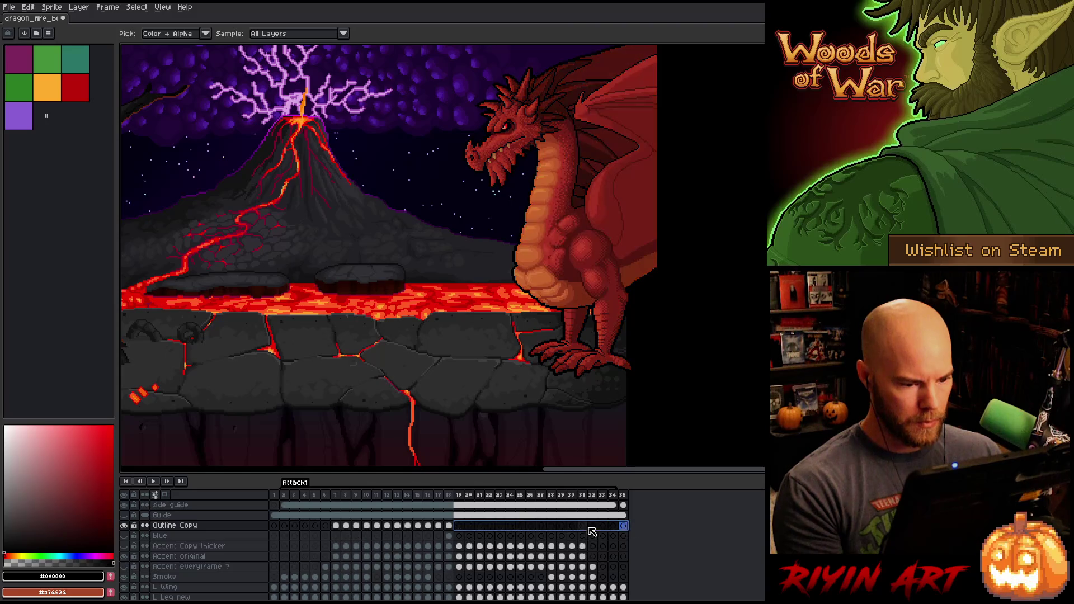
left_click(336, 526)
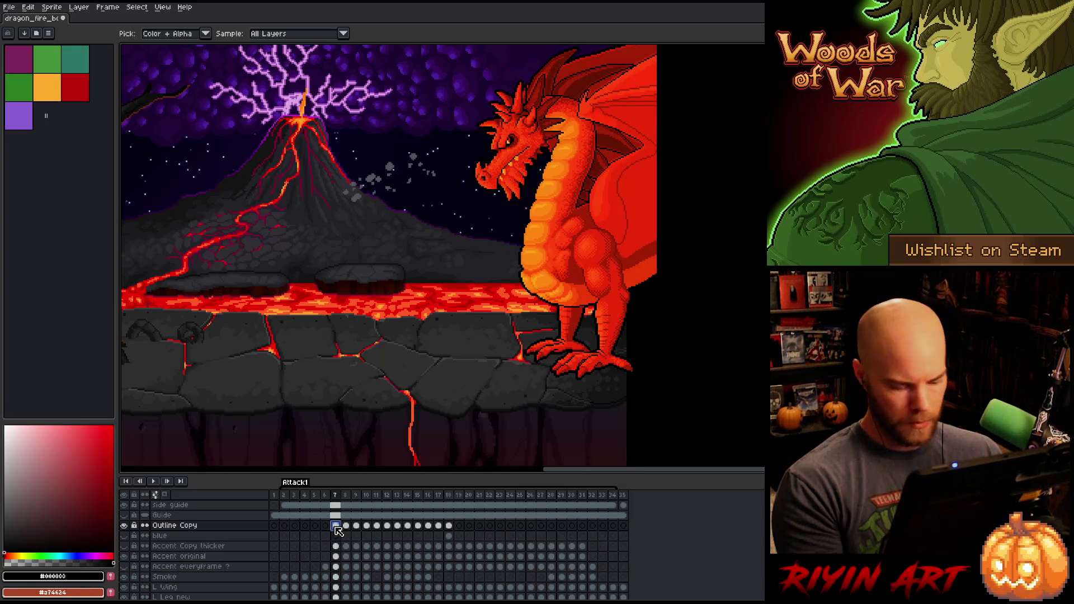
Step: Reduce the highlight alpha on frames 7, 8 (-74) and 9 (-50)
key("ctrl+u")
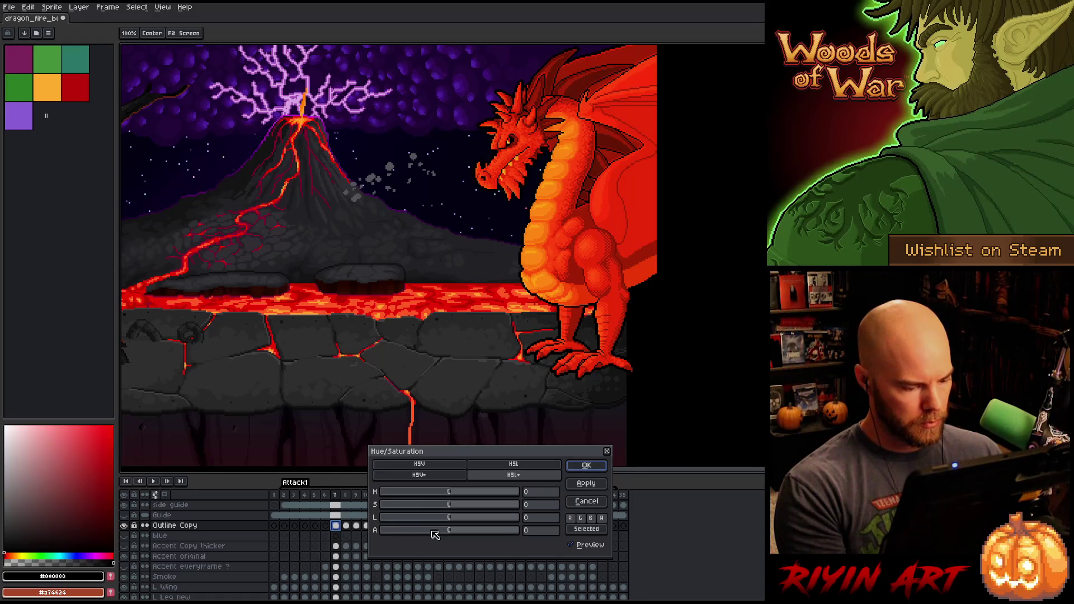
left_click(385, 533)
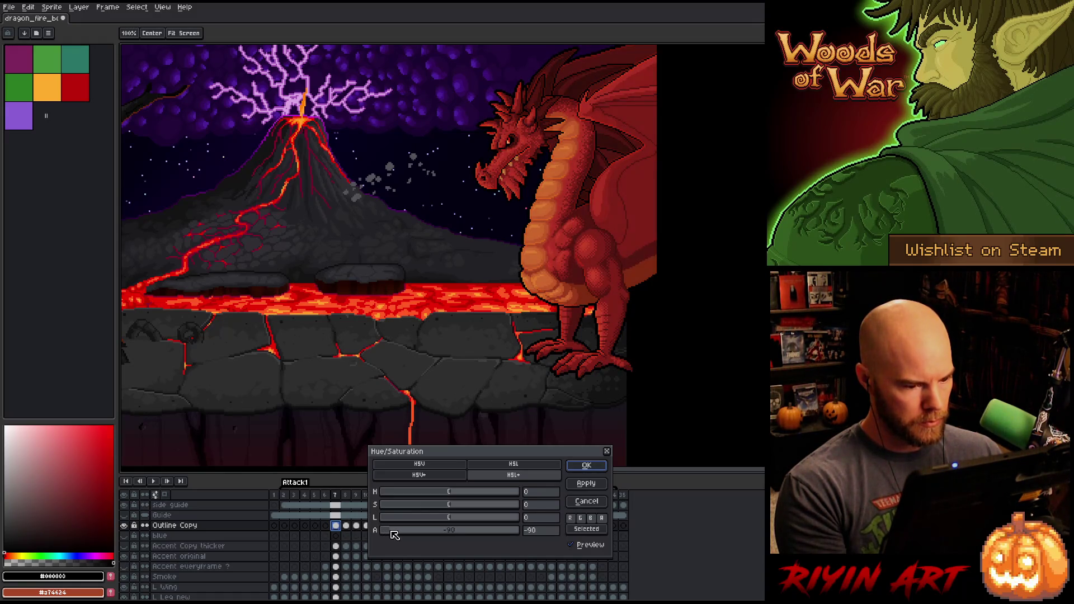
left_click(584, 462)
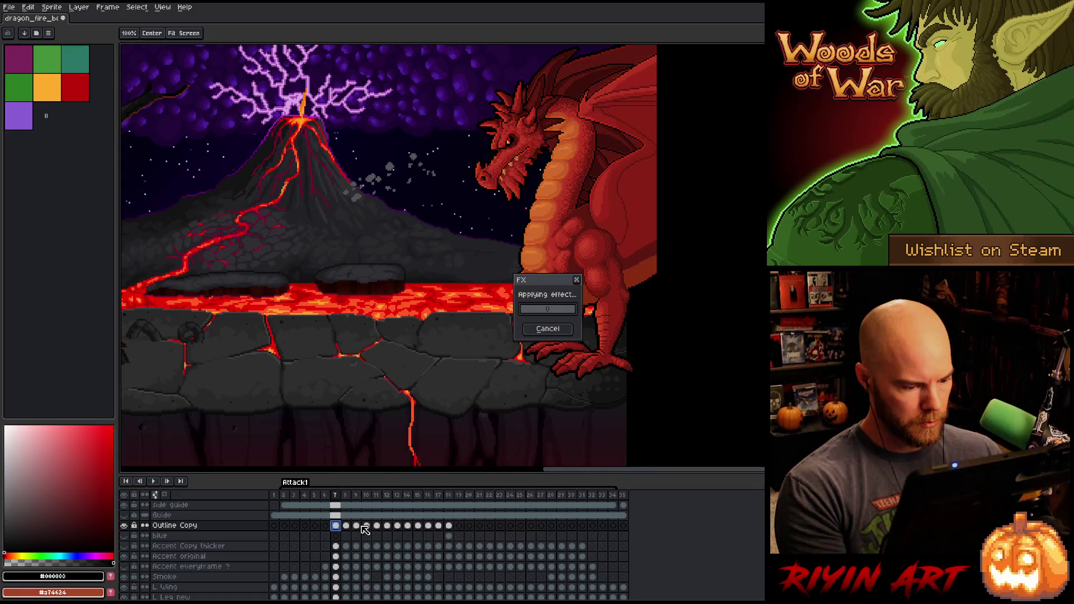
left_click(346, 526)
key("ctrl+u")
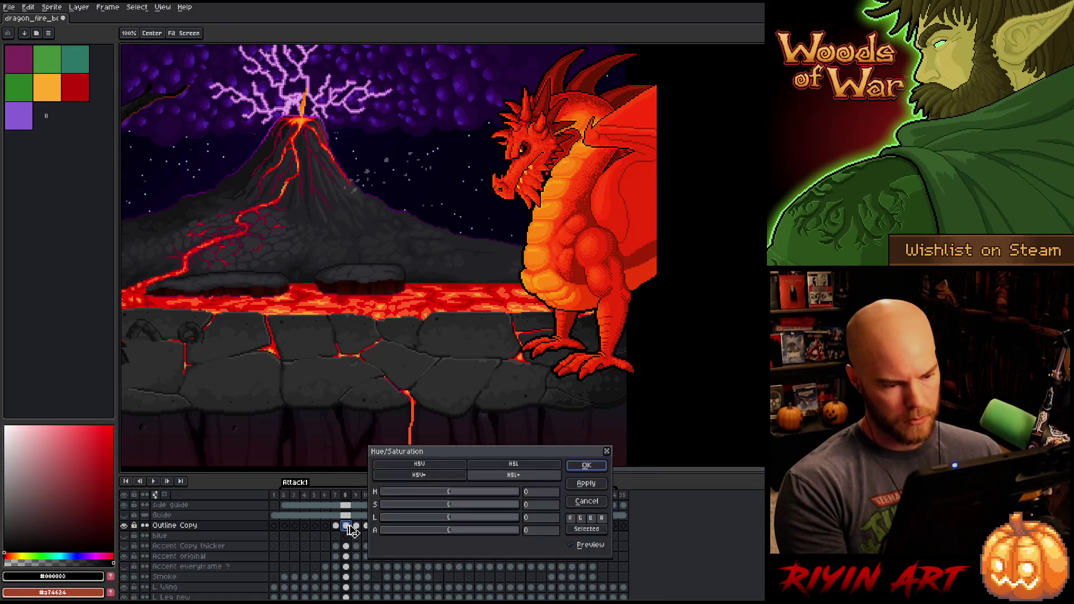
left_click(403, 531)
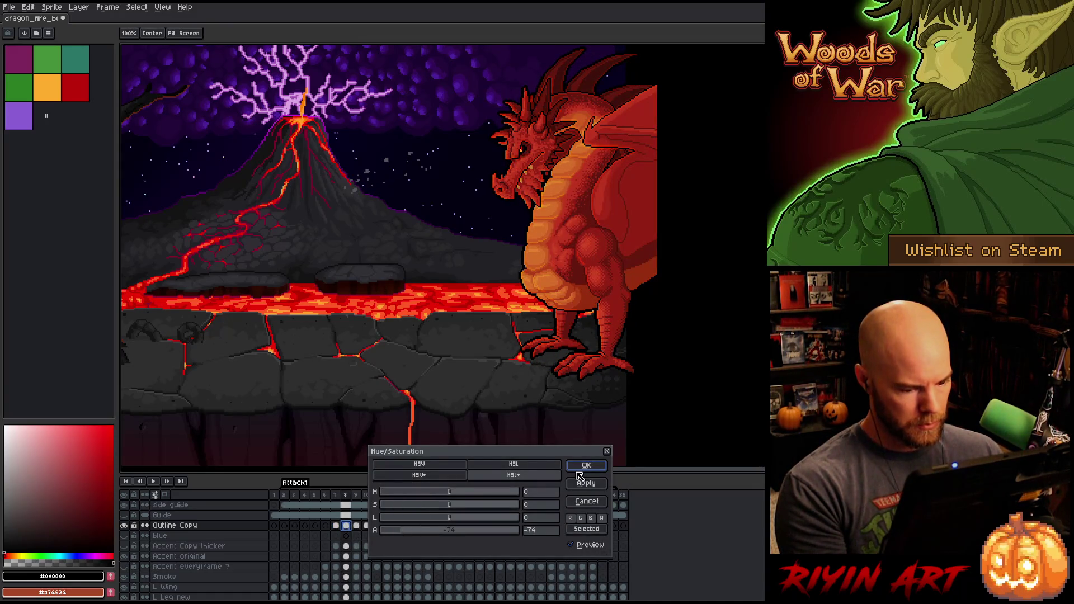
left_click(576, 468)
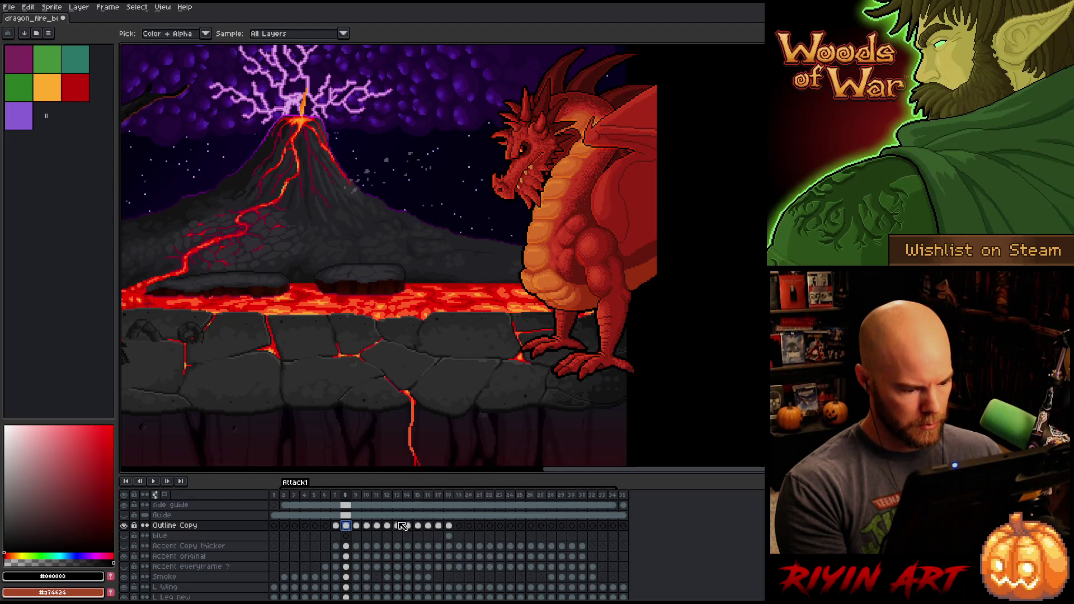
left_click(356, 525)
key("ctrl+u")
left_click(419, 531)
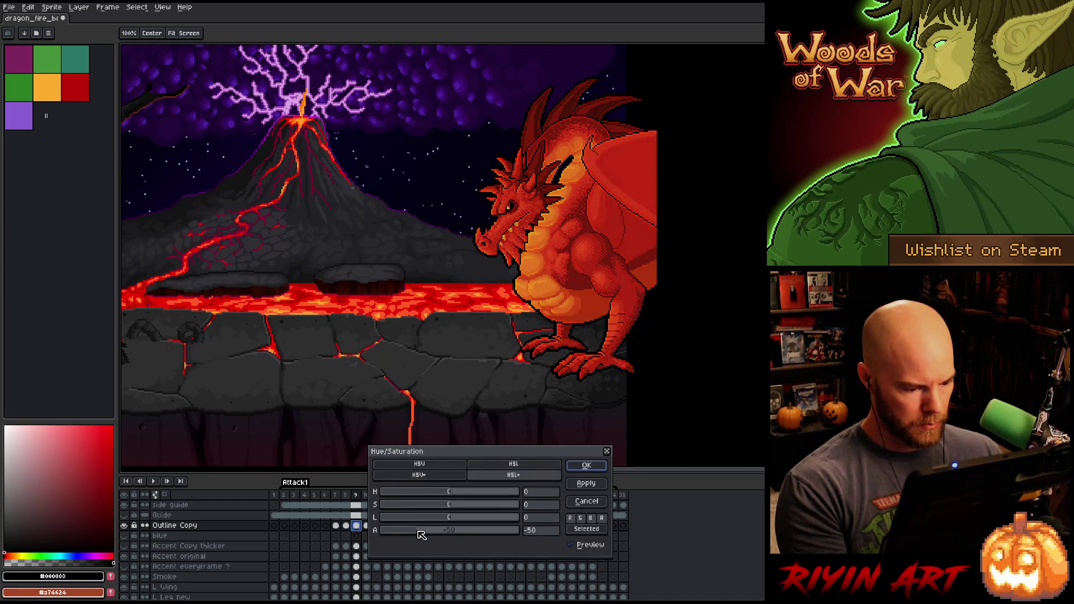
left_click(586, 465)
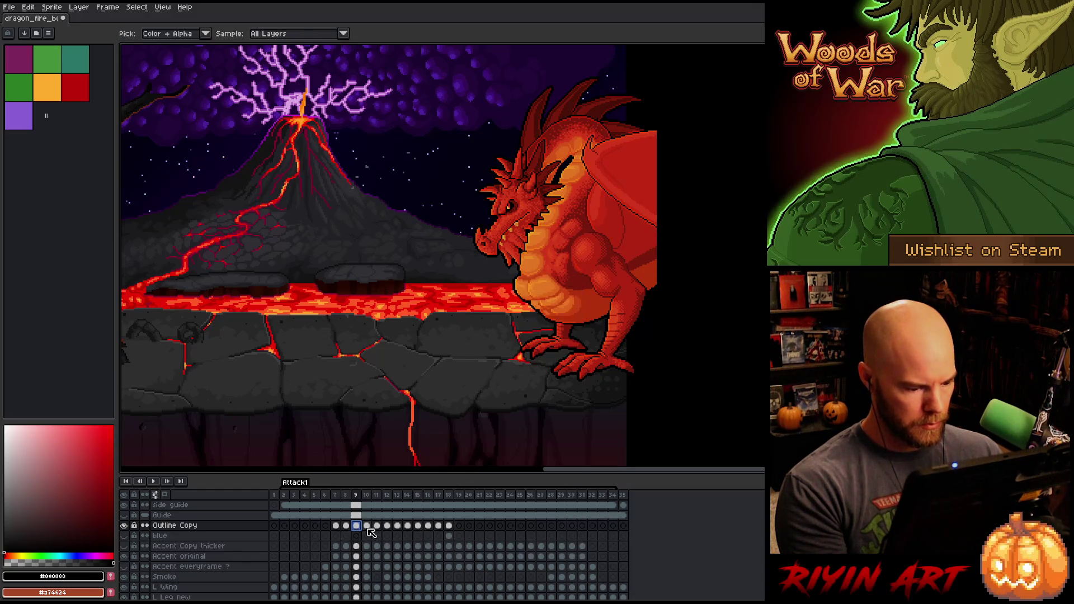
Step: Apply the reduced alpha to the Outline Copy cels on frames 10, 13 and 14
left_click(367, 526)
key("ctrl+u")
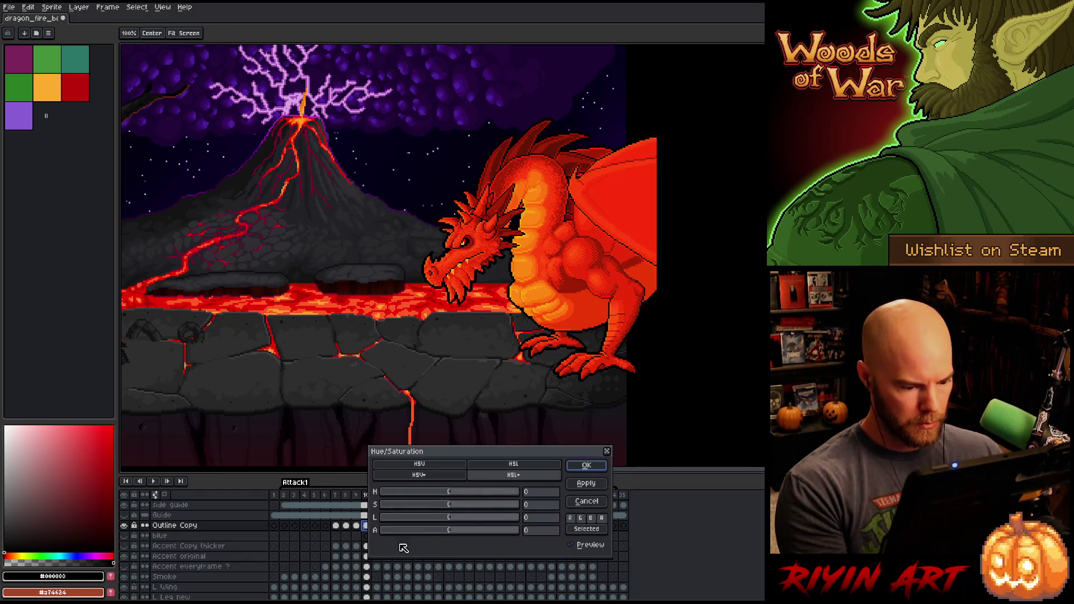
left_click(580, 462)
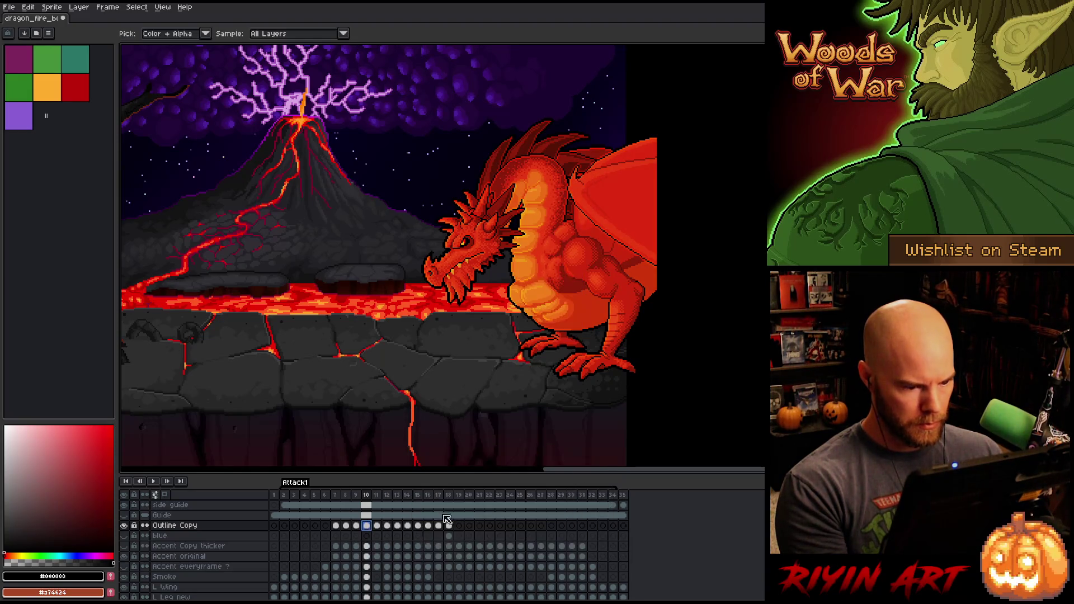
left_click_drag(334, 498, 382, 497)
left_click(387, 525)
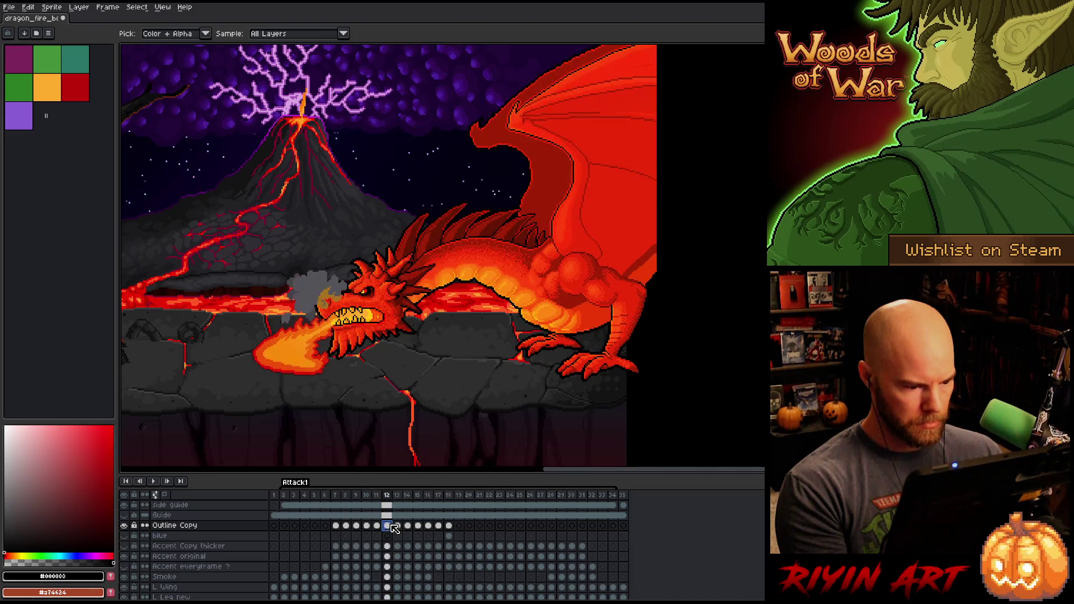
left_click(397, 527)
key("ctrl+u")
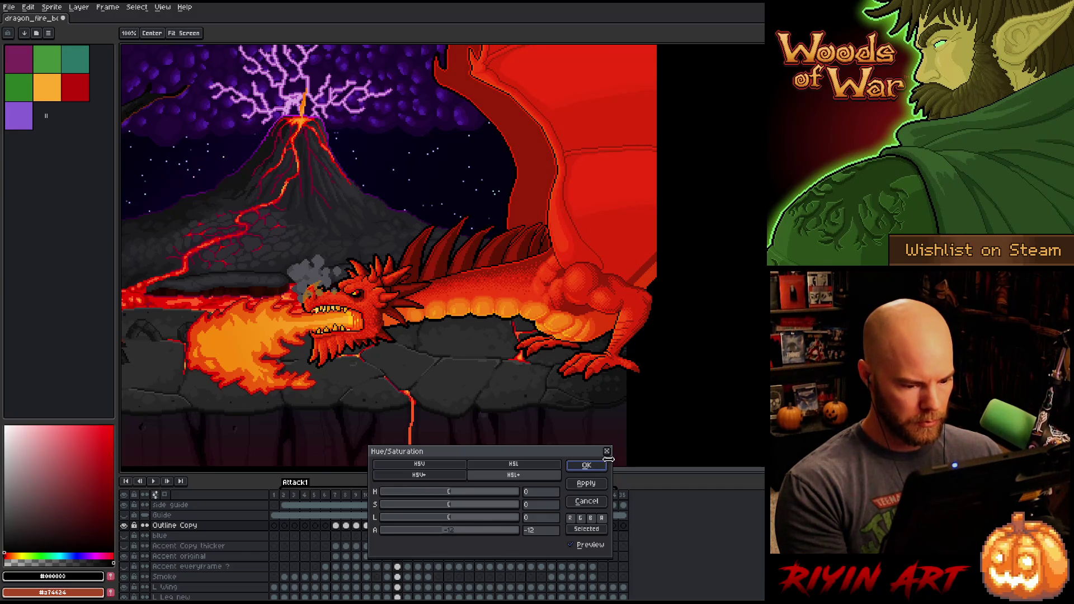
left_click(586, 465)
left_click(409, 527)
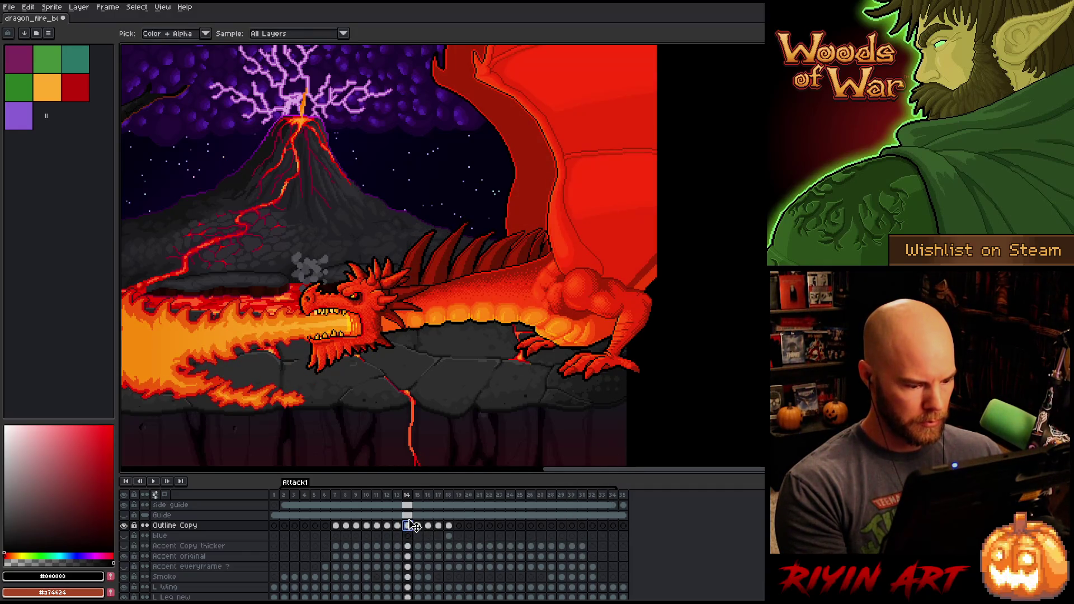
key("b")
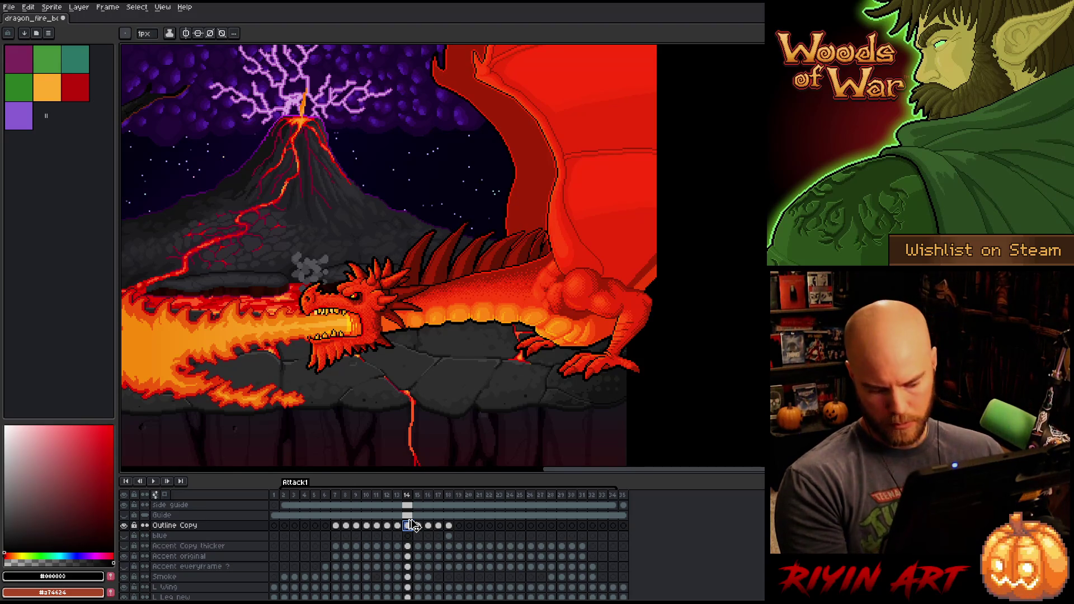
key("ctrl+u")
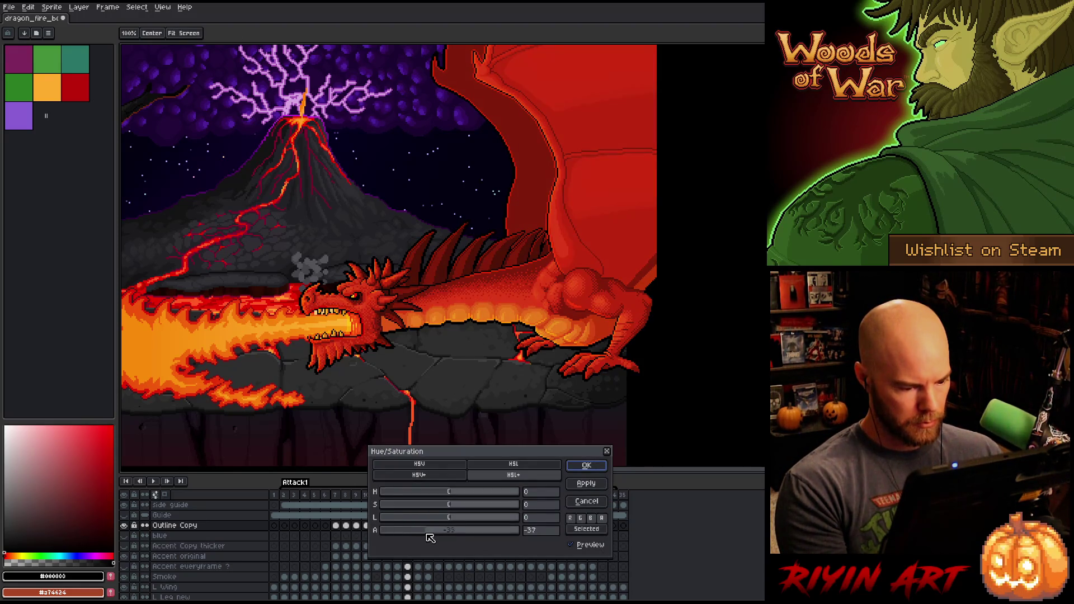
left_click(586, 467)
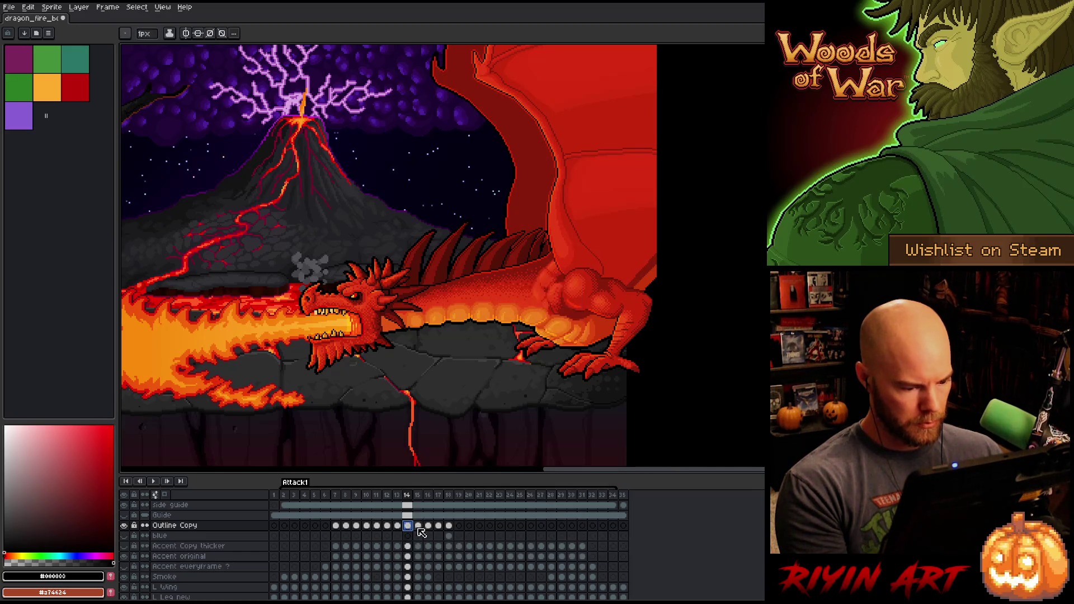
Step: Apply reduced alpha to frames 15 and 16, and lower frame 17's alpha to -75
left_click(419, 526)
key("ctrl+u")
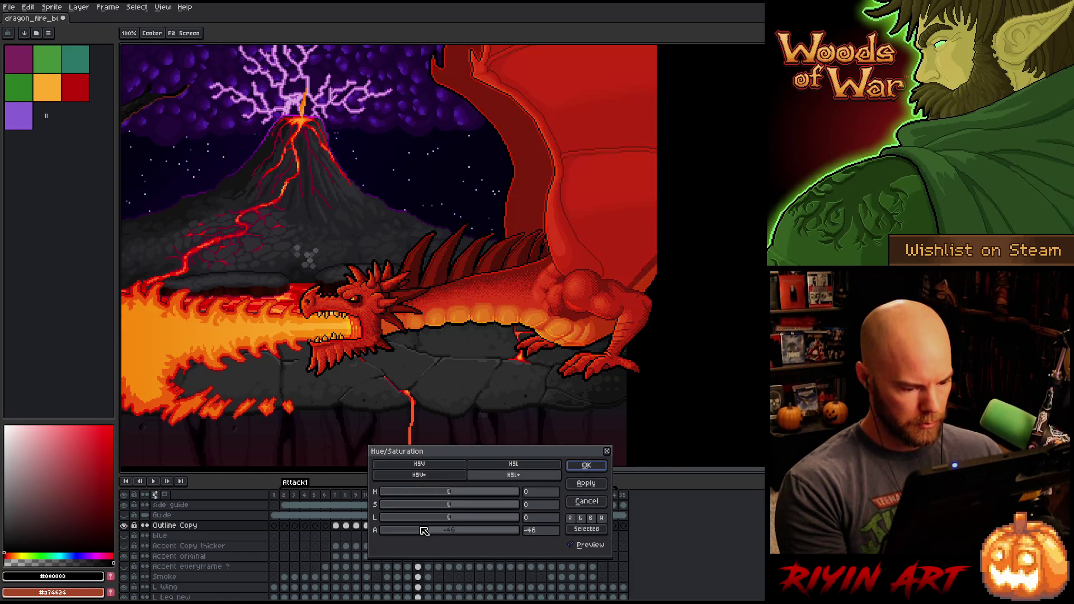
left_click(585, 465)
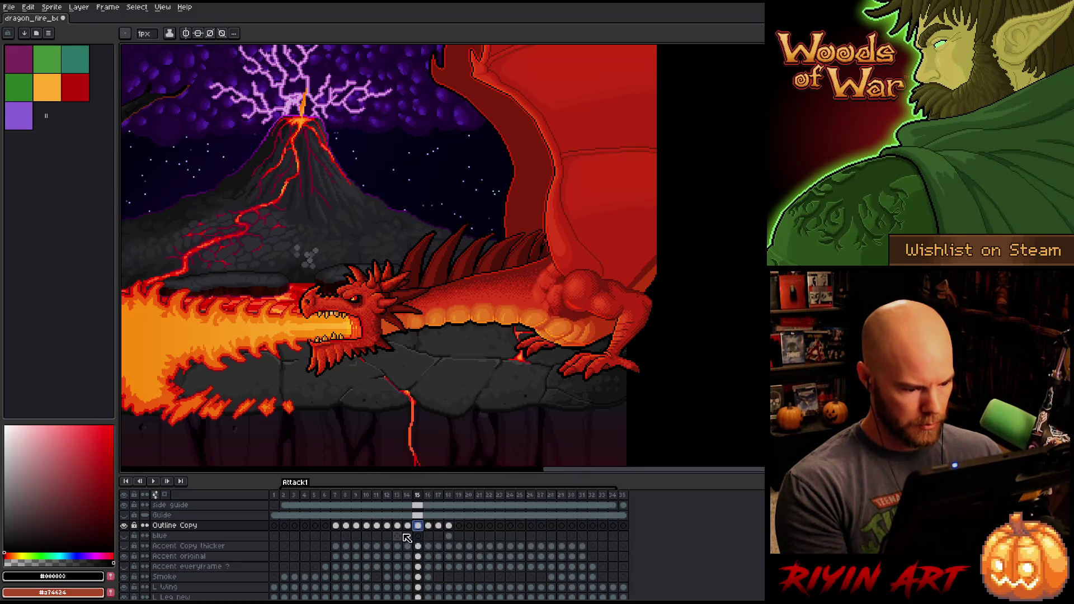
left_click(429, 529)
key("ctrl+u")
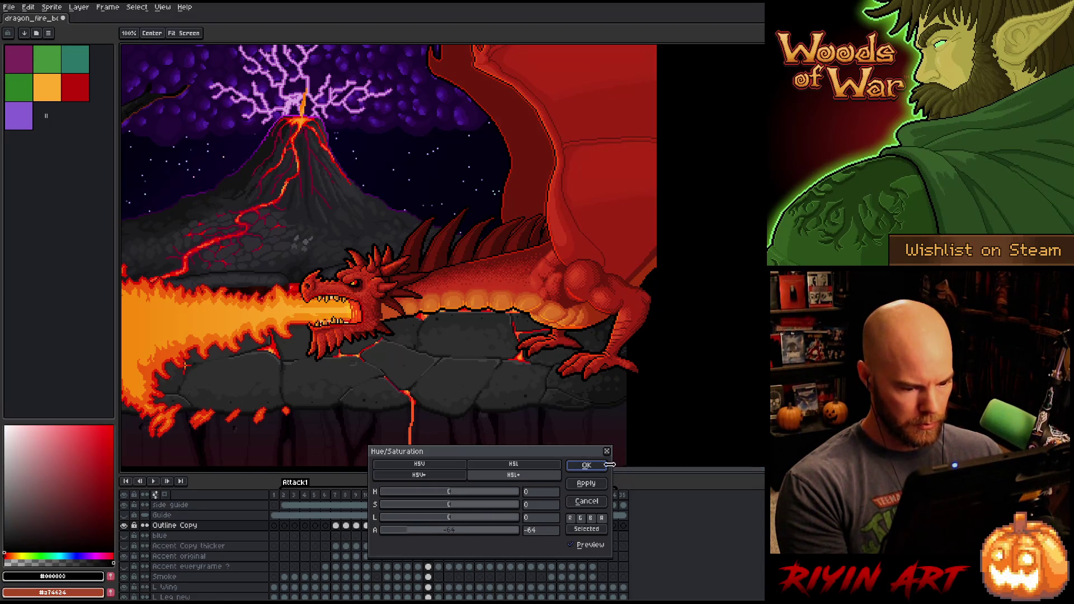
left_click(610, 465)
left_click(438, 526)
key("ctrl+u")
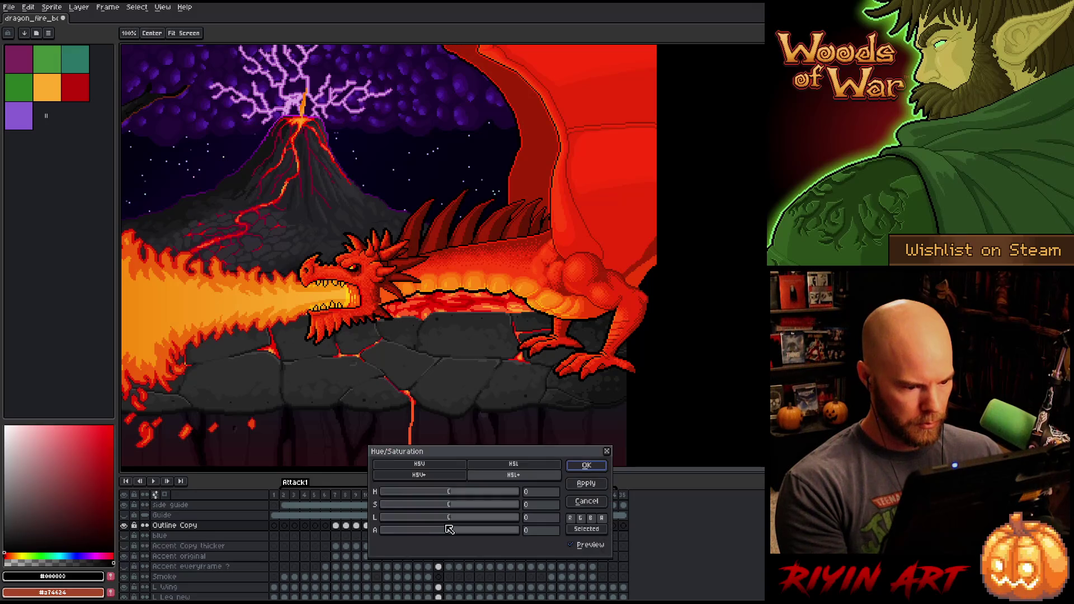
left_click_drag(417, 527, 403, 535)
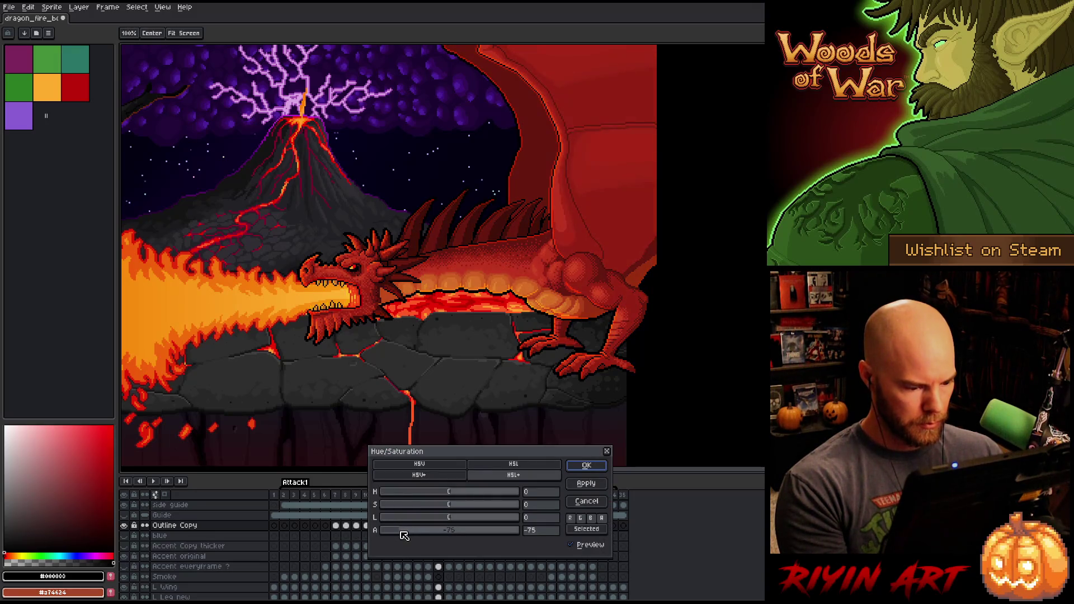
left_click(582, 467)
Step: Lower the frame 18 cel's alpha even further, then select the whole Outline Copy layer
left_click(448, 526)
key("ctrl+u")
left_click_drag(457, 529, 401, 539)
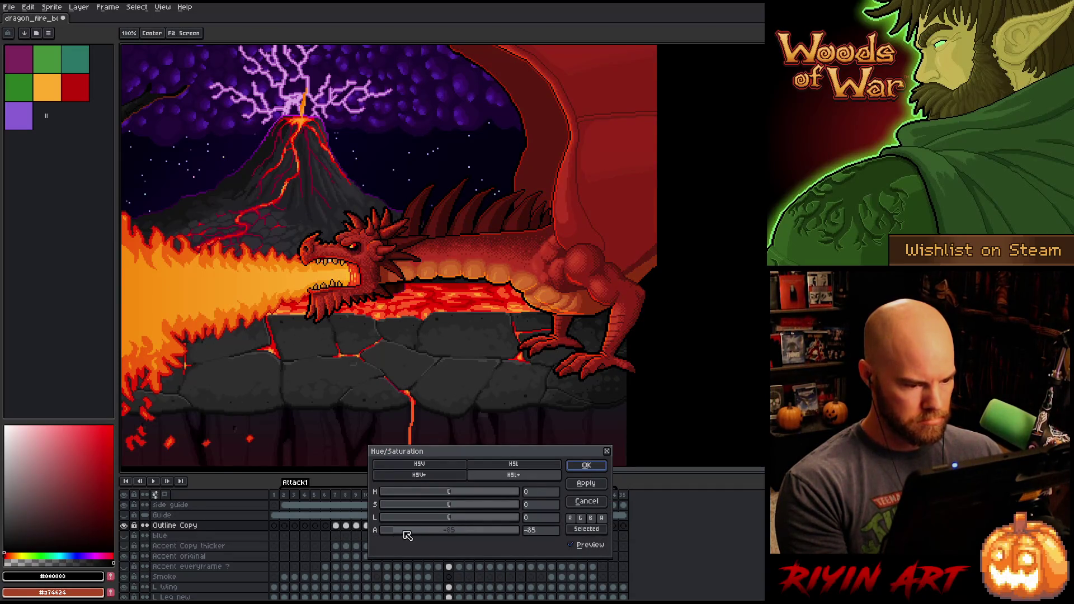
left_click(578, 467)
left_click(459, 497)
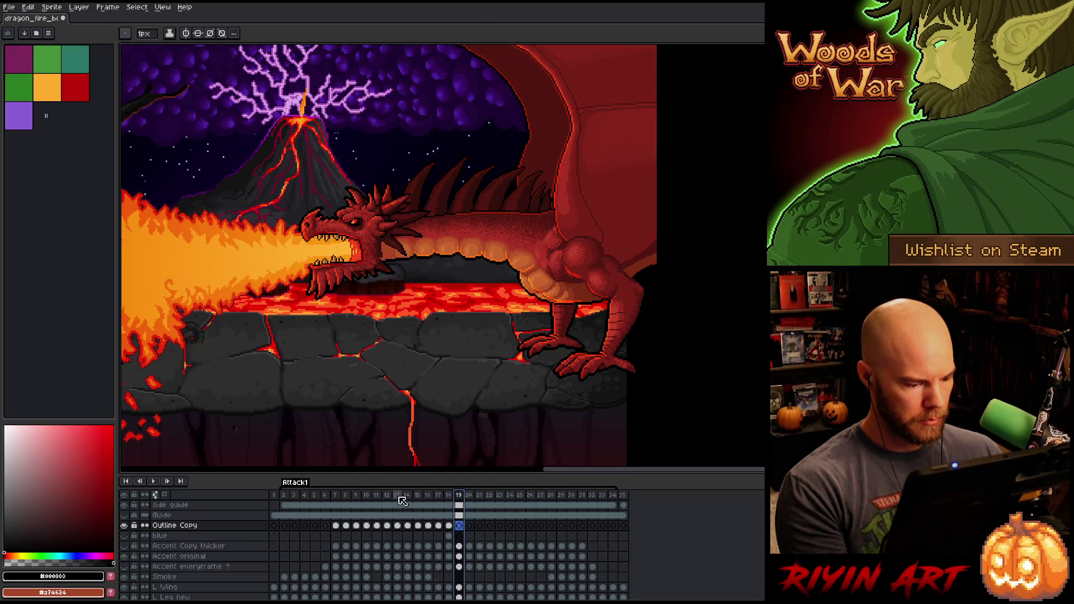
key("Left")
key("Left")
key("Left")
Step: Adjust Outline Copy's opacity, then play the animation from frame 2 and pan the view
left_click(209, 529)
double_click(210, 529)
left_click(427, 164)
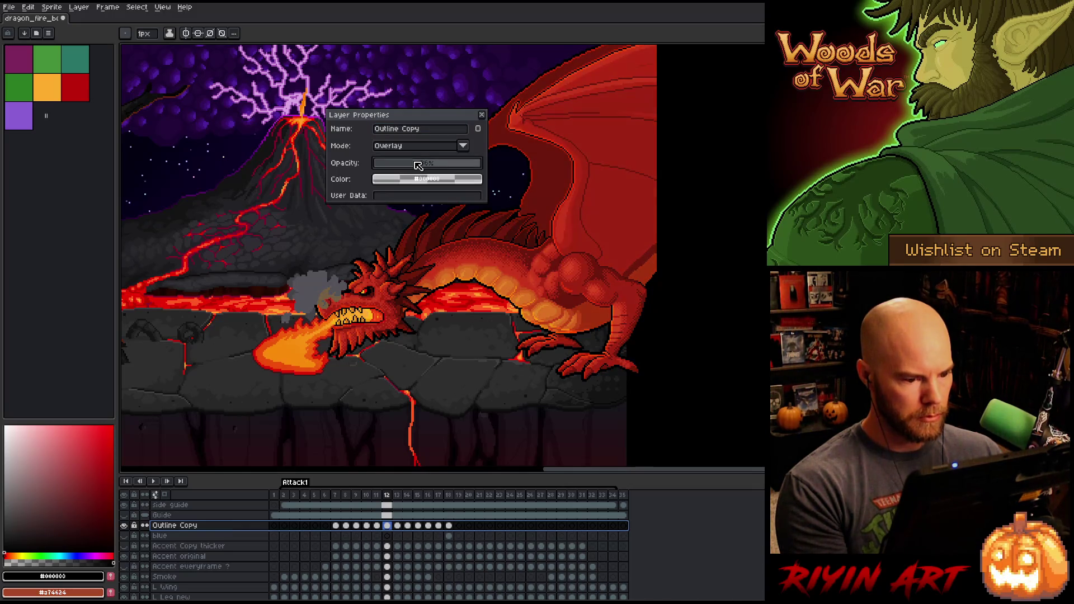
left_click(482, 115)
left_click(286, 495)
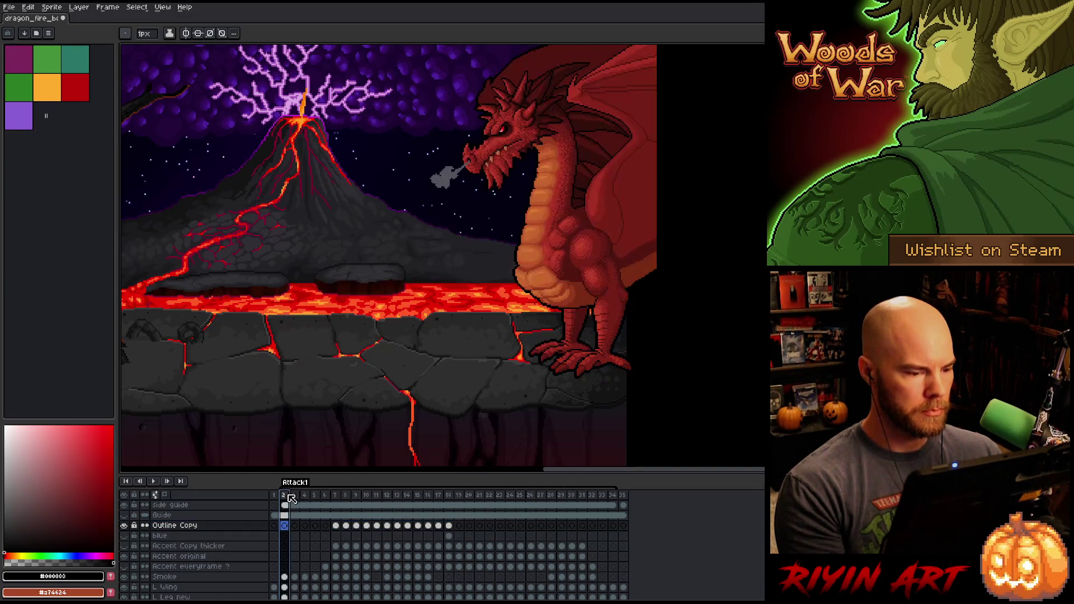
key("Return")
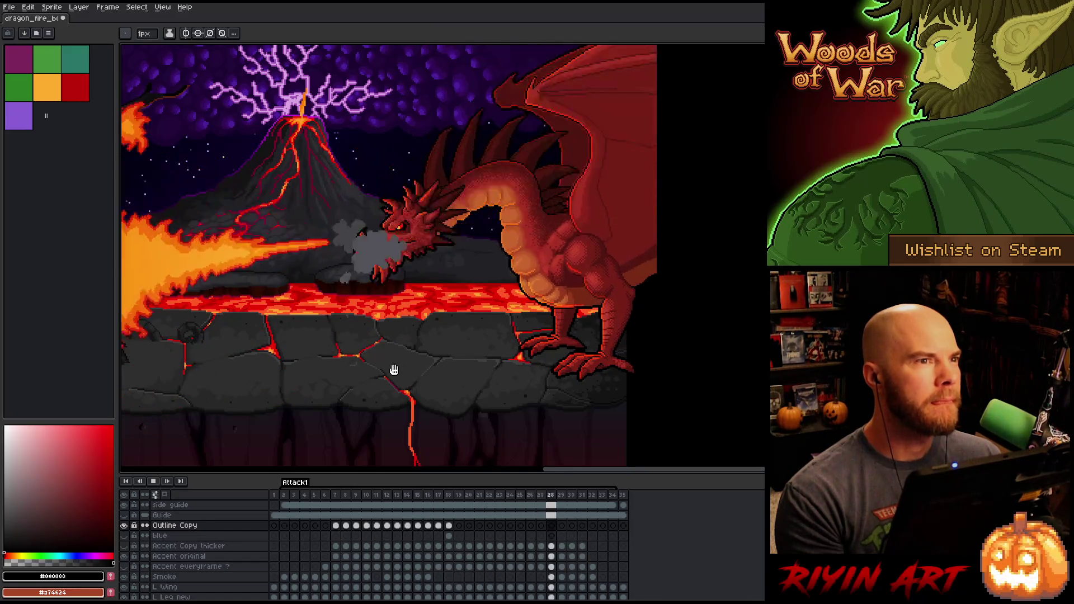
left_click_drag(378, 337, 425, 393)
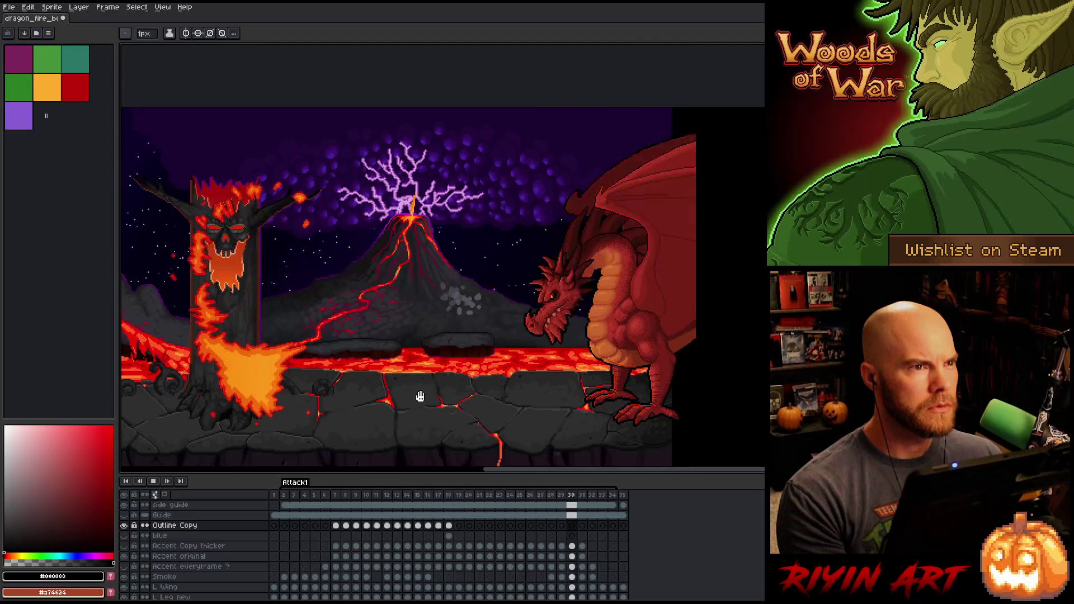
Step: Step back through the final frames, undo once, and select Outline Copy cels for frames 26–29
left_click_drag(549, 425, 500, 397)
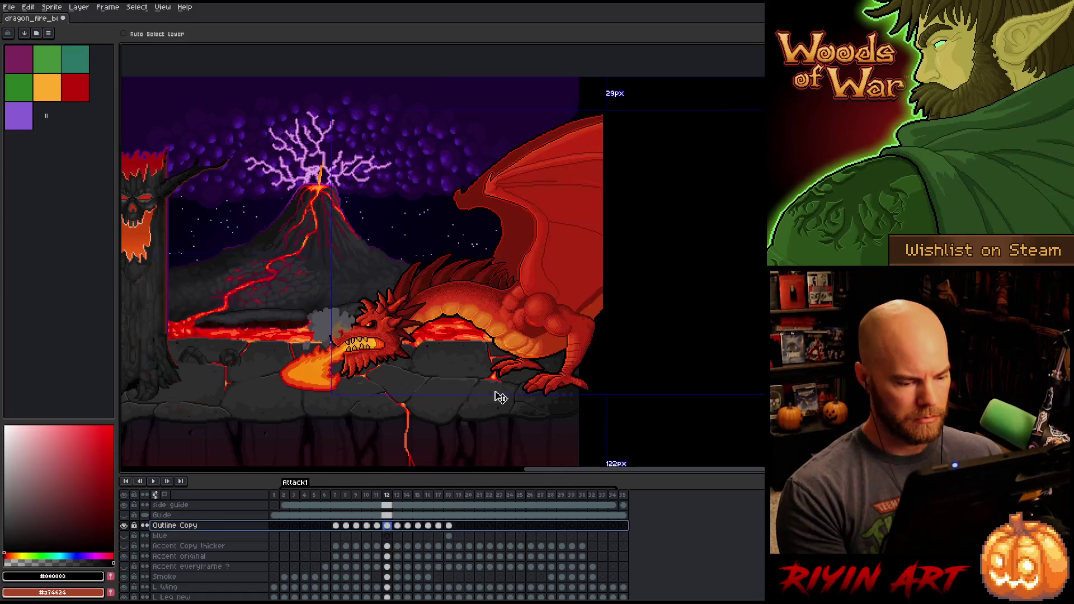
key("Left")
key("b")
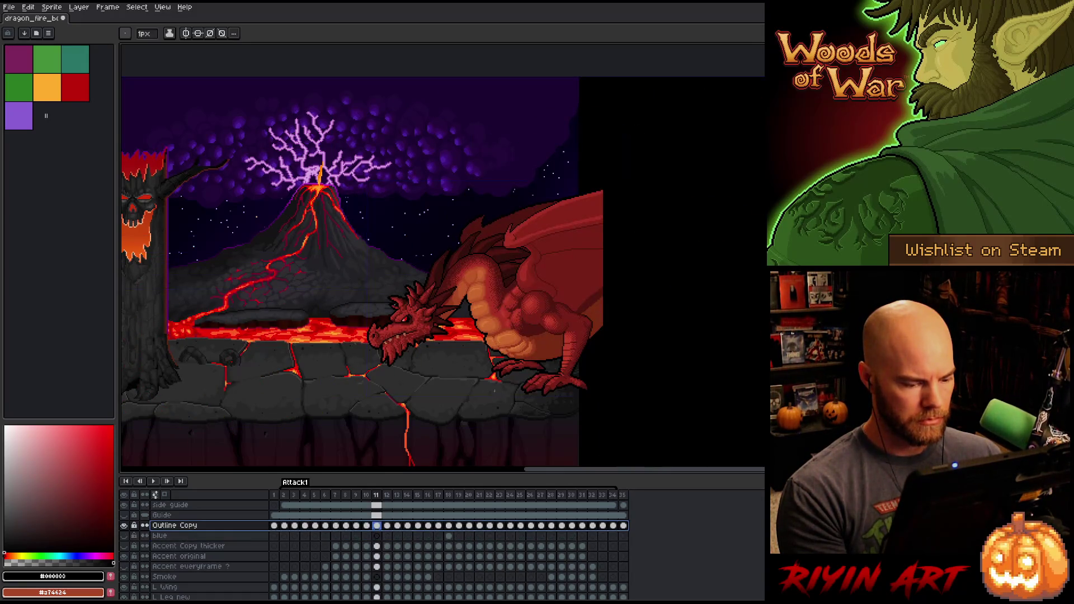
key("Left")
key("Left")
key("Left")
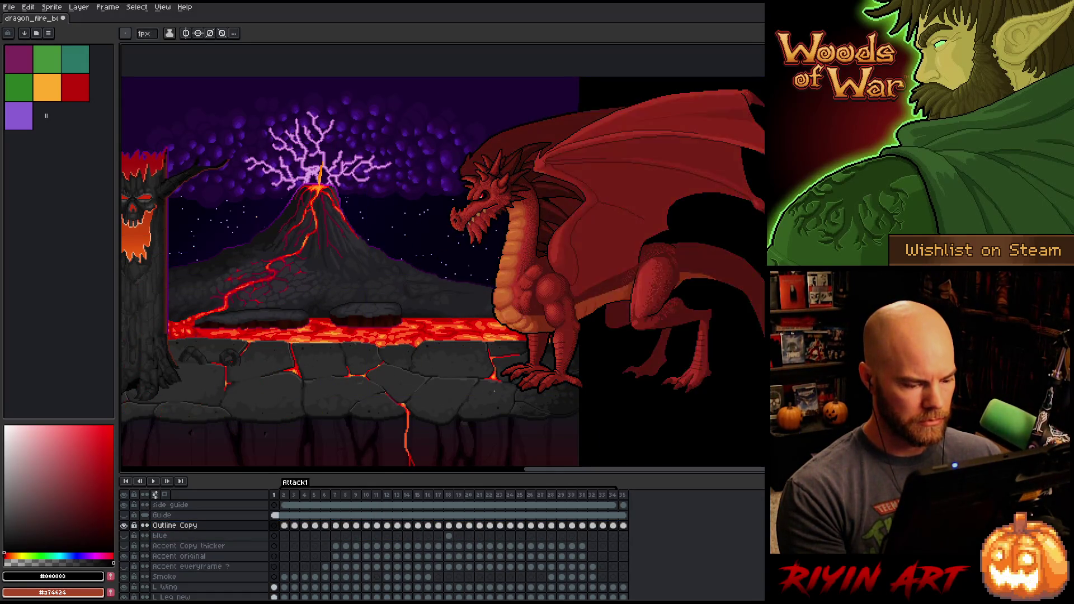
key("Left")
key("Left")
key("Left")
key("ctrl+z")
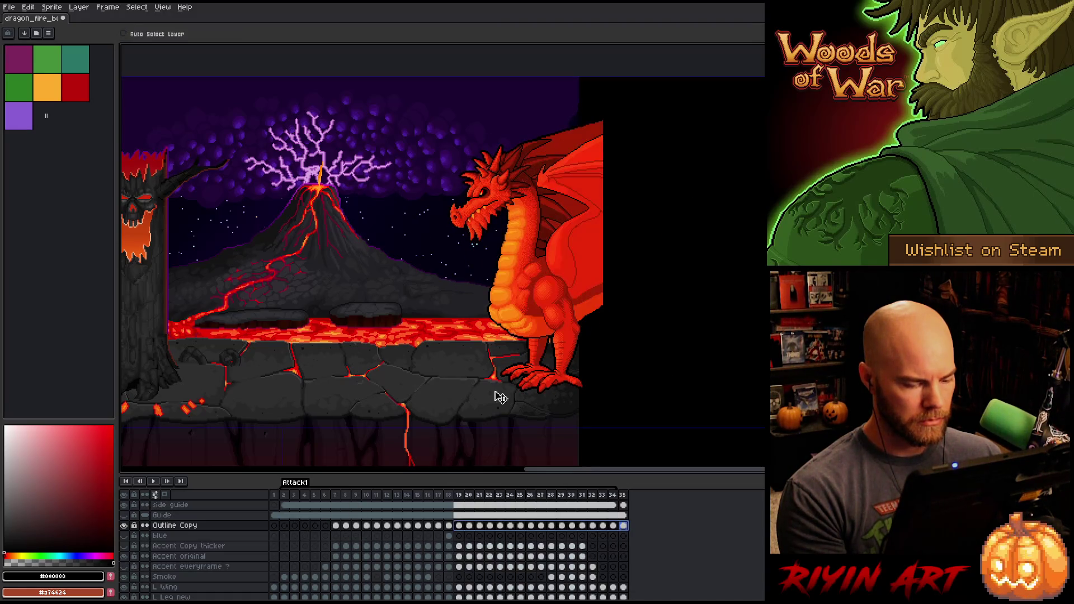
left_click_drag(530, 526, 554, 527)
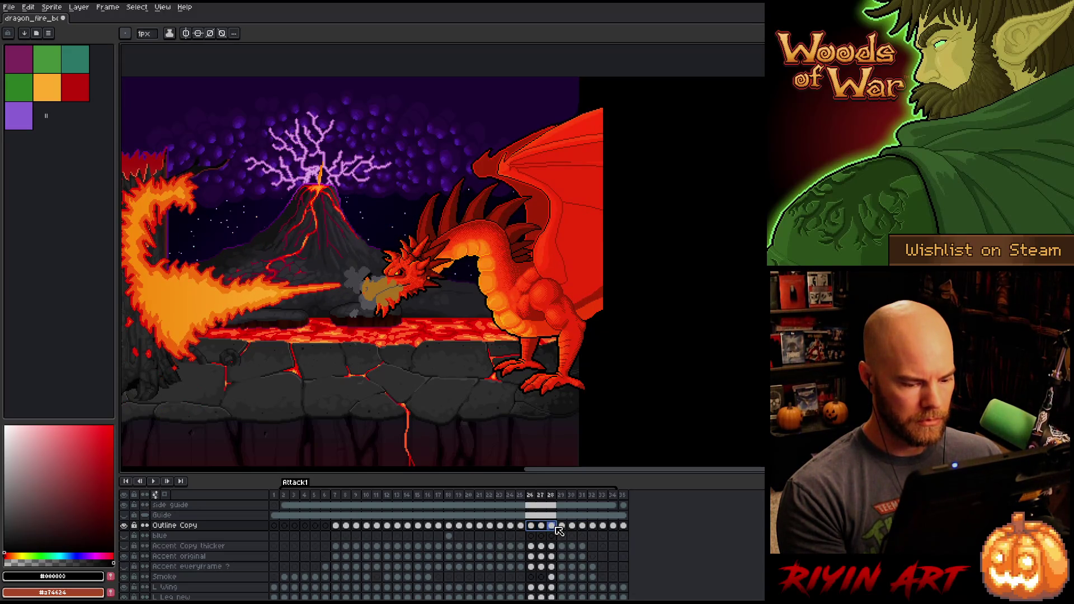
left_click_drag(559, 529, 623, 526)
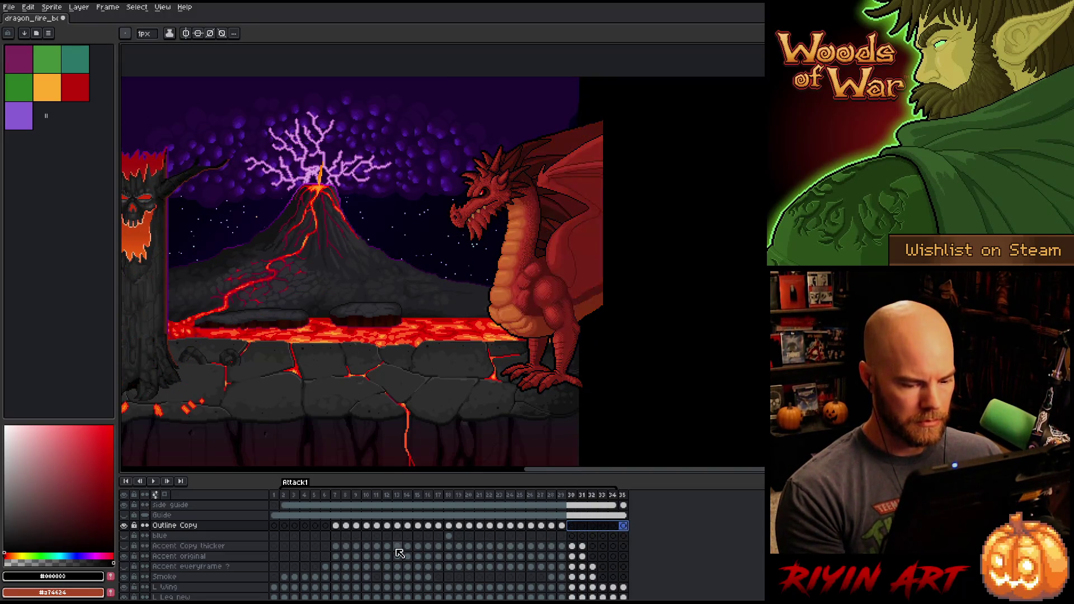
left_click(335, 526)
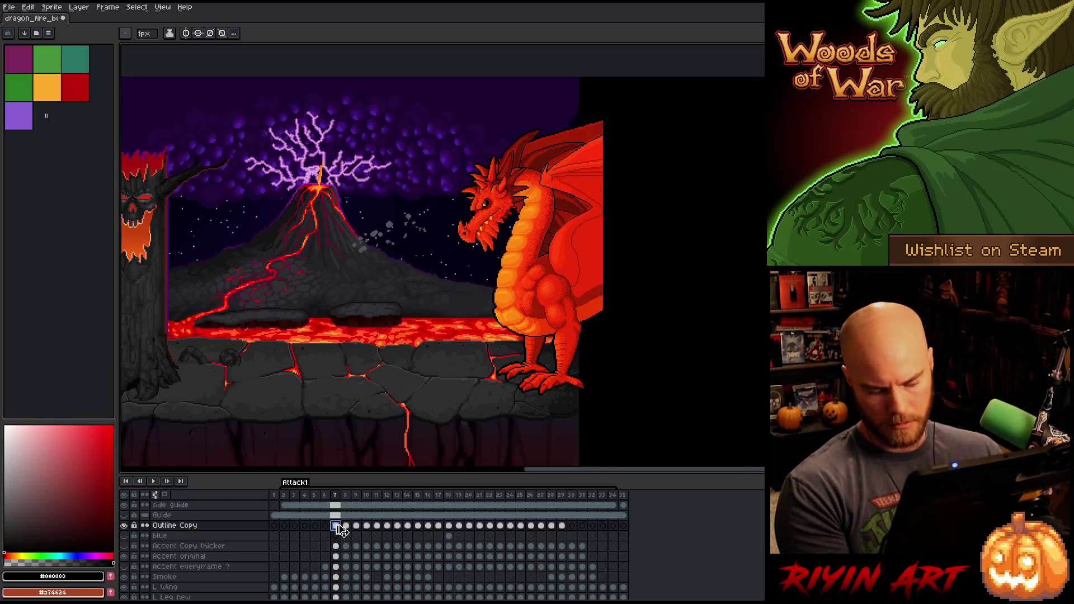
Step: Lower the Outline Copy cel alpha on frames 7 and 8 to -84 and -71
key("ctrl+u")
left_click_drag(399, 530, 398, 536)
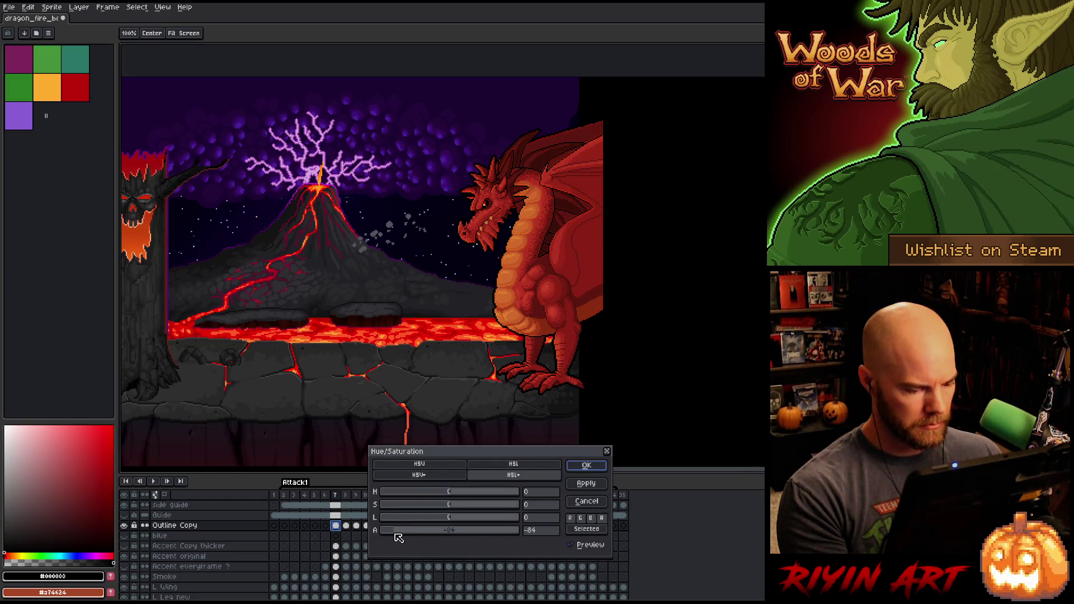
key("Return")
left_click(346, 526)
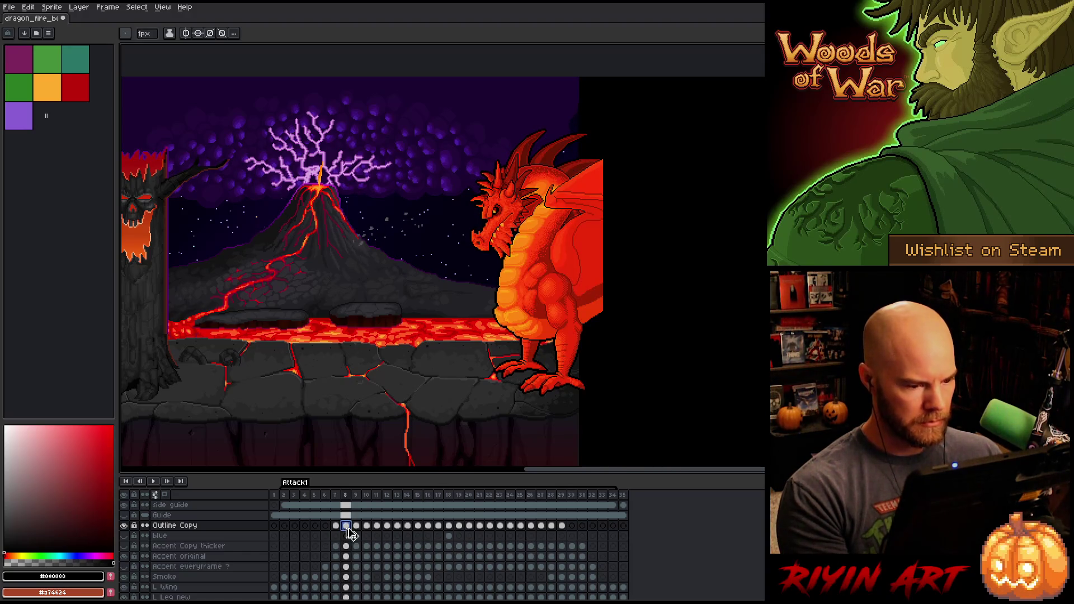
key("ctrl+u")
left_click_drag(392, 536, 407, 536)
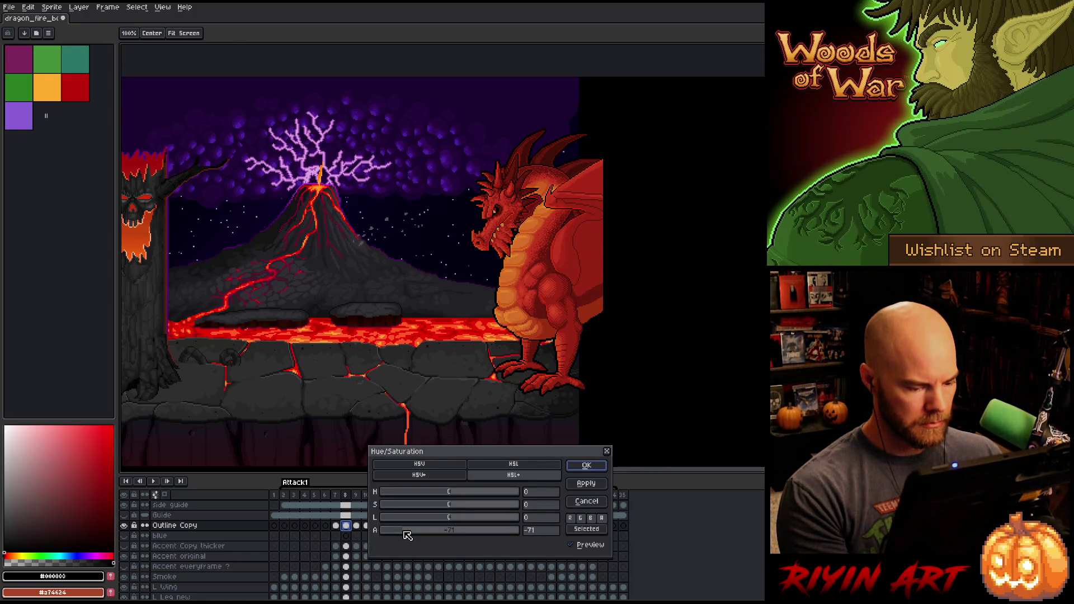
left_click(573, 469)
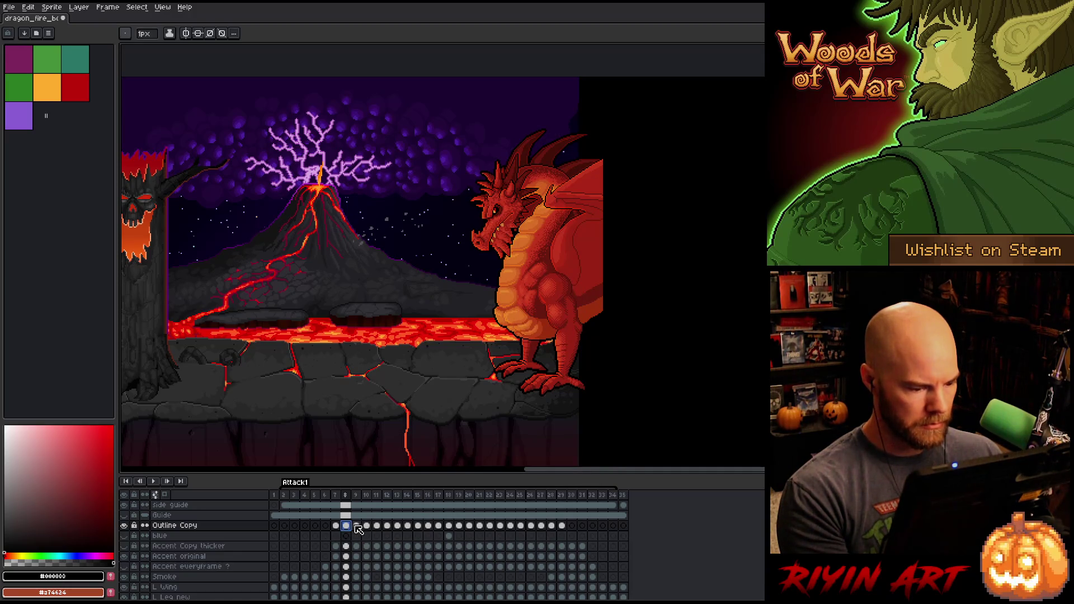
Step: Lower the Outline Copy cel alpha on frames 9 and 10 to about -45 and -23
left_click(356, 526)
key("ctrl+u")
left_click_drag(407, 529, 426, 533)
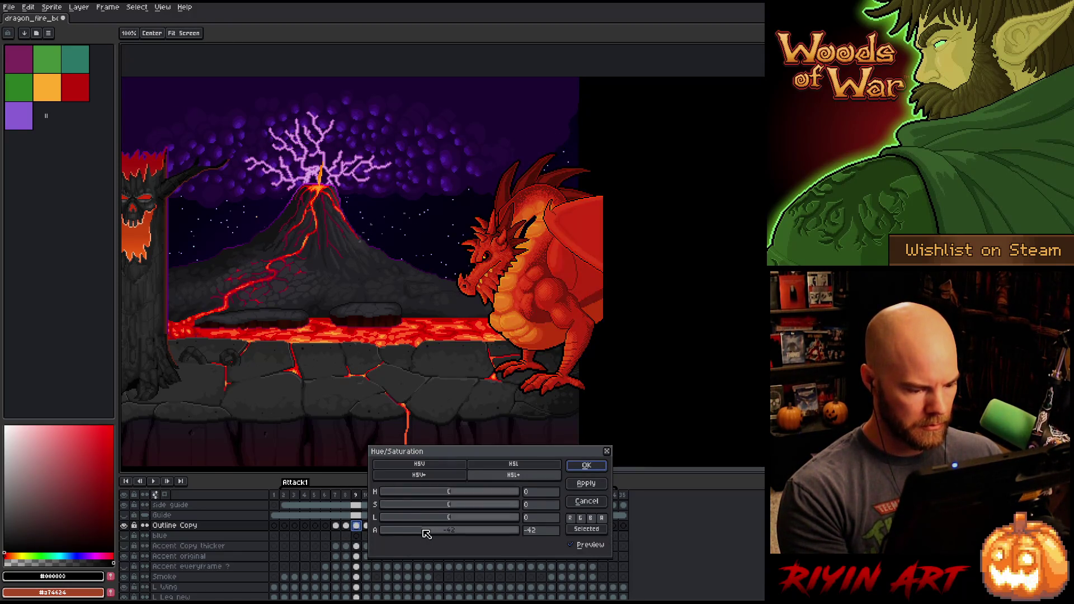
left_click(594, 468)
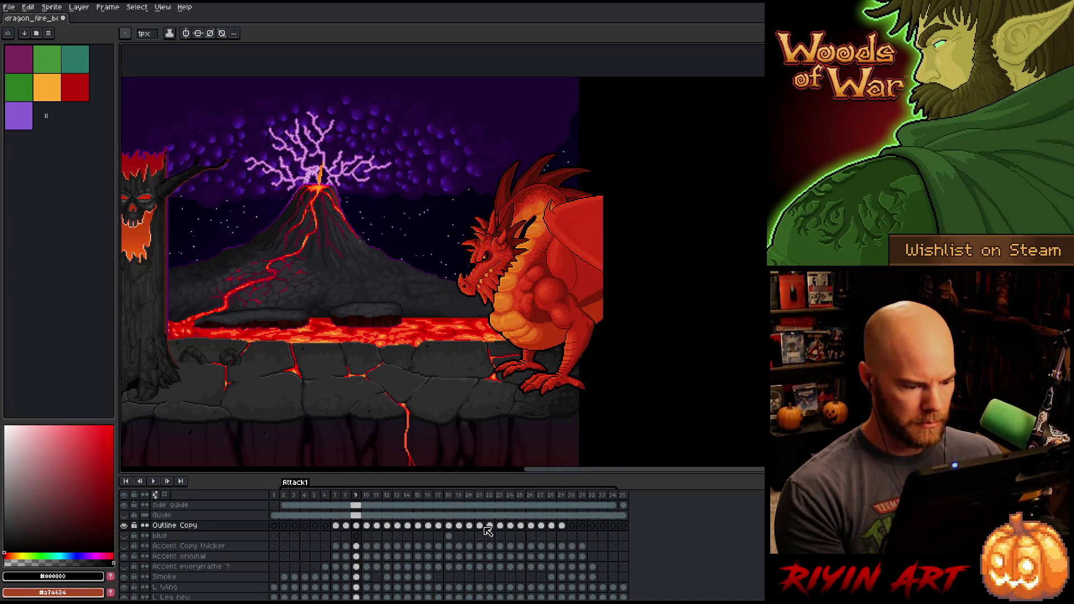
left_click(366, 525)
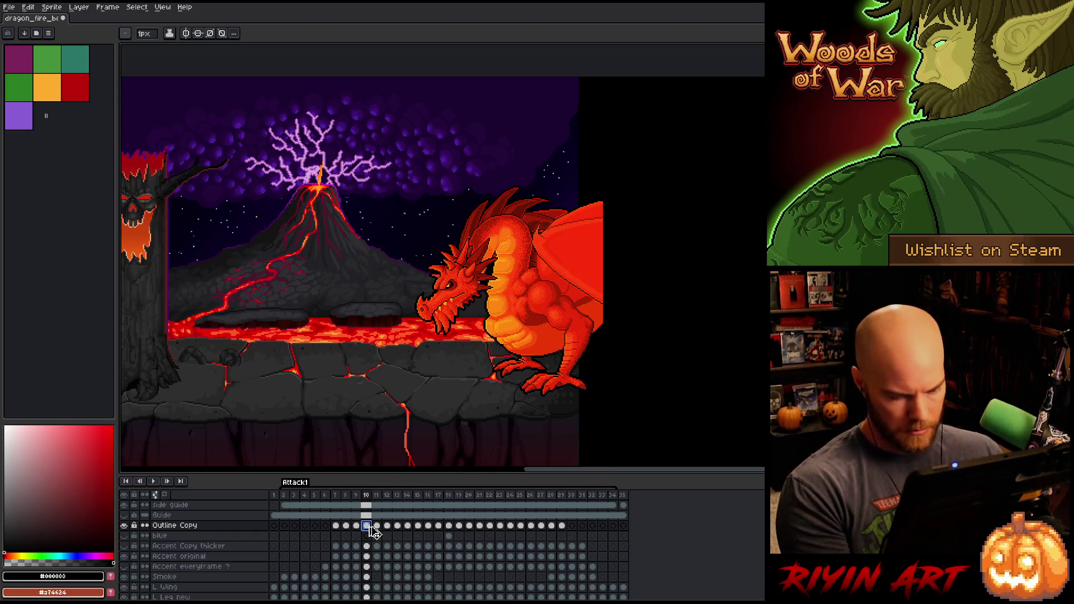
key("ctrl+u")
left_click(439, 532)
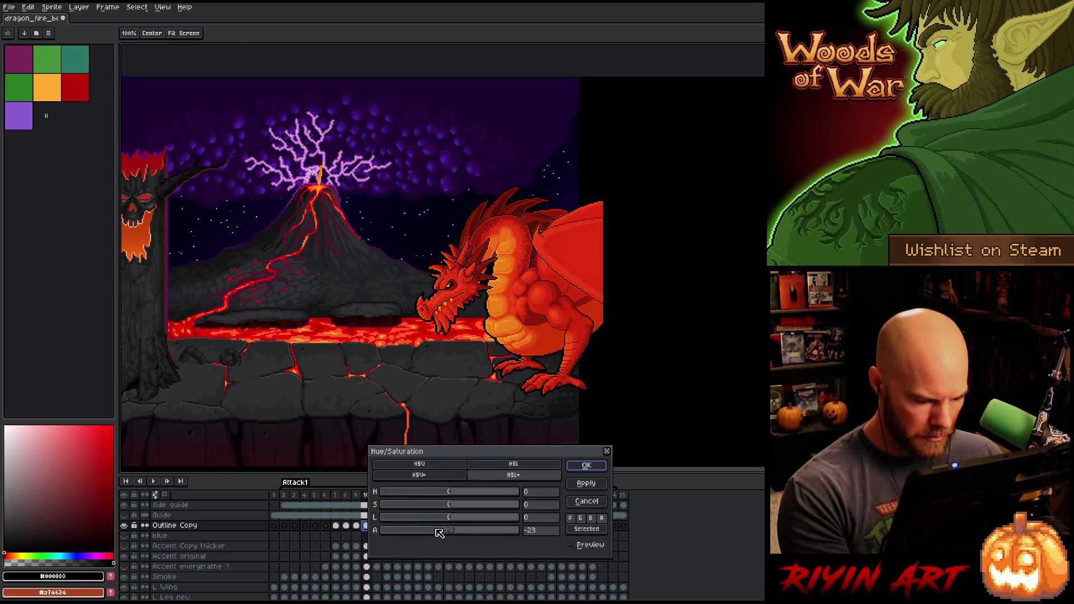
left_click(585, 466)
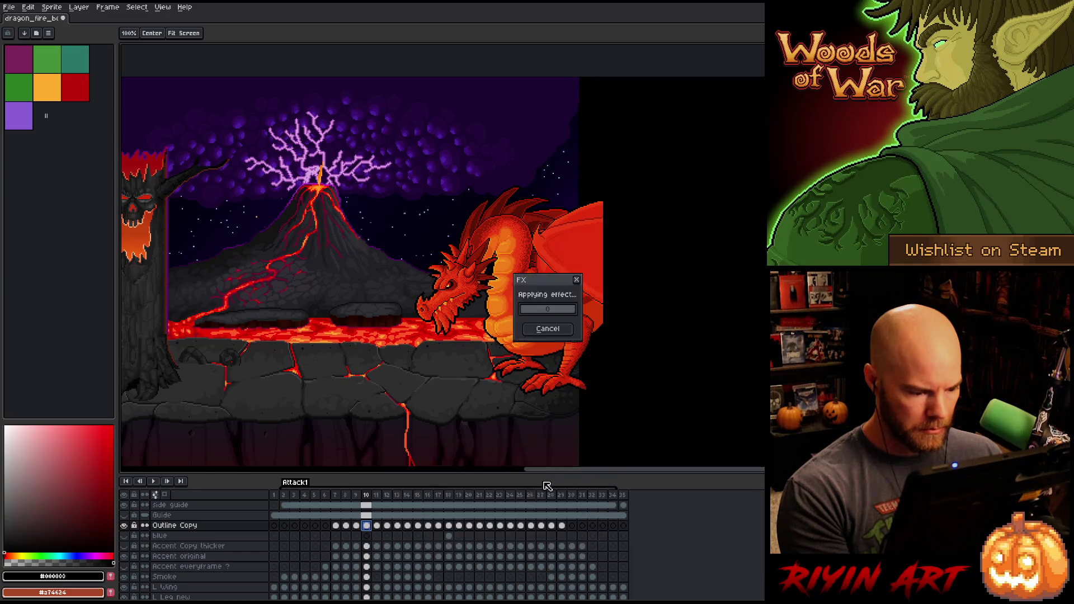
Step: Leave the frame 11 cel unchanged and play the animation to review the fade
left_click(380, 527)
key("ctrl+u")
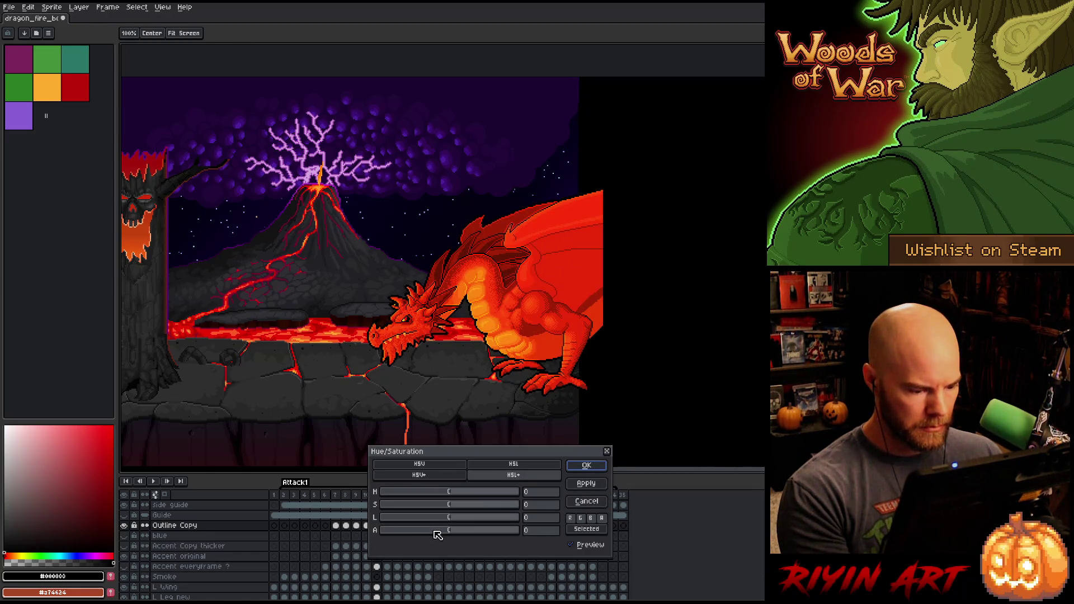
key("Return")
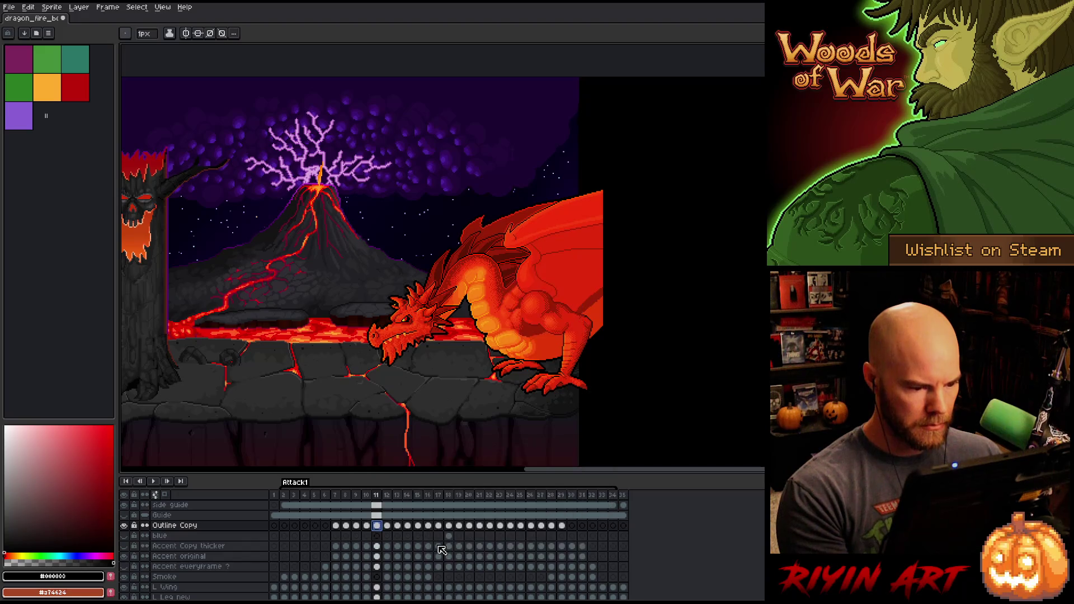
key("Left")
key("Right")
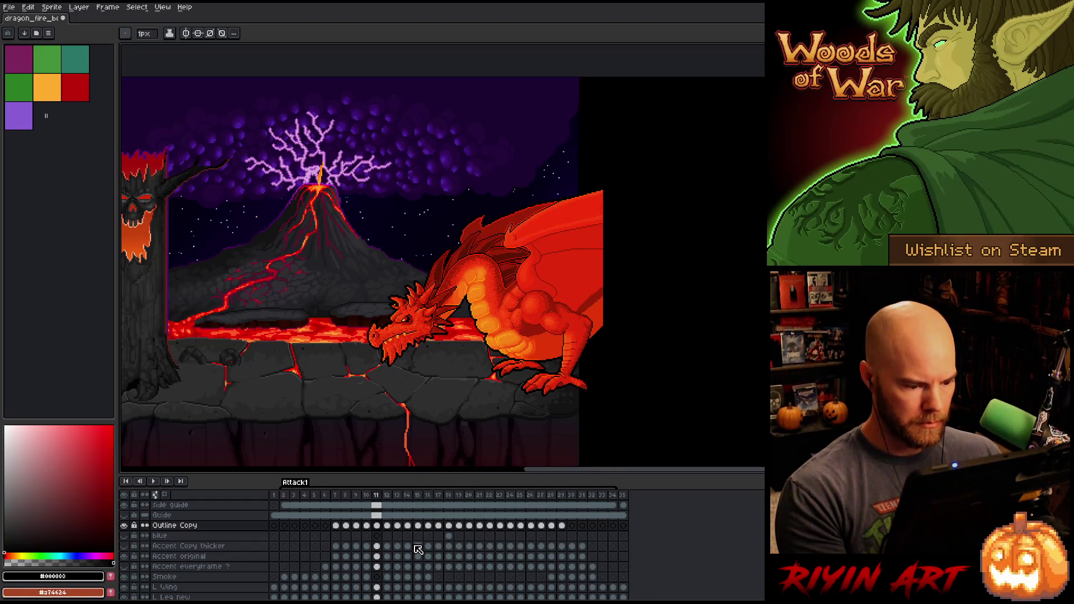
key("Return")
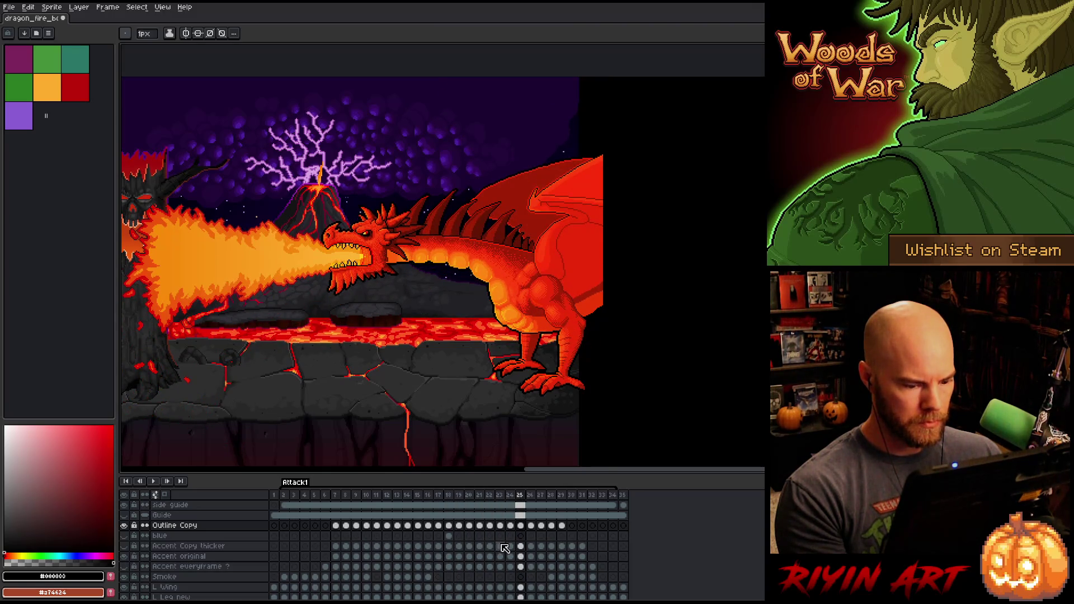
Step: Apply Hue/Saturation to the frame 26 cel and lower frames 27 and 28 alpha to -30 and -53
left_click(531, 543)
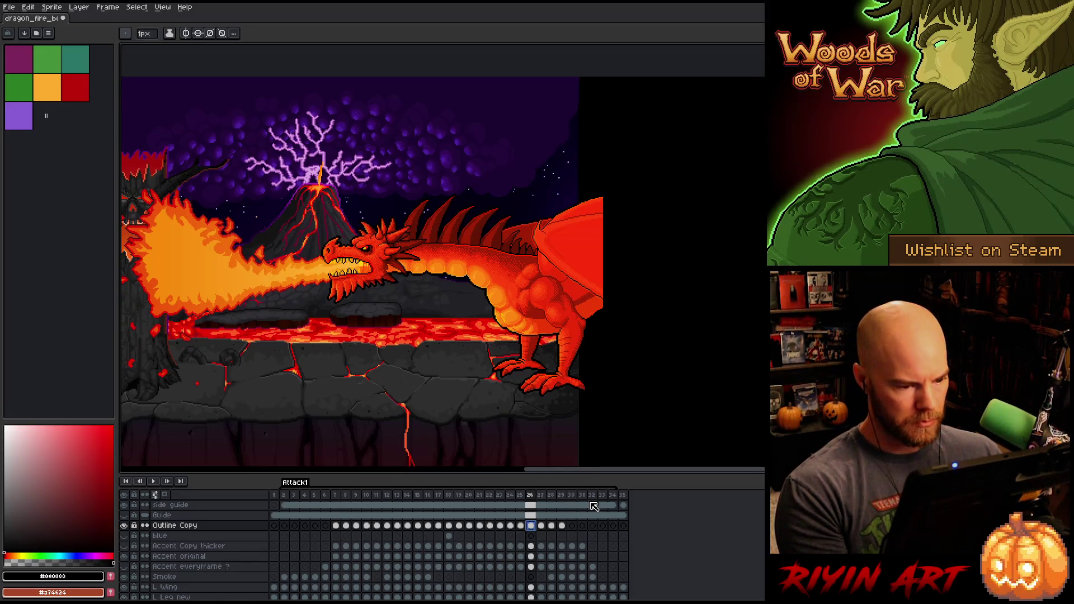
key("ctrl+u")
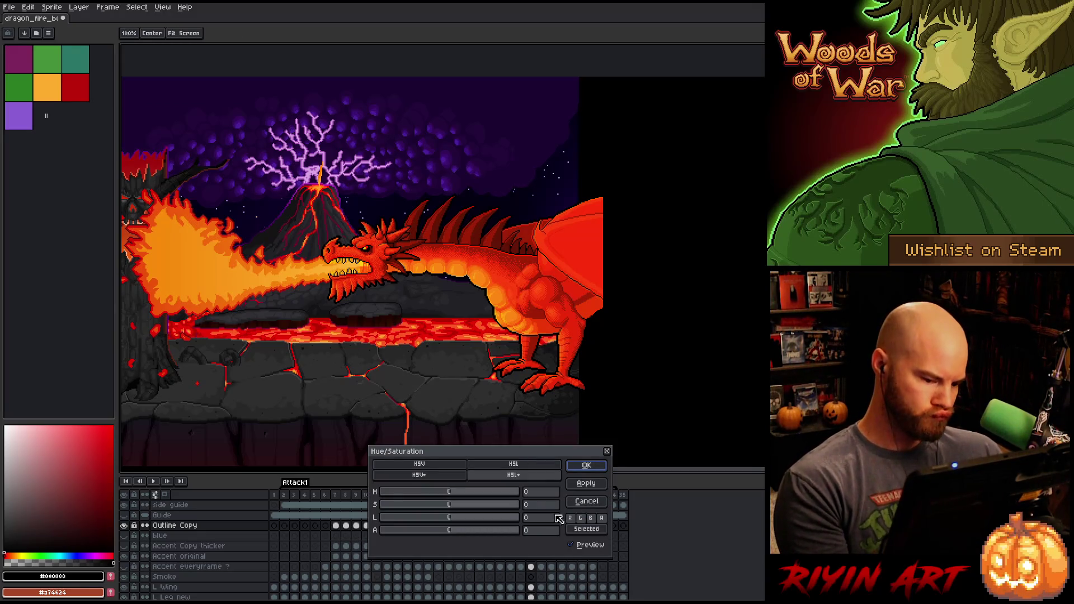
left_click(585, 465)
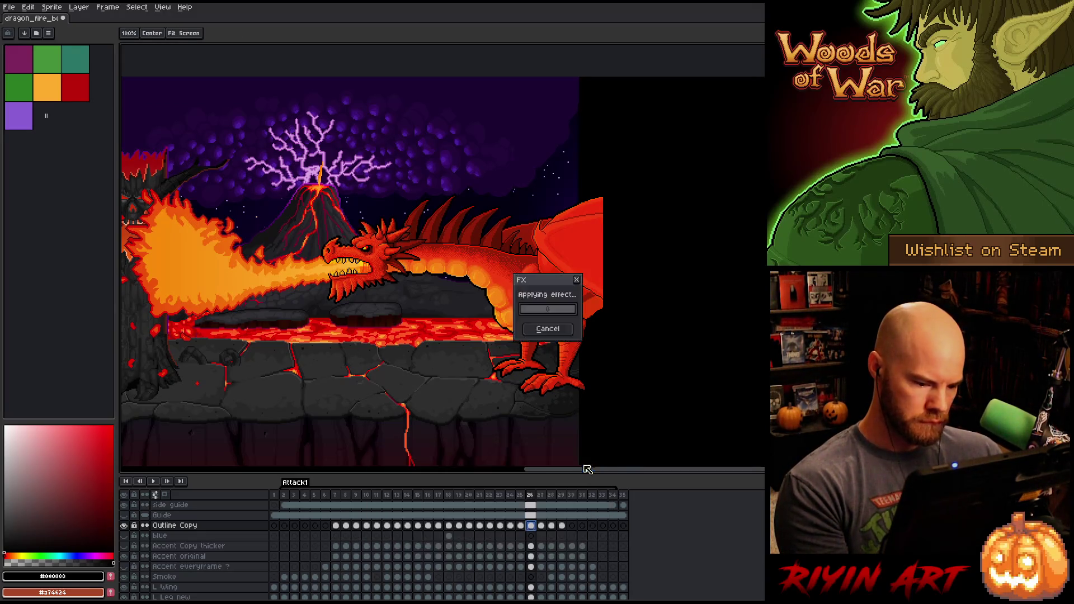
left_click(541, 527)
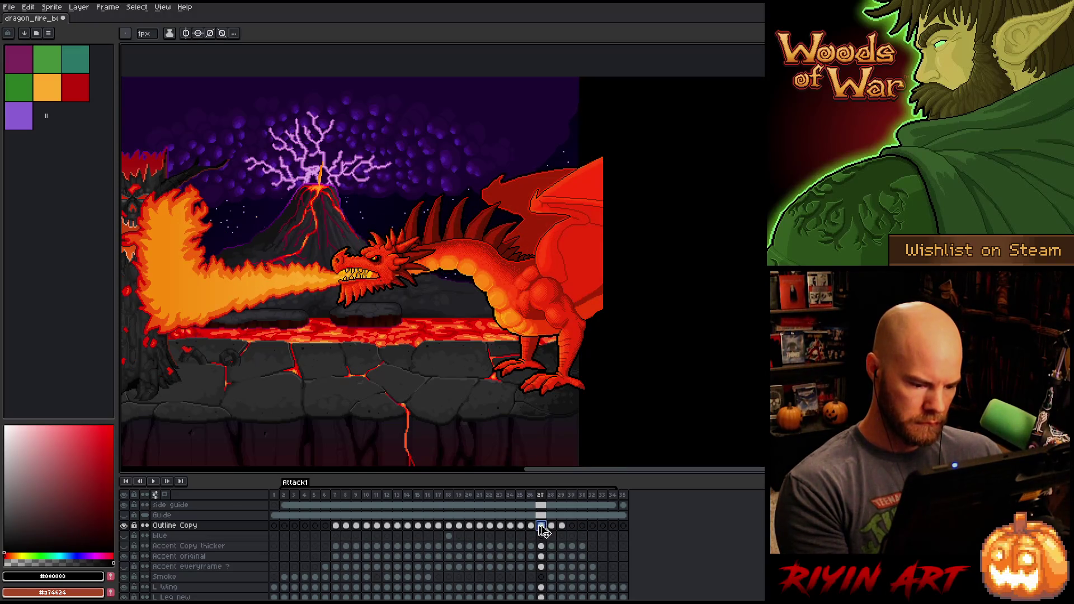
key("ctrl+u")
left_click_drag(439, 534, 434, 535)
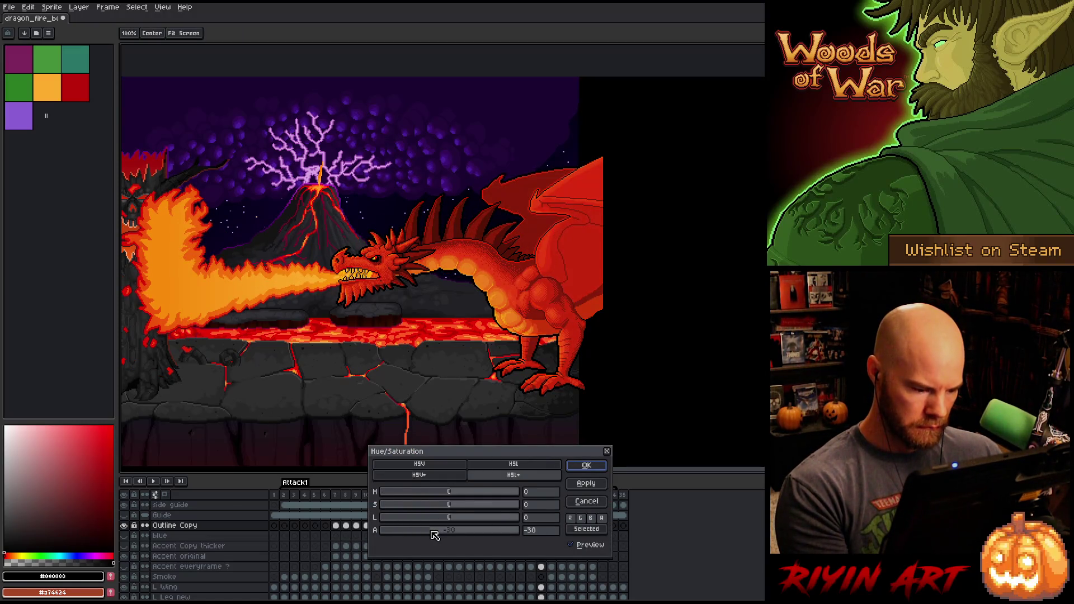
left_click(597, 464)
left_click(551, 526)
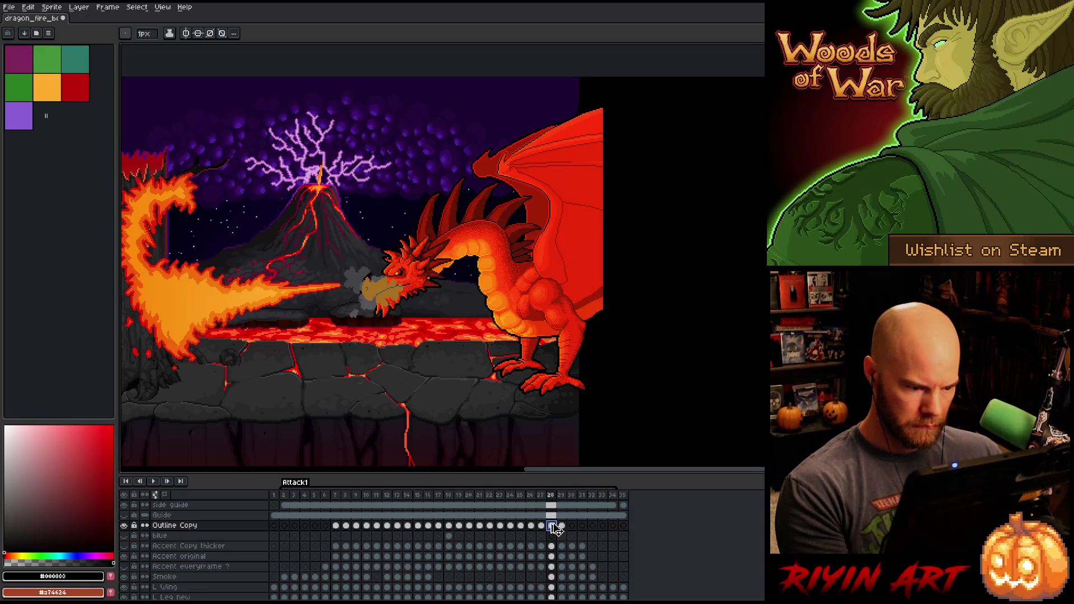
key("ctrl+u")
left_click_drag(436, 531, 420, 533)
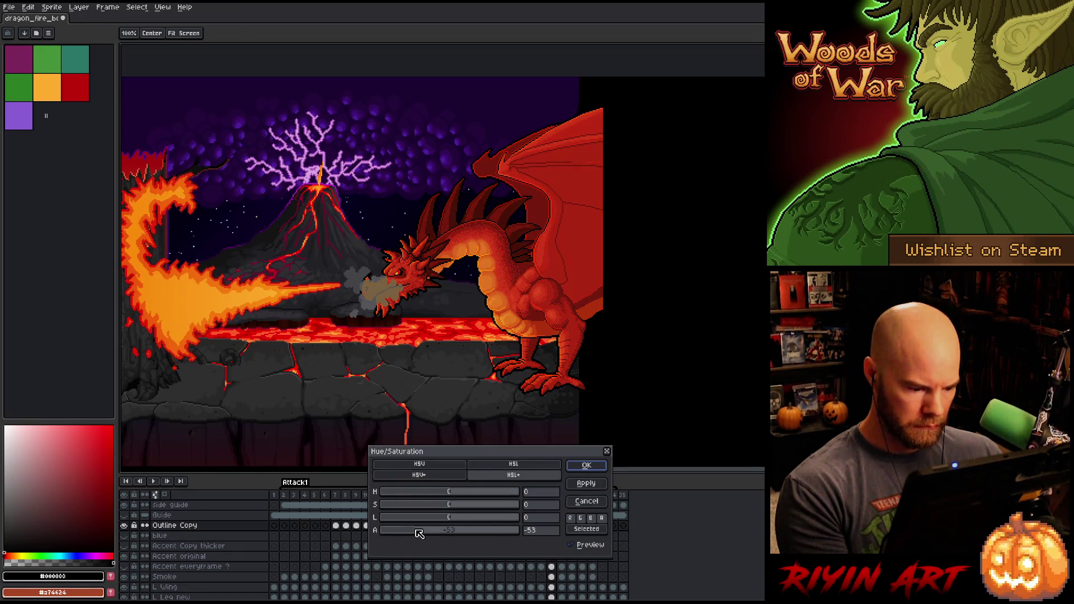
left_click(607, 465)
Step: Lower the frame 29 Outline Copy cel alpha to -78 and replay the animation
left_click(562, 535)
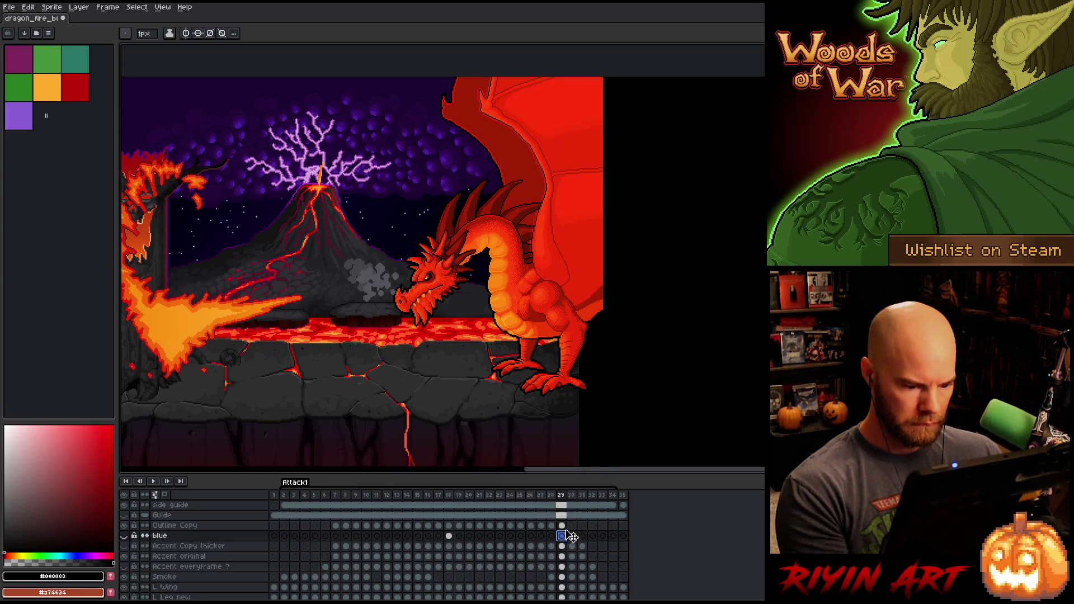
left_click(563, 526)
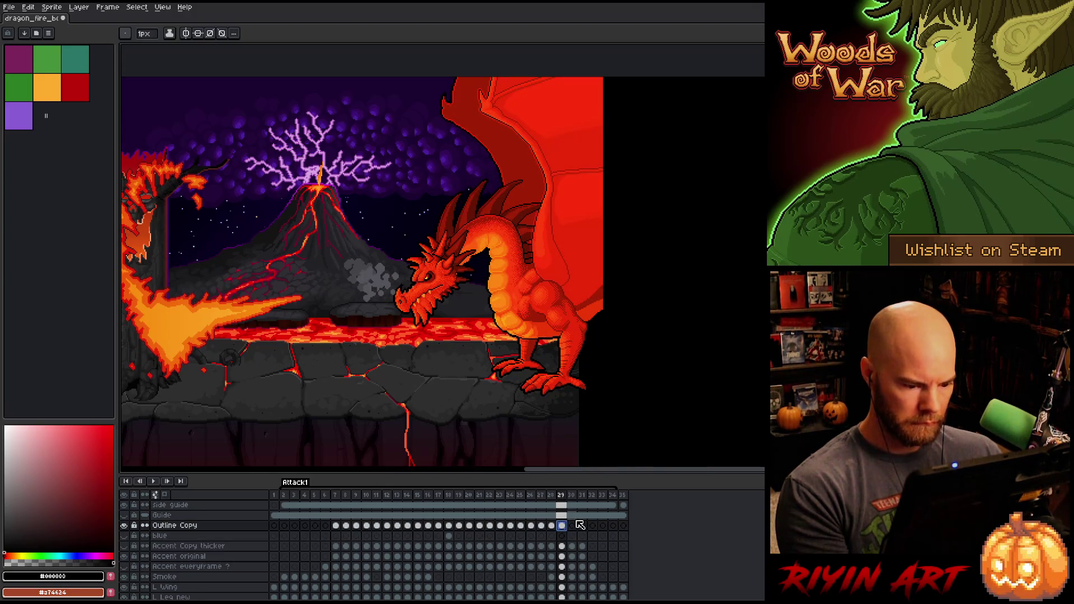
key("ctrl+u")
left_click_drag(414, 532, 402, 535)
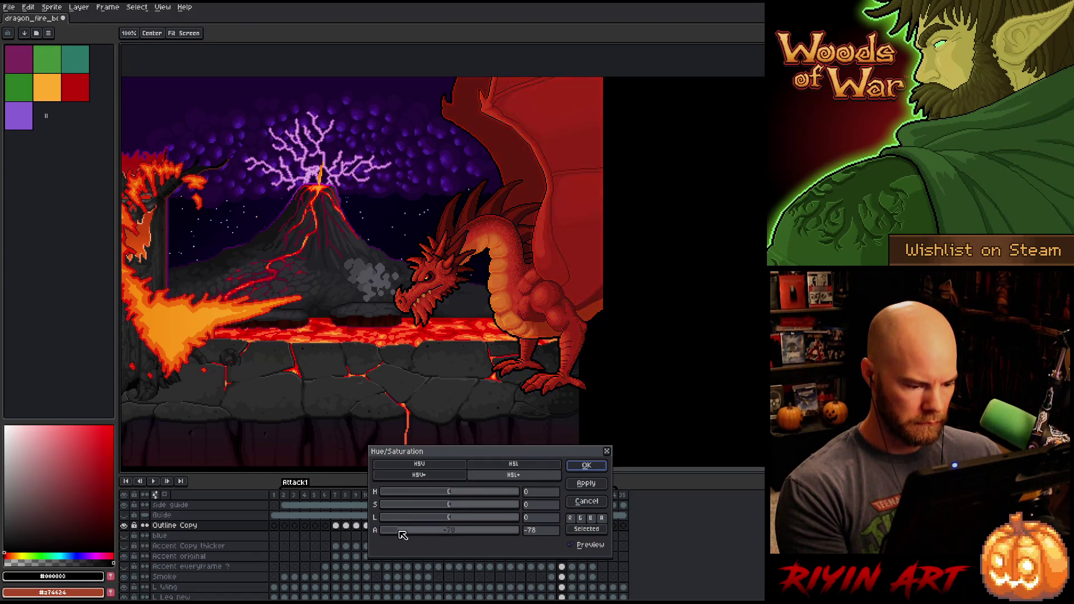
key("Return")
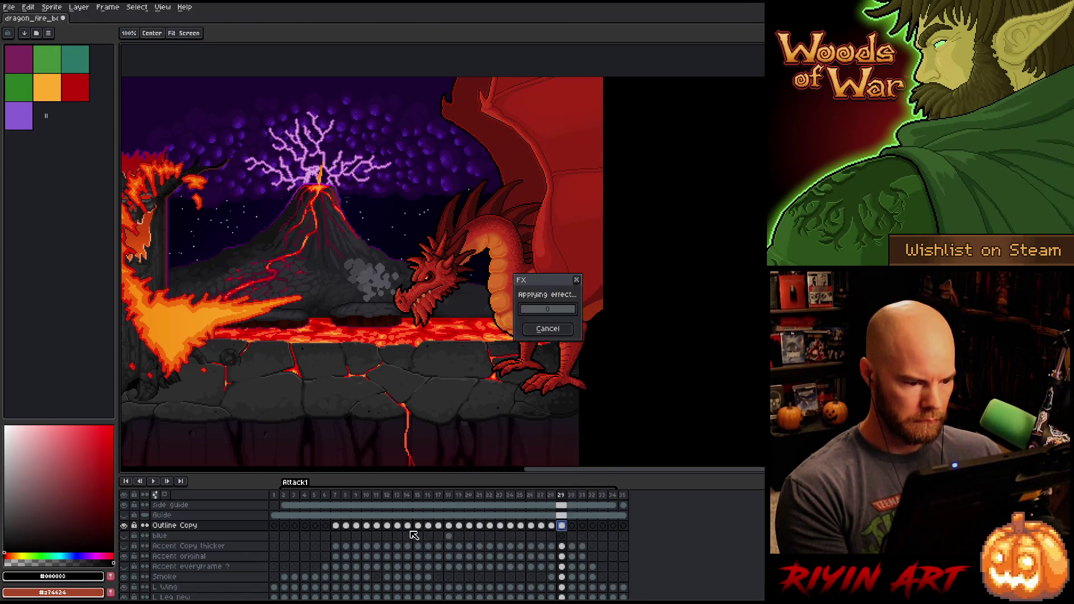
key("Return")
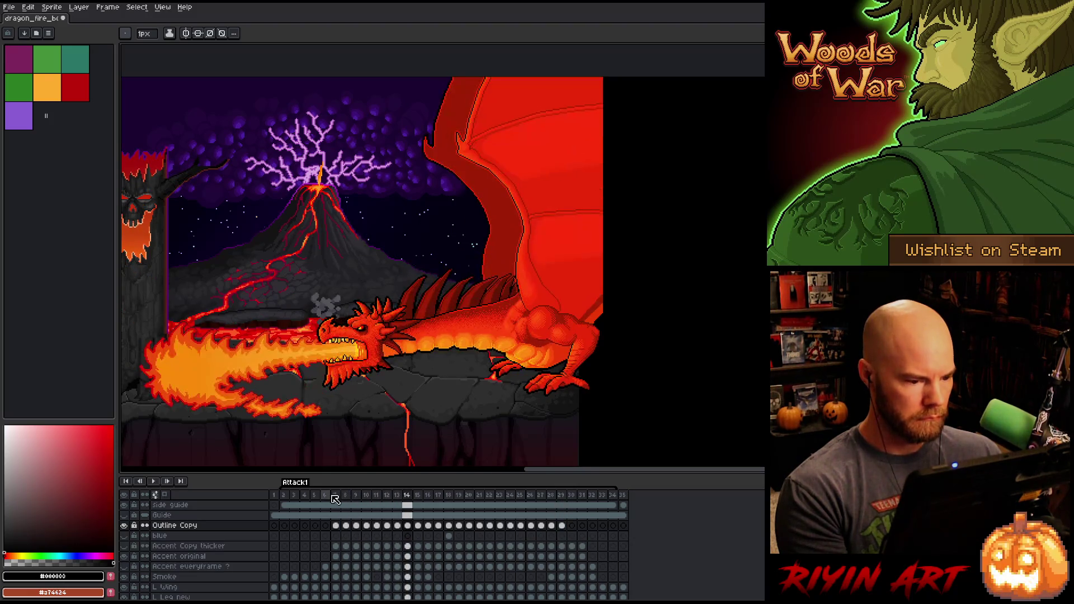
Step: Reduce the Outline Copy layer opacity, trying about 52% in playback and settling near 37%
left_click(324, 495)
double_click(211, 526)
left_click(430, 163)
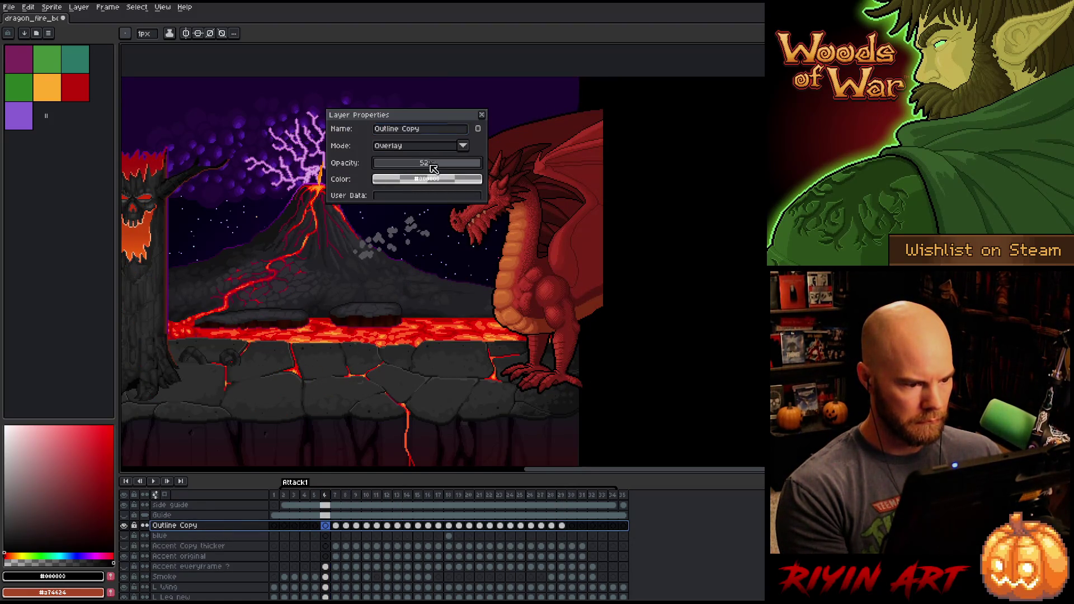
left_click(481, 116)
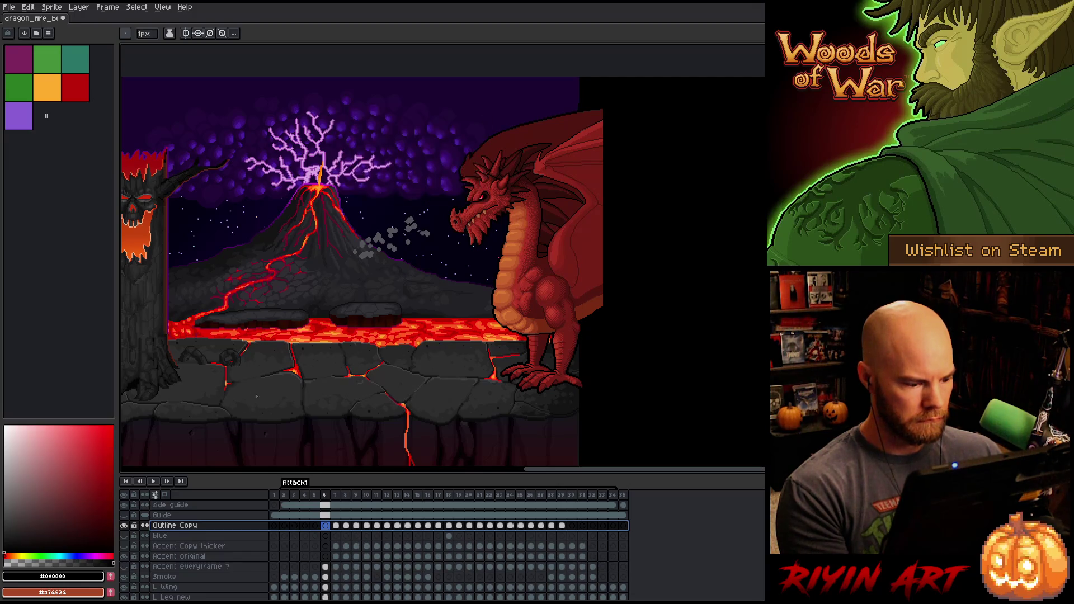
key("Return")
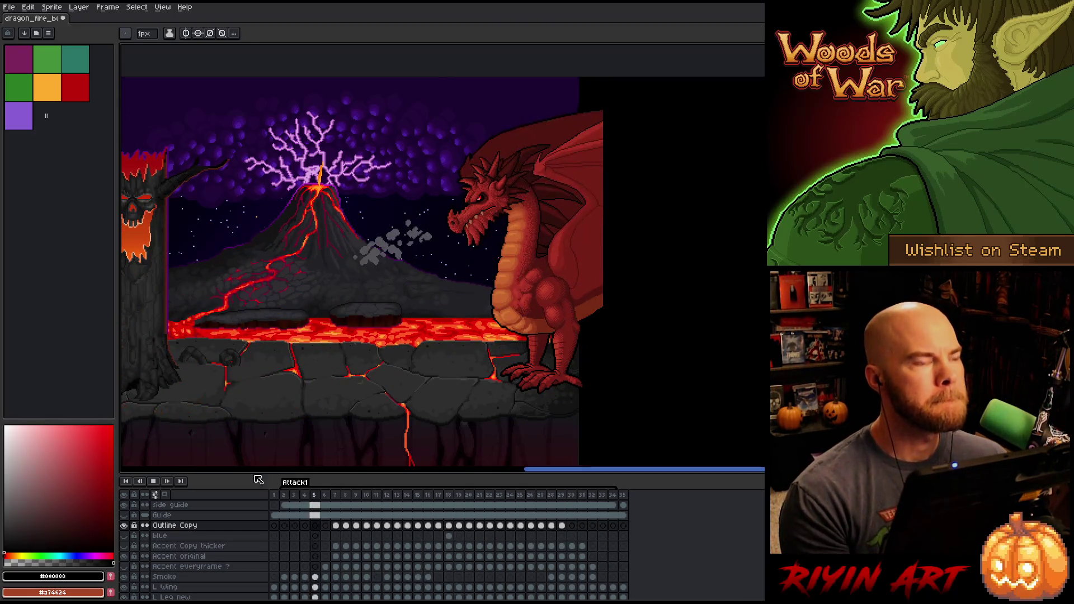
double_click(218, 527)
left_click(417, 163)
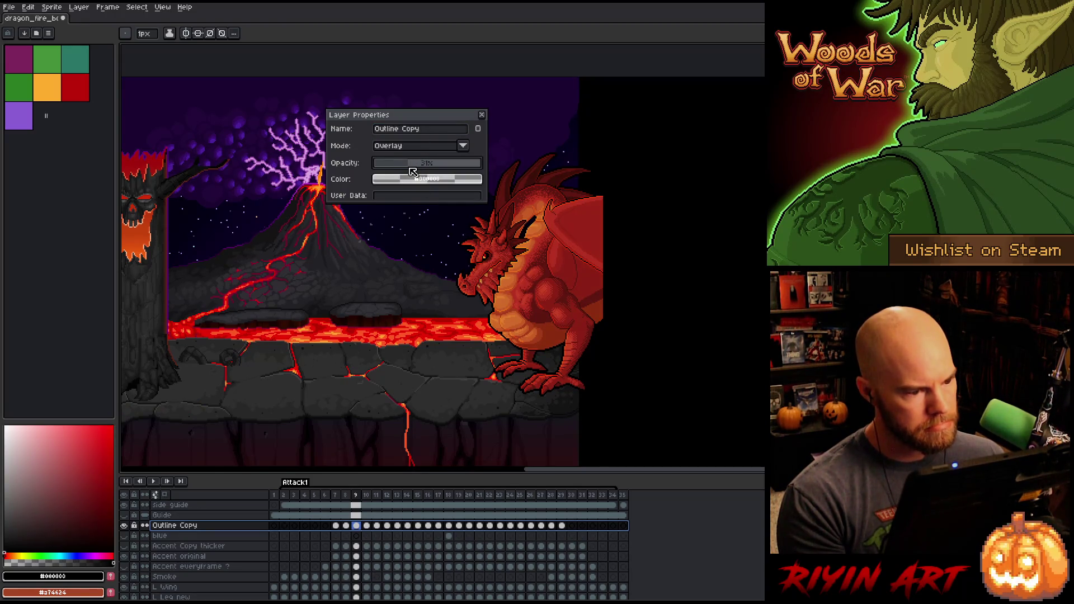
left_click(482, 114)
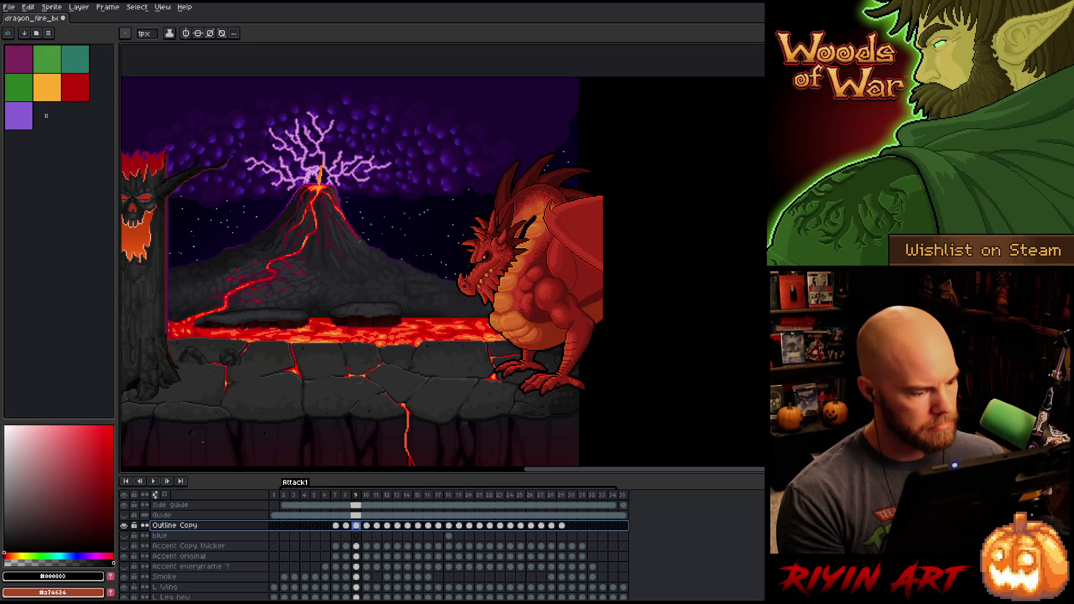
Step: Rename the layer to 'Bright Glow', save the file and play the animation
double_click(184, 526)
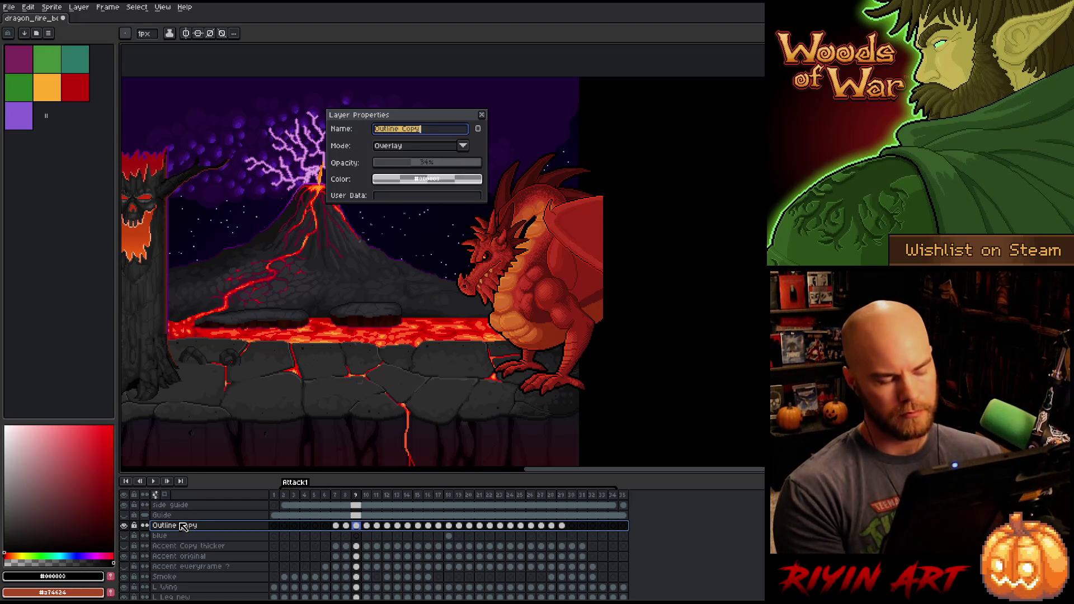
type("Bright Glow")
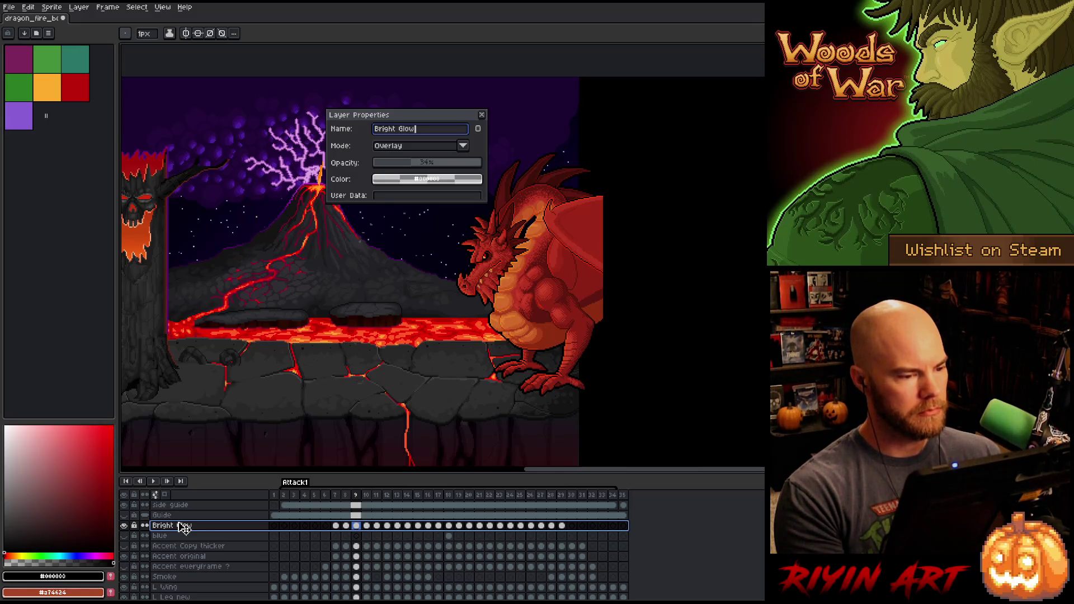
key("Return")
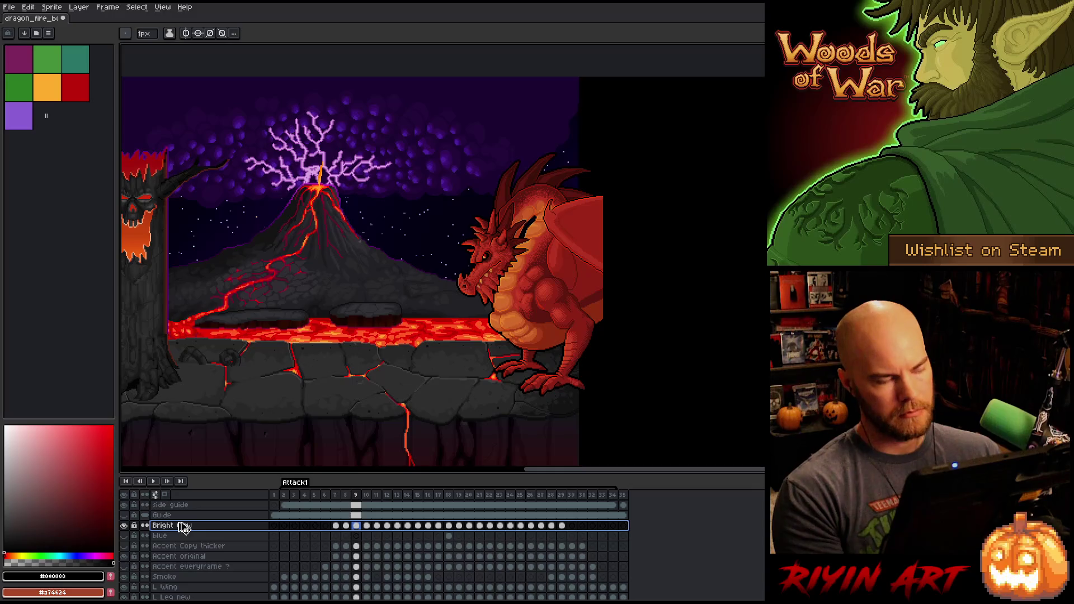
key("ctrl+s")
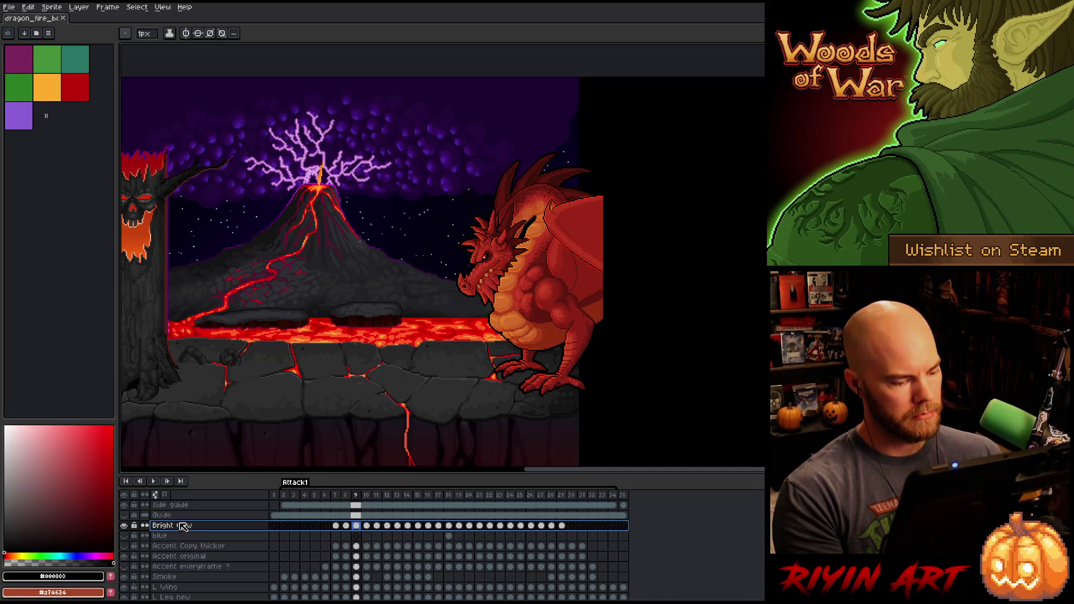
key("Return")
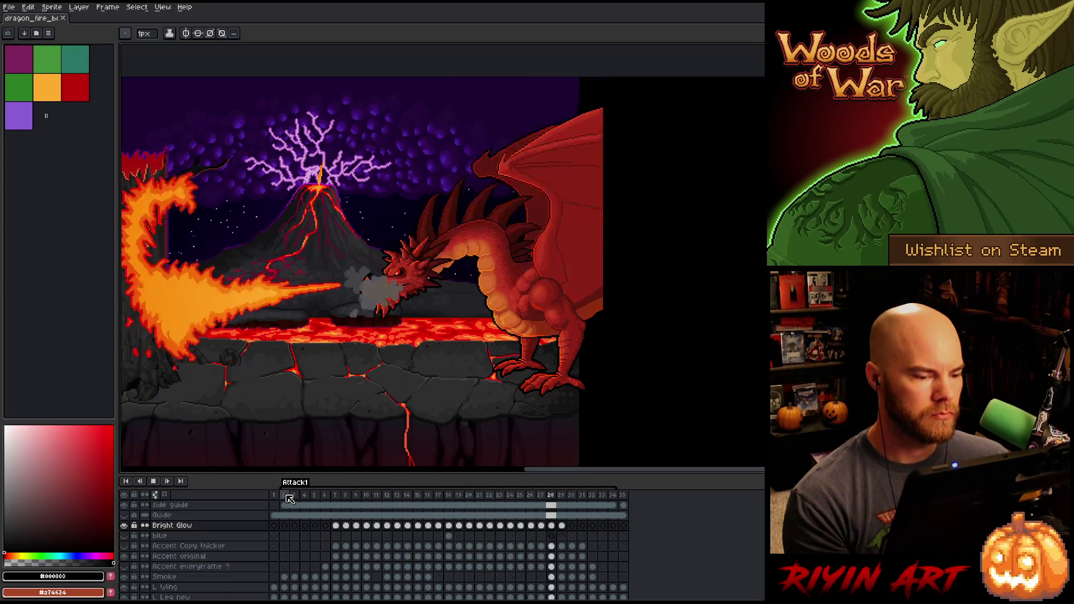
Step: Pan and zoom around the playing scene, recentre it, and save the animation file
left_click_drag(250, 353, 279, 339)
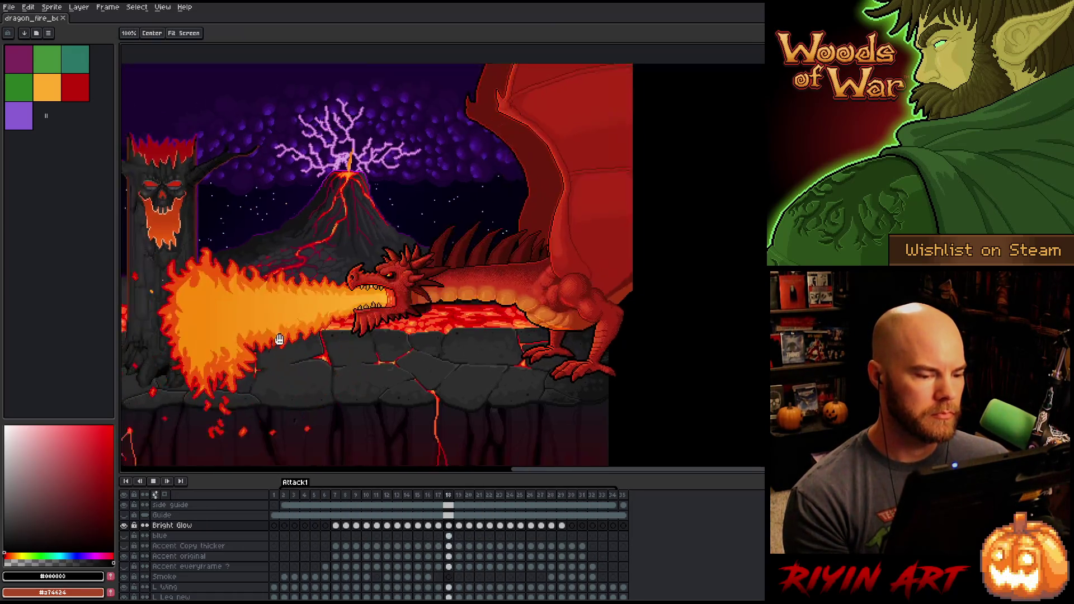
scroll(376, 307, "up", 5)
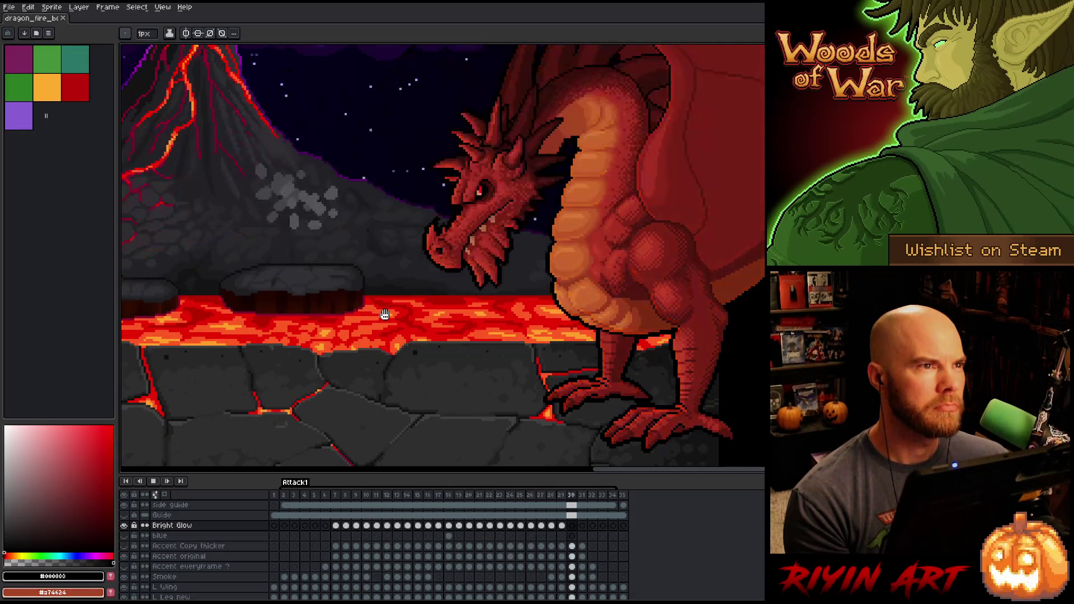
scroll(385, 314, "down", 1)
mouse_move(385, 314)
left_mouse_down()
mouse_move(402, 359)
mouse_move(447, 376)
left_mouse_up()
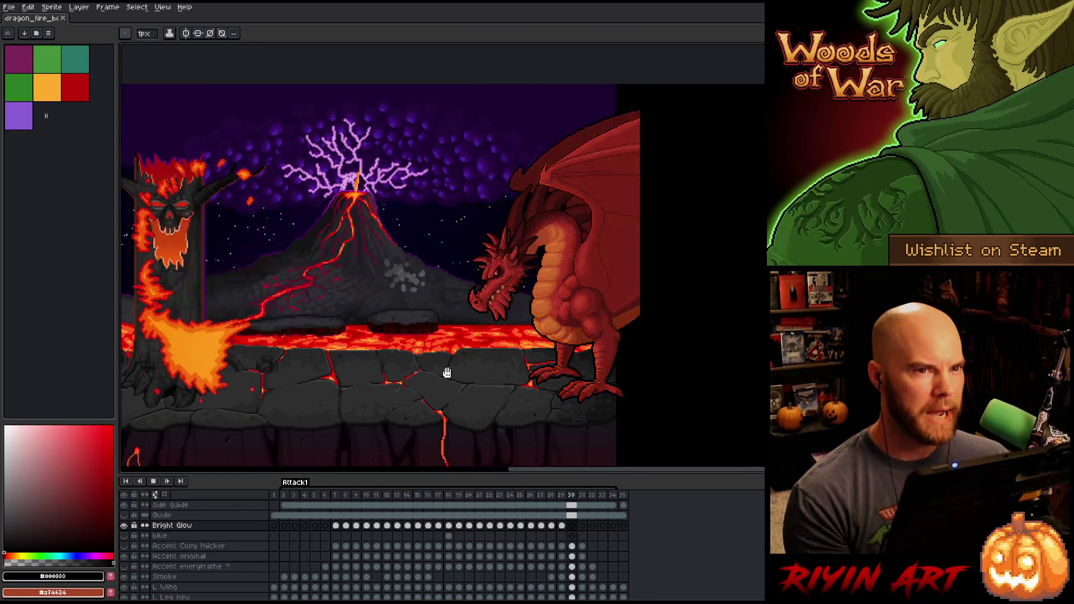
key("ctrl+s")
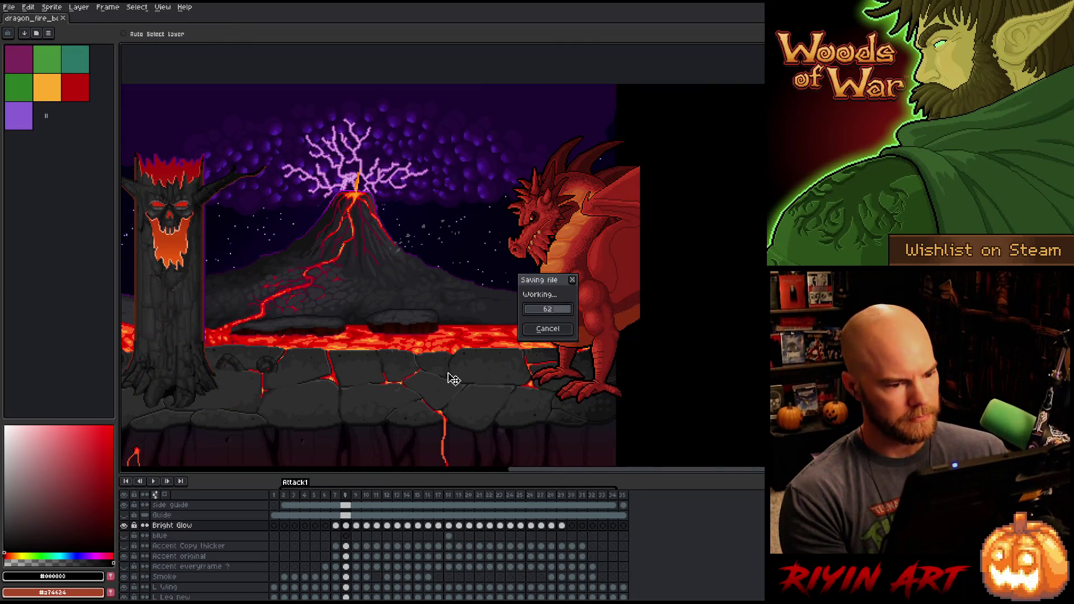
key("Return")
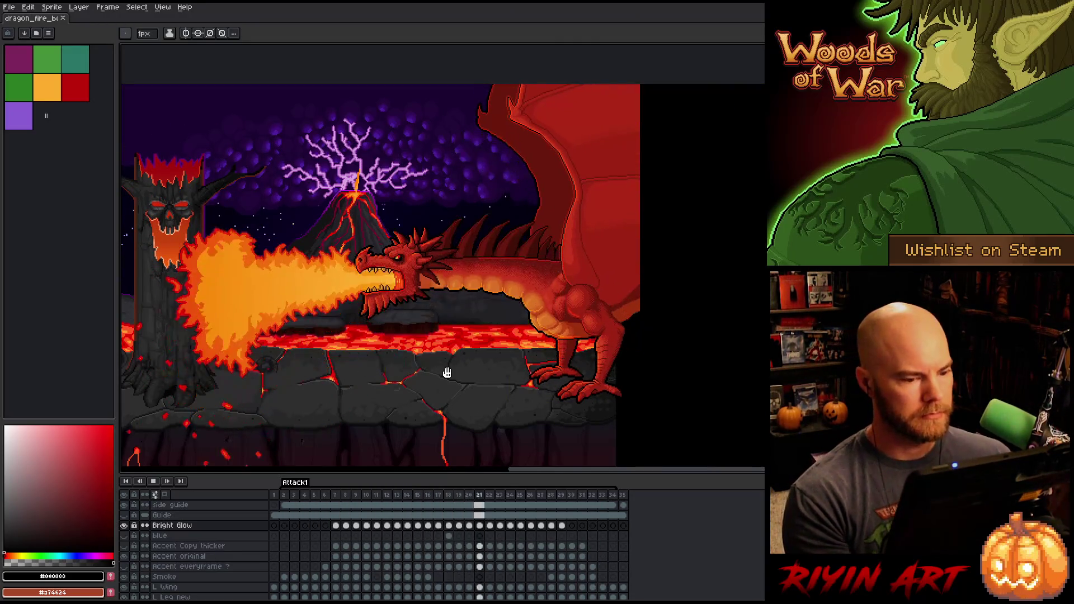
double_click(199, 526)
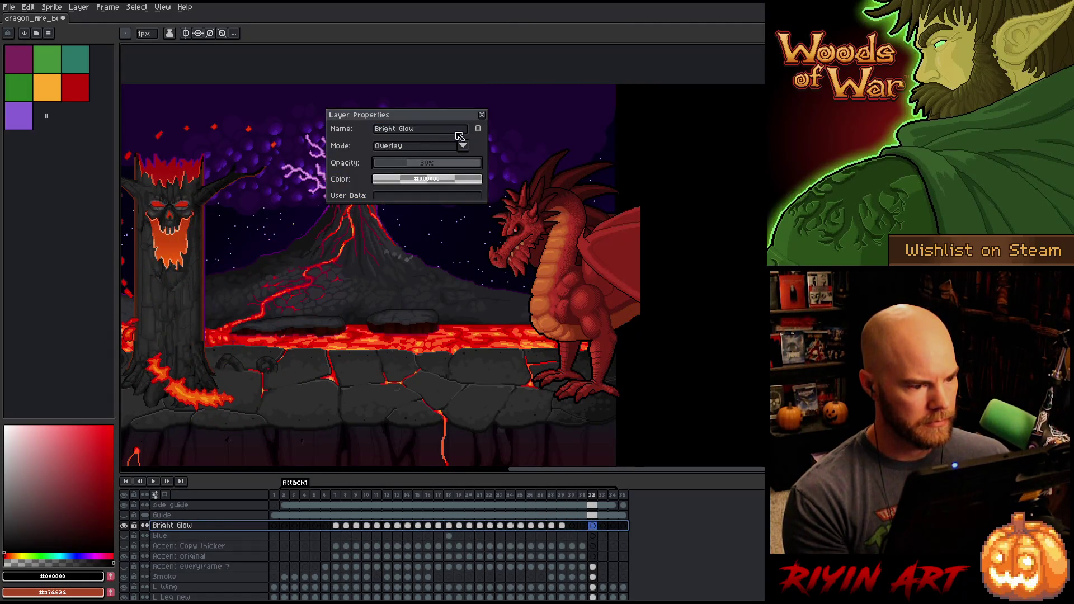
left_click(481, 115)
key("Return")
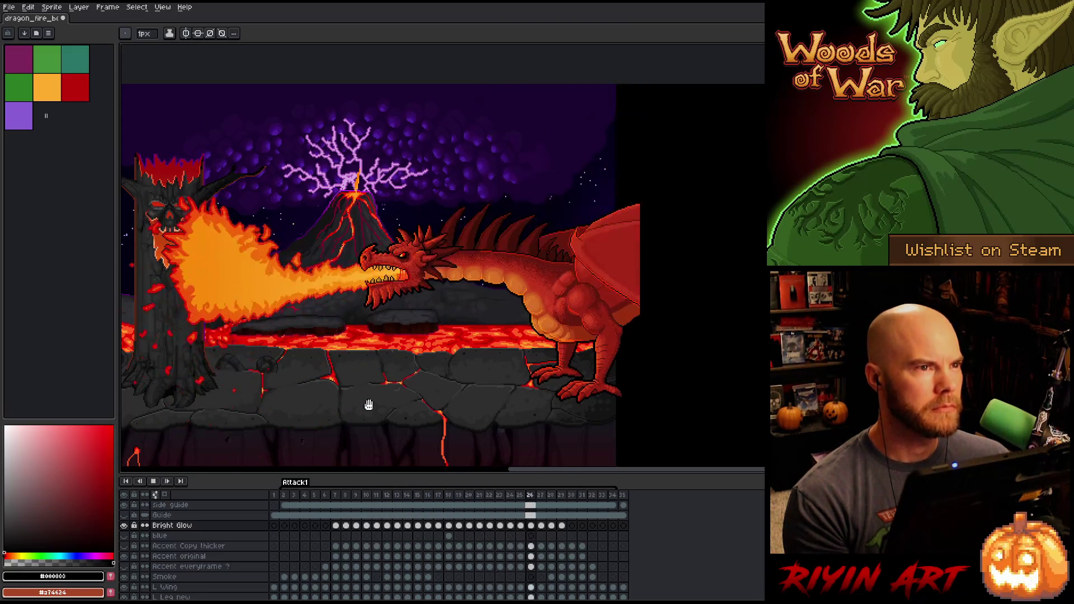
key("Return")
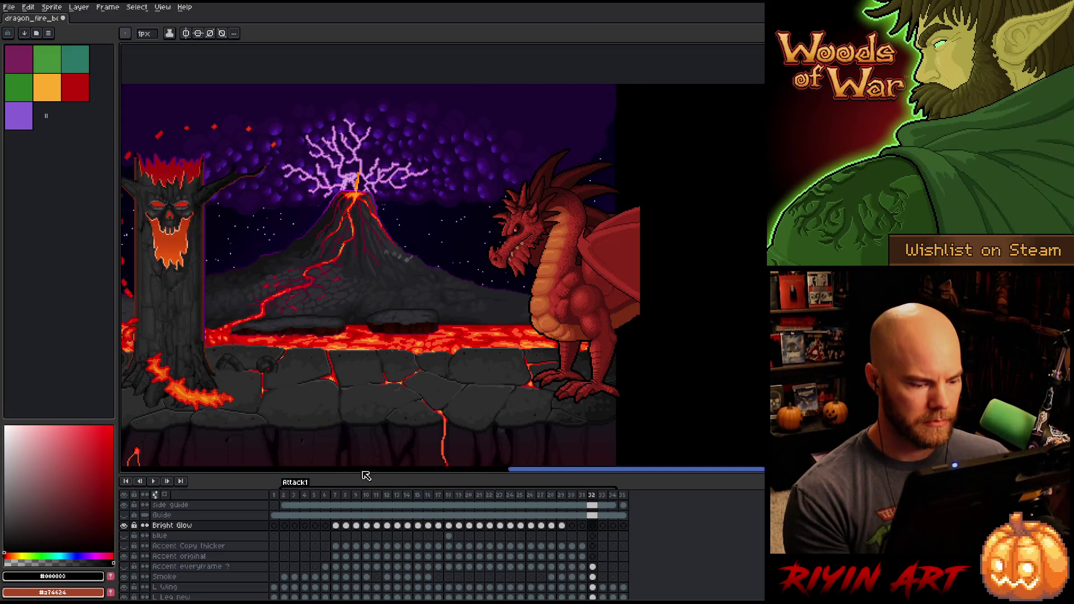
Step: Select the Accent everyframe ? layer and toggle its visibility to compare the shading
left_click(197, 556)
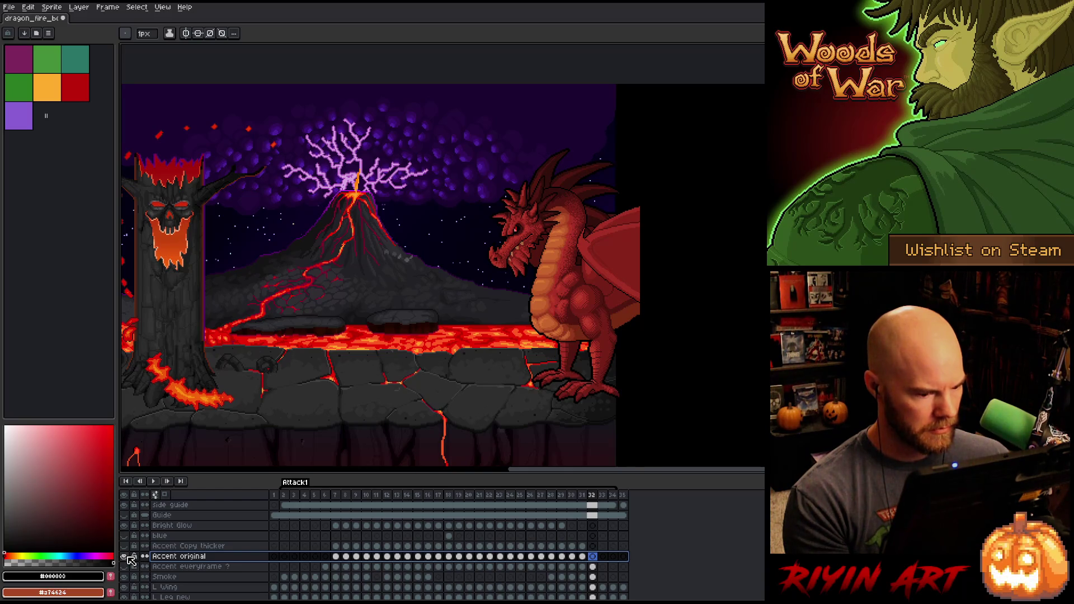
left_click(190, 567)
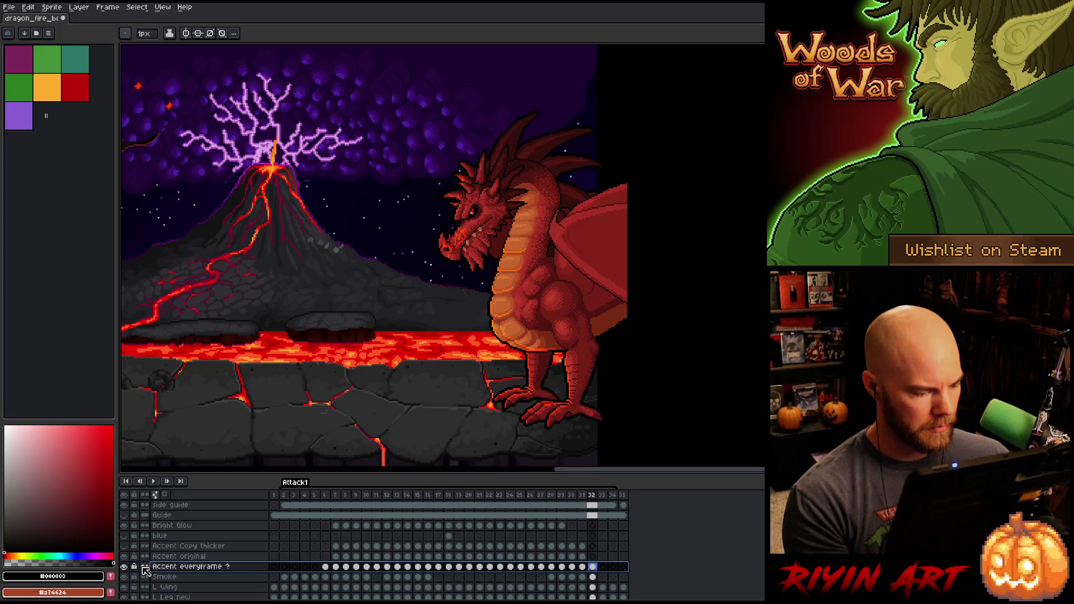
left_click(125, 567)
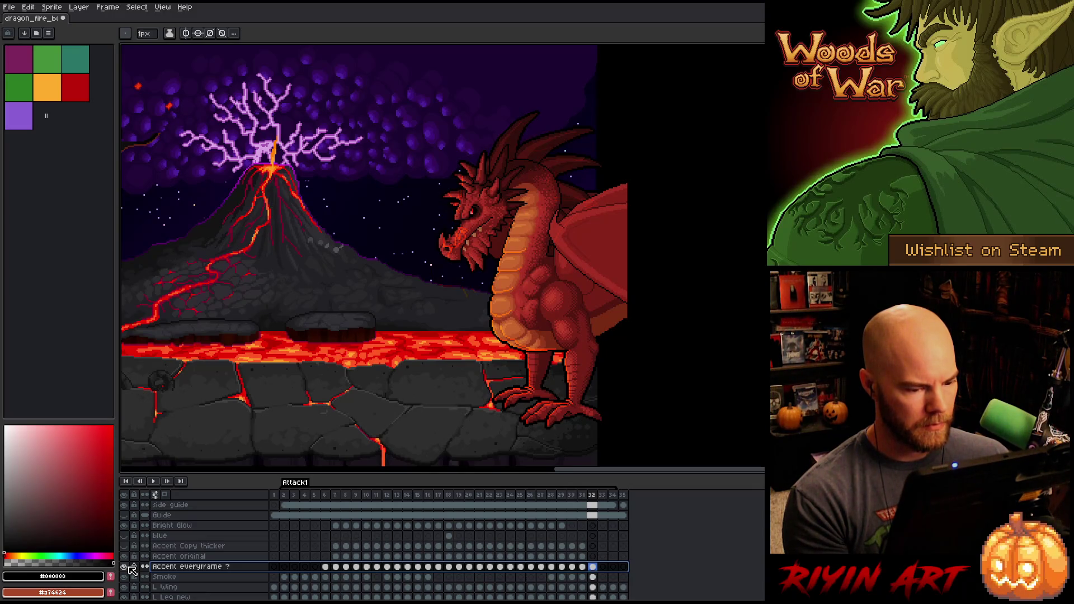
left_click(125, 567)
left_click(128, 567)
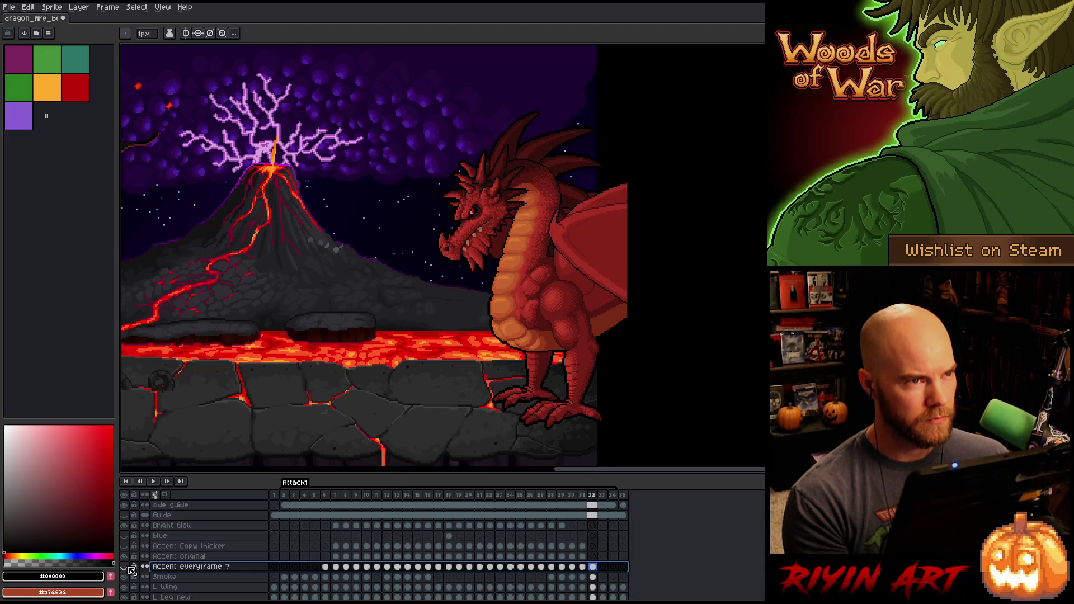
Step: Step through frames 24 to 30 comparing the fire-breath and head-lowered poses
left_click_drag(520, 327, 437, 333)
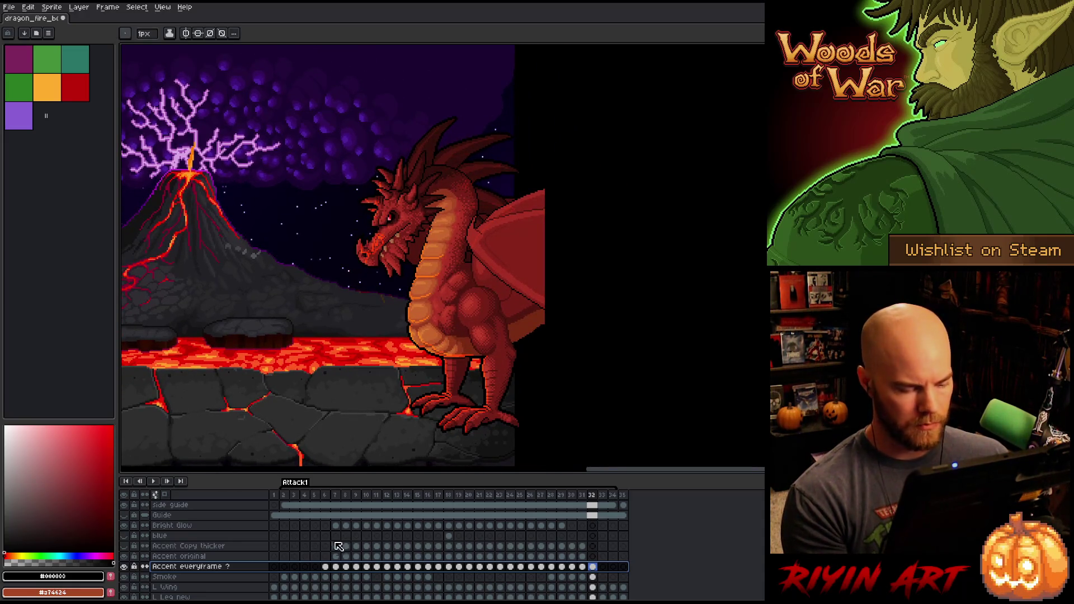
key("Left")
key("Left")
key("Left")
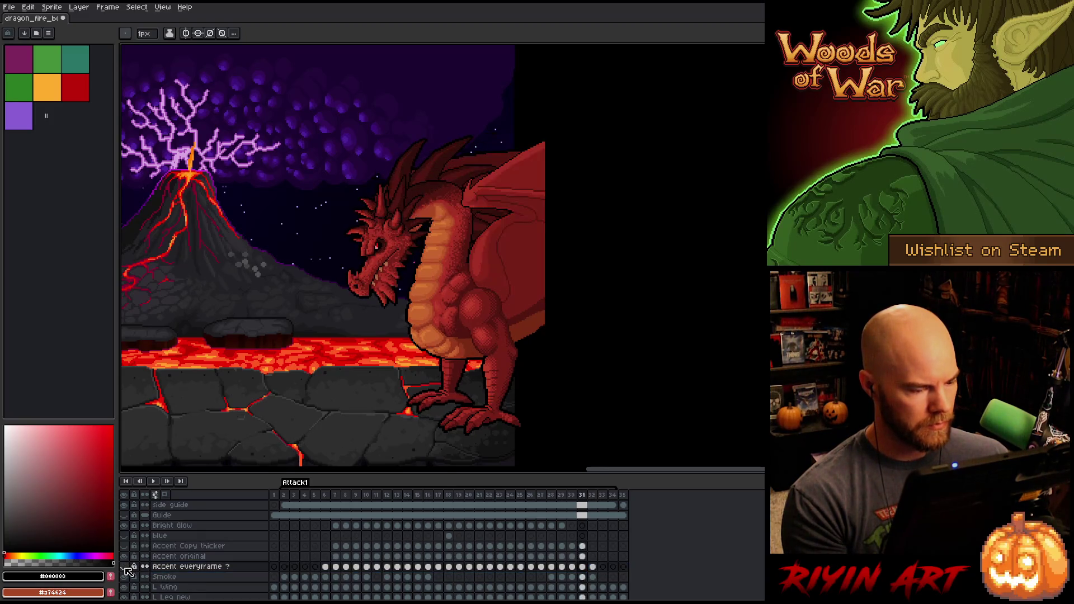
key("Right")
key("Right")
key("Right")
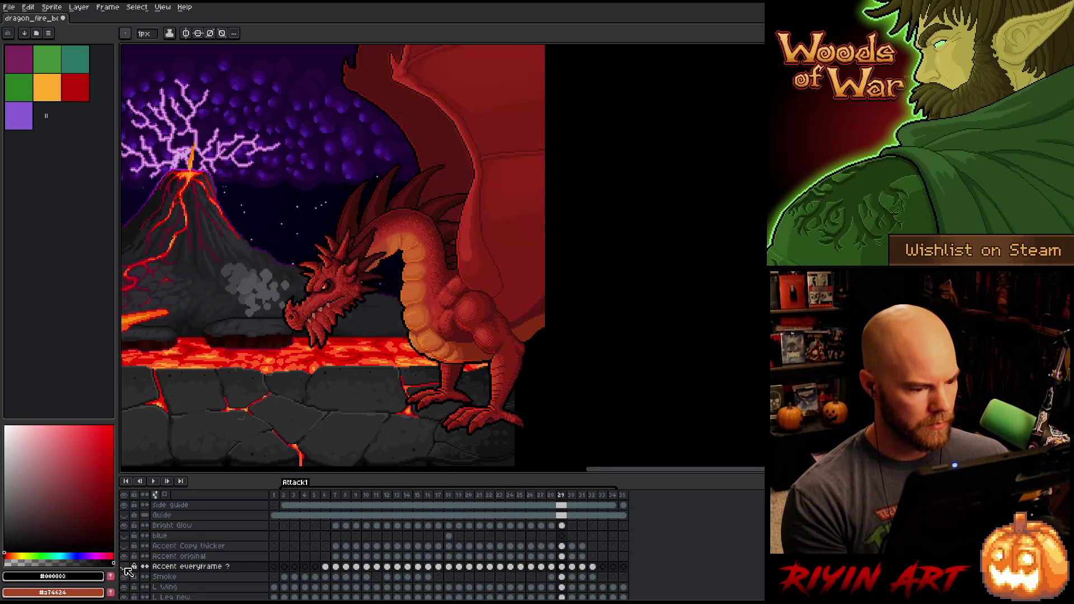
key("Return")
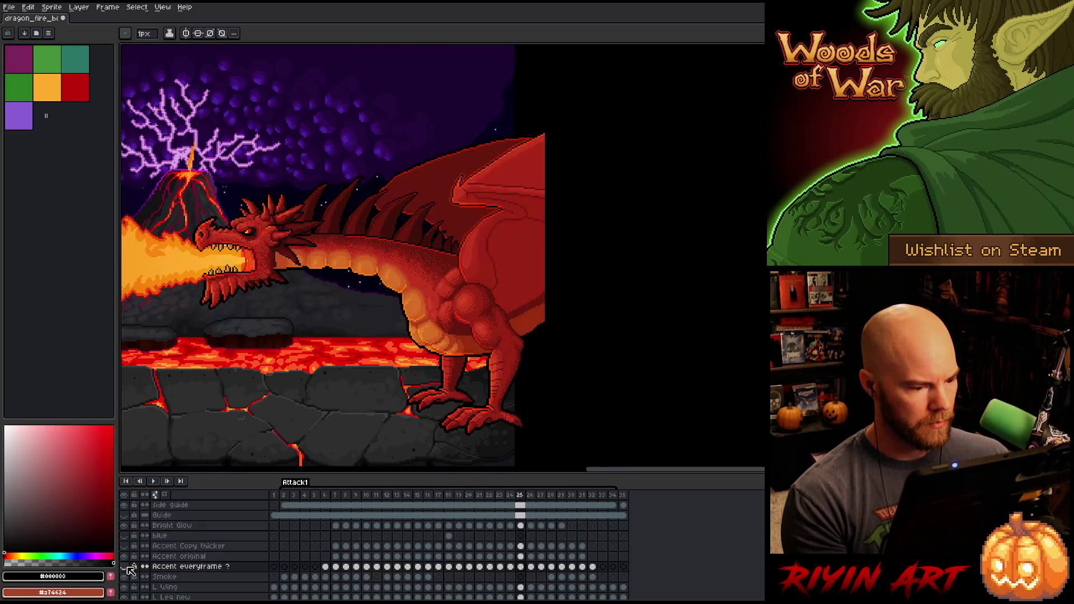
key("Return")
key("Right")
key("Left")
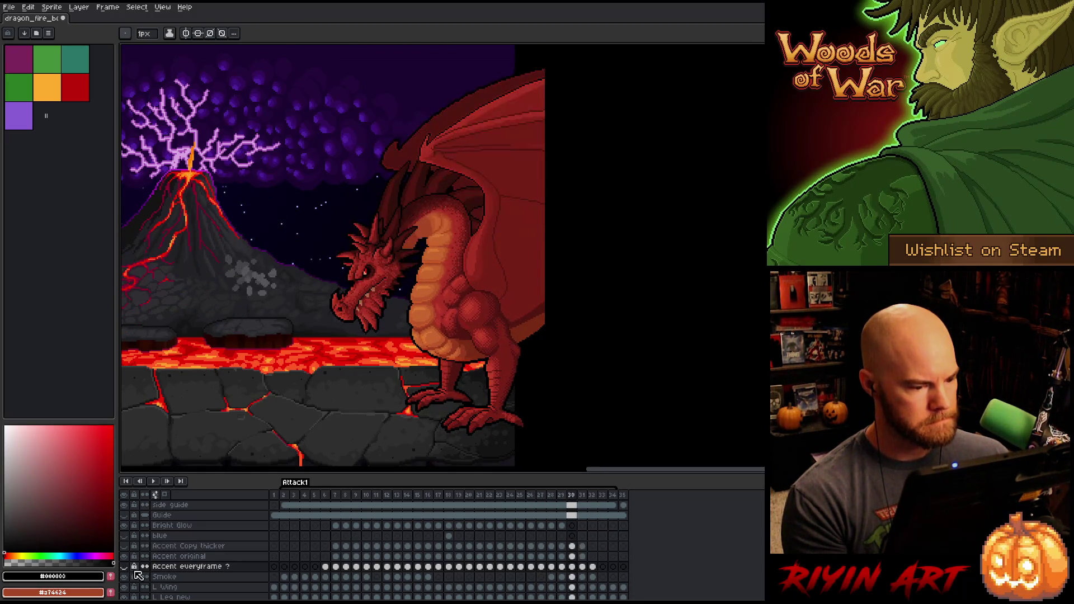
key("Left")
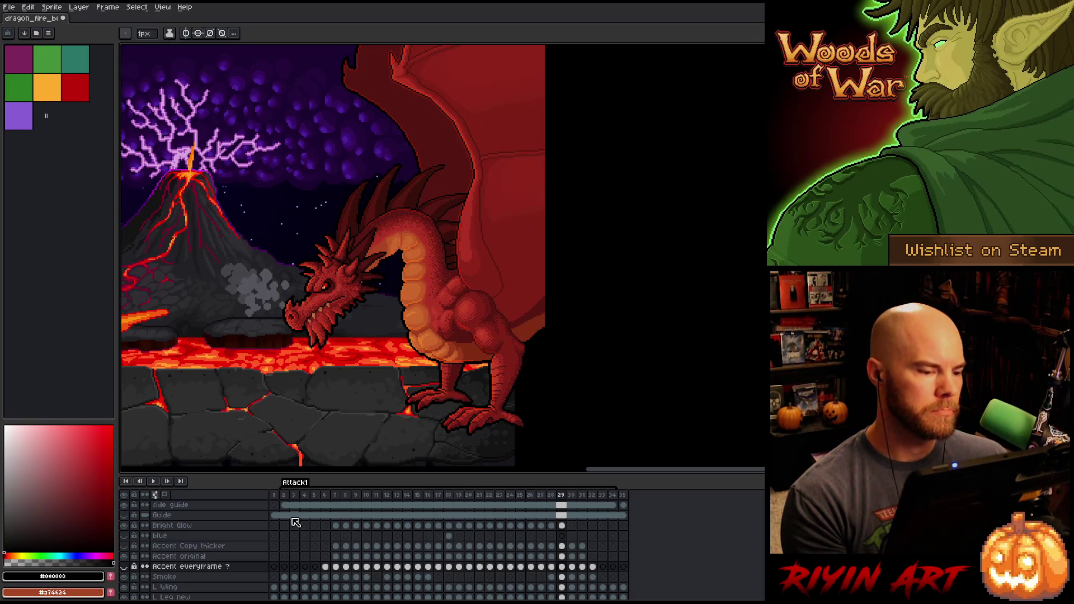
key("Left")
key("Left")
key("Left")
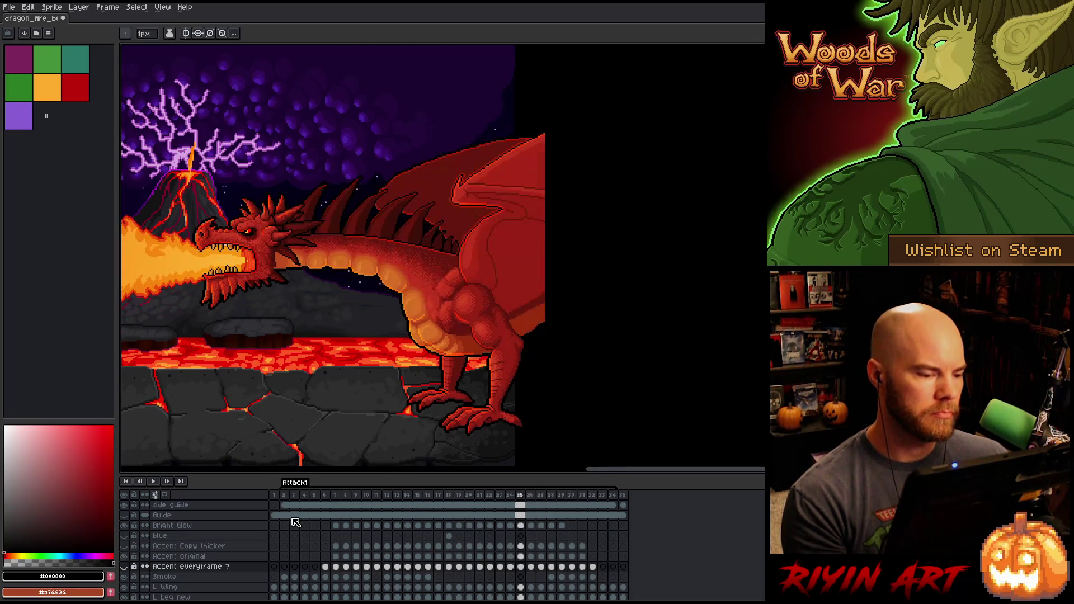
key("Right")
key("Right")
key("Right")
key("Left")
key("Left")
key("Left")
key("Left")
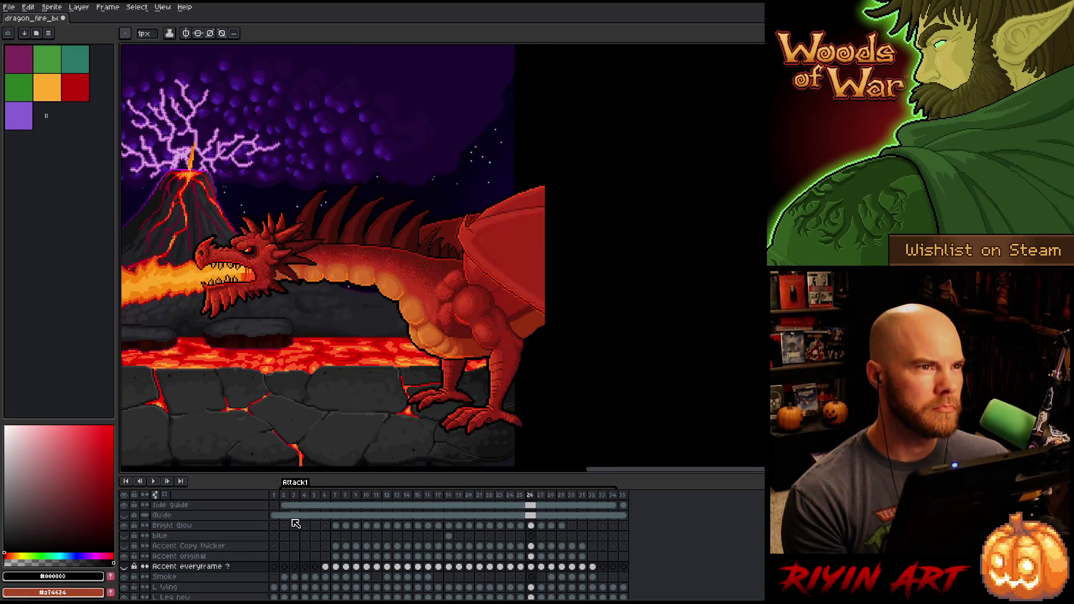
key("Right")
key("Right")
key("Right")
key("Right")
key("Right")
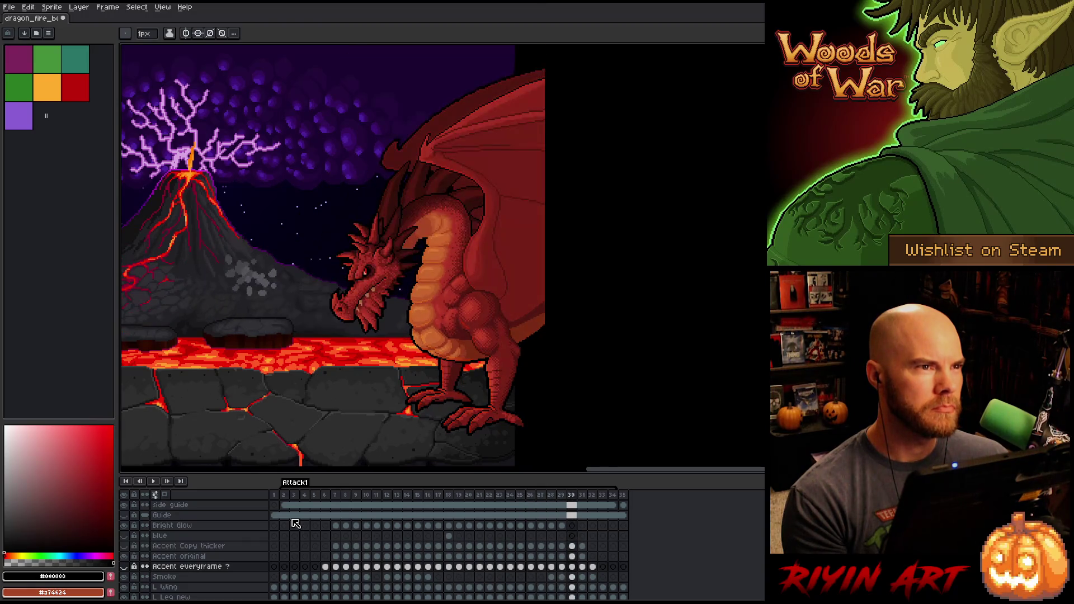
key("Left")
key("Right")
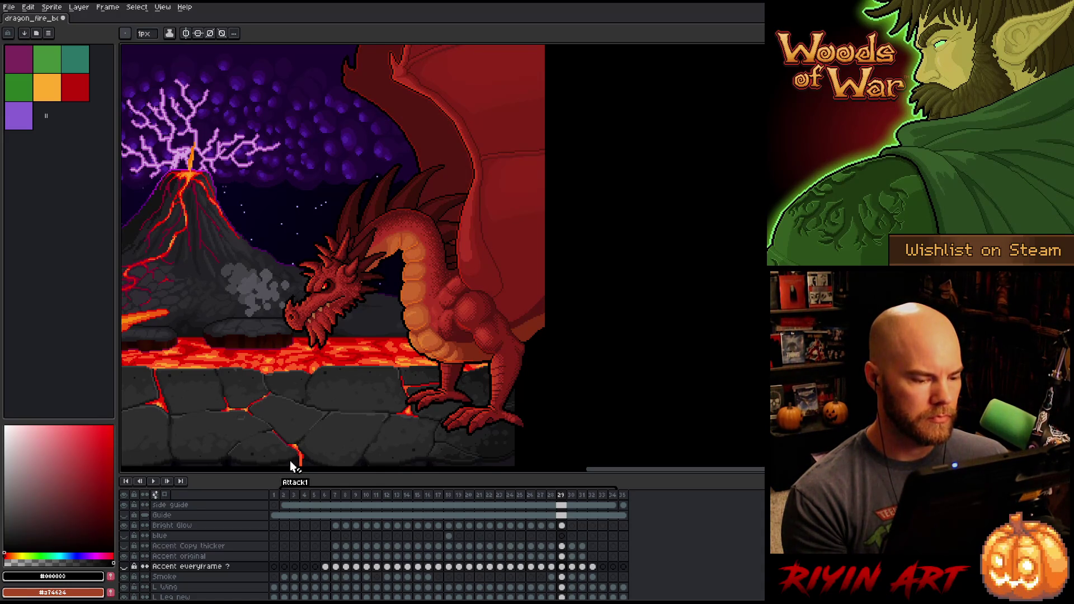
key("Right")
key("Right")
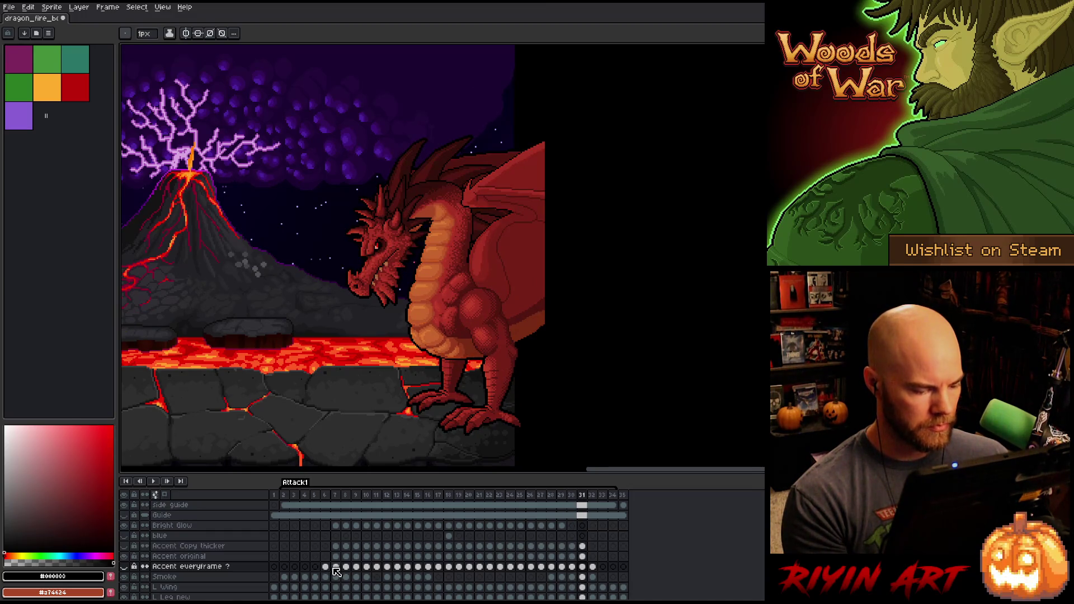
Step: On frame 32, show the Accent everyframe ? layer, compare adjacent frames, then hide it
left_click(593, 567)
left_click(124, 567)
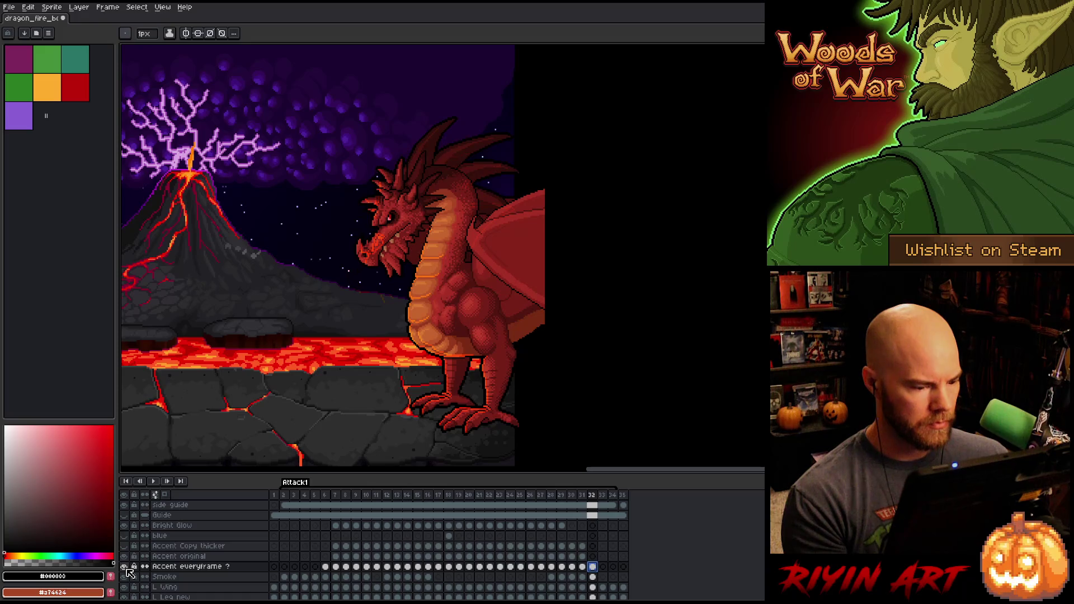
key("Left")
key("Right")
key("Left")
key("Right")
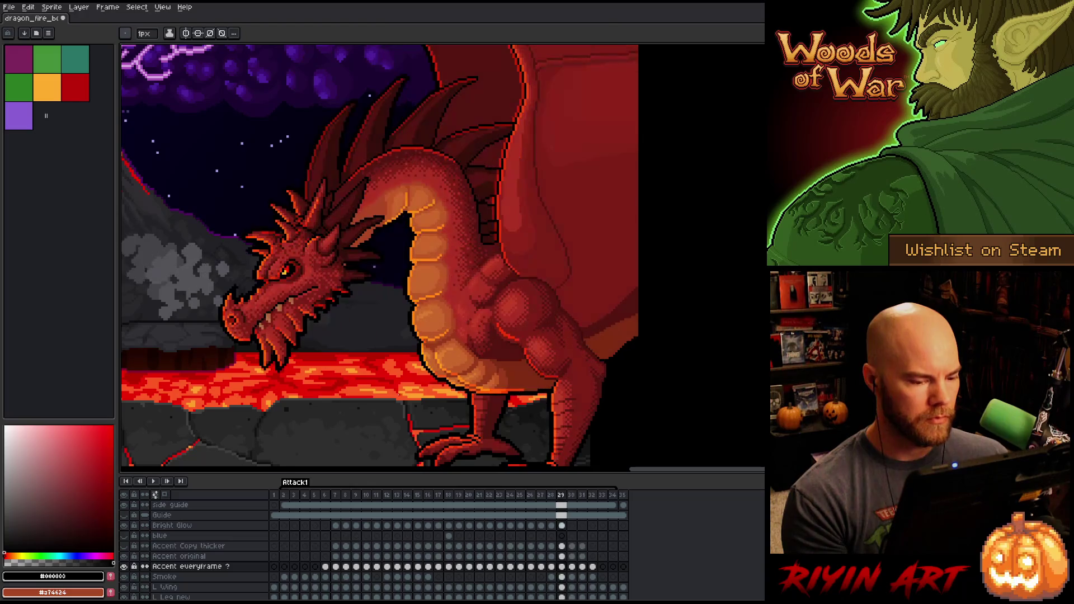
left_click(126, 566)
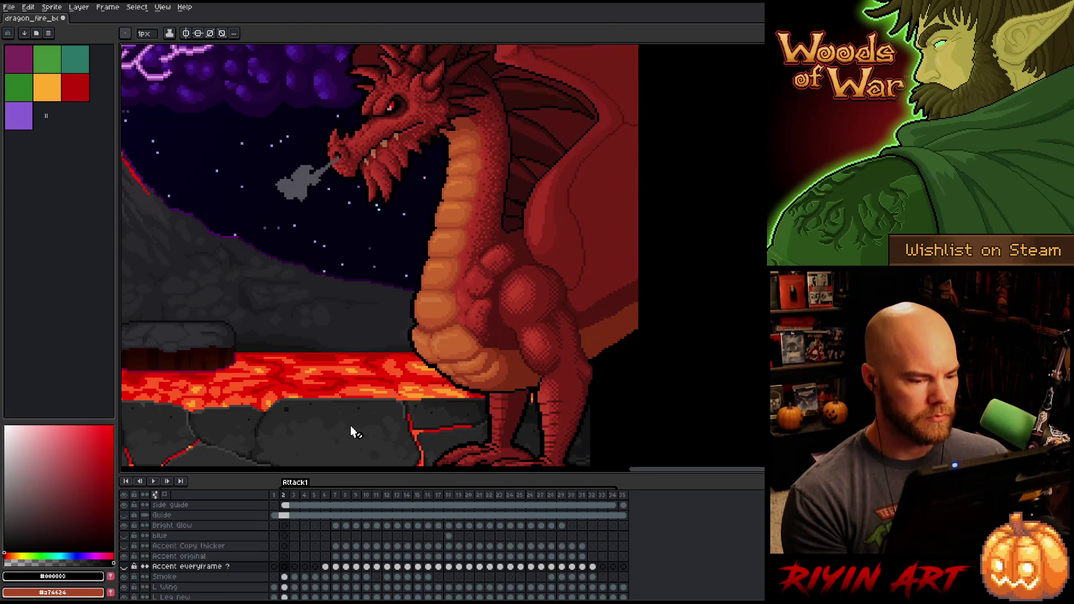
Step: Eyedrop the red from the lava crack as the drawing colour
scroll(350, 425, "down", 3)
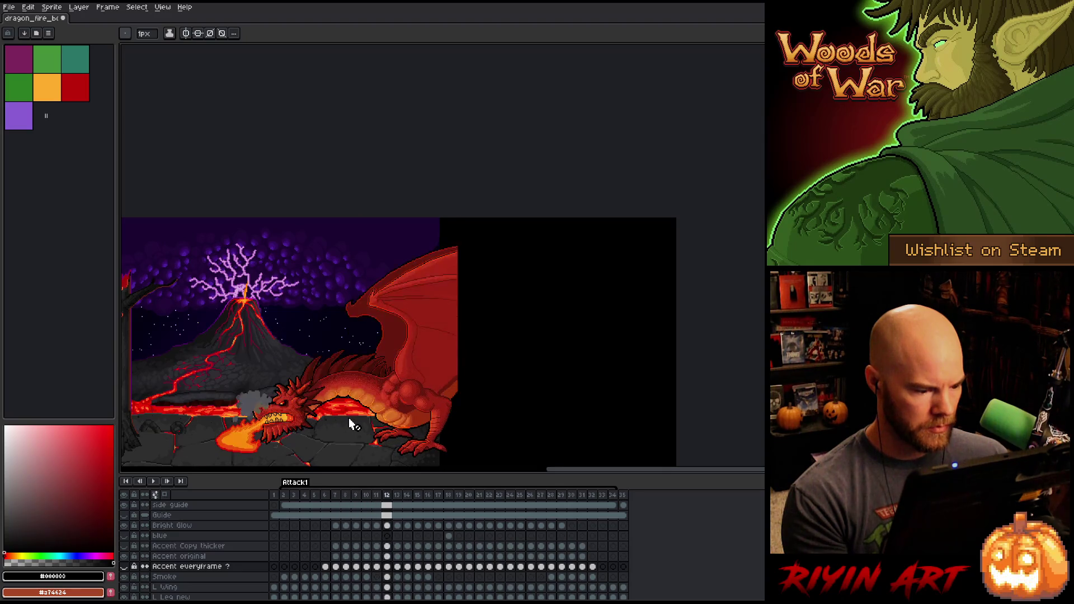
scroll(428, 348, "up", 3)
scroll(466, 339, "up", 4)
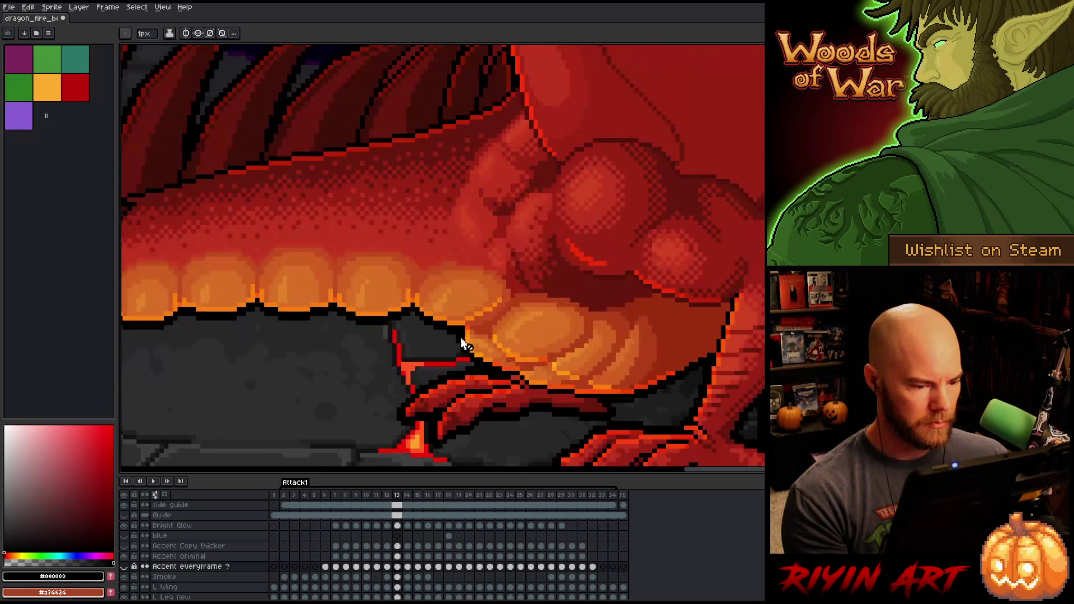
scroll(427, 370, "down", 4)
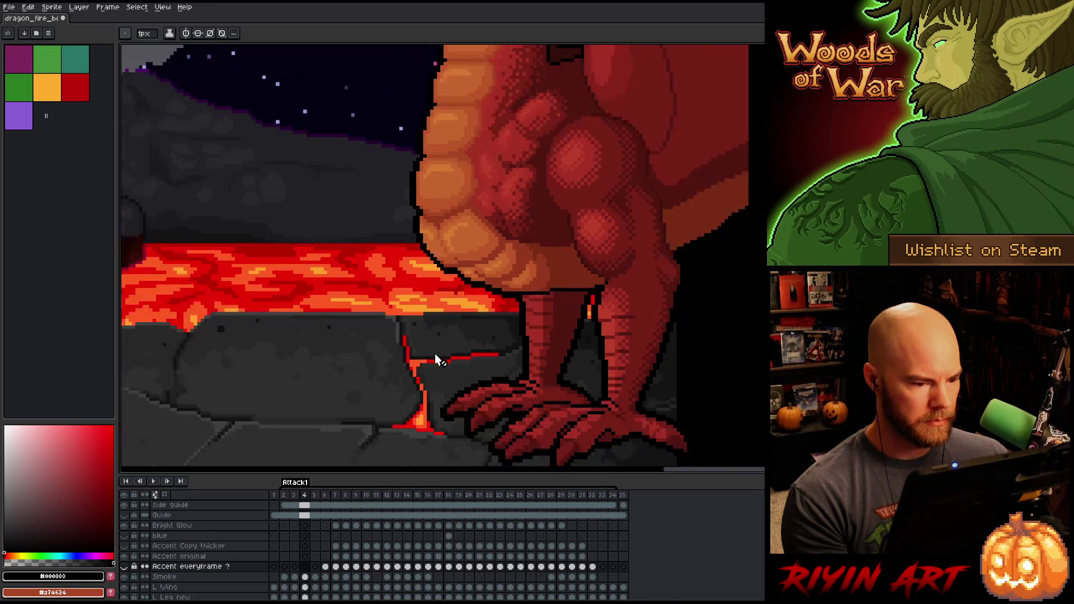
scroll(459, 269, "up", 2)
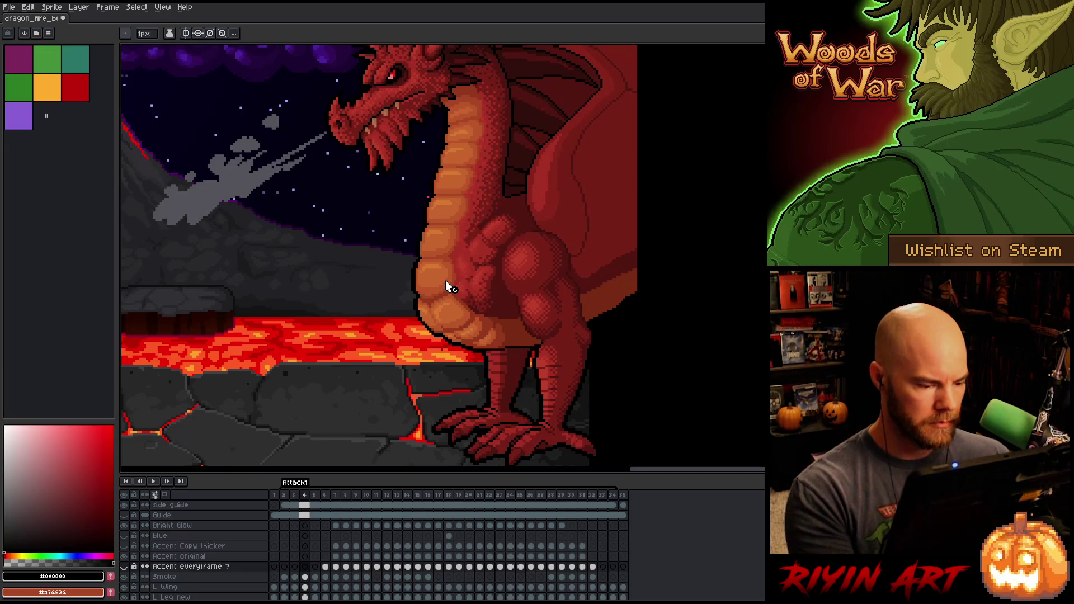
key("i")
left_click(415, 434)
left_click(414, 435)
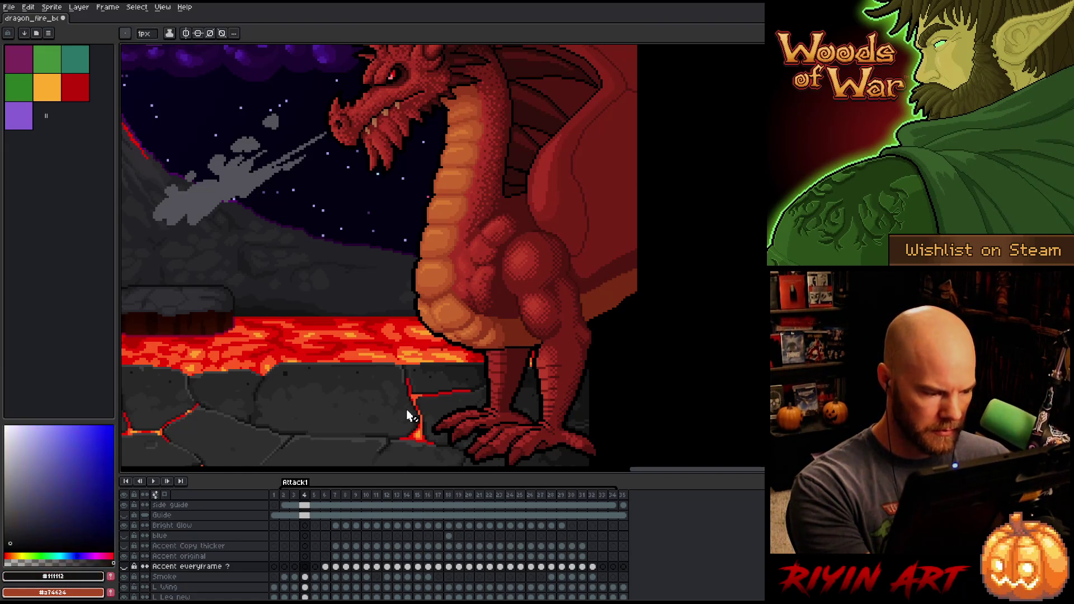
left_click(411, 437)
key("b")
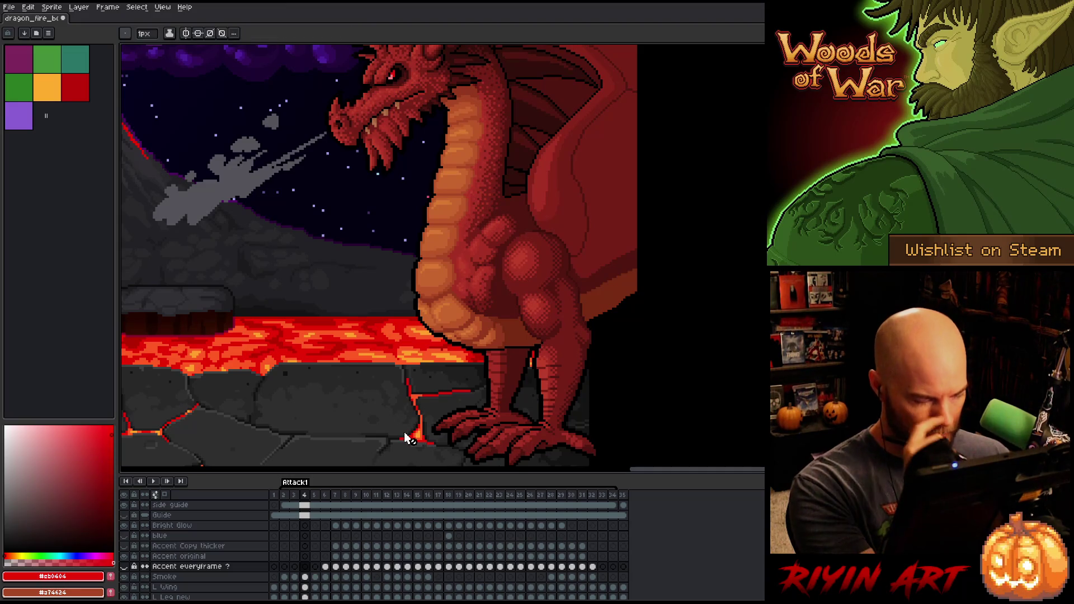
Step: Put the red palette swatch in the foreground and add a new empty layer above Smoke
key("x")
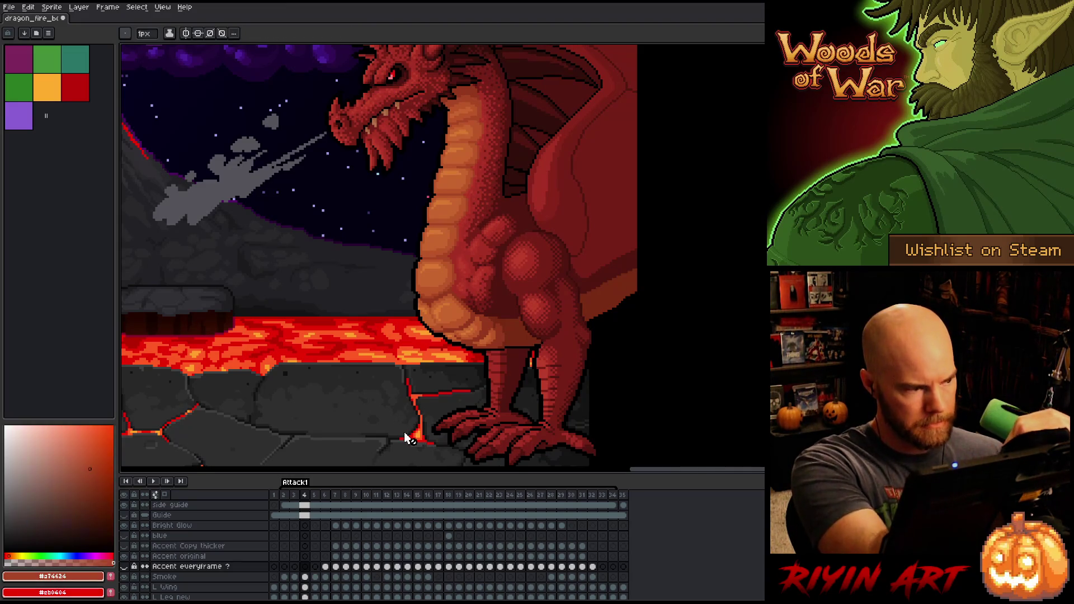
key("i")
left_click(73, 98)
key("b")
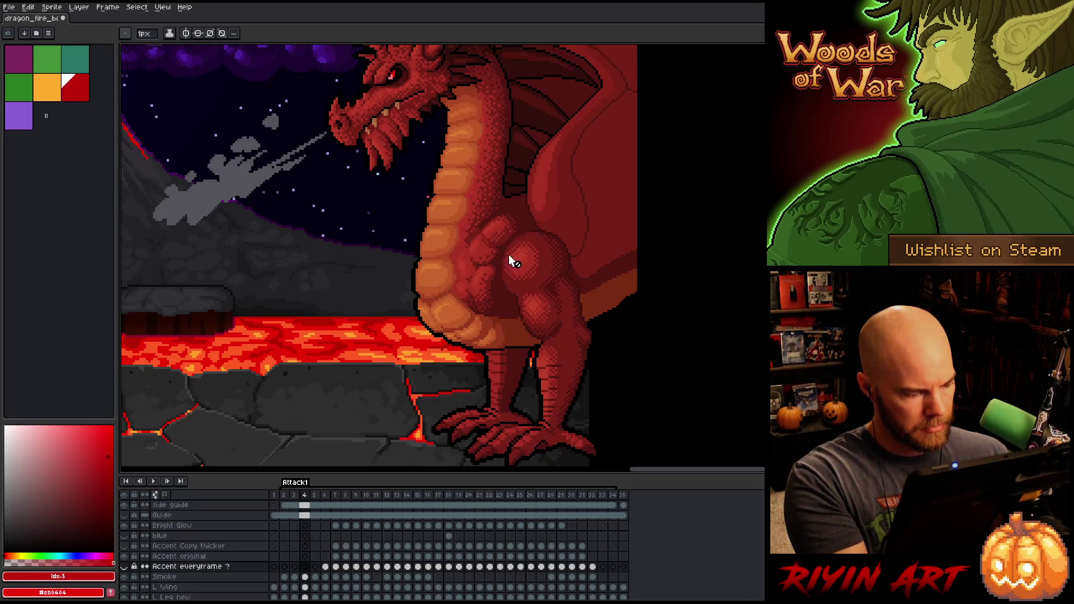
key("x")
key("b")
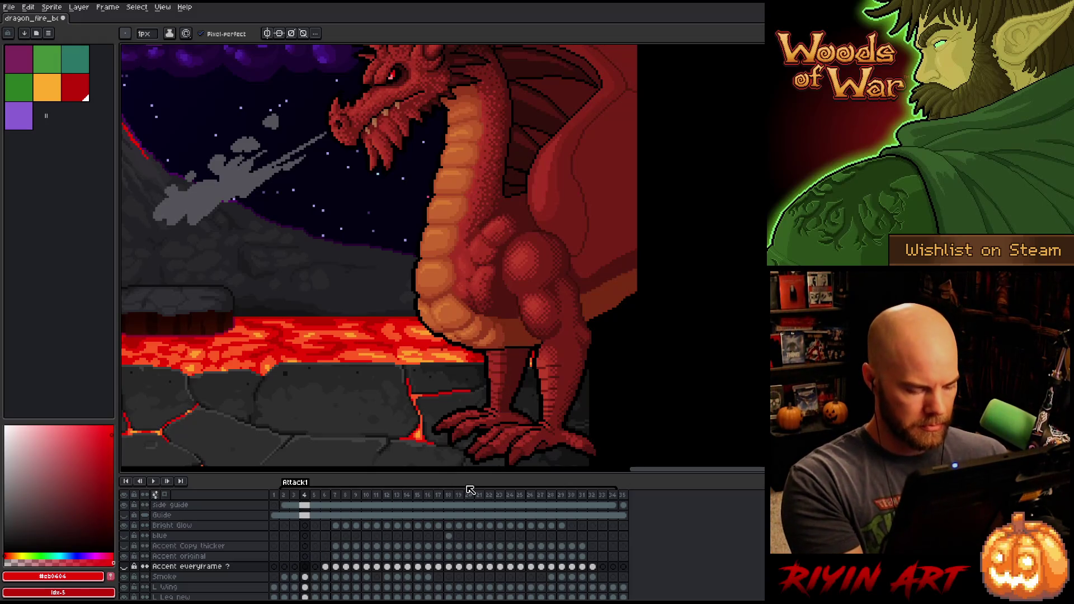
key("shift+n")
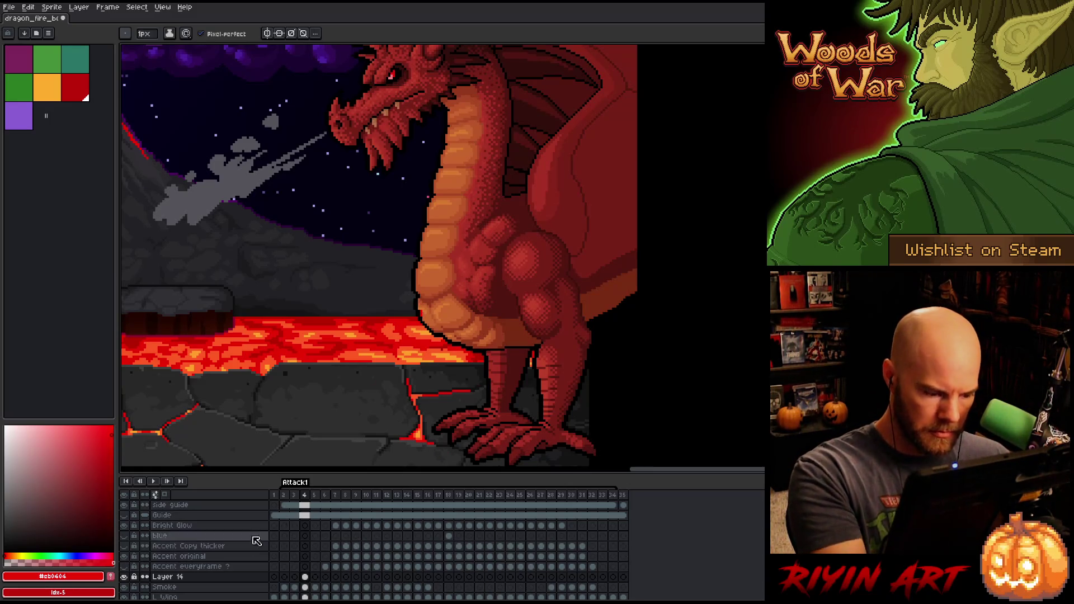
Step: Set the new layer to Overlay blend mode at 100% opacity, switching the drawing colour to orange
double_click(165, 576)
left_click(406, 147)
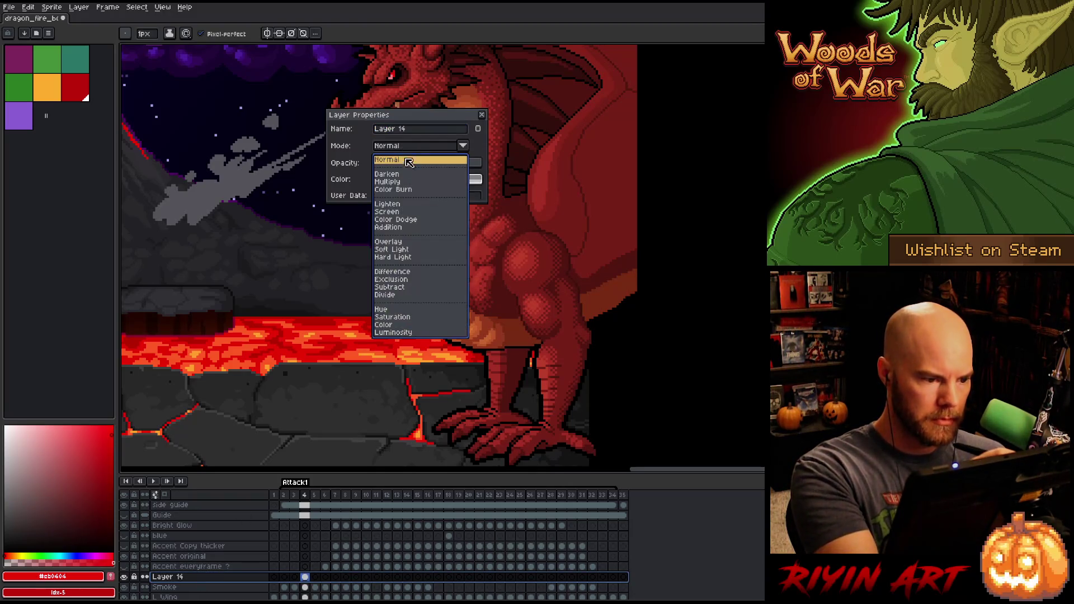
left_click(400, 246)
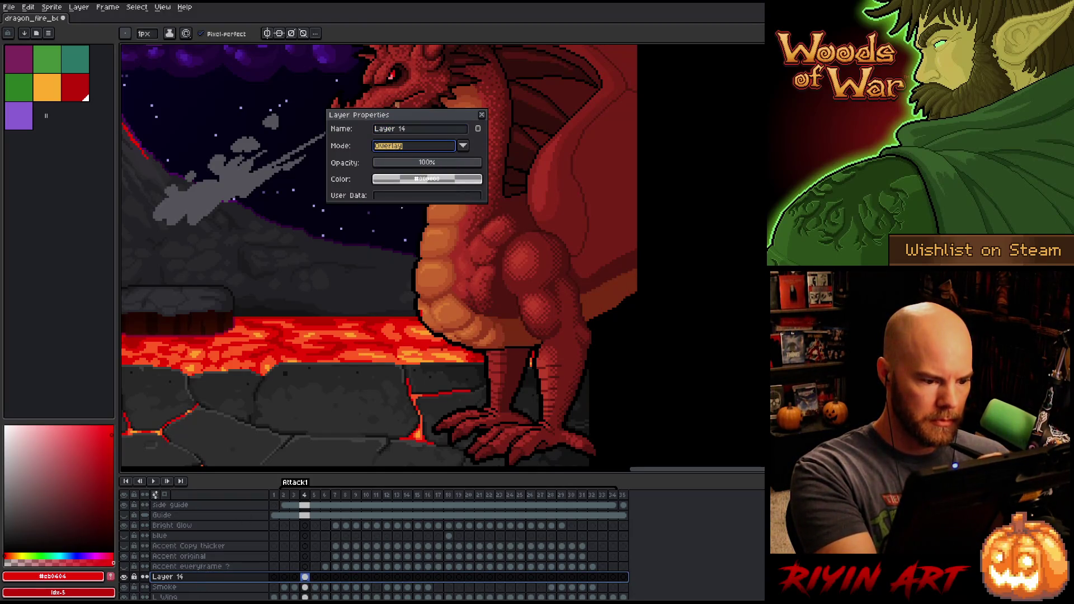
left_click(420, 163)
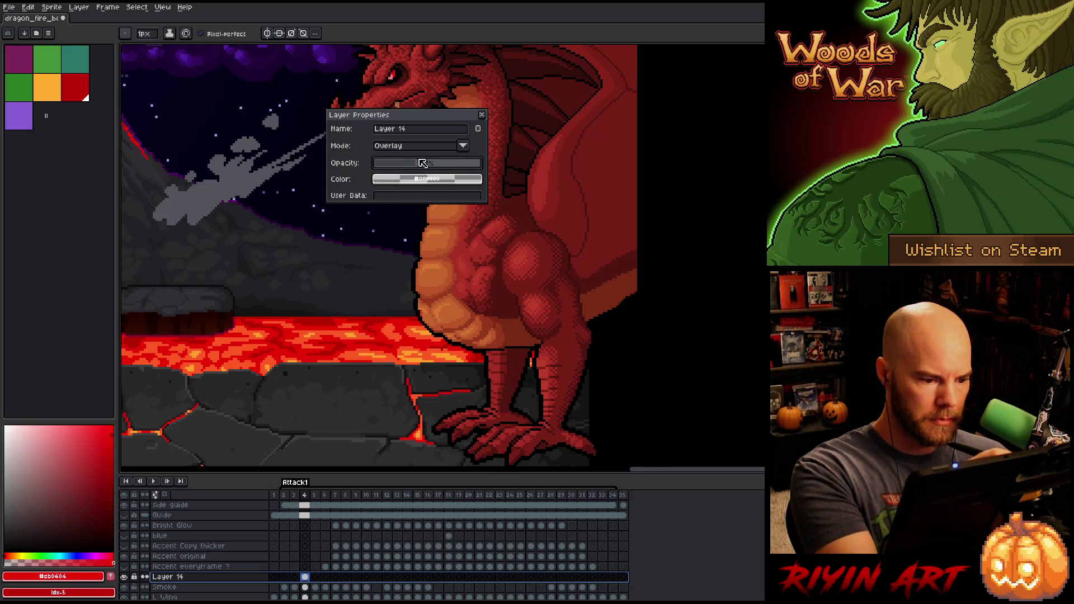
left_click(56, 93)
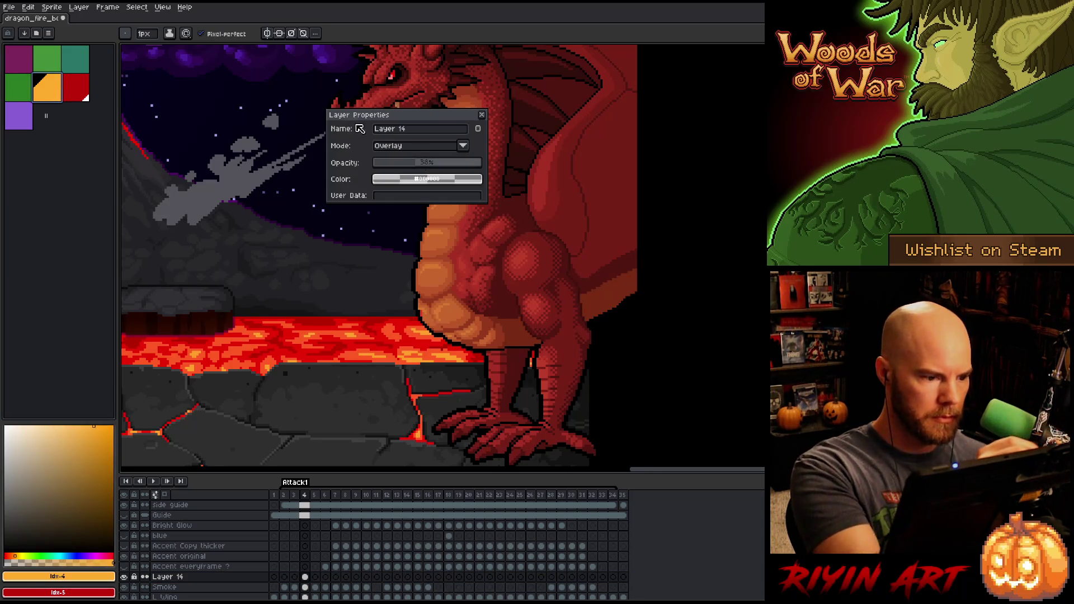
left_click(75, 88)
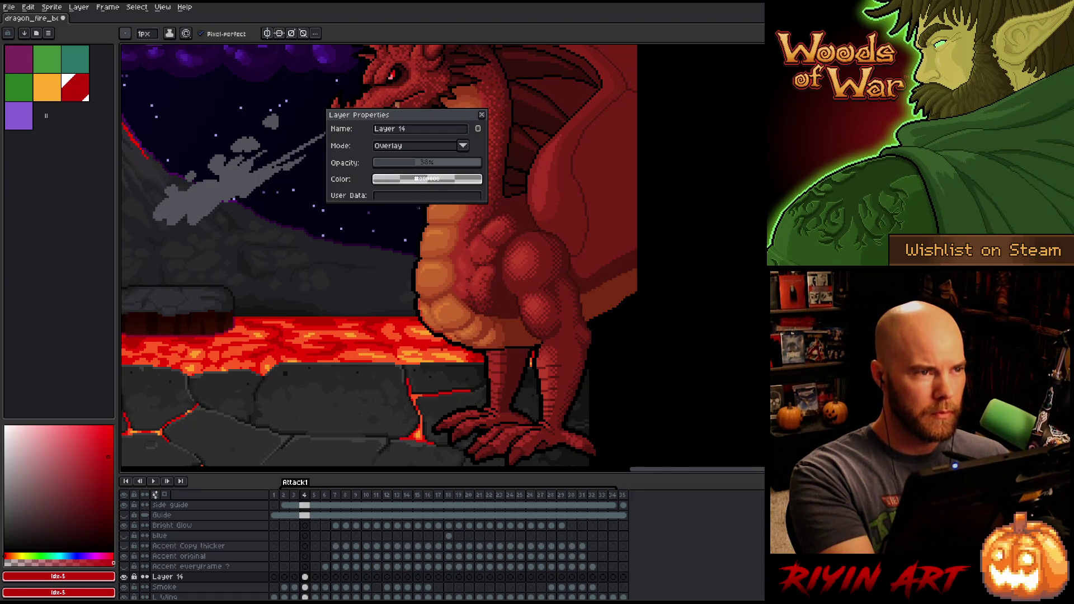
key("bracketleft")
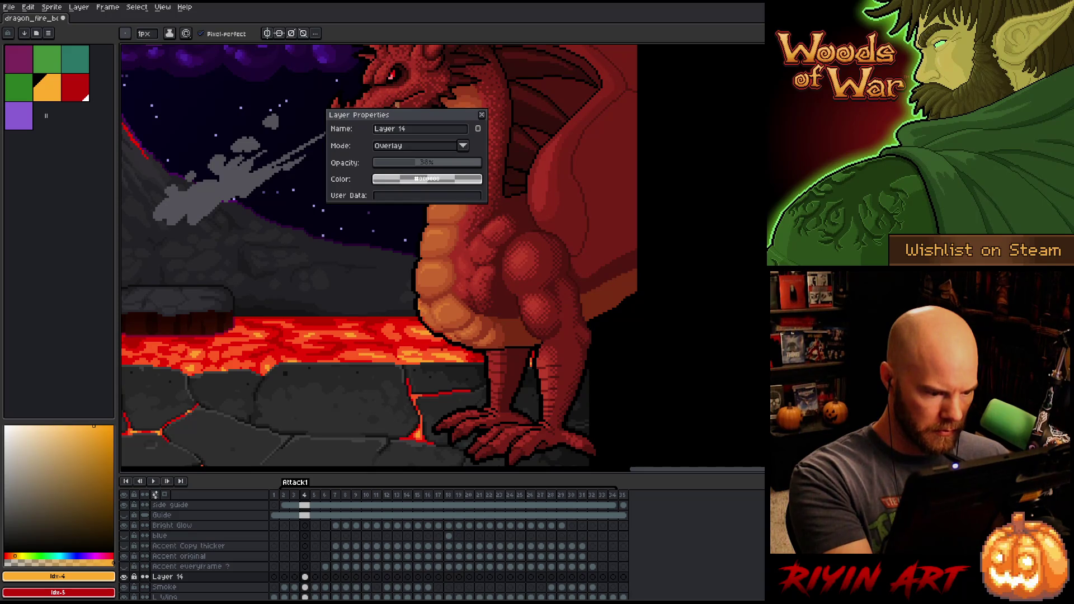
left_click_drag(415, 162, 481, 163)
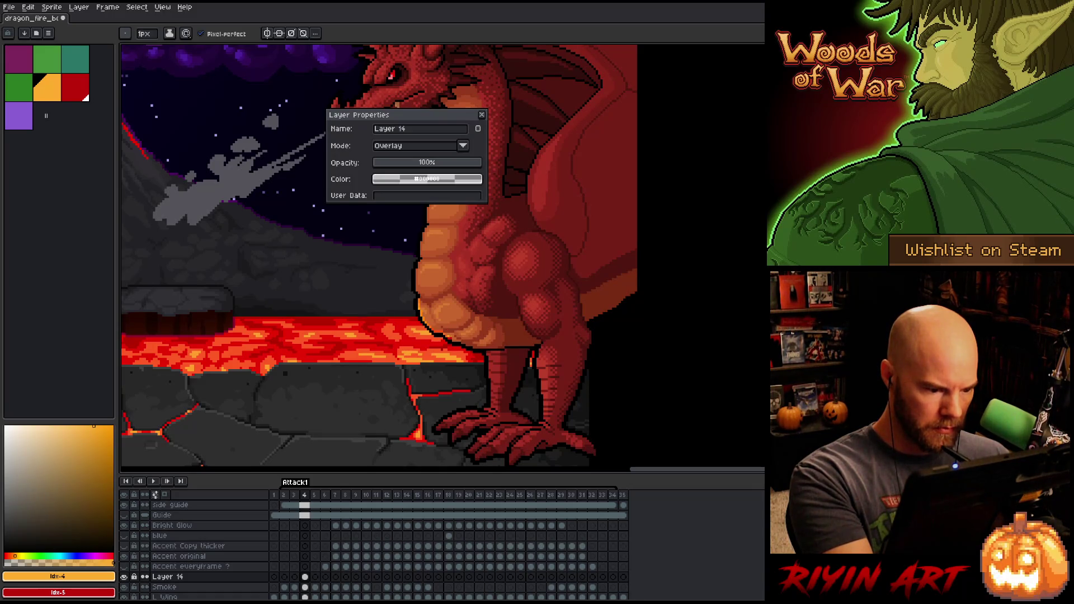
Step: Erase most of the red stroke on the dragon's chest and close Layer Properties
key("e")
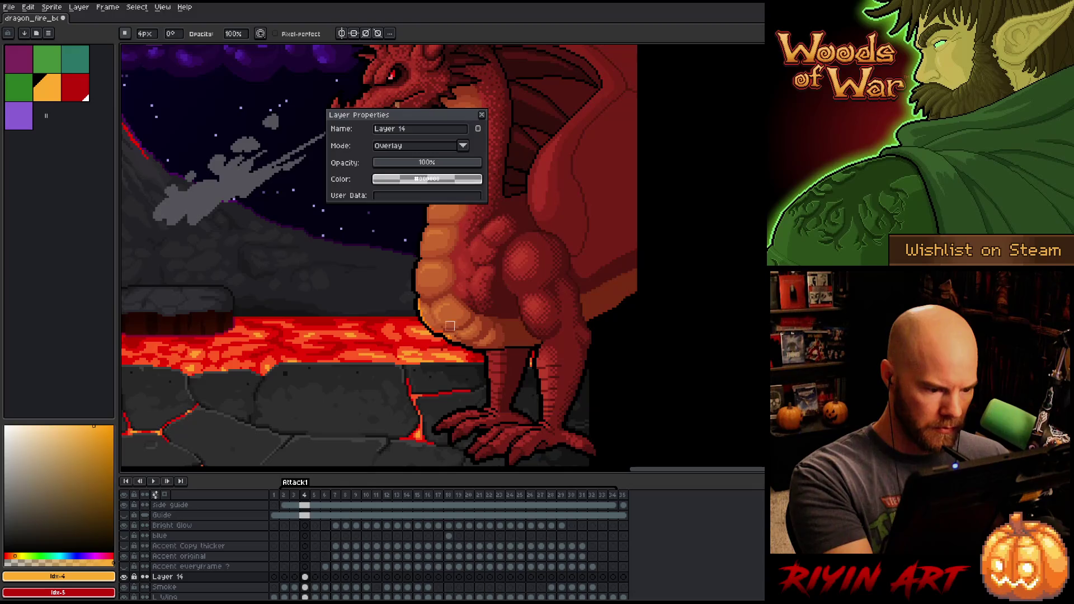
key("b")
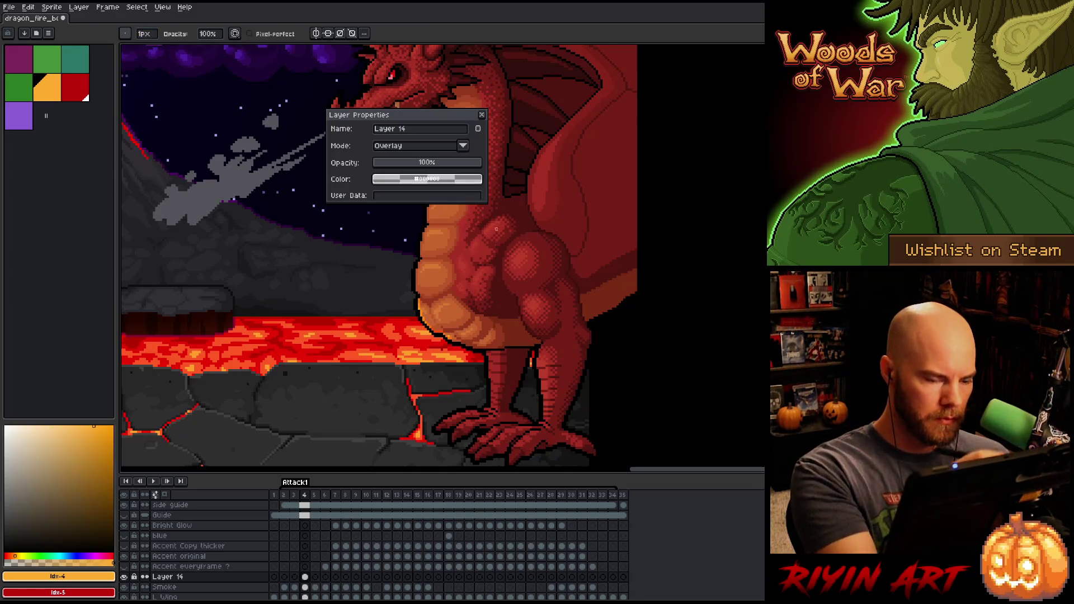
key("b")
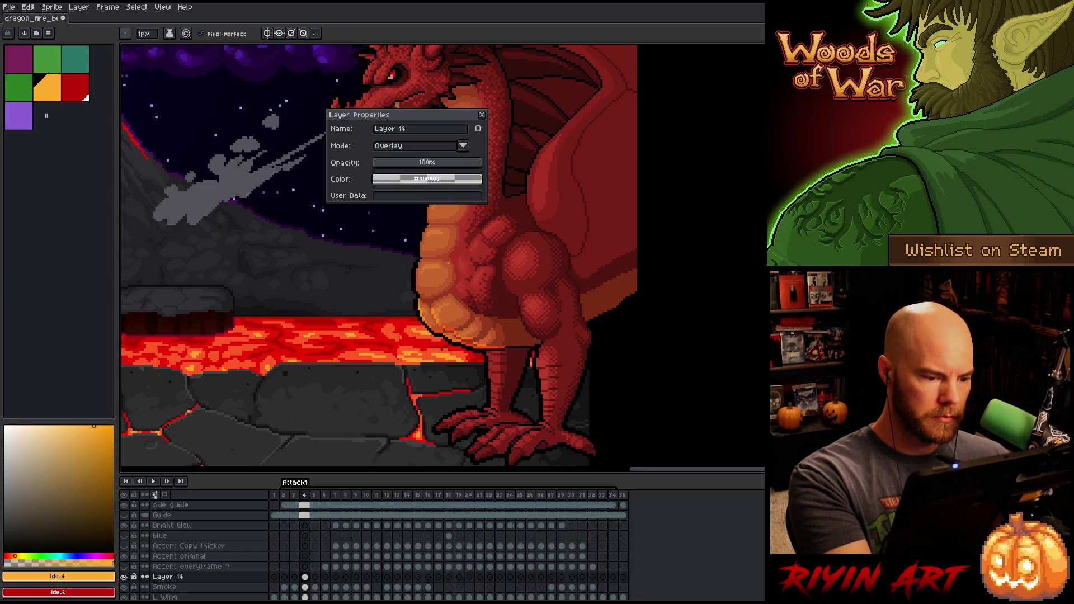
key("space")
mouse_move(511, 332)
left_mouse_down()
mouse_move(527, 350)
mouse_move(503, 277)
mouse_move(506, 329)
left_mouse_up()
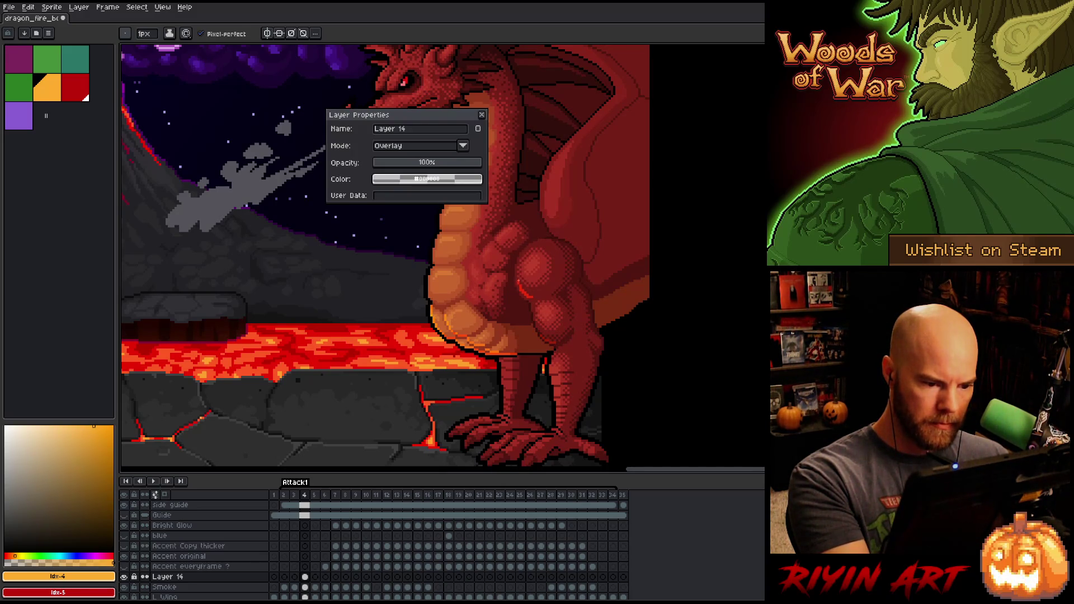
key("e")
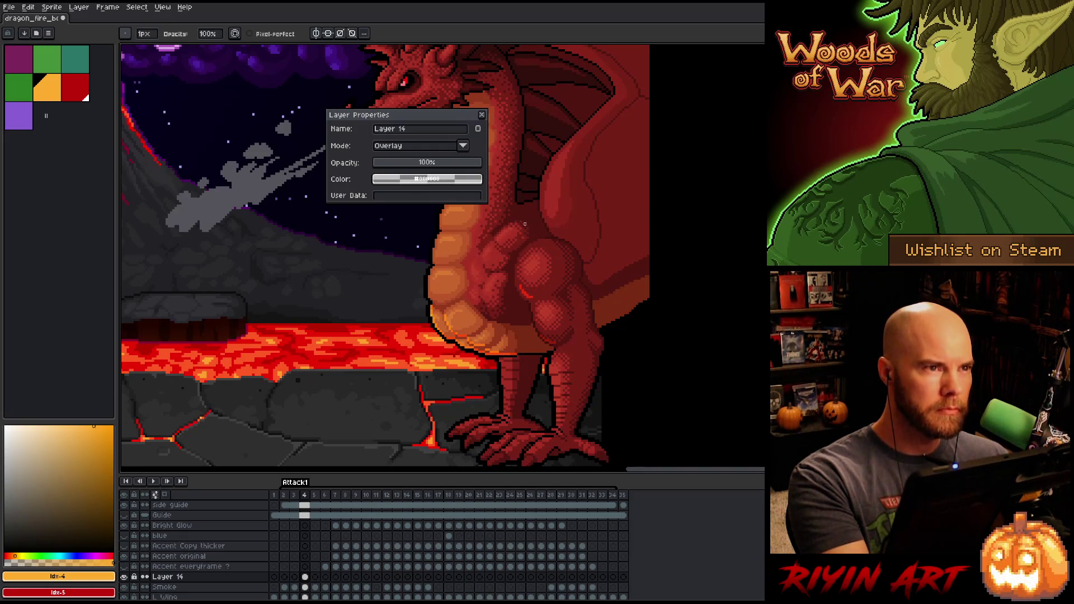
left_click_drag(521, 285, 525, 292)
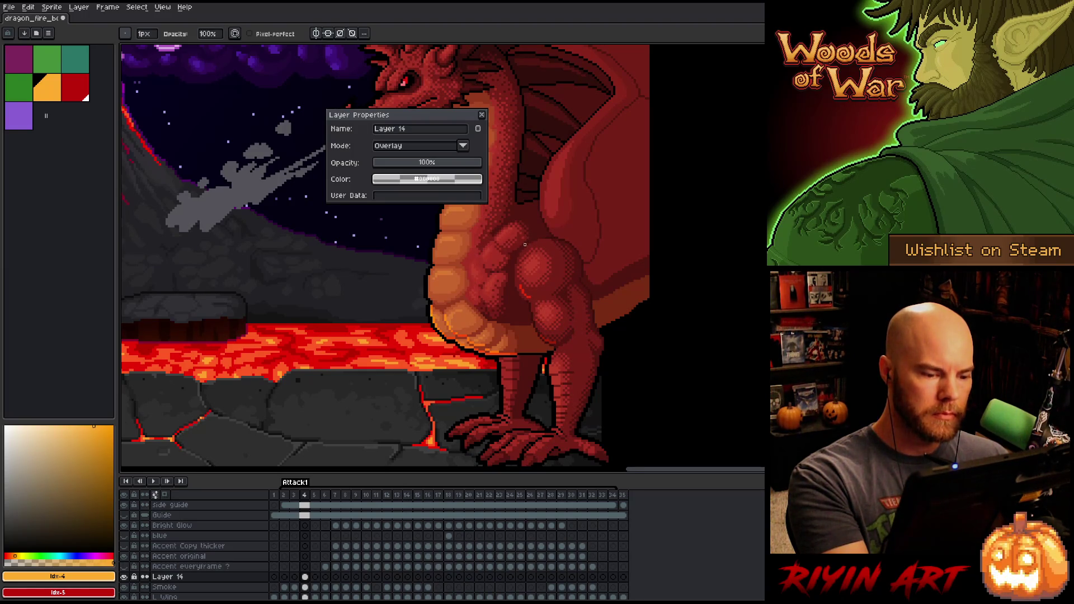
key("space")
mouse_move(525, 247)
left_mouse_down()
mouse_move(568, 250)
mouse_move(536, 244)
left_mouse_up()
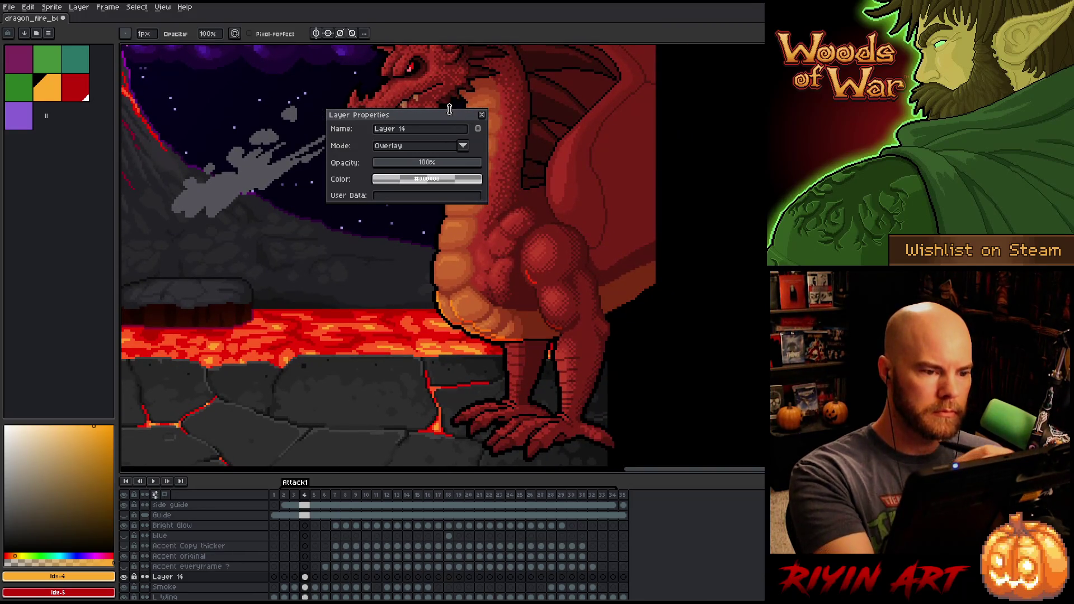
left_click(482, 115)
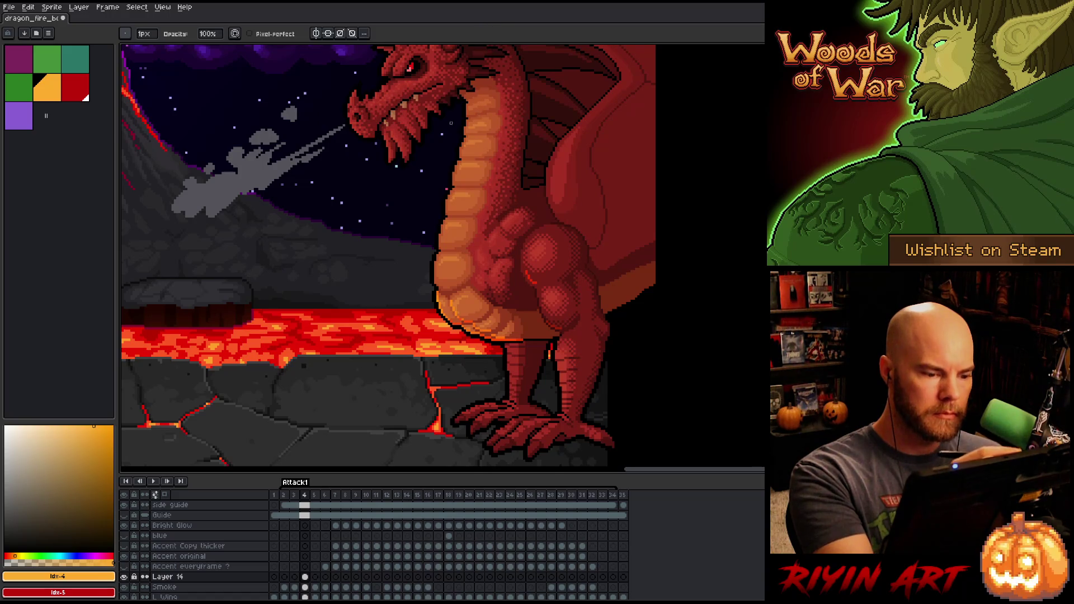
Step: Toggle between Pencil and Eraser, leaving the Eraser active for Layer 14
key("e")
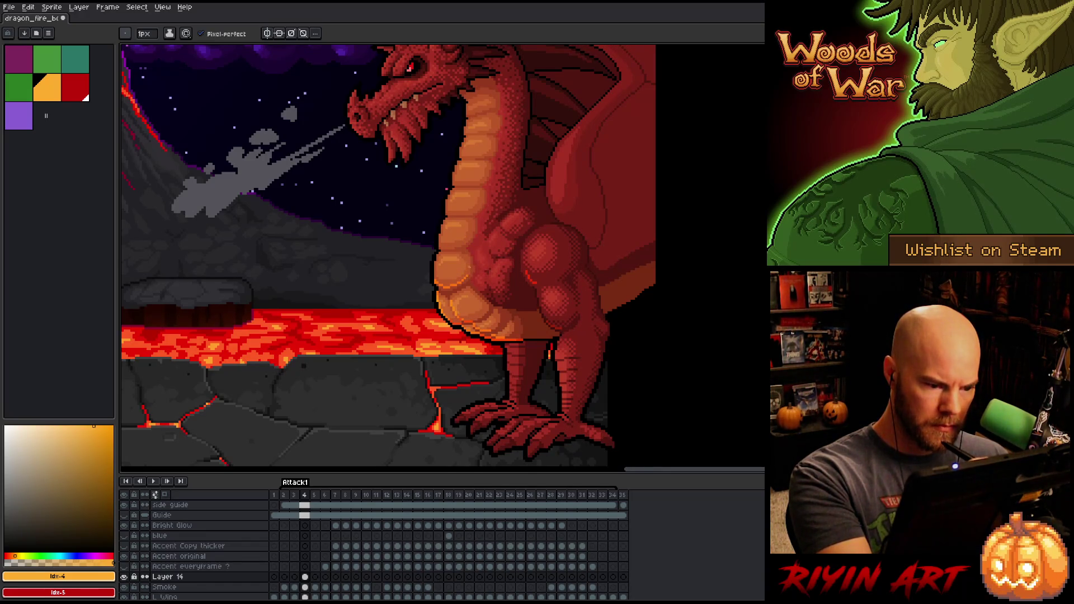
key("b")
key("b")
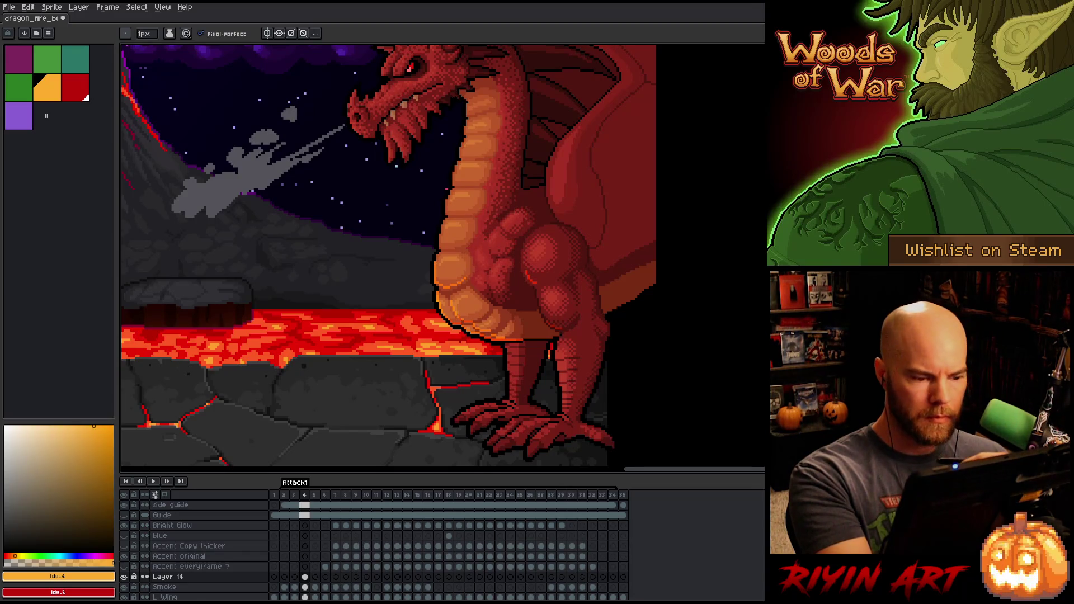
key("e")
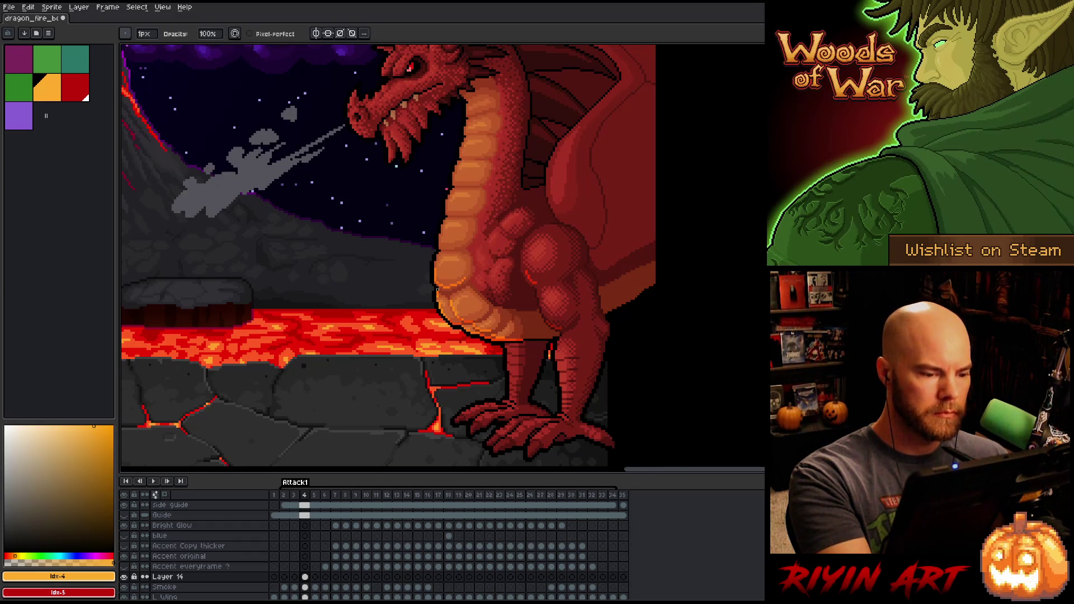
key("e")
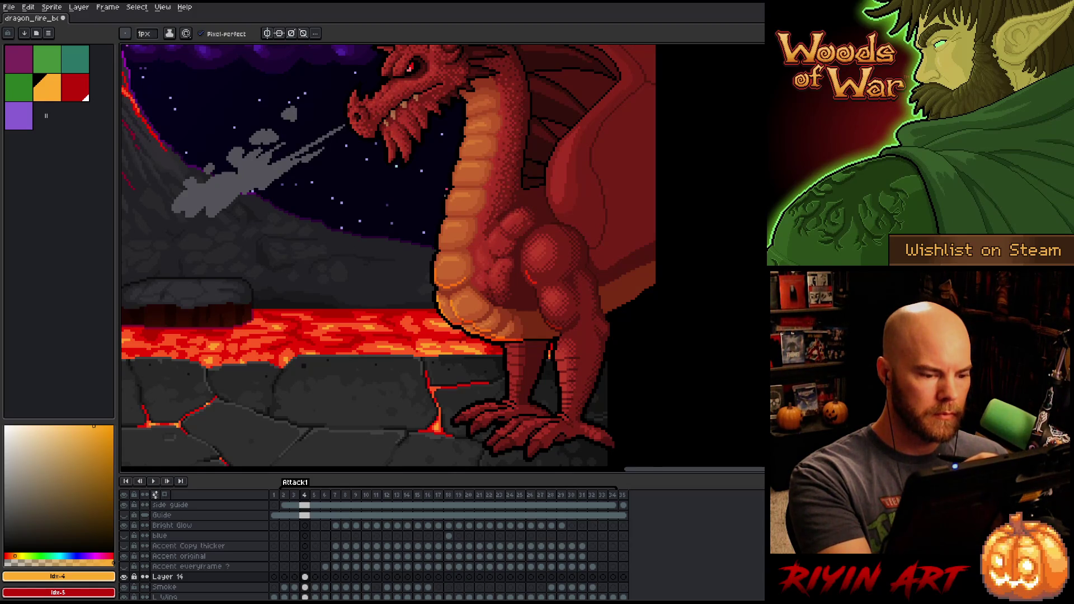
key("b")
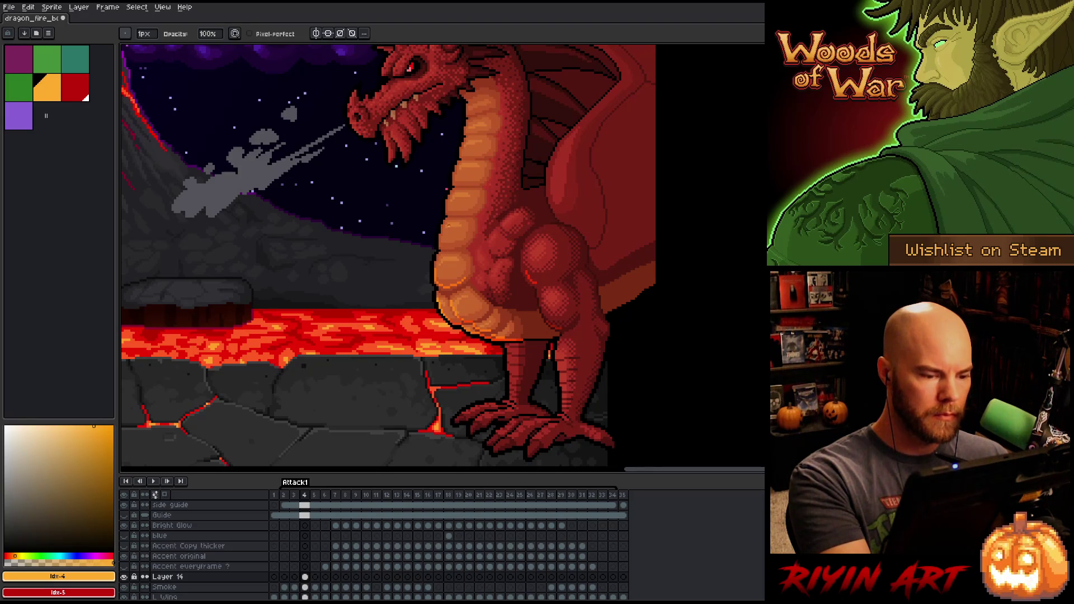
key("e")
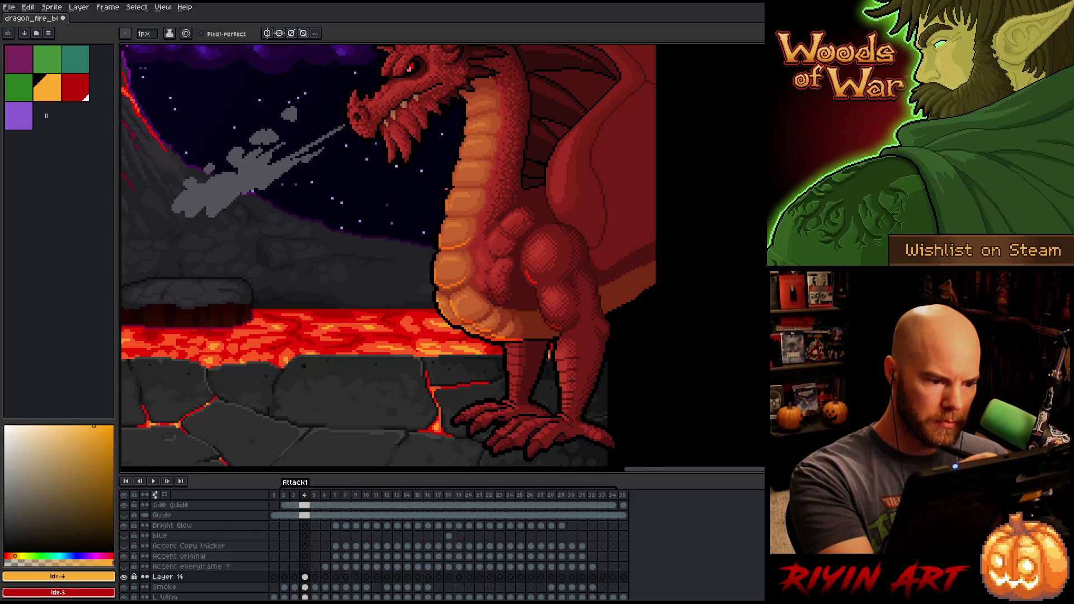
Step: Draw a short orange accent stroke across the dragon's belly with the Pencil
left_click_drag(471, 211, 450, 211)
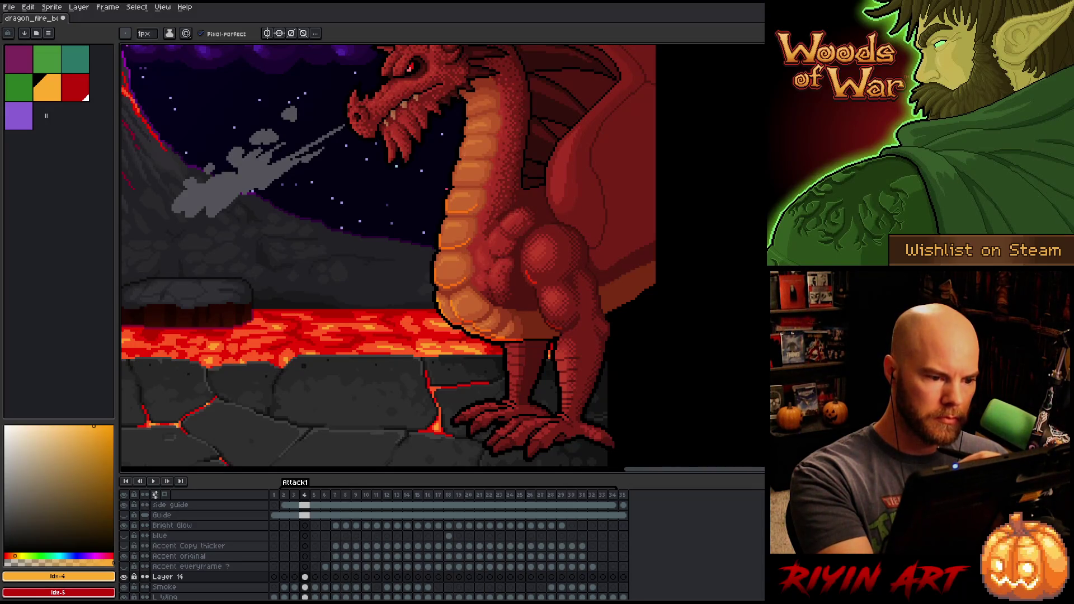
key("b")
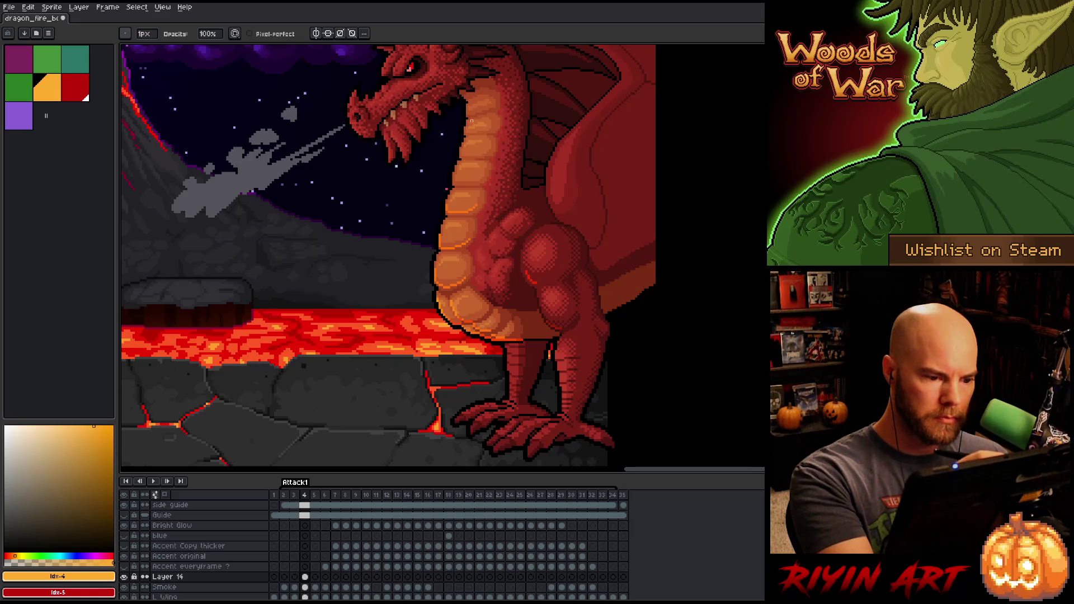
key("e")
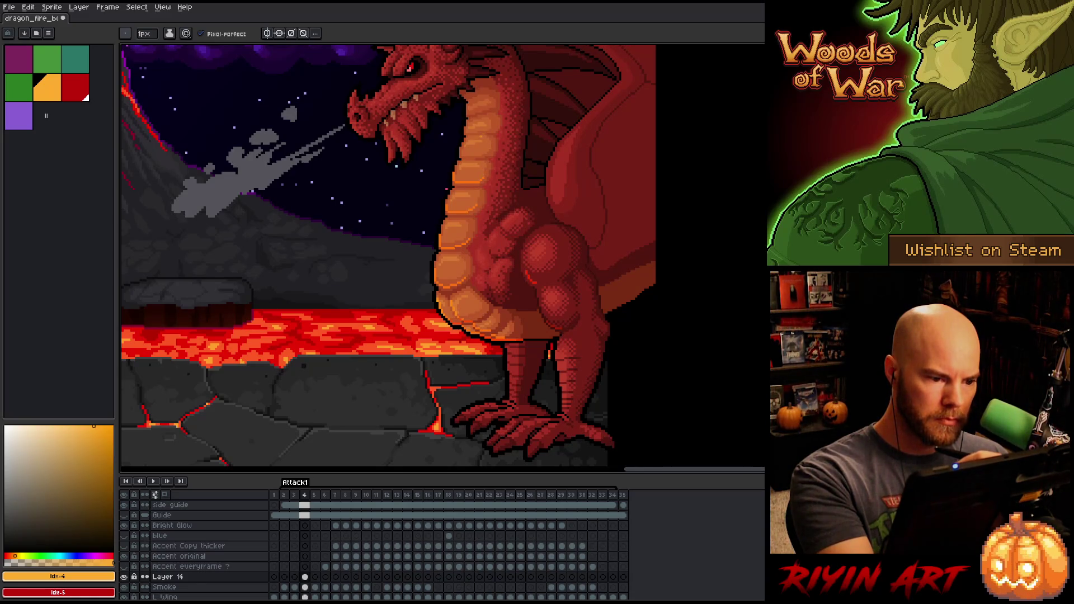
key("b")
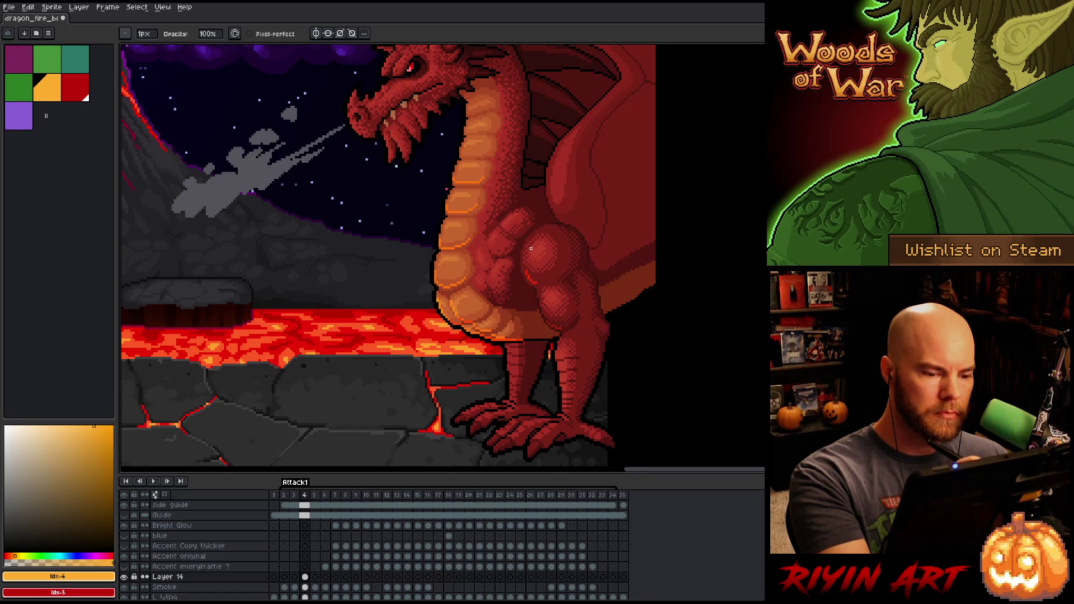
key("b")
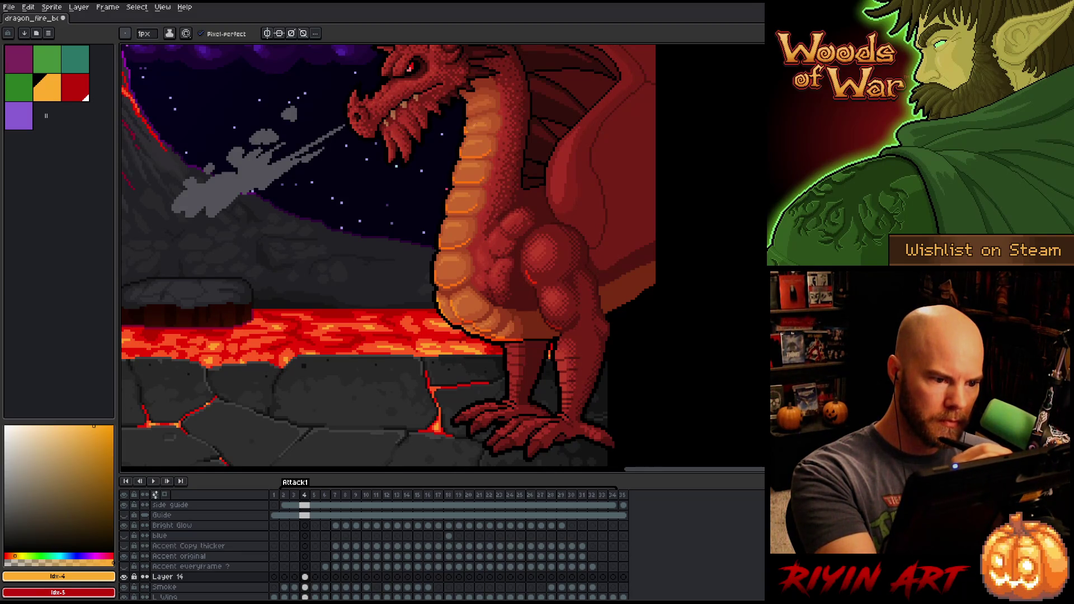
key("e")
key("b")
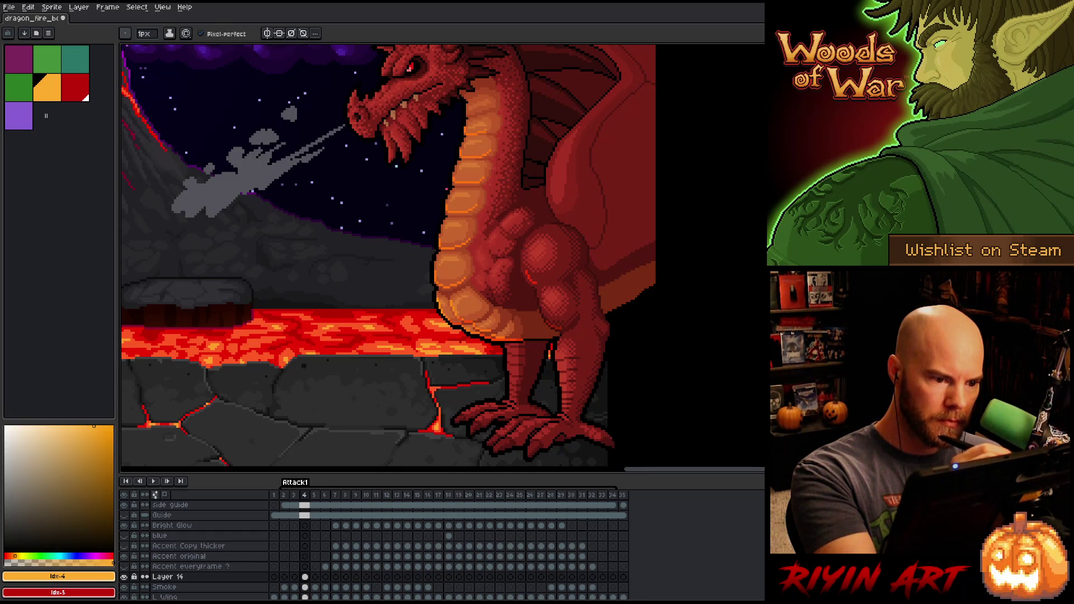
key("e")
key("b")
Step: Erase part of the orange accent on the dragon's neck
key("e")
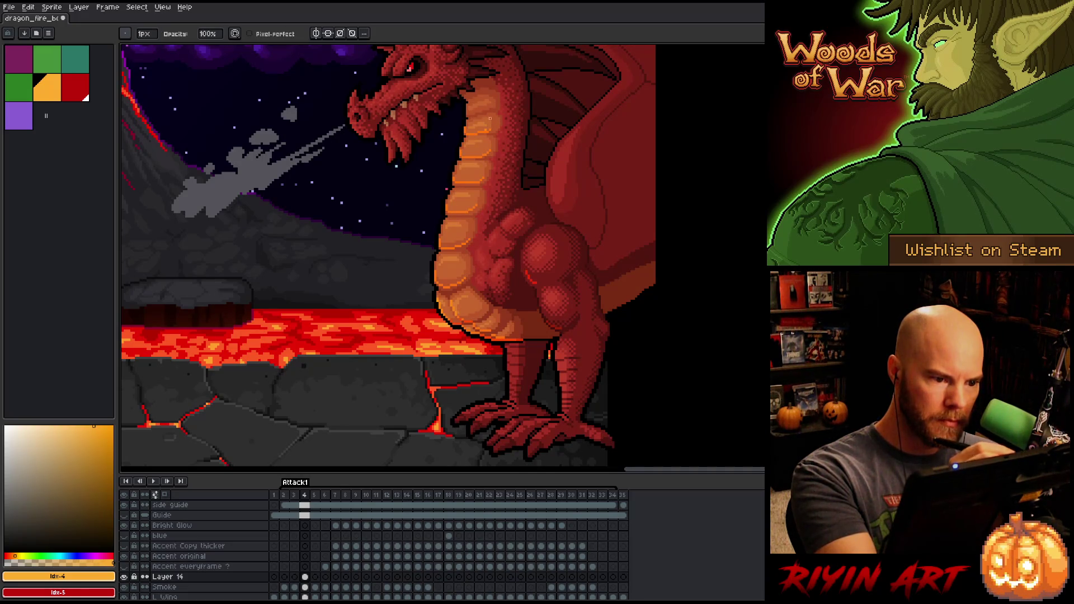
left_click_drag(466, 130, 485, 128)
key("b")
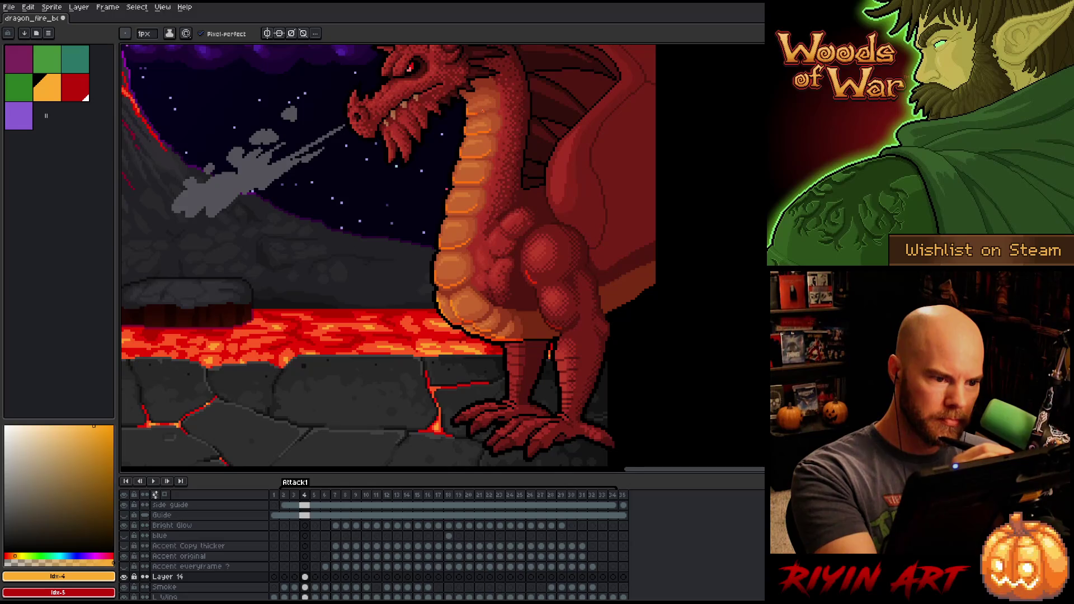
key("e")
key("b")
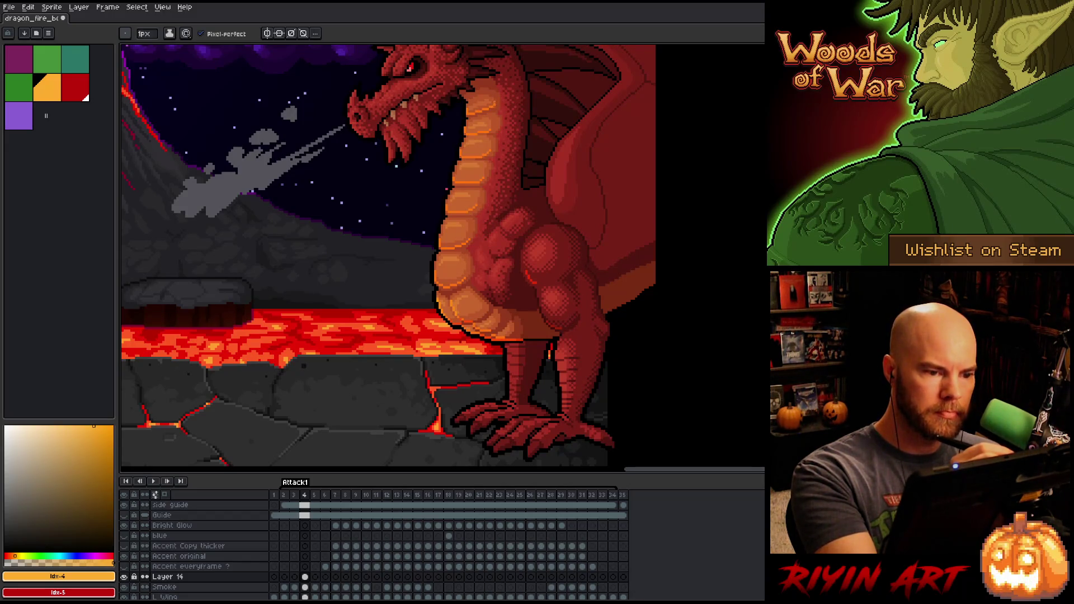
key("e")
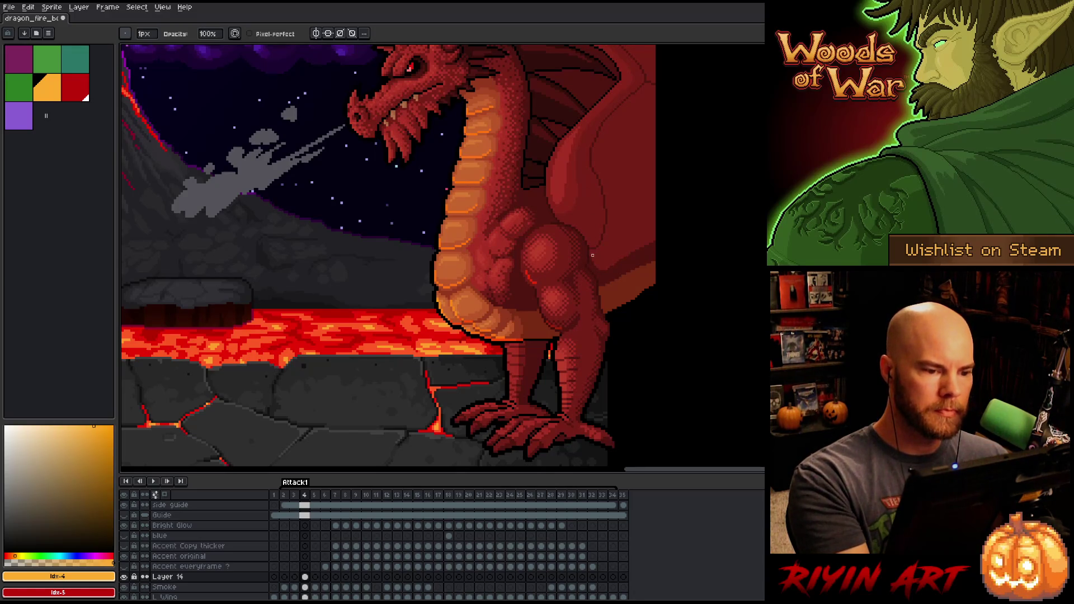
Step: Trim a few stray accent pixels on the belly, then recentre the view on the dragon
mouse_move(582, 254)
left_mouse_down()
mouse_move(570, 287)
mouse_move(572, 226)
left_mouse_up()
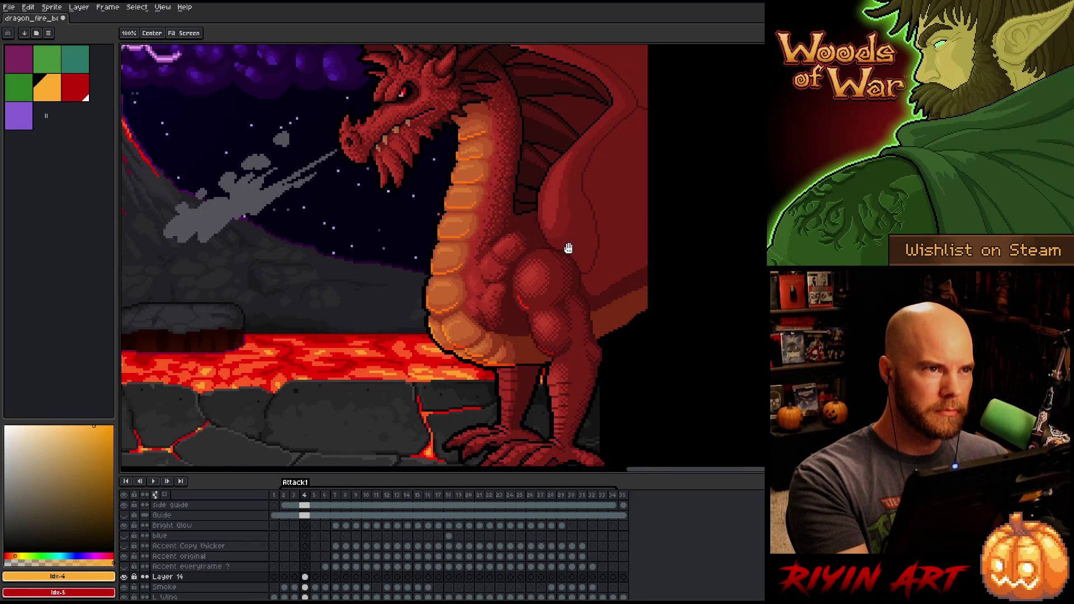
left_click_drag(568, 250, 570, 241)
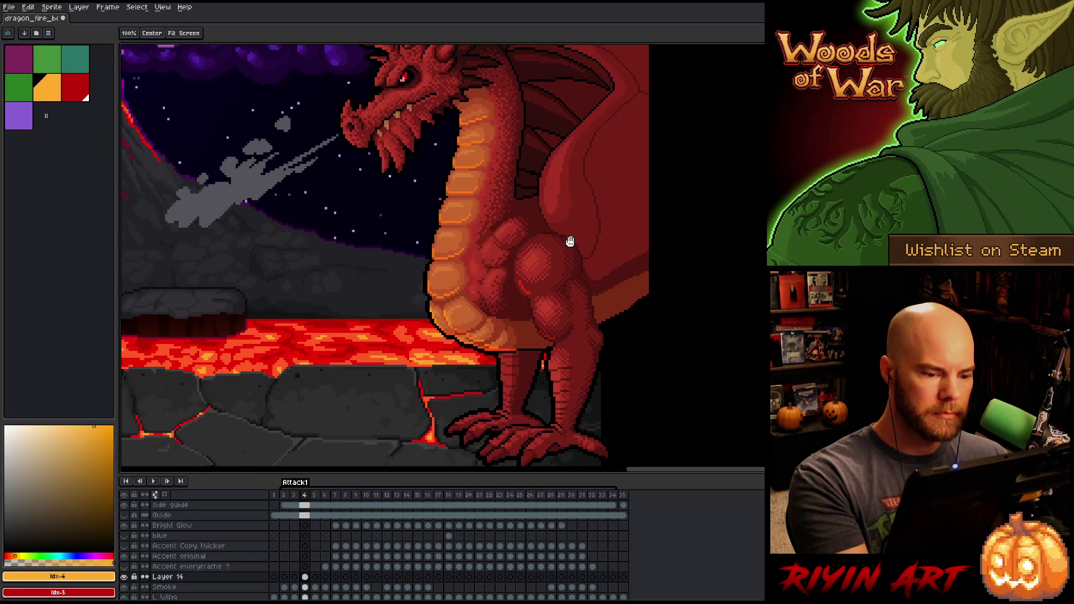
key("b")
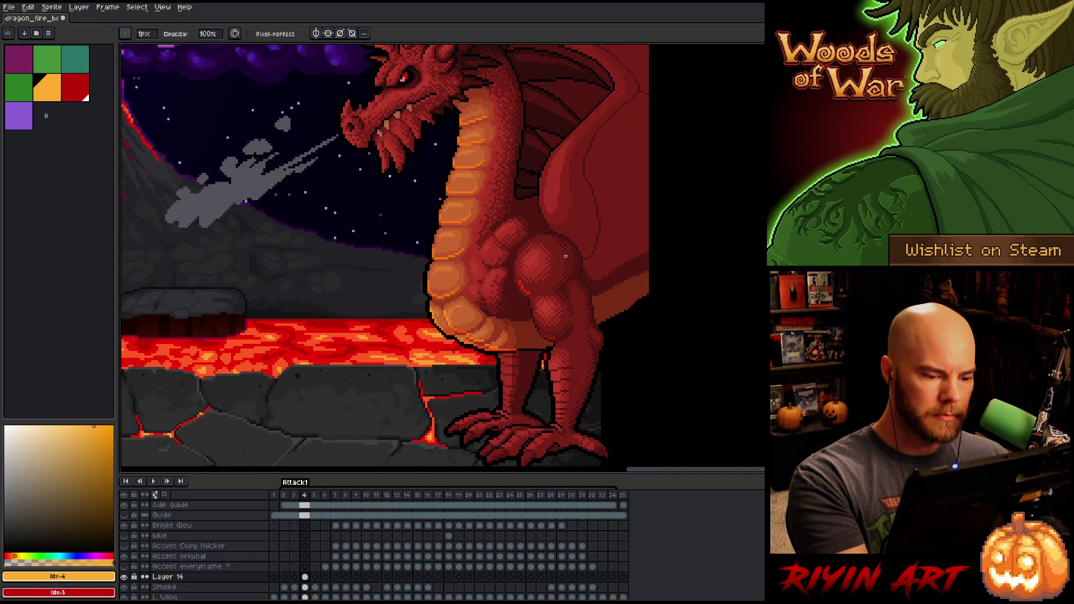
key("e")
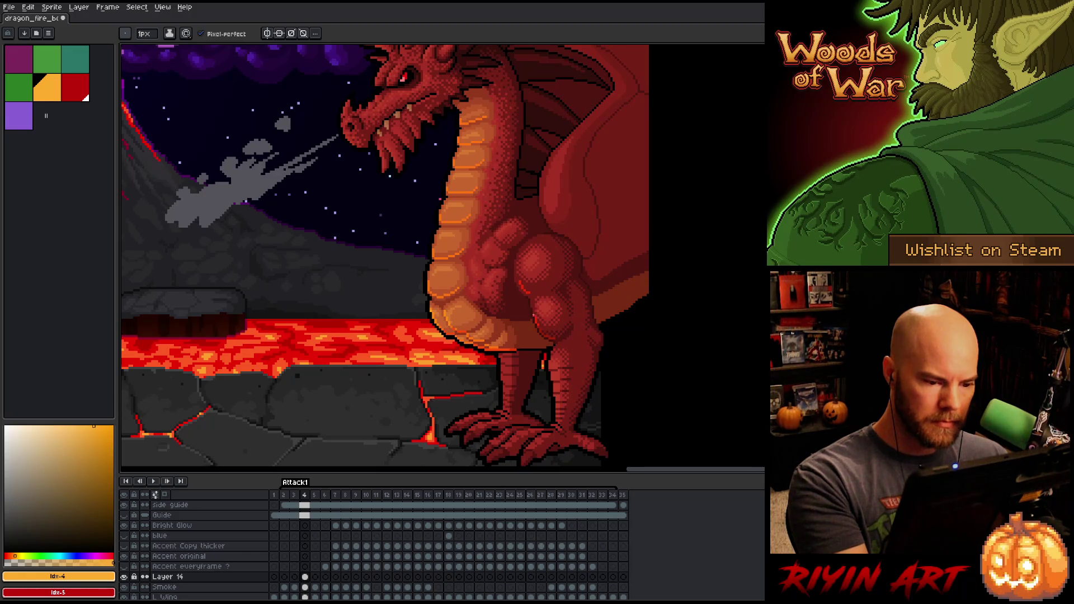
left_click_drag(532, 296, 530, 307)
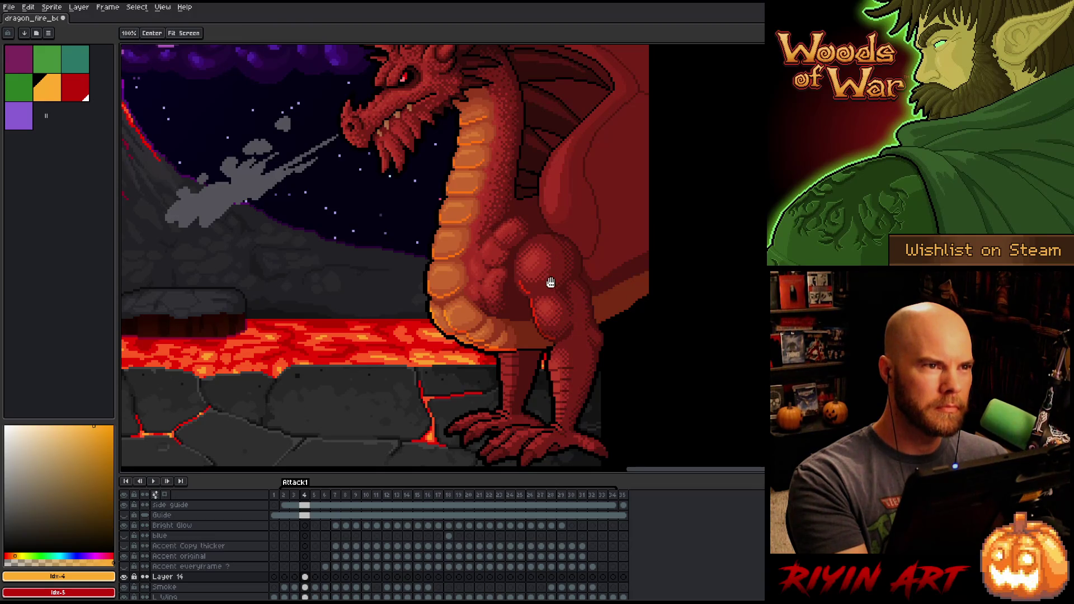
left_click_drag(556, 285, 565, 235)
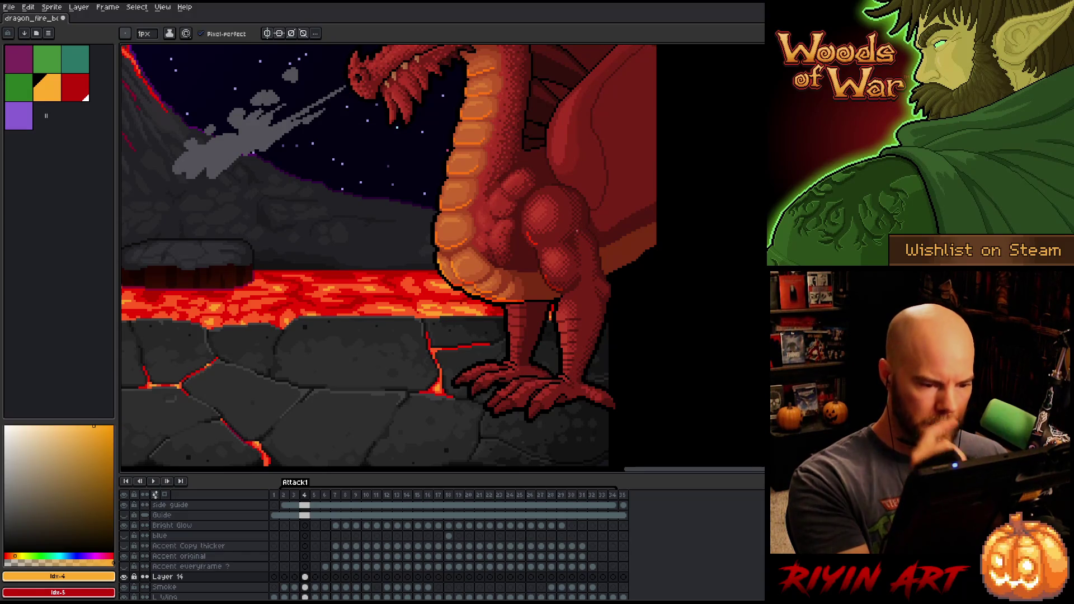
mouse_move(541, 265)
left_mouse_down()
mouse_move(521, 309)
mouse_move(520, 296)
left_mouse_up()
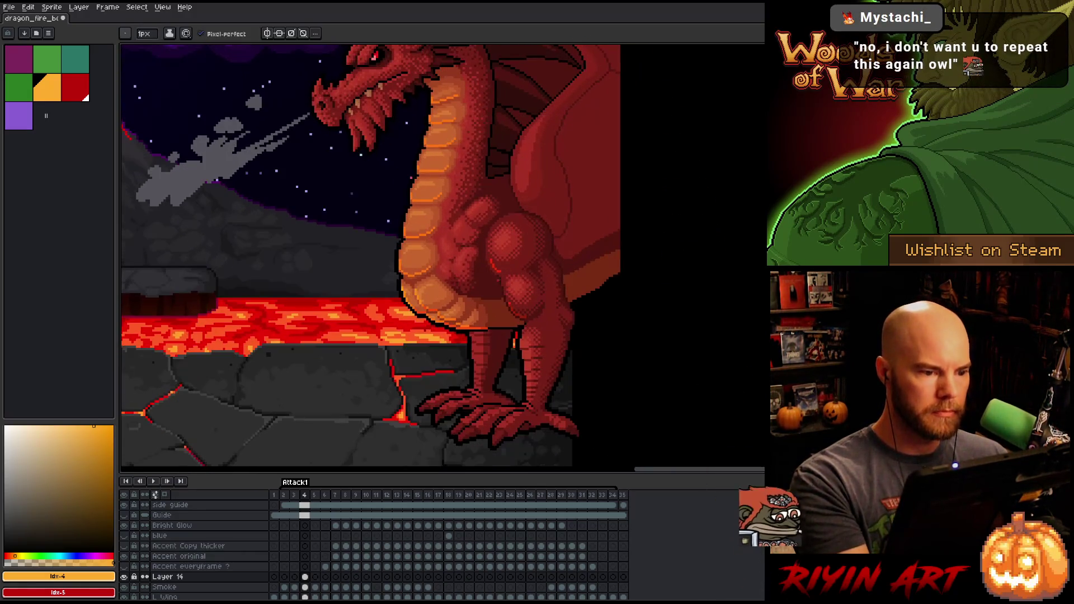
Step: Add bright red pixels lengthening the lower fang and edging the upper jaw near the teeth
scroll(520, 296, "down", 1)
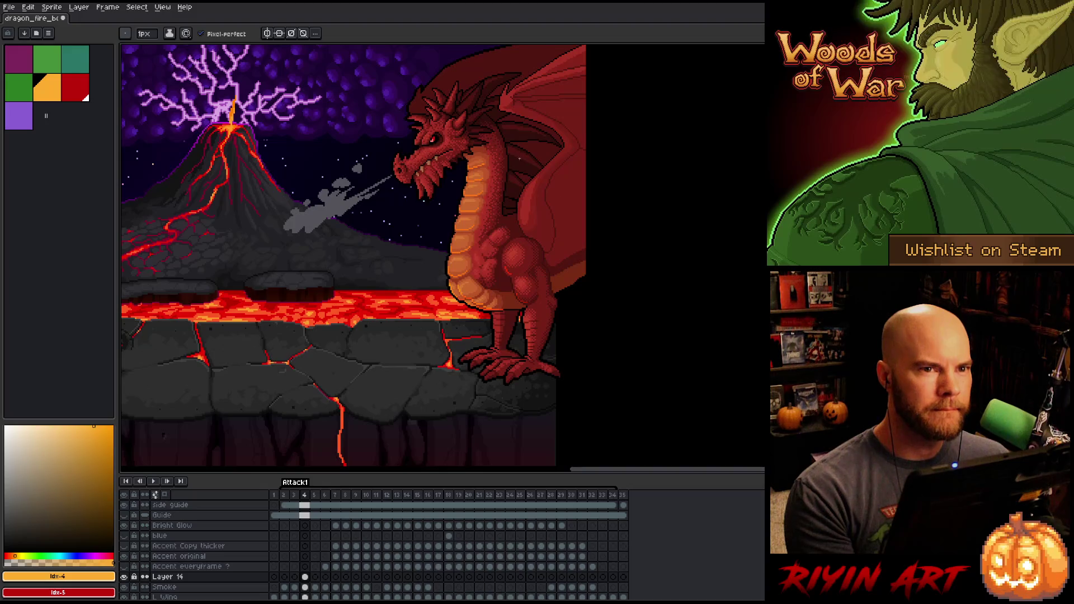
scroll(516, 179, "up", 2)
scroll(480, 174, "up", 1)
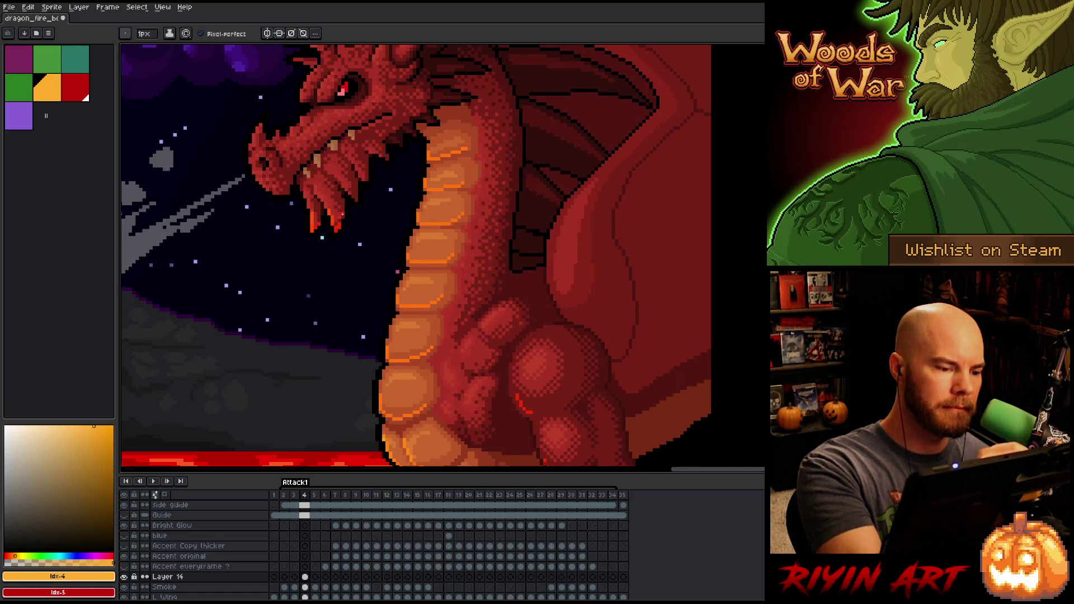
left_click_drag(342, 218, 343, 206)
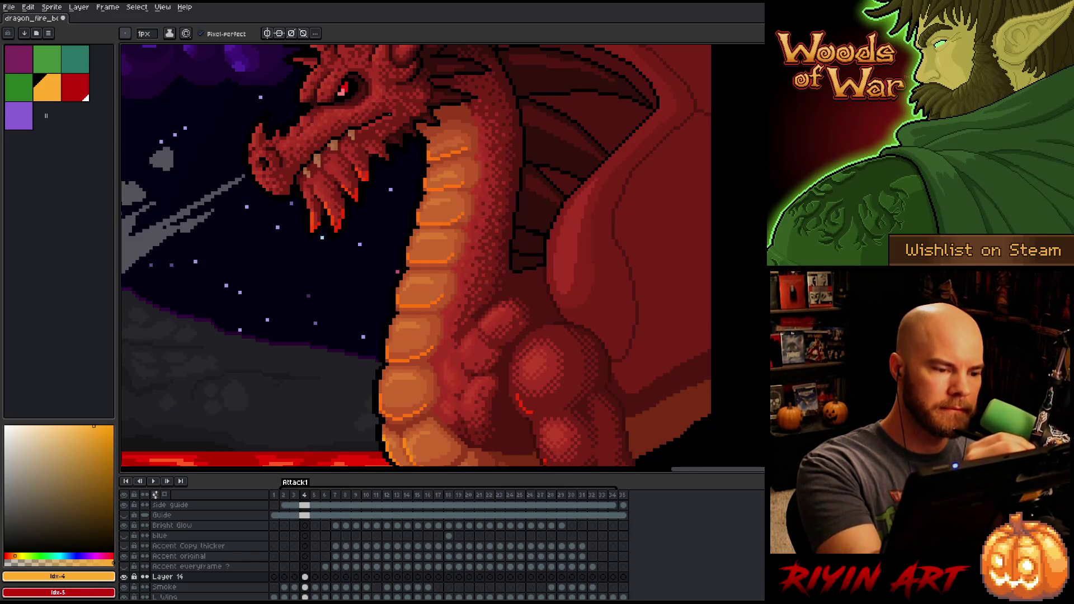
left_click_drag(374, 148, 384, 155)
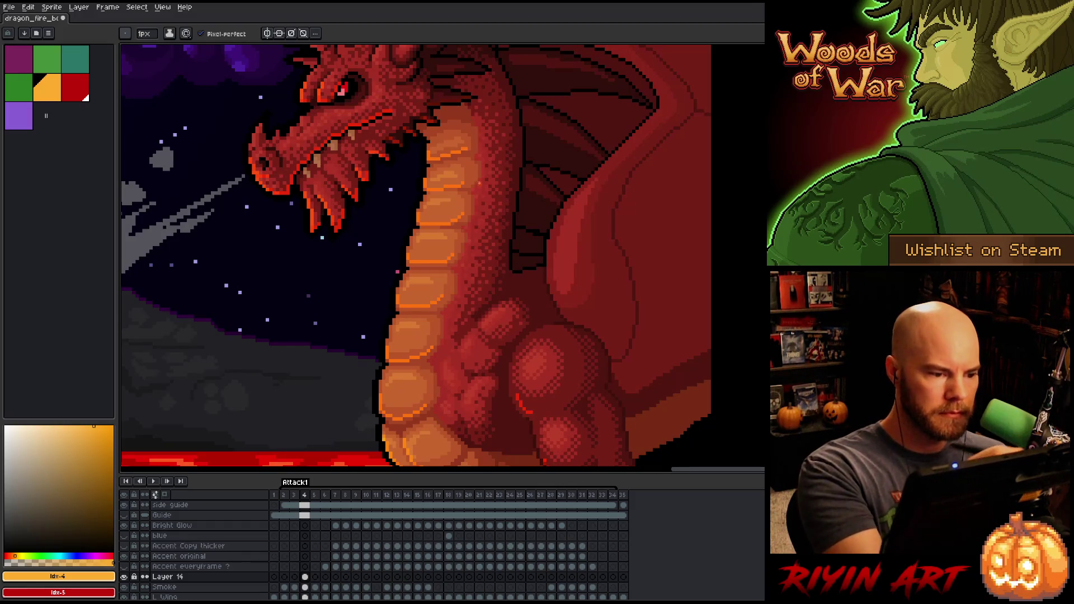
key("minus")
key("minus")
key("minus")
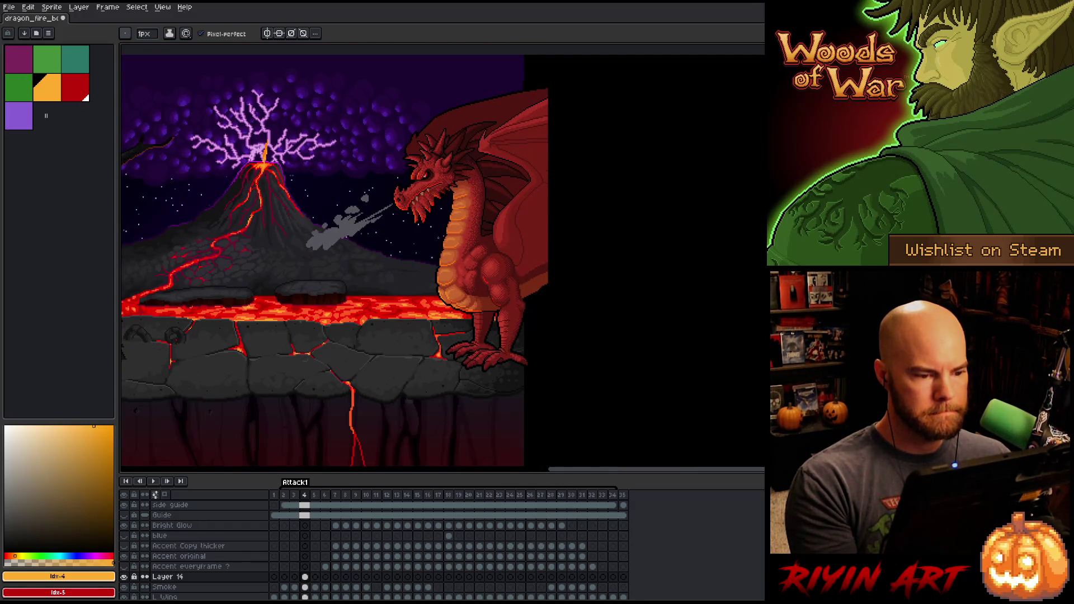
Step: Zoom in closer on the dragon's head while switching between Pencil and Eraser
scroll(439, 238, "up", 1)
scroll(439, 238, "up", 1)
key("e")
scroll(425, 193, "up", 1)
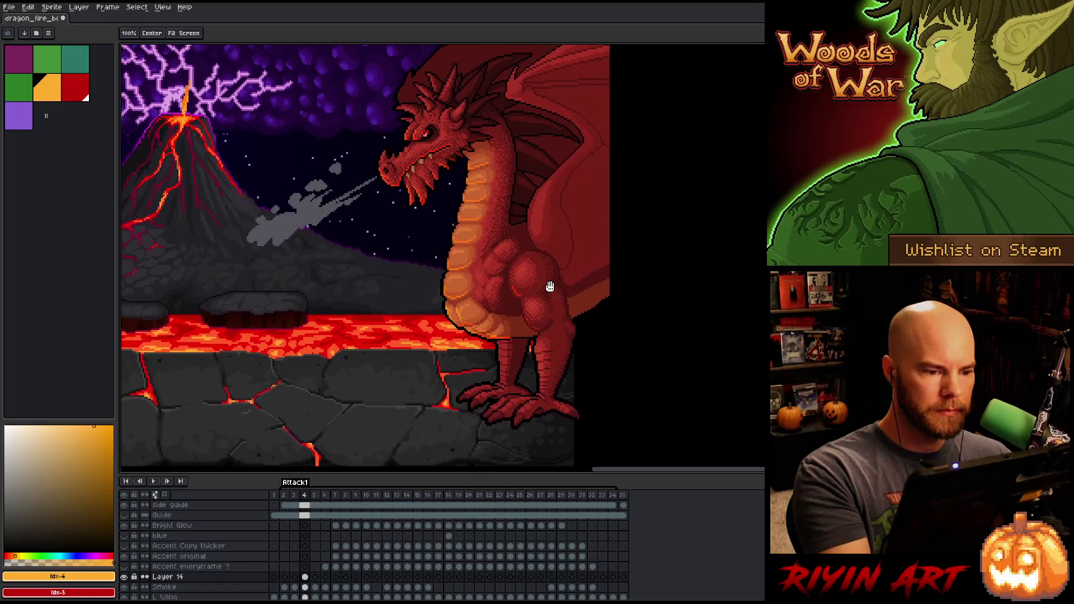
scroll(467, 152, "up", 3)
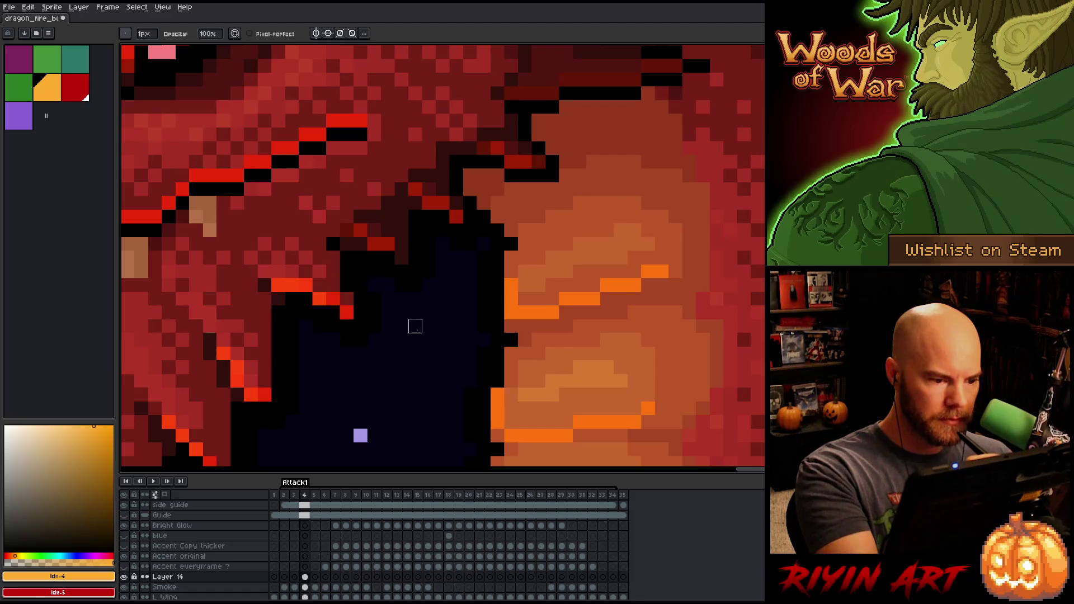
key("b")
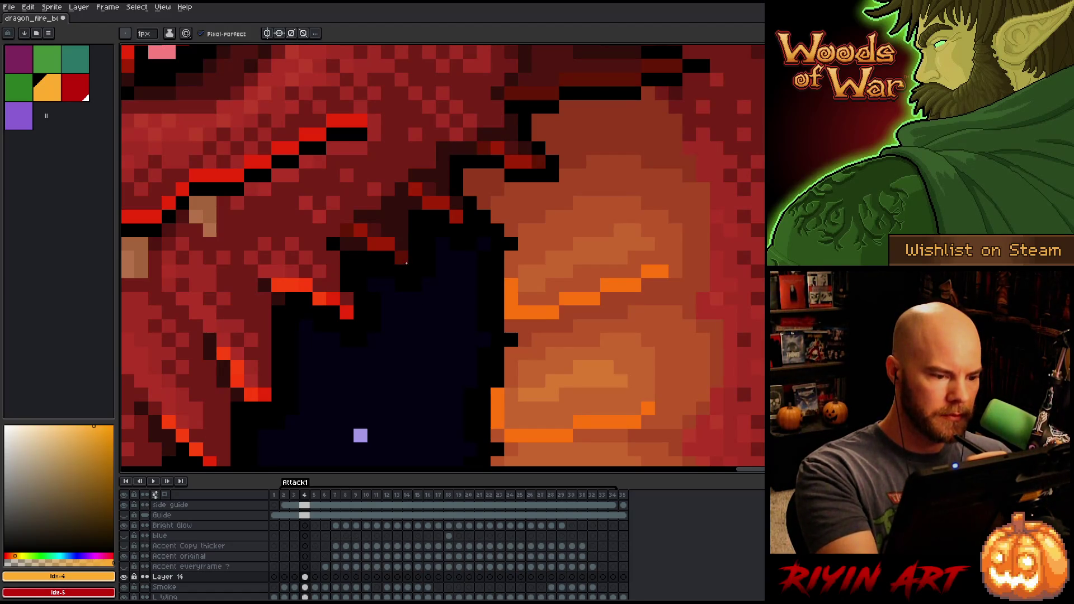
key("e")
key("b")
Step: Zoom out and pan to frame the whole scene on the Pencil, opening Layer 14's properties
scroll(470, 299, "down", 5)
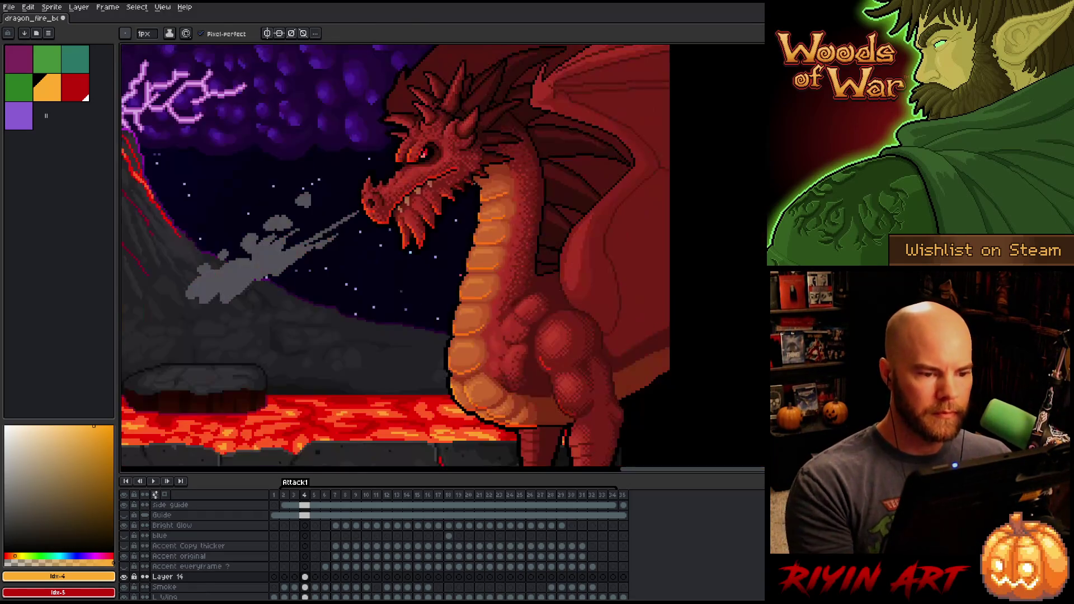
scroll(470, 179, "up", 5)
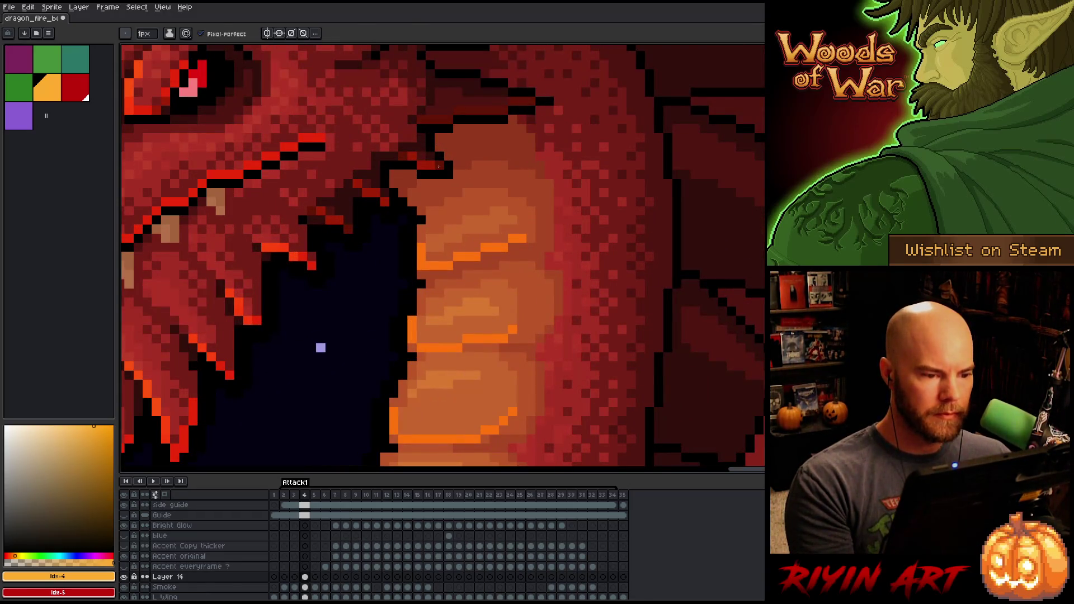
scroll(438, 167, "down", 5)
left_click_drag(374, 274, 418, 237)
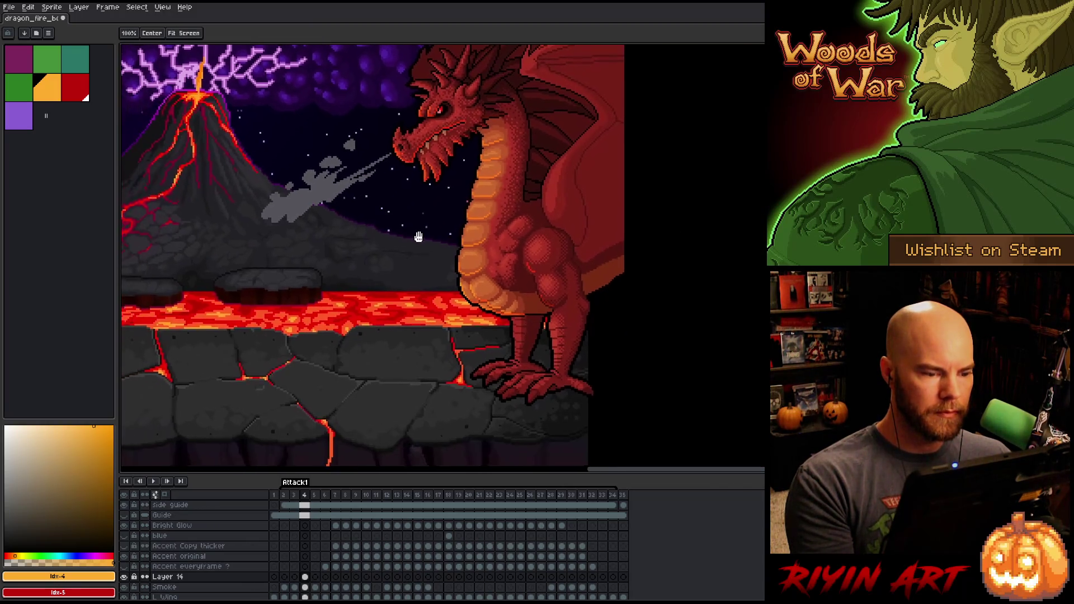
key("b")
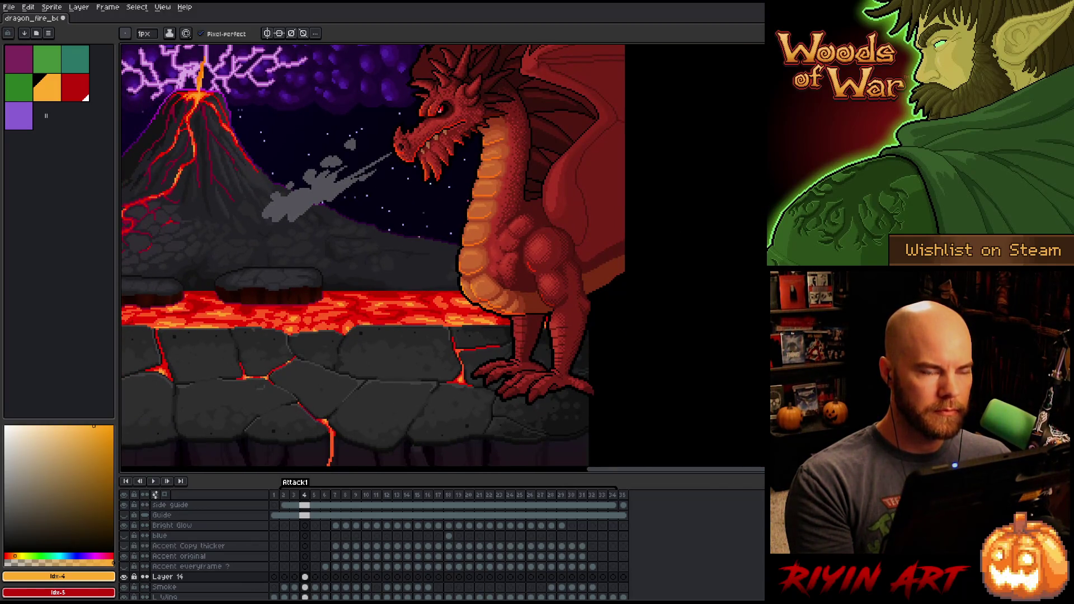
left_click_drag(368, 257, 343, 265)
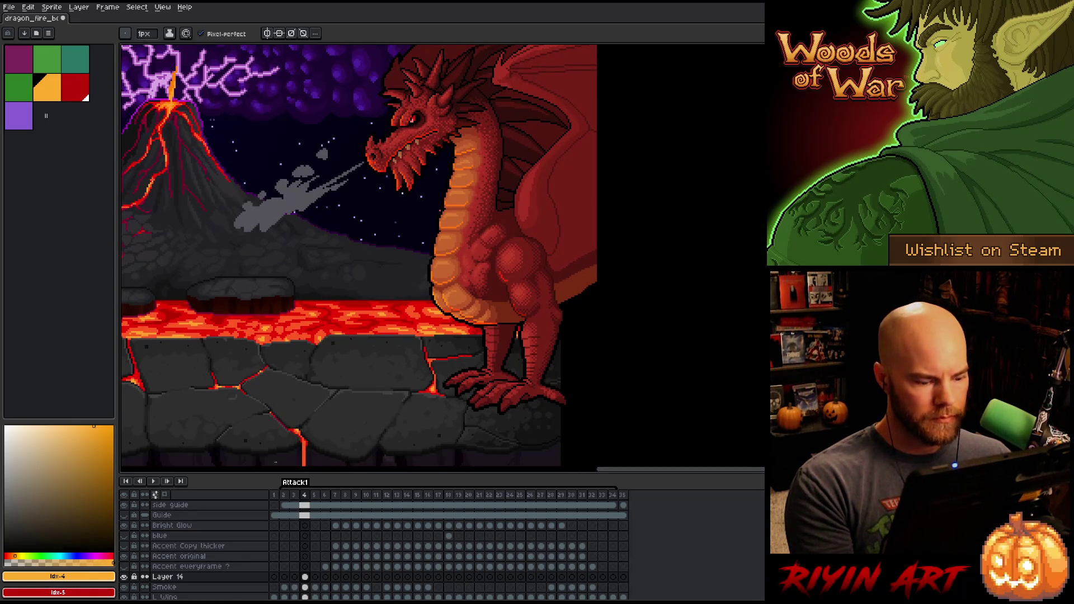
double_click(168, 576)
Step: Set Layer 14's opacity slider to 70% and close Layer Properties
left_click(424, 163)
left_click_drag(431, 162, 439, 162)
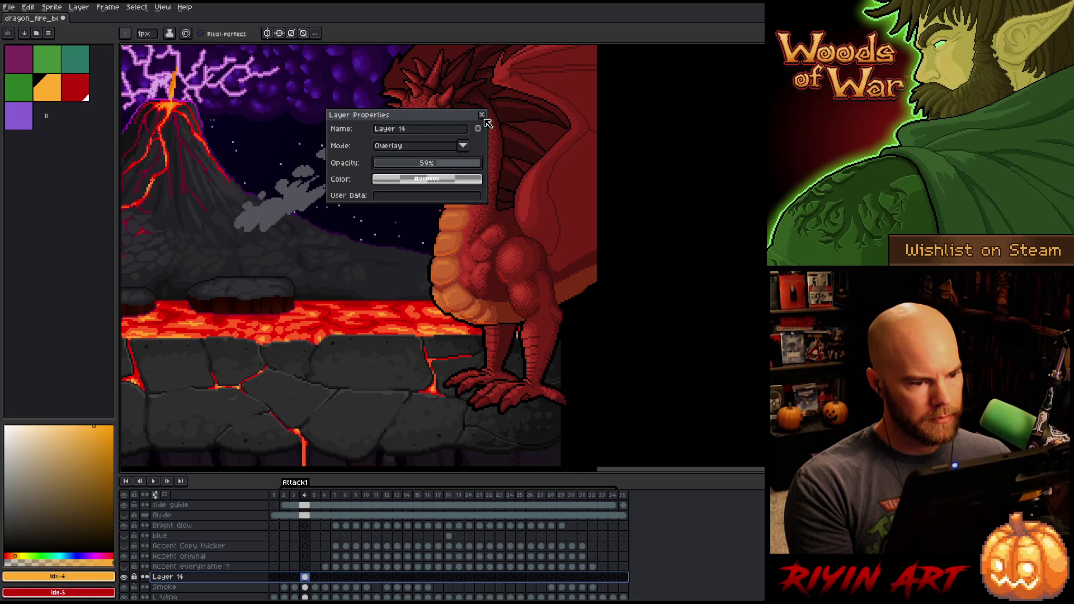
left_click(448, 166)
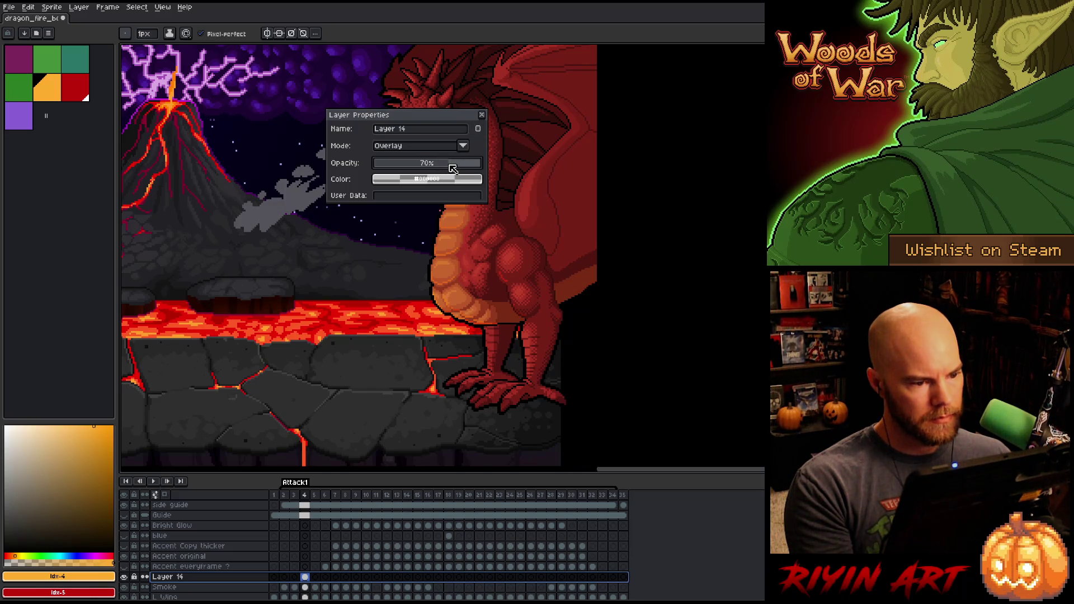
left_click(481, 114)
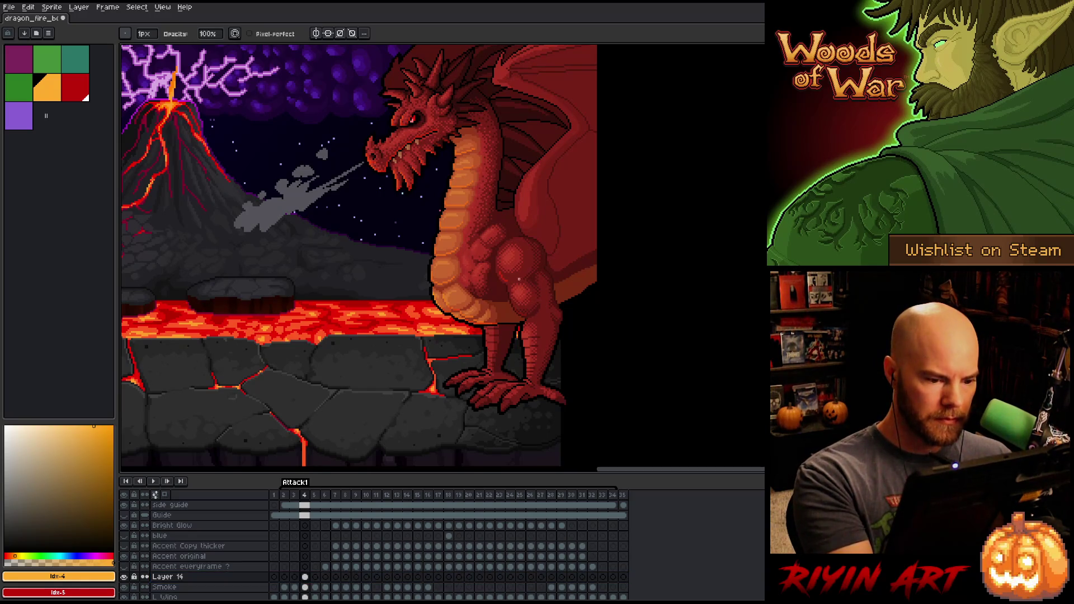
mouse_move(564, 353)
left_mouse_down()
mouse_move(566, 309)
mouse_move(547, 367)
left_mouse_up()
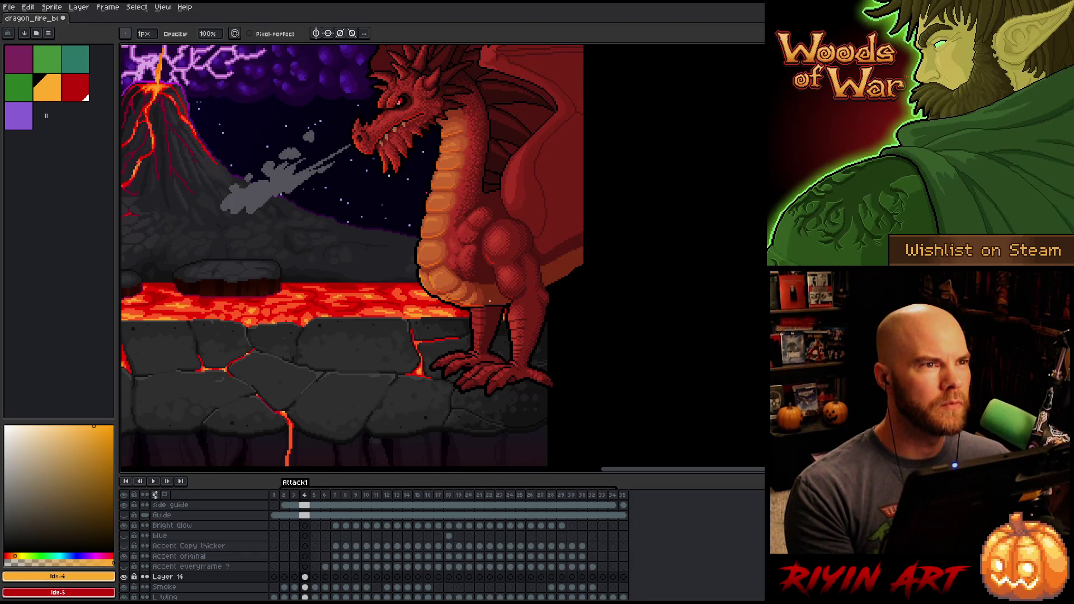
scroll(425, 194, "up", 1)
scroll(425, 194, "down", 1)
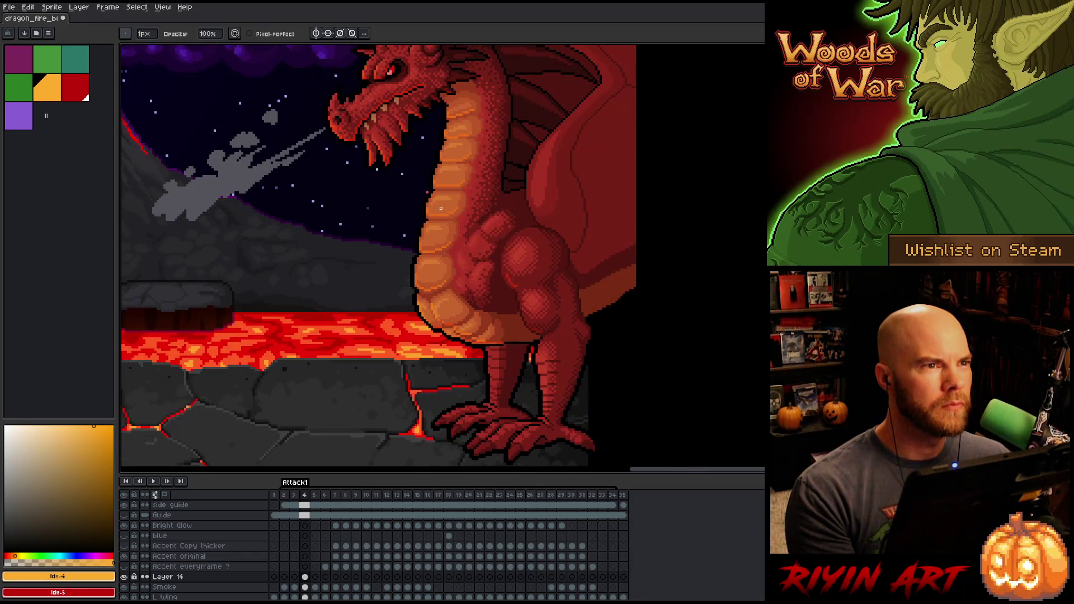
scroll(443, 214, "down", 1)
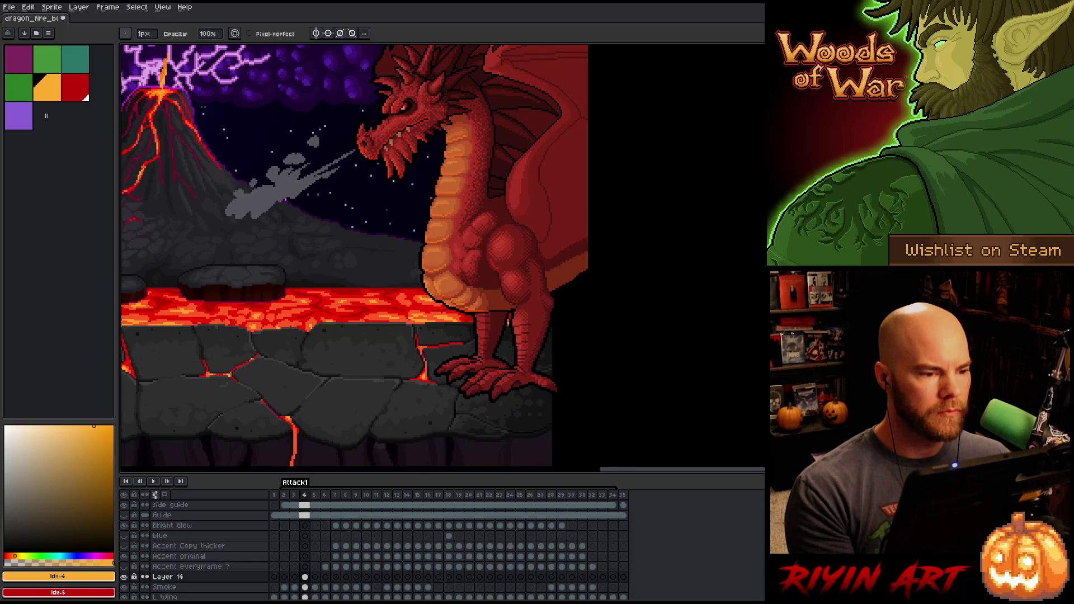
scroll(401, 97, "up", 2)
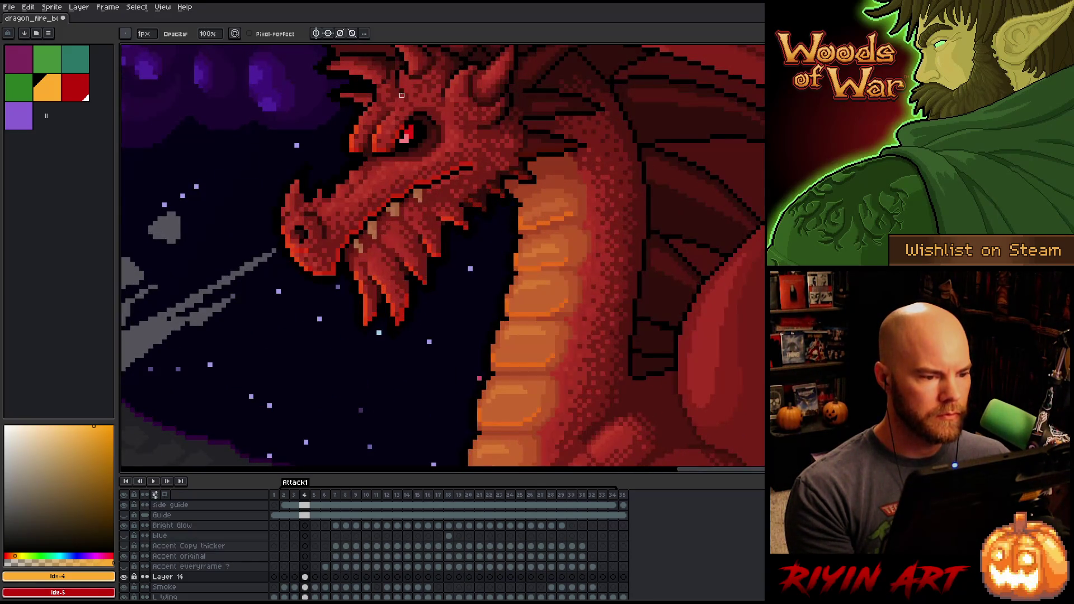
scroll(388, 126, "down", 1)
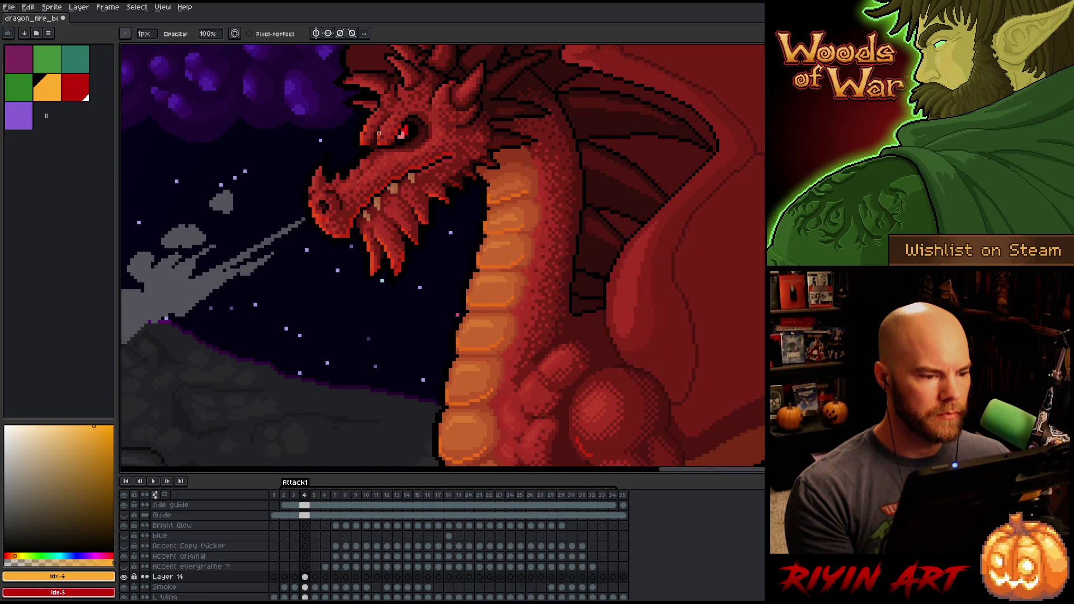
scroll(382, 127, "down", 3)
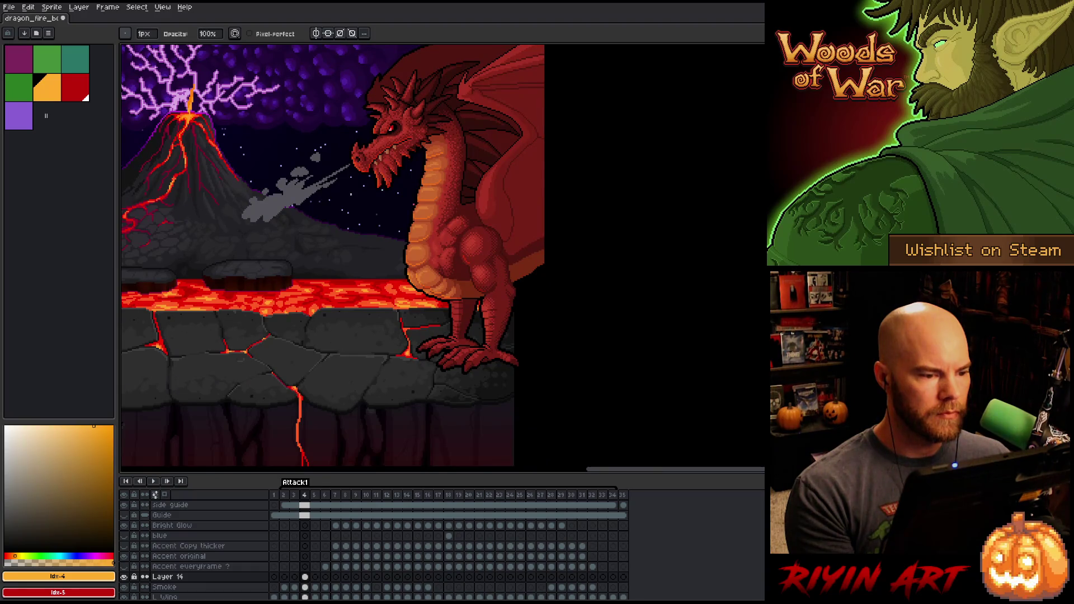
scroll(361, 172, "up", 1)
scroll(362, 172, "up", 2)
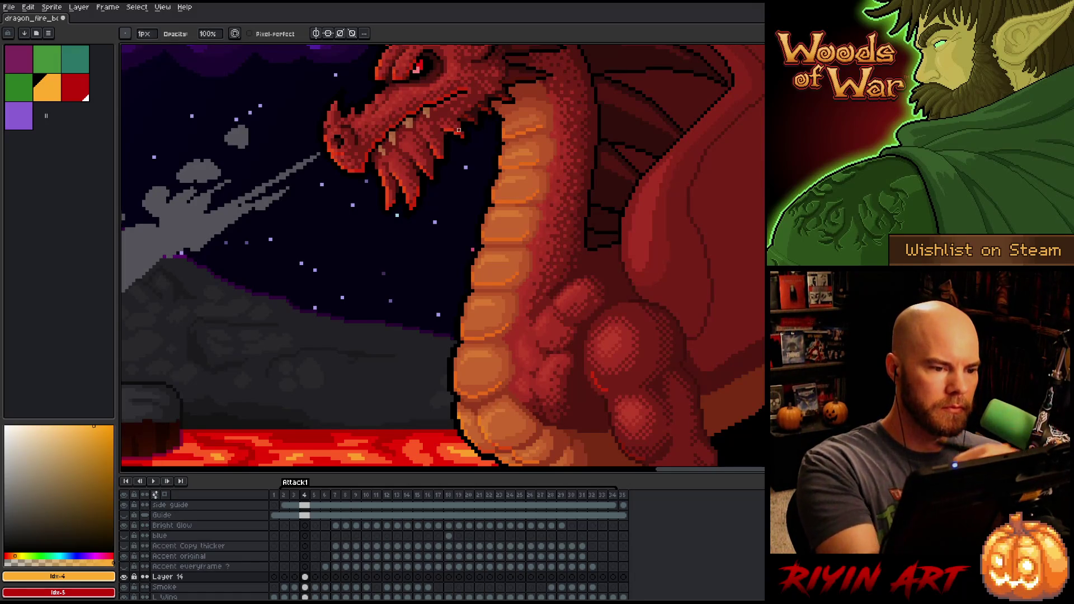
scroll(465, 133, "down", 3)
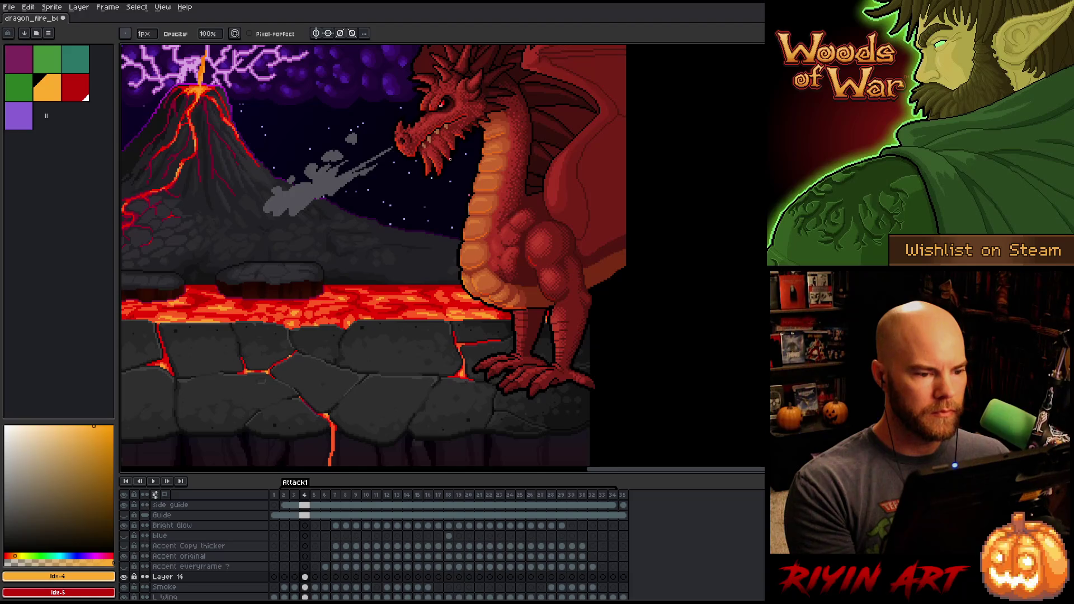
scroll(390, 262, "right", 3)
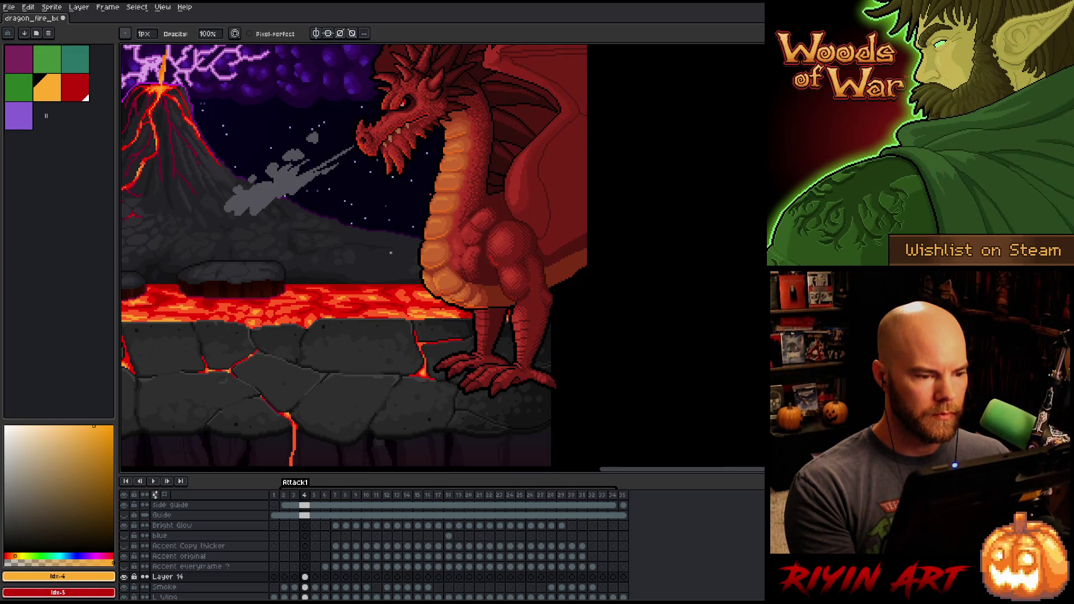
scroll(386, 240, "up", 4)
scroll(386, 241, "right", 2)
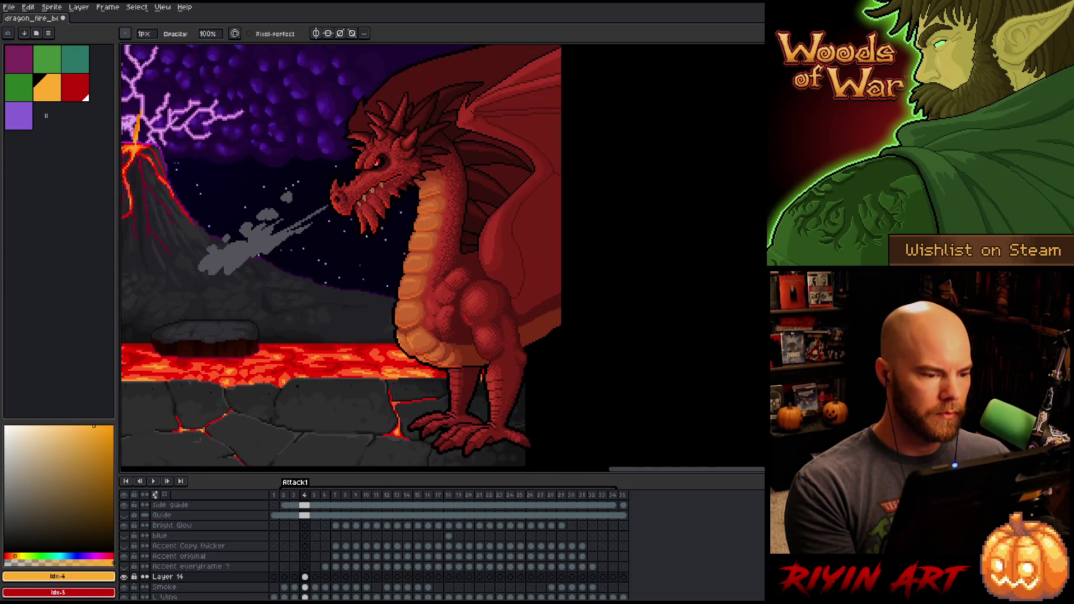
key("q")
mouse_move(342, 127)
left_mouse_down()
mouse_move(403, 173)
mouse_move(356, 211)
mouse_move(311, 135)
mouse_move(330, 112)
left_mouse_up()
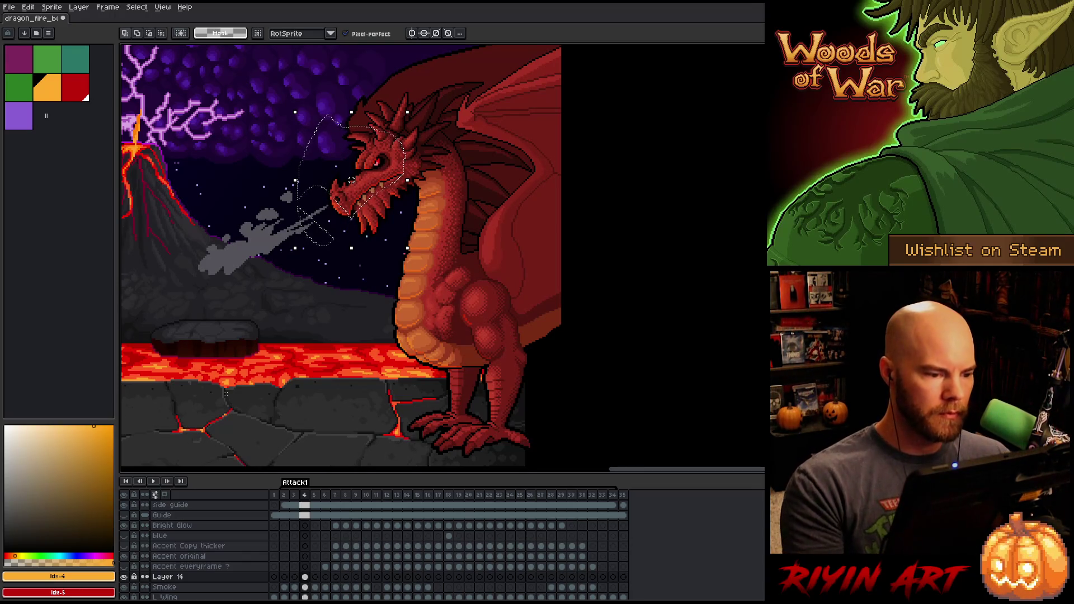
key("ctrl+d")
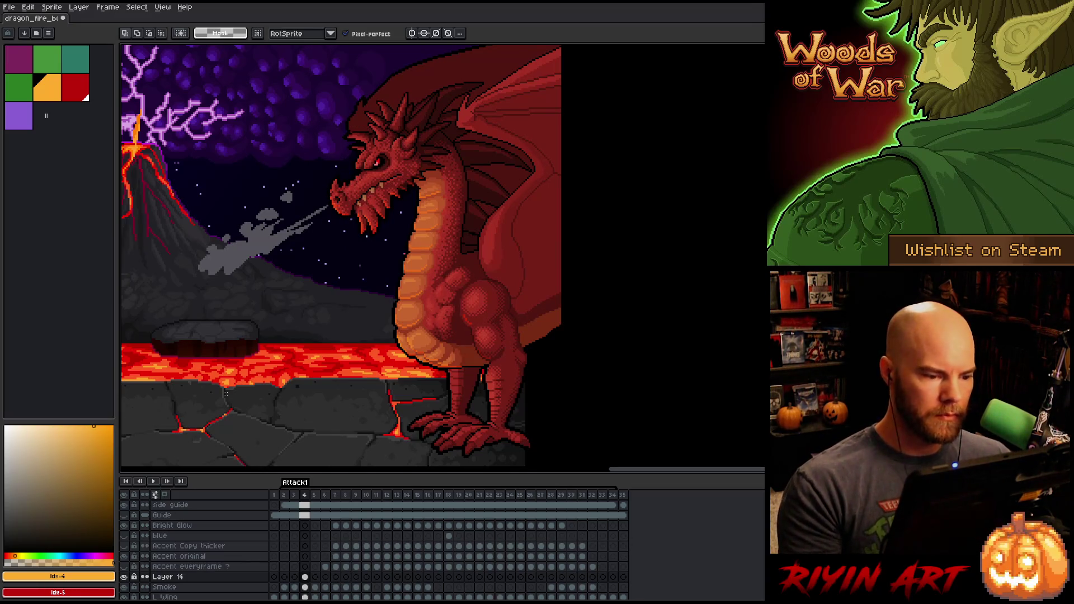
scroll(220, 396, "down", 2)
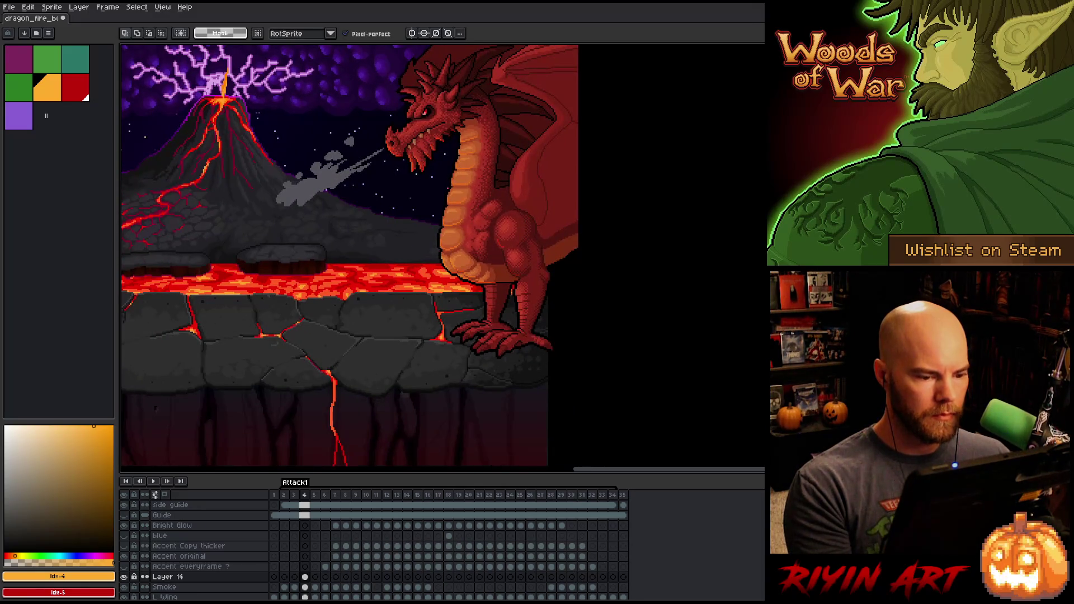
key("b")
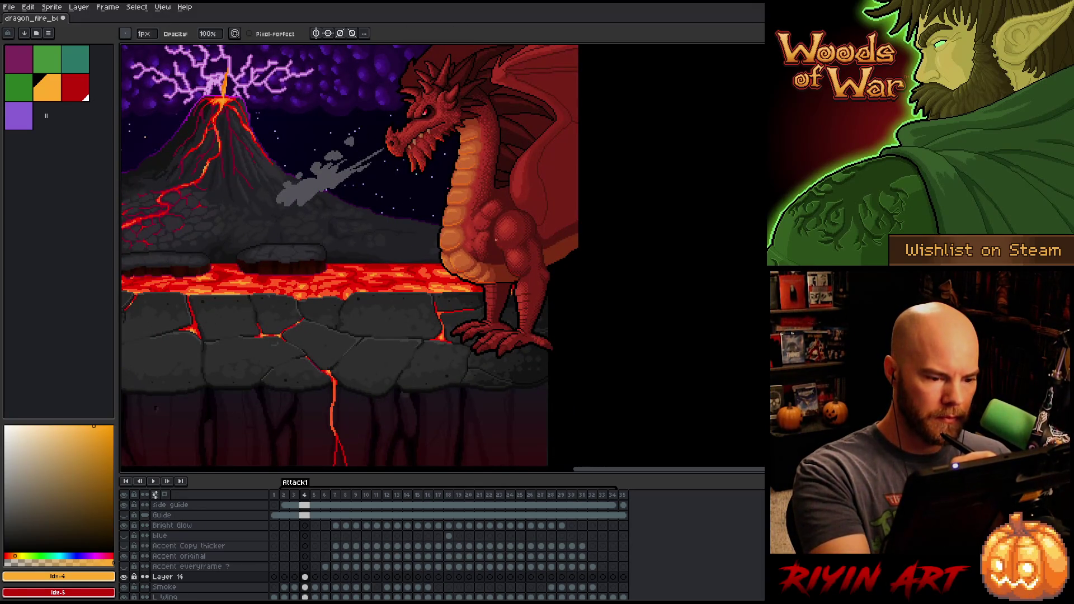
Step: Reframe the view on the dragon, then raise Layer 14's opacity to 100%
left_click_drag(573, 276, 549, 336)
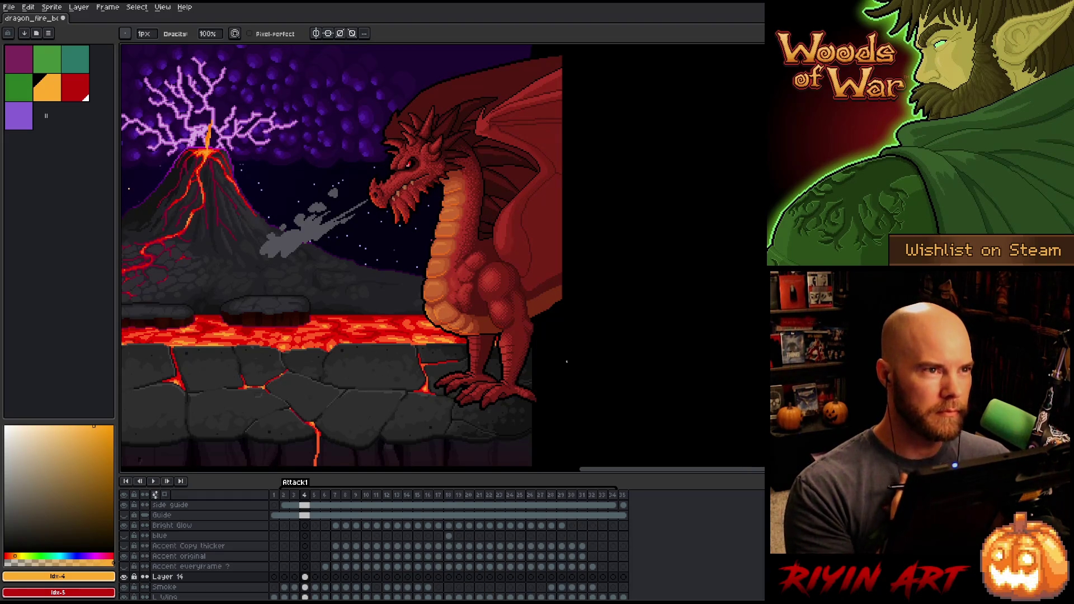
scroll(598, 260, "up", 1)
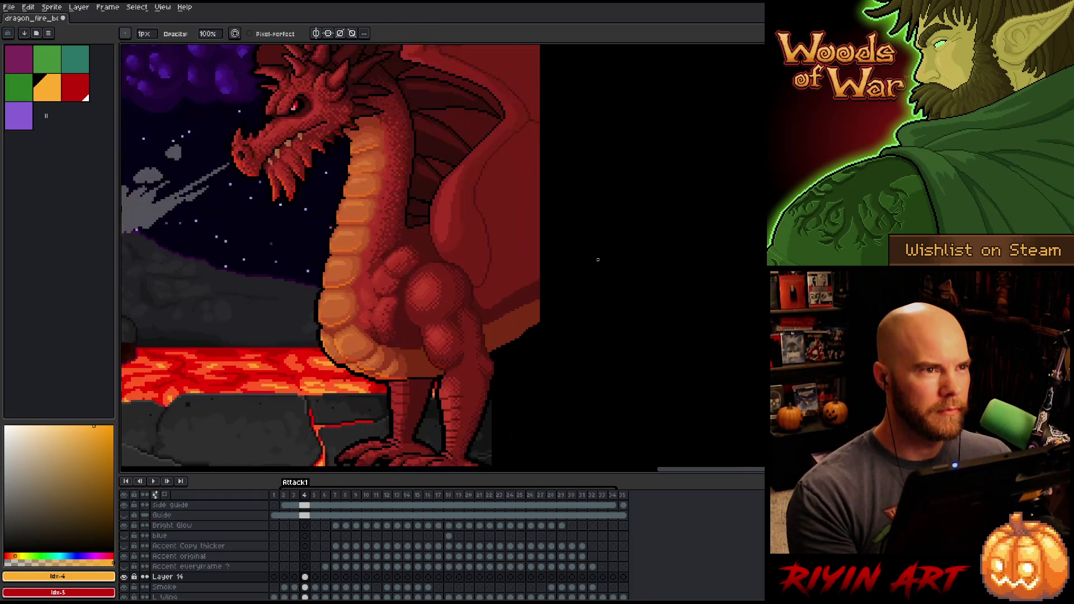
key("space")
left_click_drag(342, 294, 390, 284)
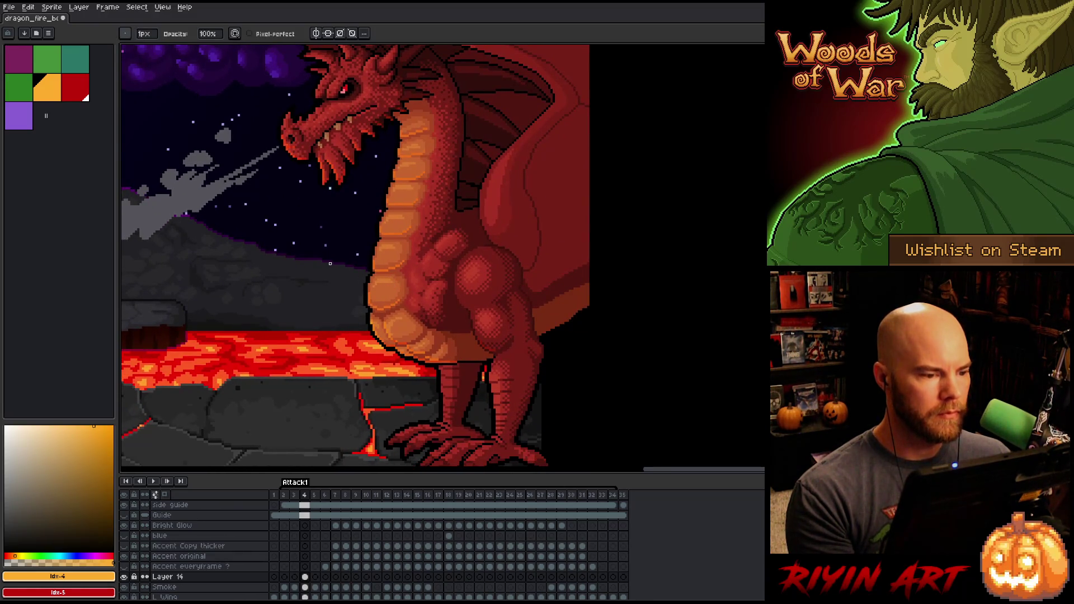
scroll(330, 263, "down", 1)
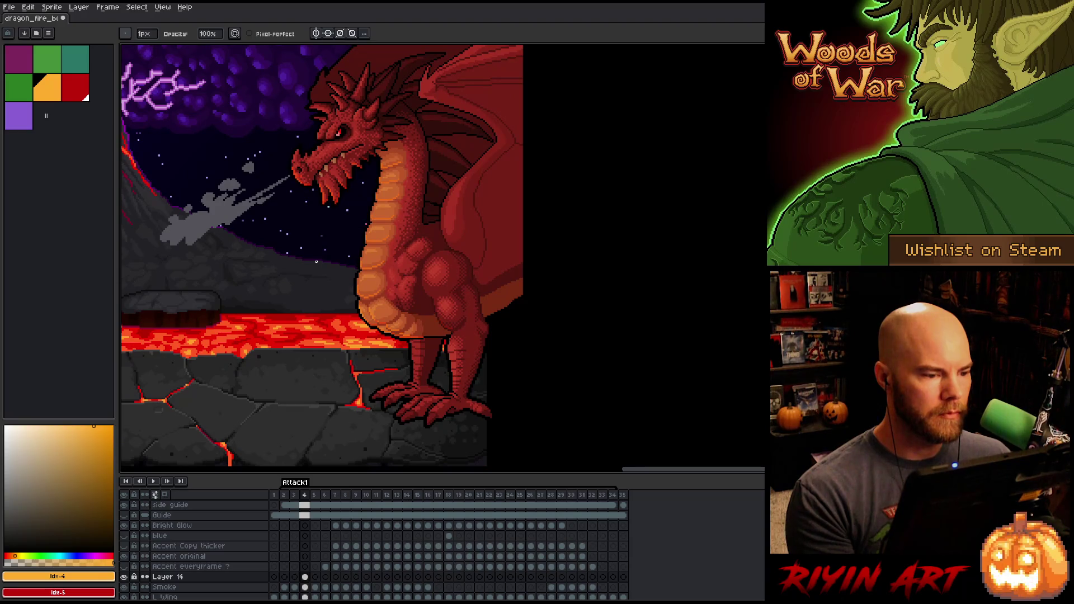
scroll(315, 261, "up", 1)
scroll(316, 261, "down", 2)
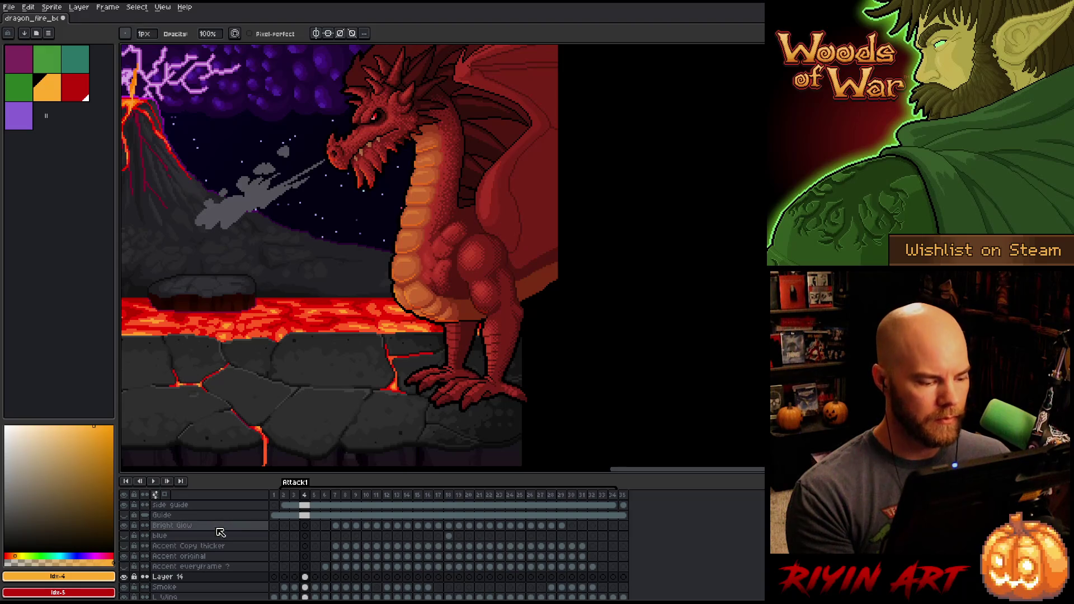
double_click(190, 578)
left_click_drag(450, 162, 503, 161)
left_click(482, 115)
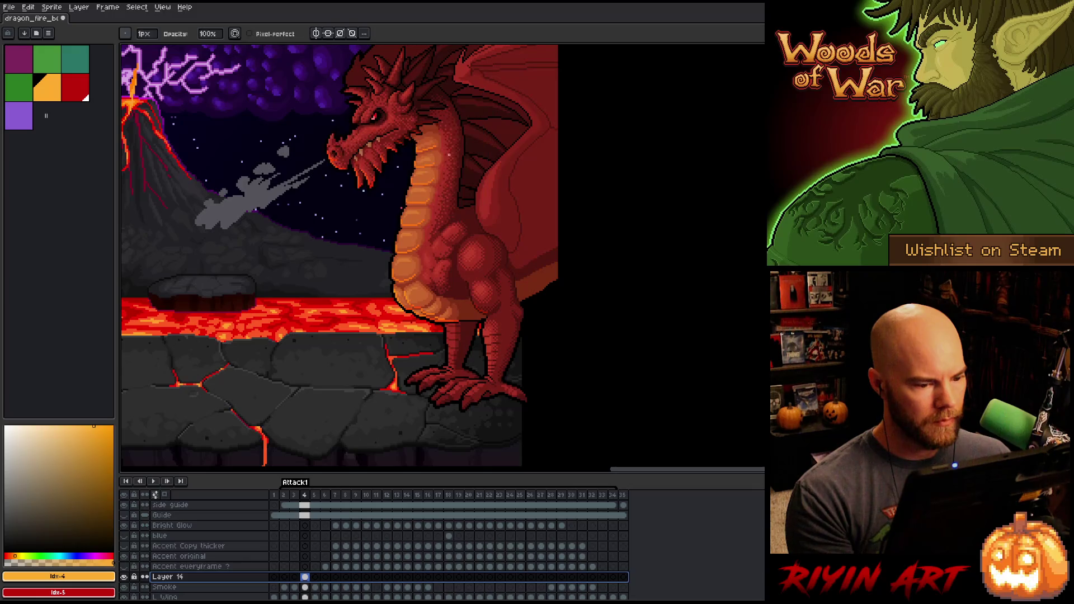
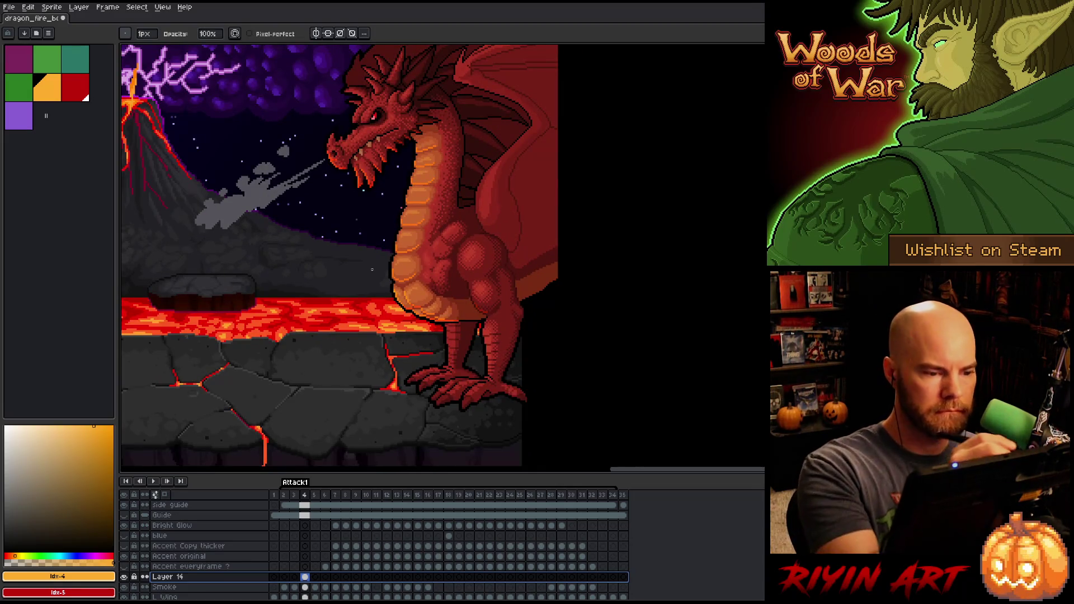
Step: Lasso a patch of the dragon's neck and lower its alpha to -20
key("q")
mouse_move(410, 172)
left_mouse_down()
mouse_move(413, 191)
mouse_move(398, 182)
left_mouse_up()
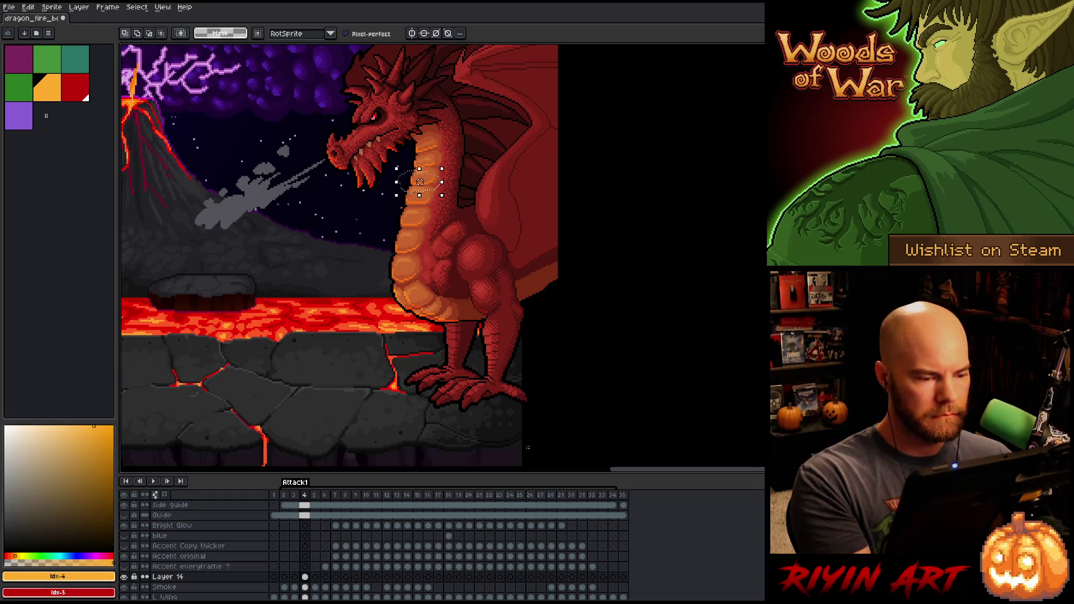
key("ctrl+u")
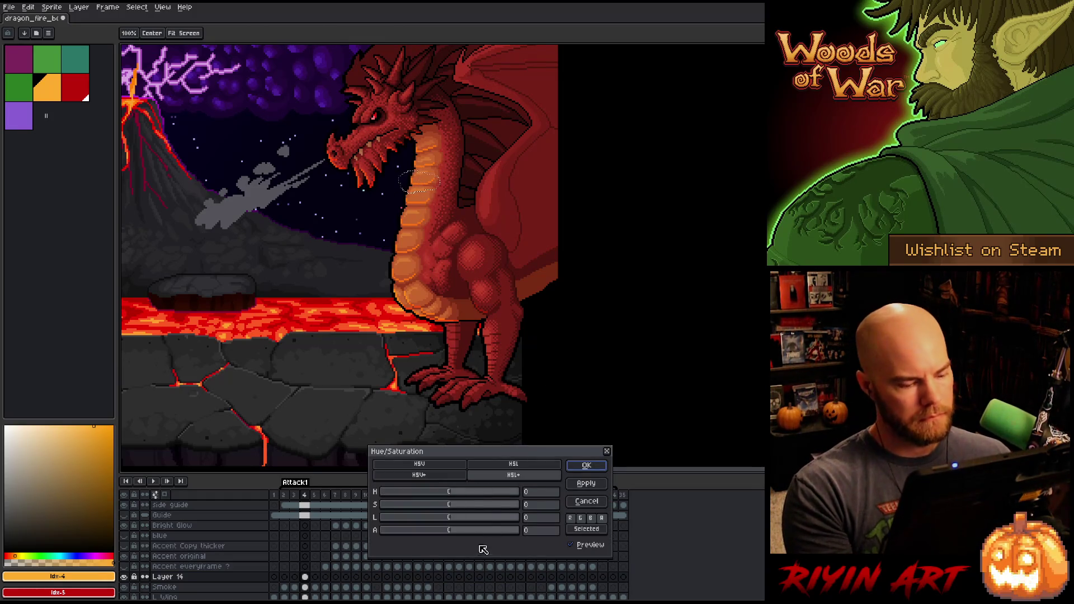
left_click(438, 530)
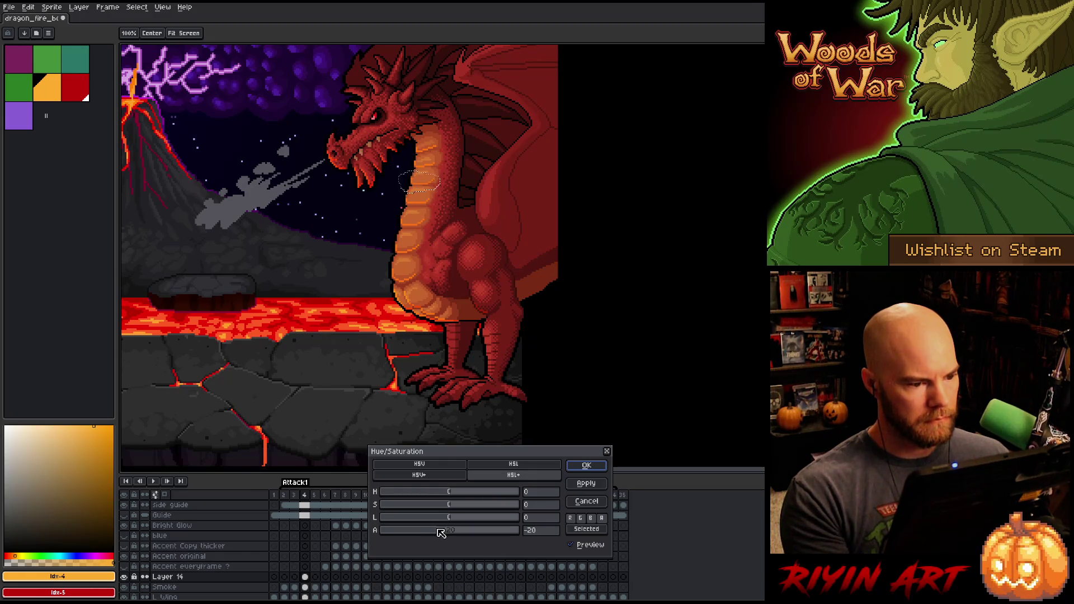
key("Return")
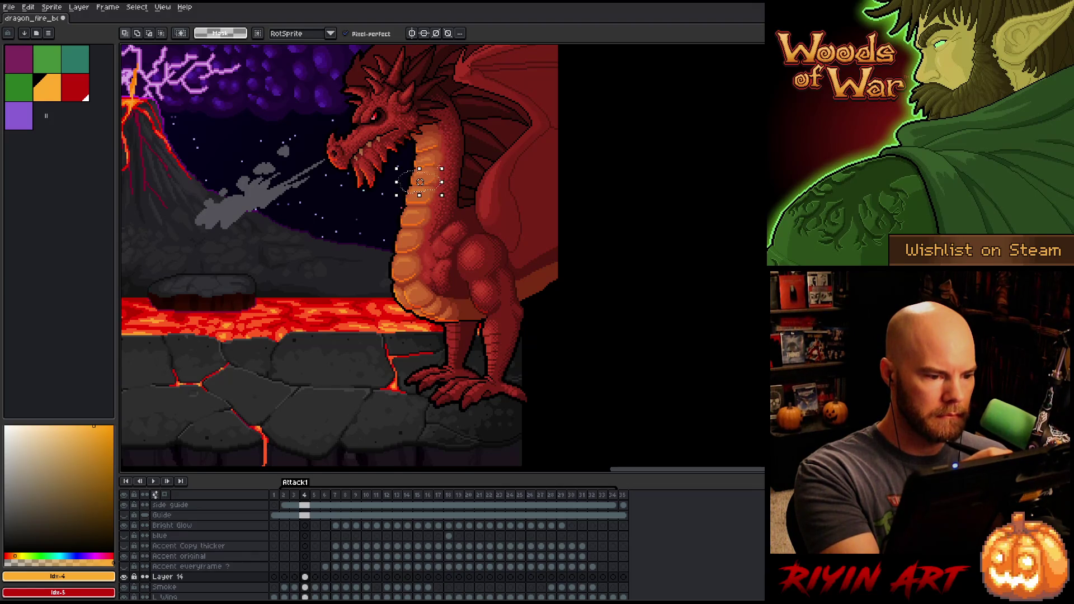
key("Return")
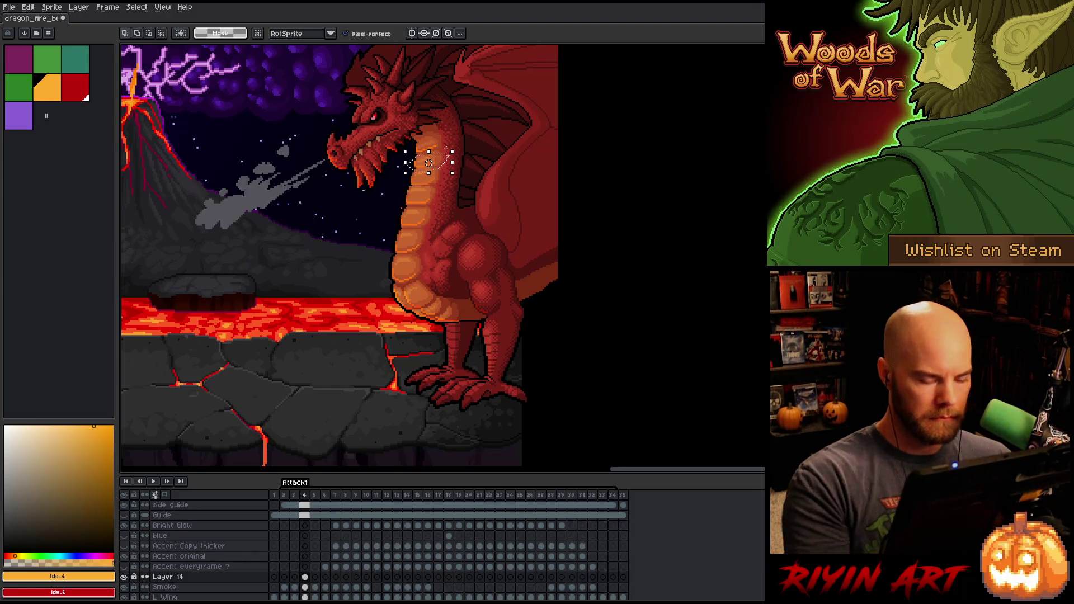
Step: Lower the neck glow's alpha further to -46, extending the selection up the neck
key("ctrl+u")
left_click_drag(439, 531, 423, 535)
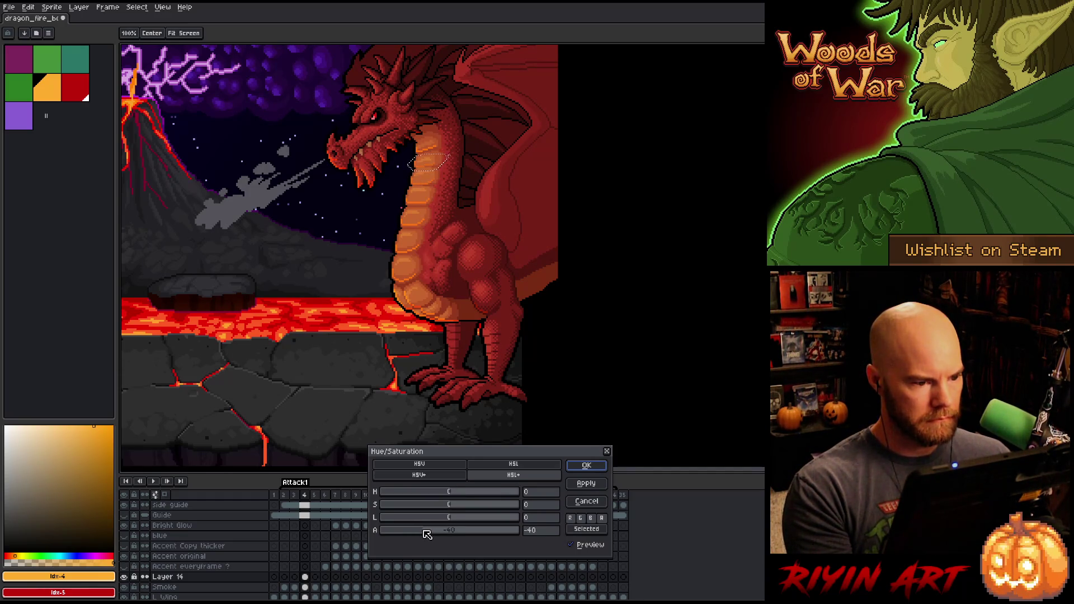
key("Return")
left_click_drag(443, 135, 474, 150)
key("ctrl+u")
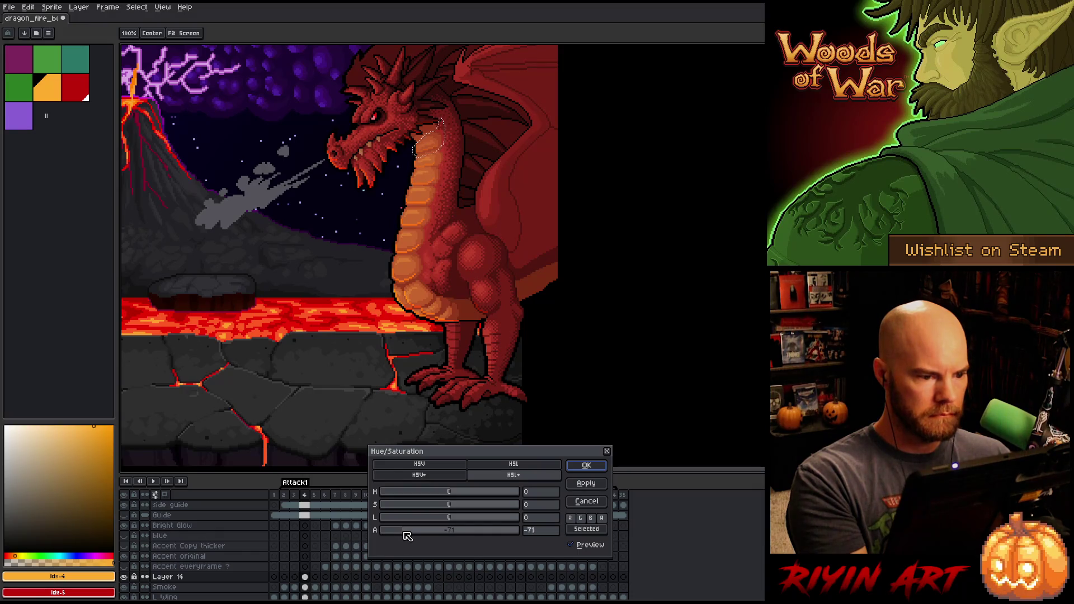
left_click(586, 465)
Step: Lasso around the whole head, lower its alpha to -43, then deselect
left_click_drag(363, 90, 429, 111)
mouse_move(408, 147)
left_mouse_down()
mouse_move(370, 204)
mouse_move(306, 129)
left_mouse_up()
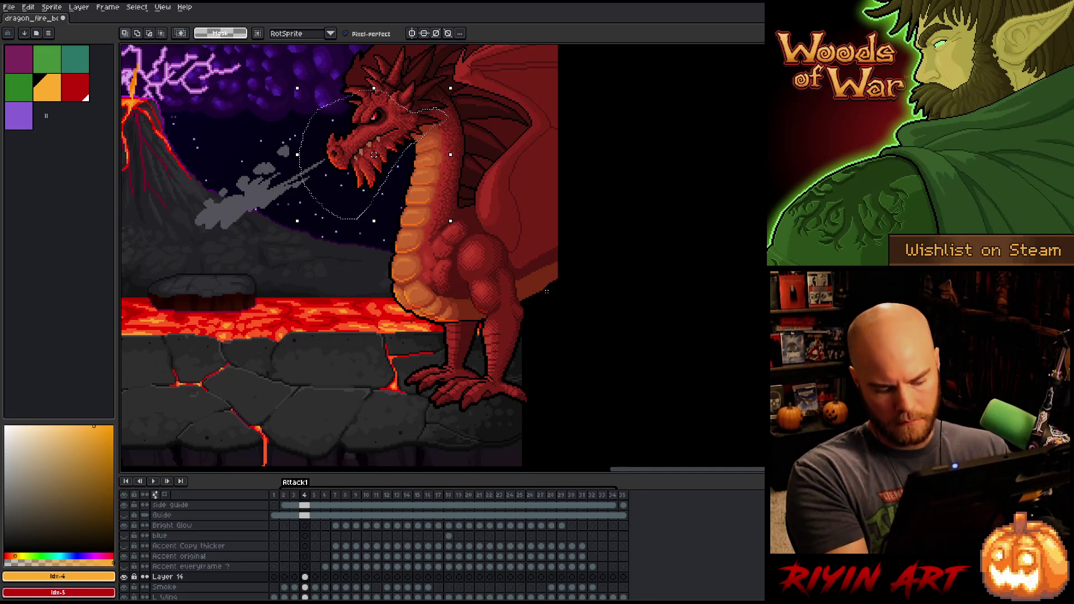
key("ctrl+u")
left_click_drag(433, 530, 426, 531)
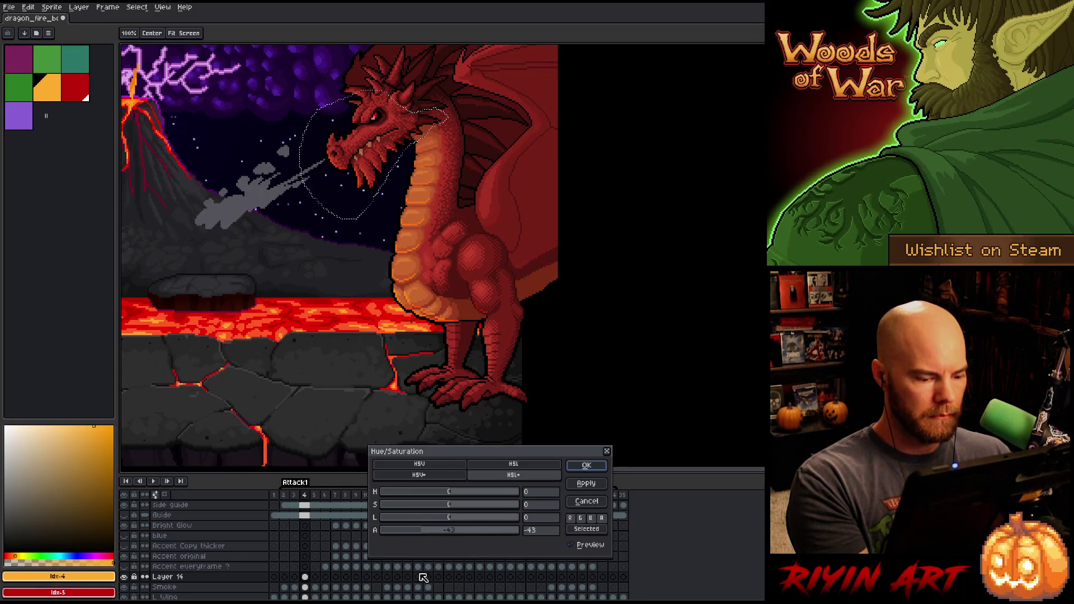
left_click(580, 467)
key("ctrl+d")
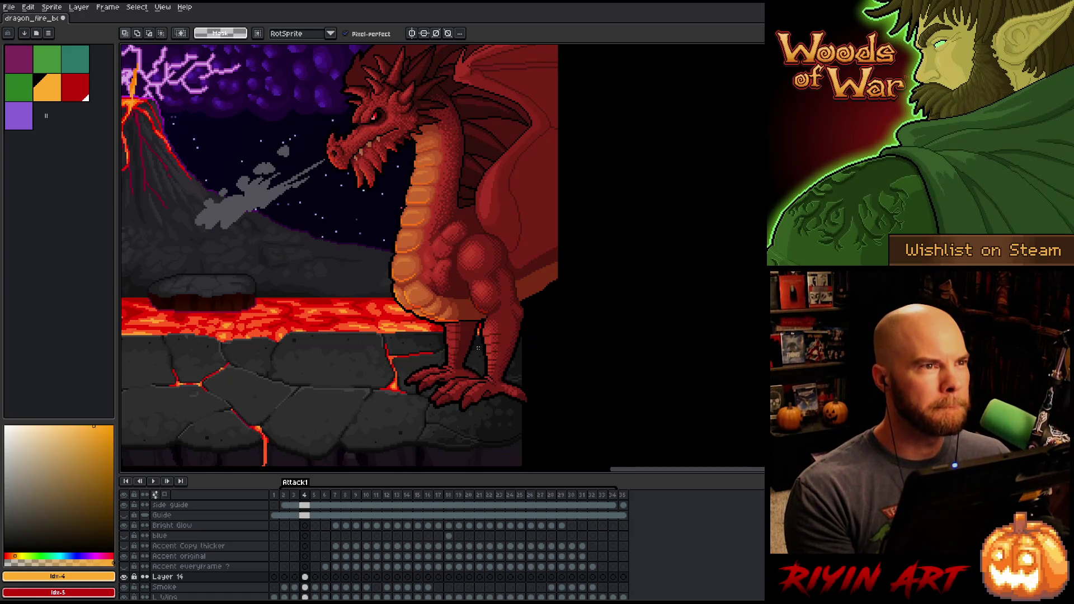
Step: Inspect the faded head and neck glow, save the file, and reframe the whole scene
scroll(472, 339, "up", 2)
scroll(383, 241, "down", 1)
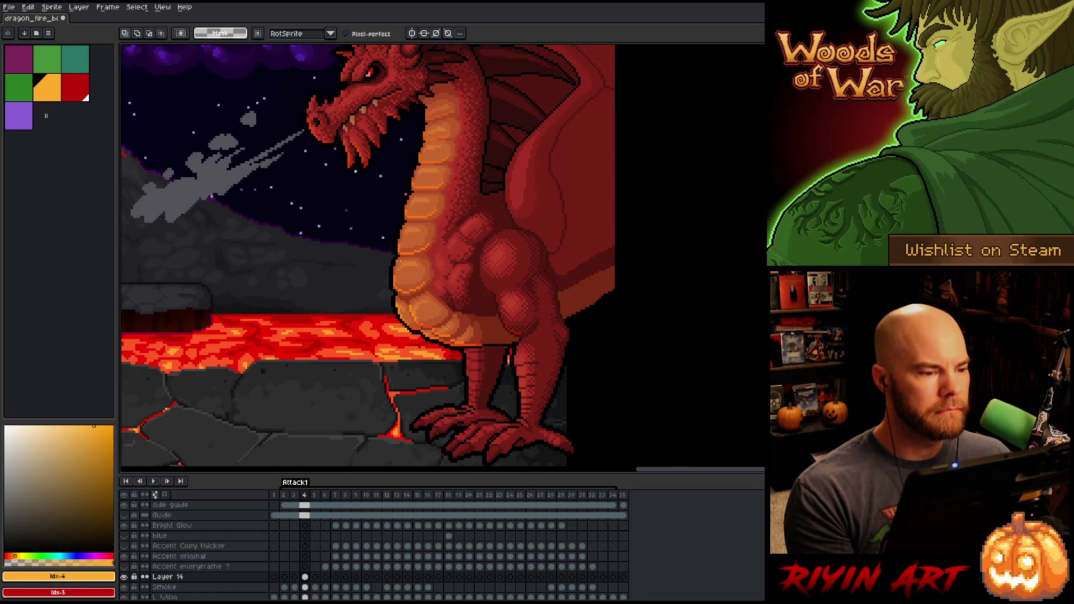
scroll(398, 262, "down", 2)
scroll(399, 262, "down", 1)
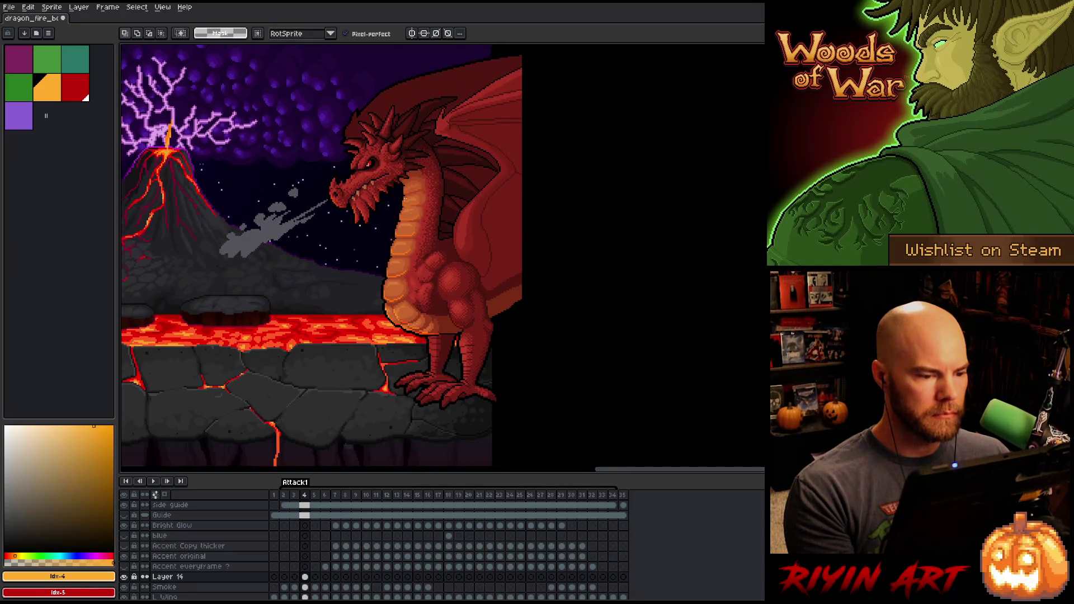
scroll(404, 194, "up", 2)
key("b")
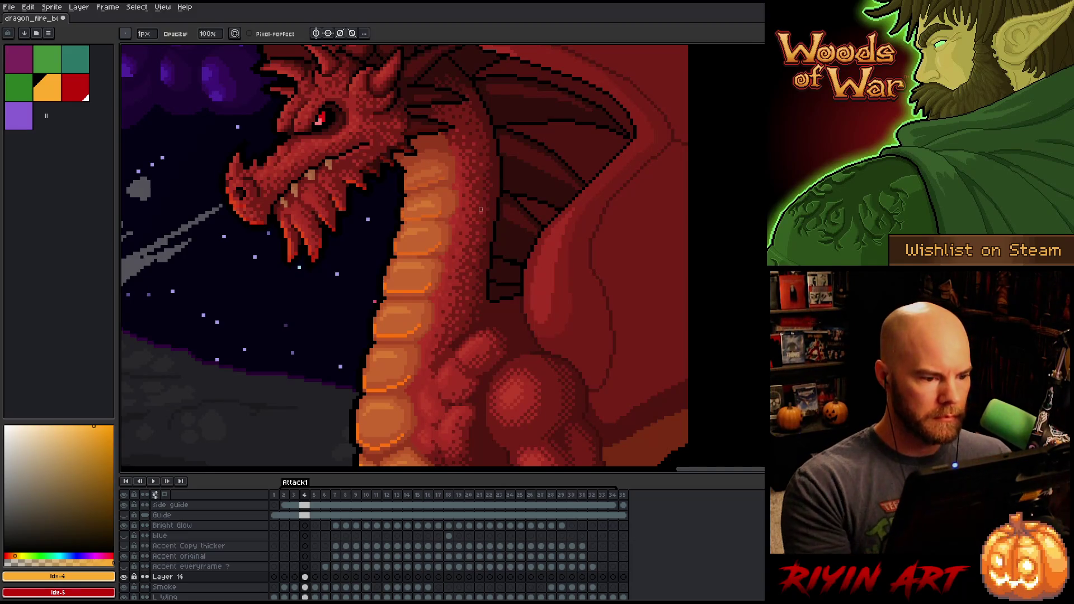
key("v")
key("b")
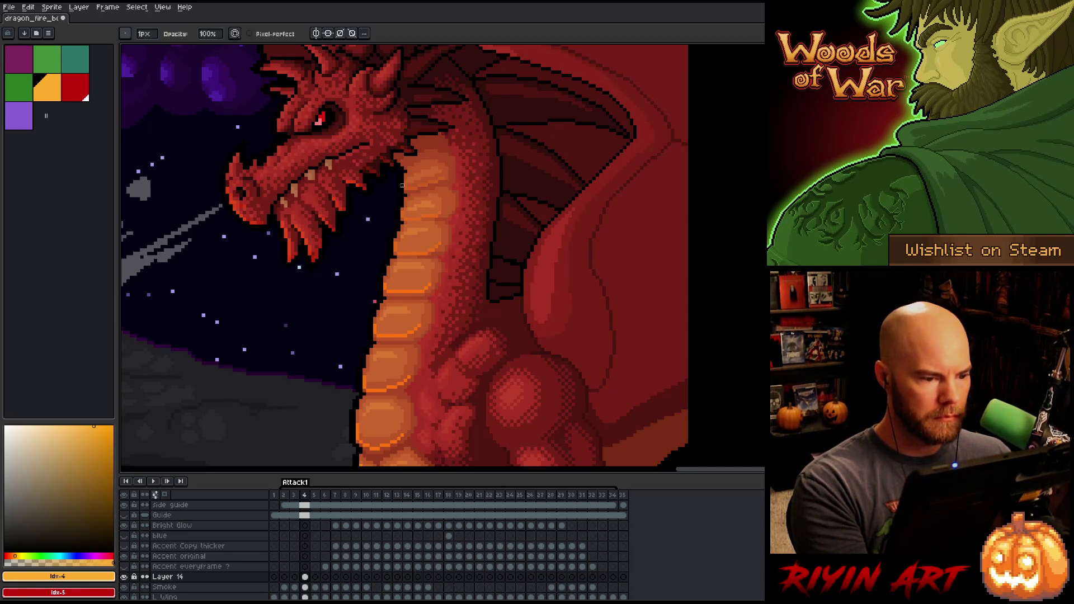
key("ctrl+s")
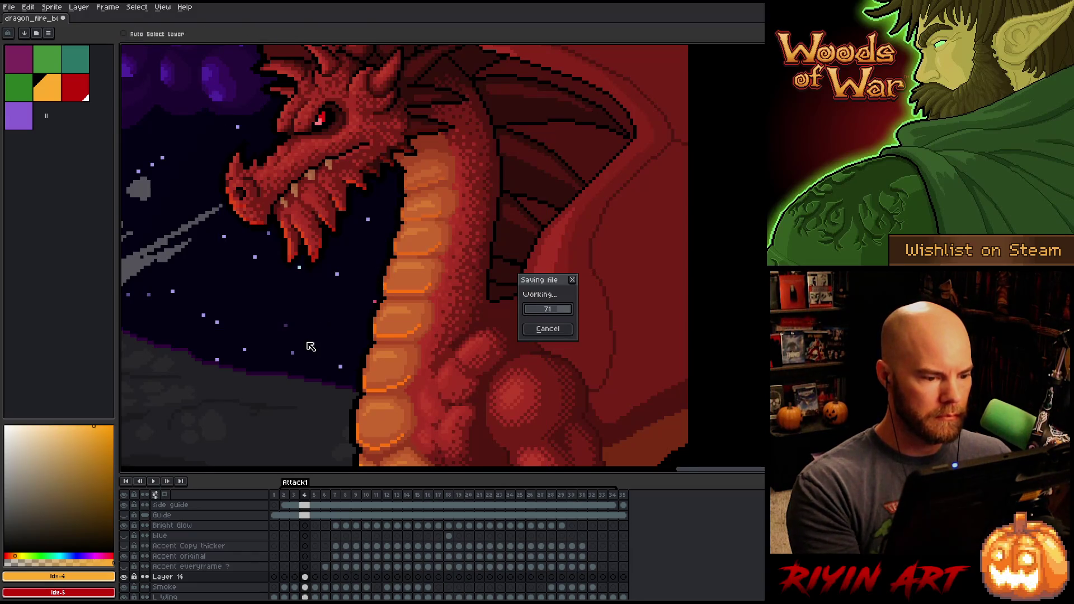
scroll(305, 341, "down", 3)
mouse_move(305, 341)
left_mouse_down()
mouse_move(348, 307)
mouse_move(364, 261)
left_mouse_up()
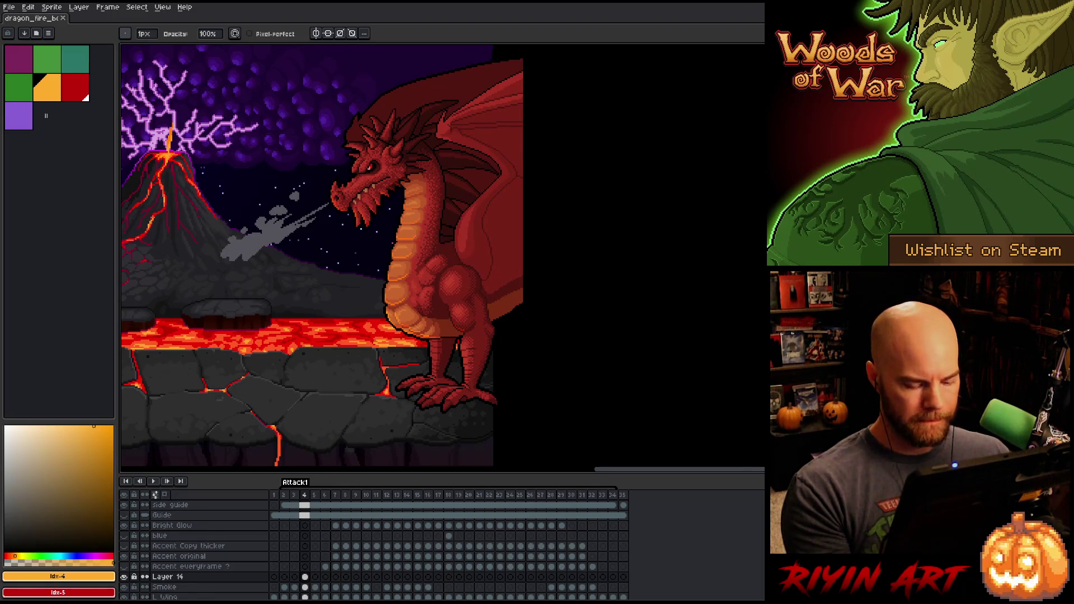
Step: Step between frames 4, 5 and 6 to compare the smoke breath
key("Right")
key("Right")
key("Right")
key("Right")
key("Left")
key("Left")
key("Left")
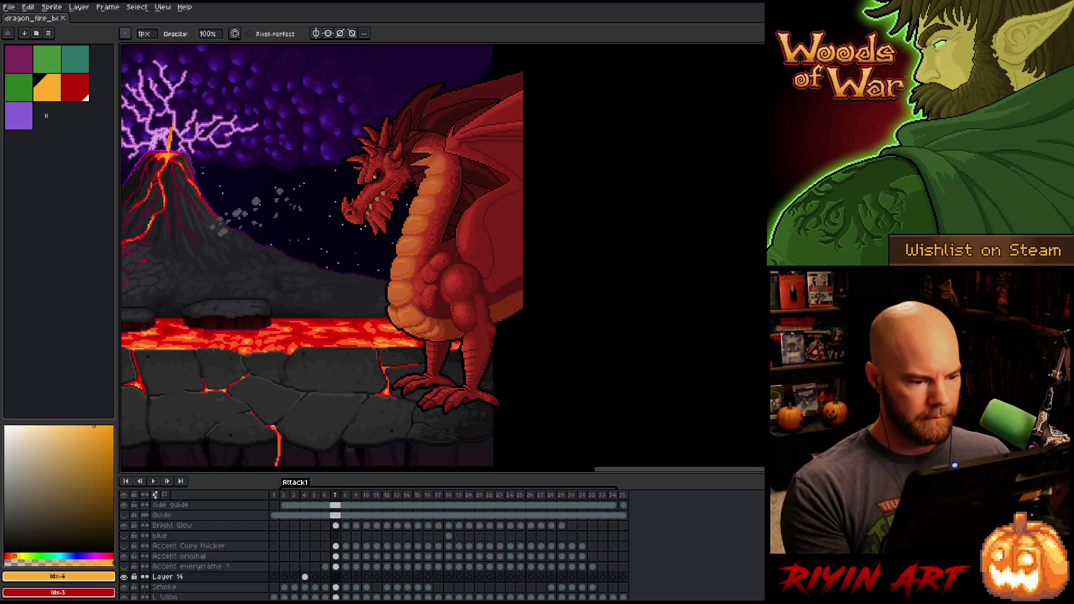
key("Left")
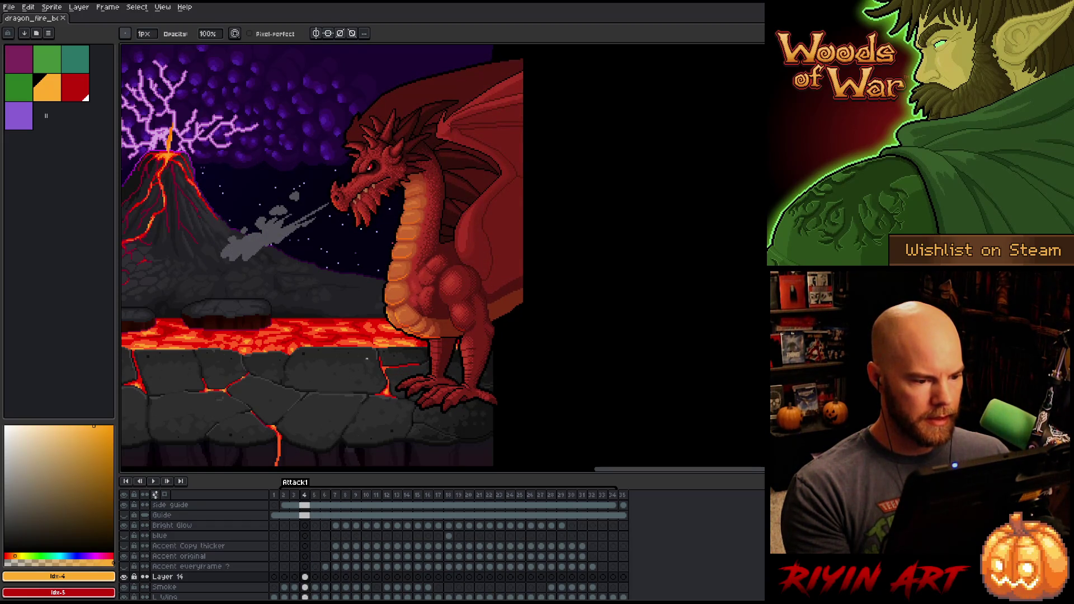
key("Right")
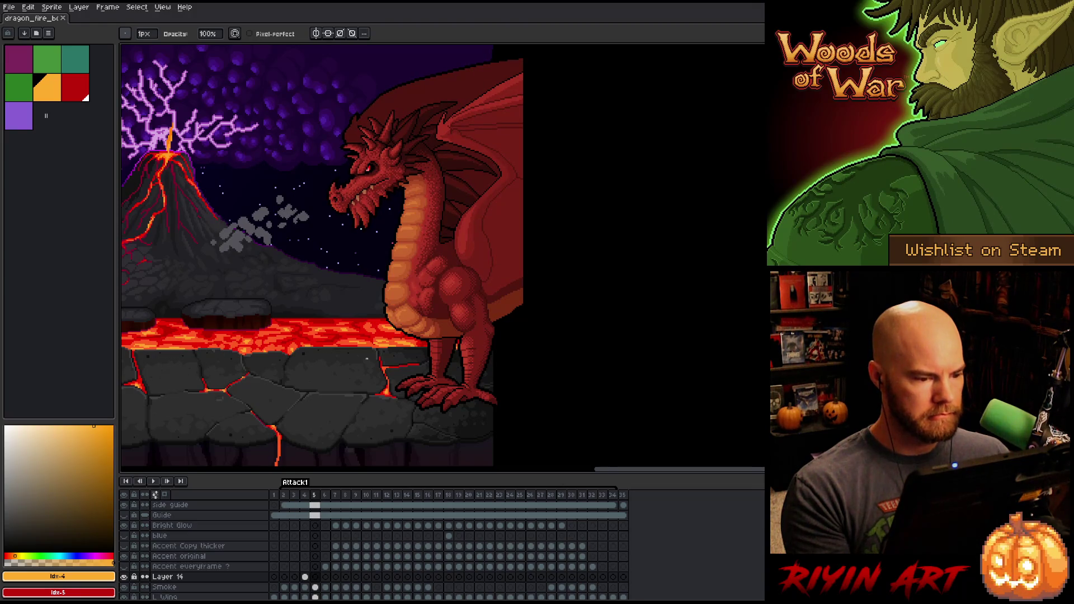
key("Left")
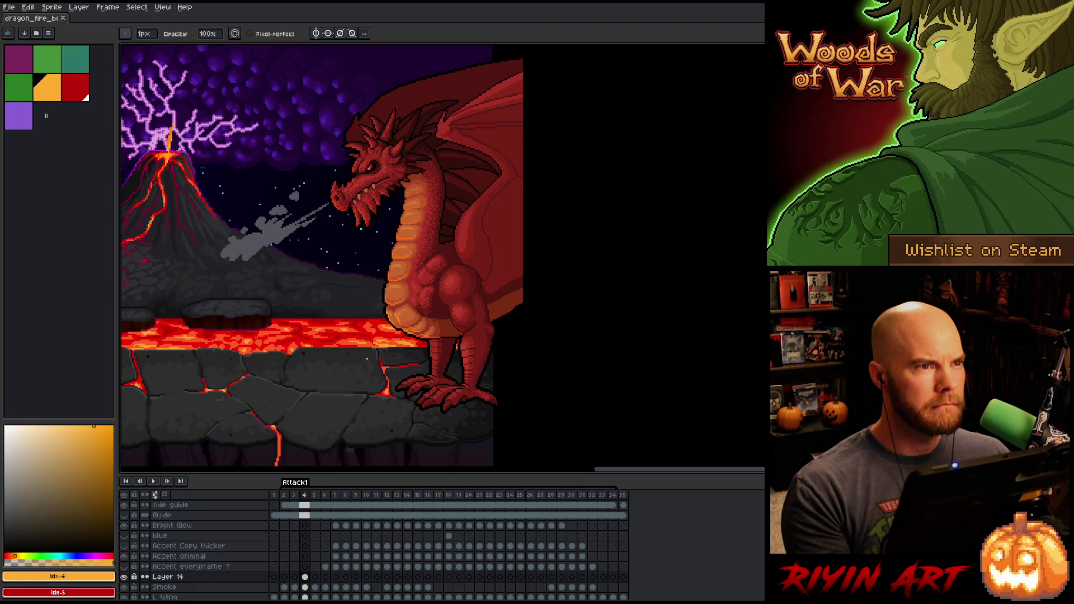
key("Right")
scroll(396, 385, "up", 3)
key("Left")
Step: Zoom in on the belly plates, reframe the scene, then go to frame 3 and back to frame 2
left_click_drag(509, 255, 512, 344)
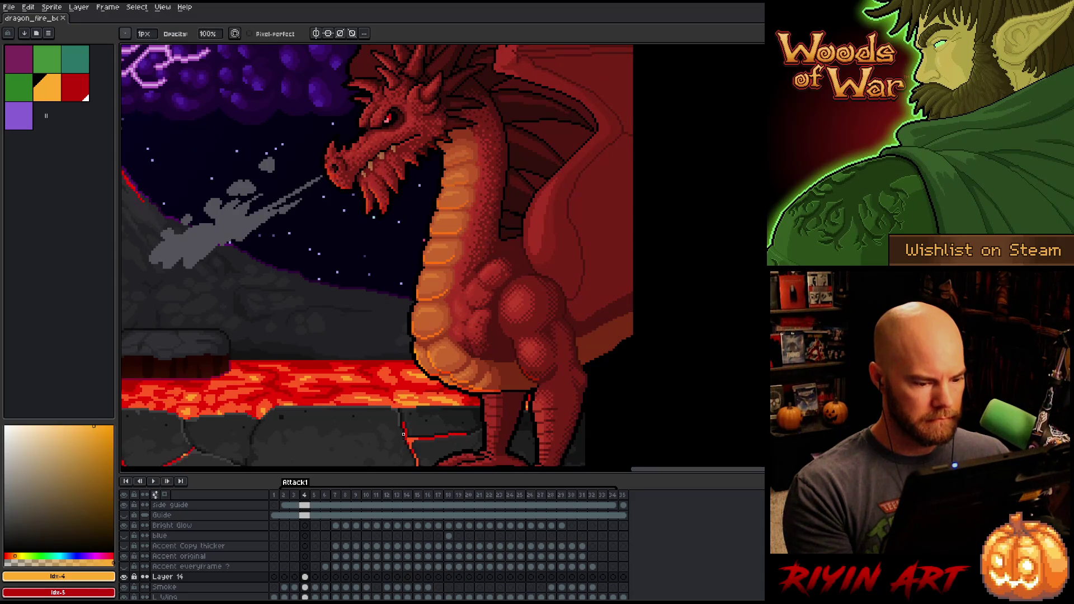
scroll(469, 394, "up", 2)
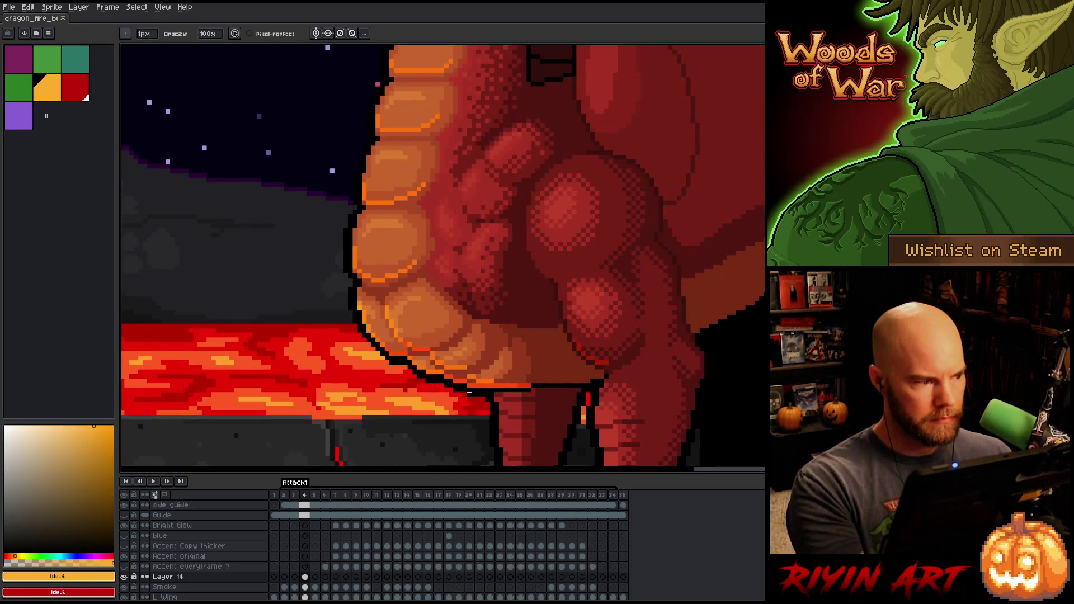
key("e")
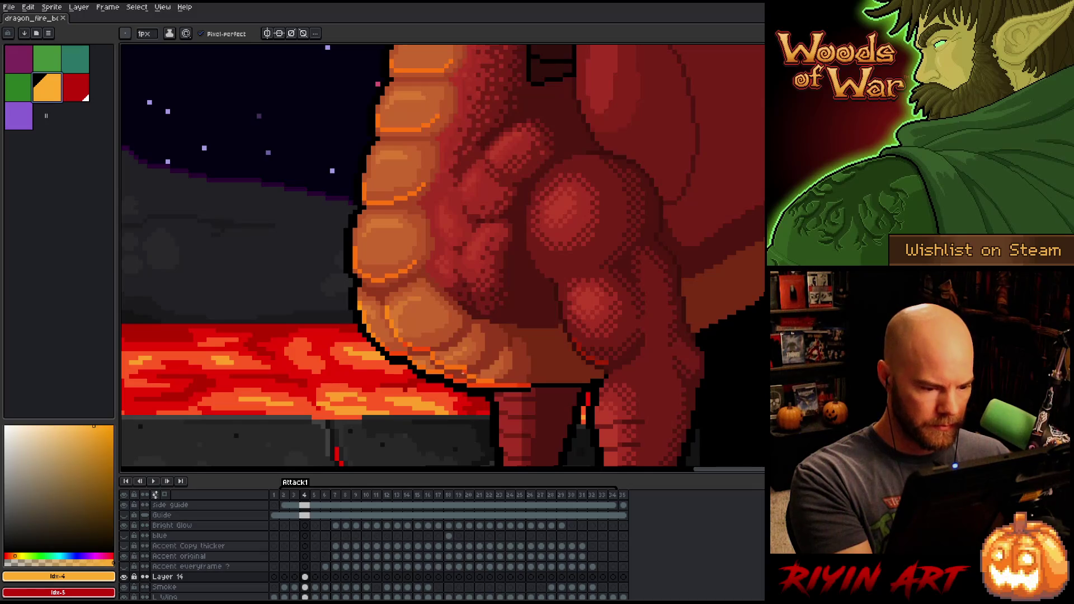
key("b")
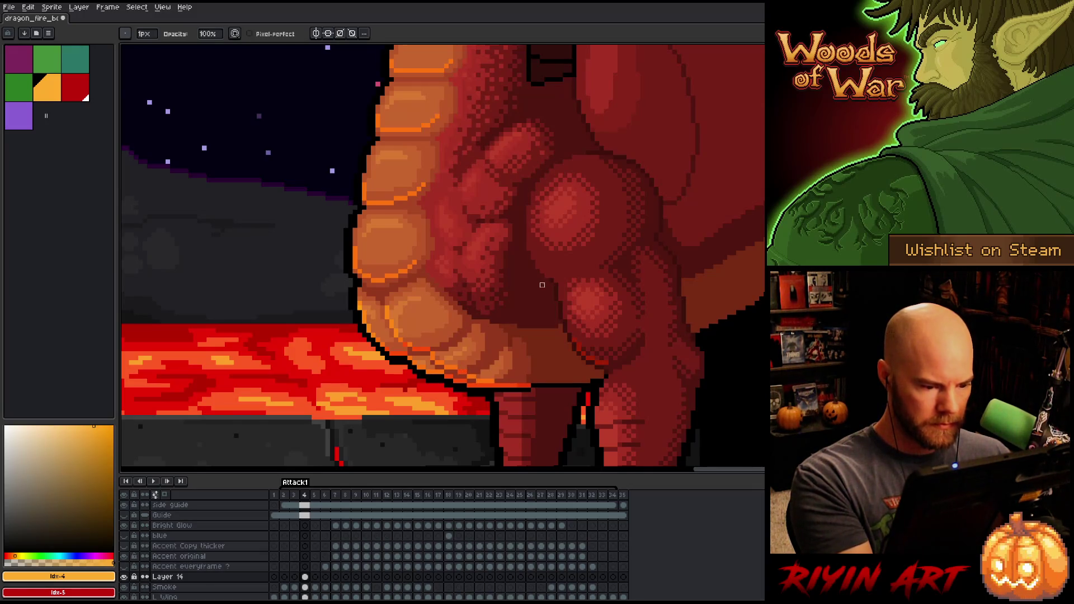
scroll(542, 285, "down", 3)
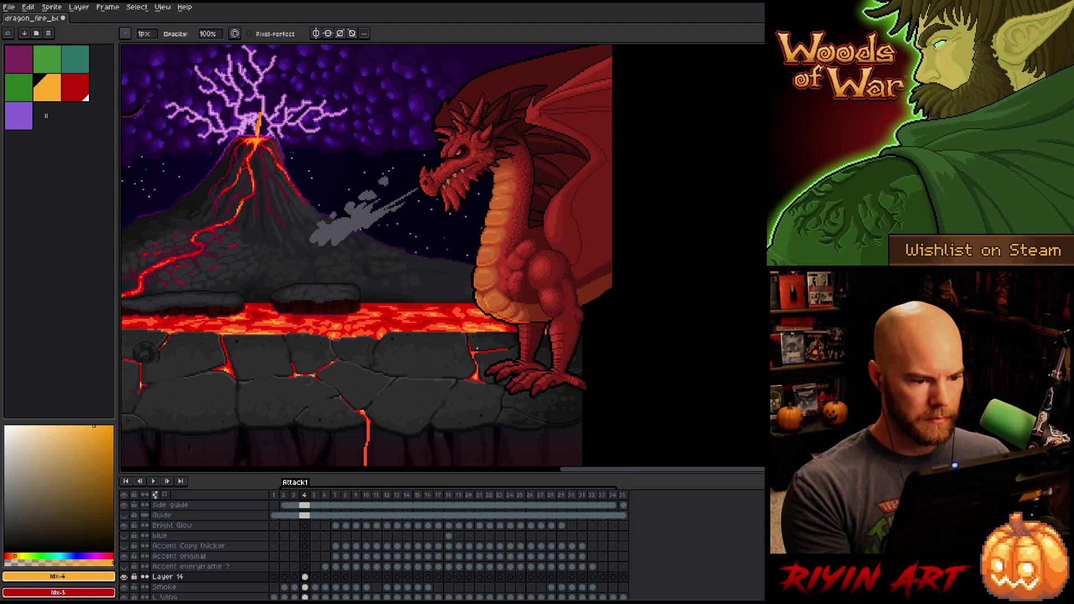
left_click_drag(539, 315, 467, 360)
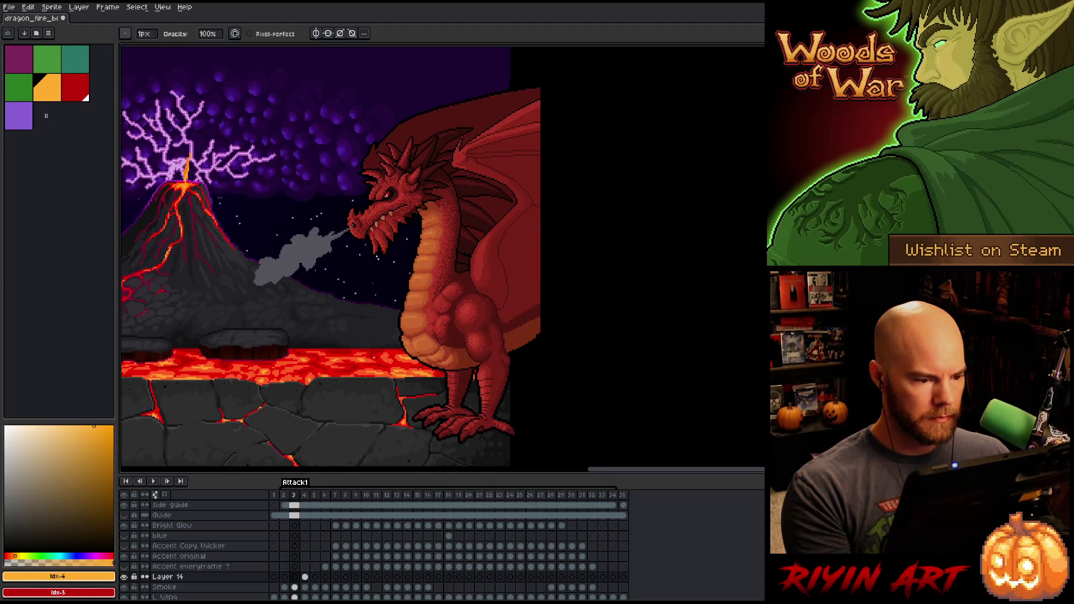
left_click(295, 577)
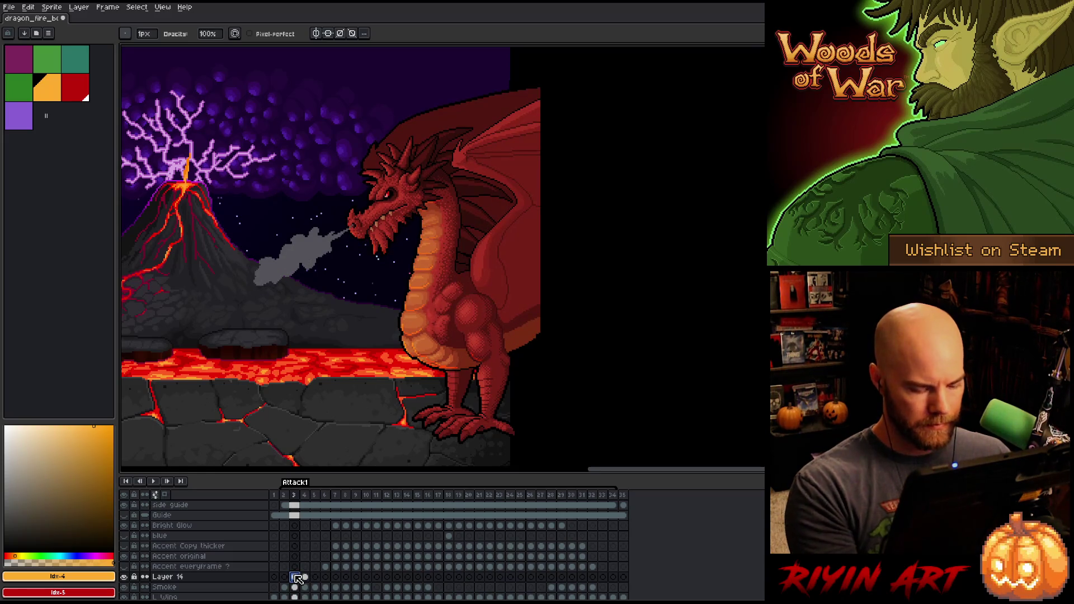
key("Left")
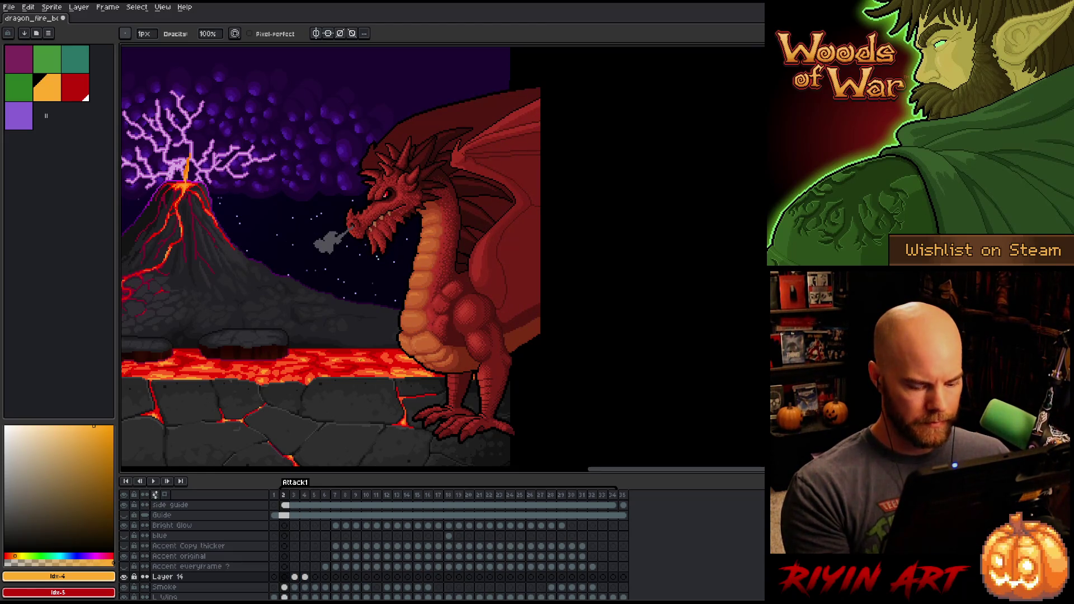
Step: Lasso the dragon's head on frame 3 and nudge it upward
key("Right")
key("Right")
key("Left")
key("Right")
key("Left")
scroll(313, 190, "up", 1)
key("m")
mouse_move(518, 152)
left_mouse_down()
mouse_move(522, 203)
mouse_move(479, 313)
mouse_move(352, 252)
mouse_move(425, 162)
left_mouse_up()
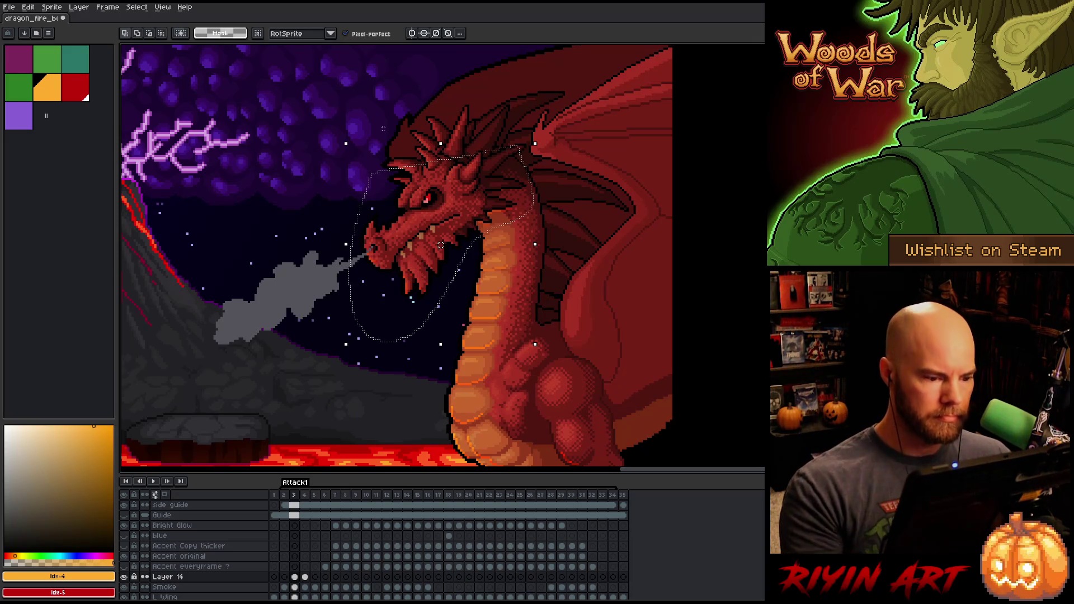
key("Up")
key("Up")
key("Up")
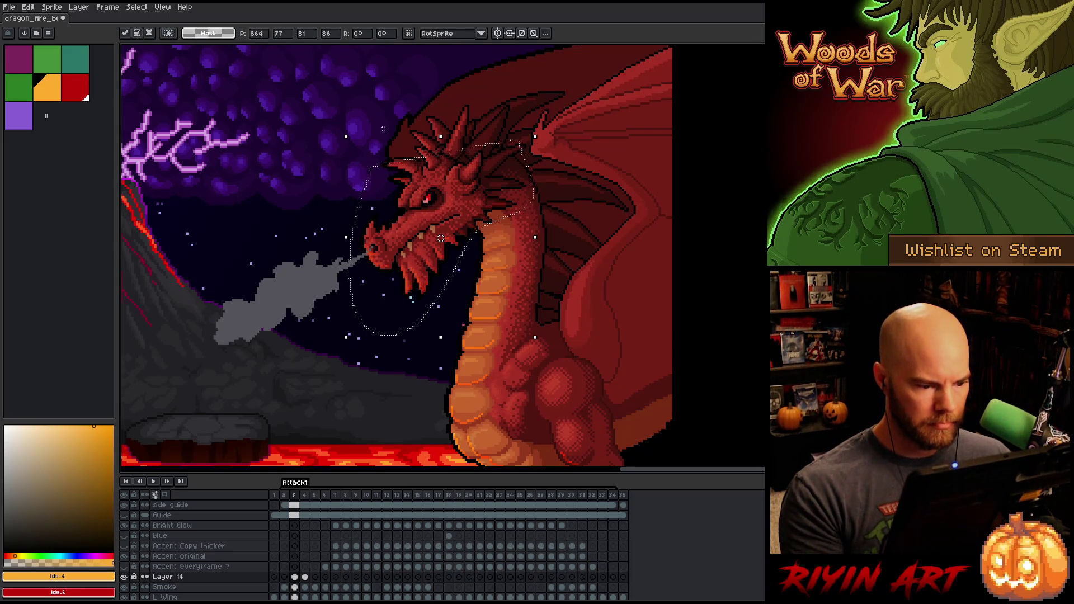
Step: Flip between frames 3 and 4 to check the head's alignment
key("Left")
key("Right")
key("Right")
key("Left")
key("Right")
key("Left")
key("Right")
key("Left")
key("Right")
key("Left")
key("Right")
key("Left")
key("Right")
key("Left")
key("Right")
key("Left")
key("Right")
Step: Draw a white guide line across the neck and move it into place
key("Left")
left_click_drag(540, 257, 475, 273)
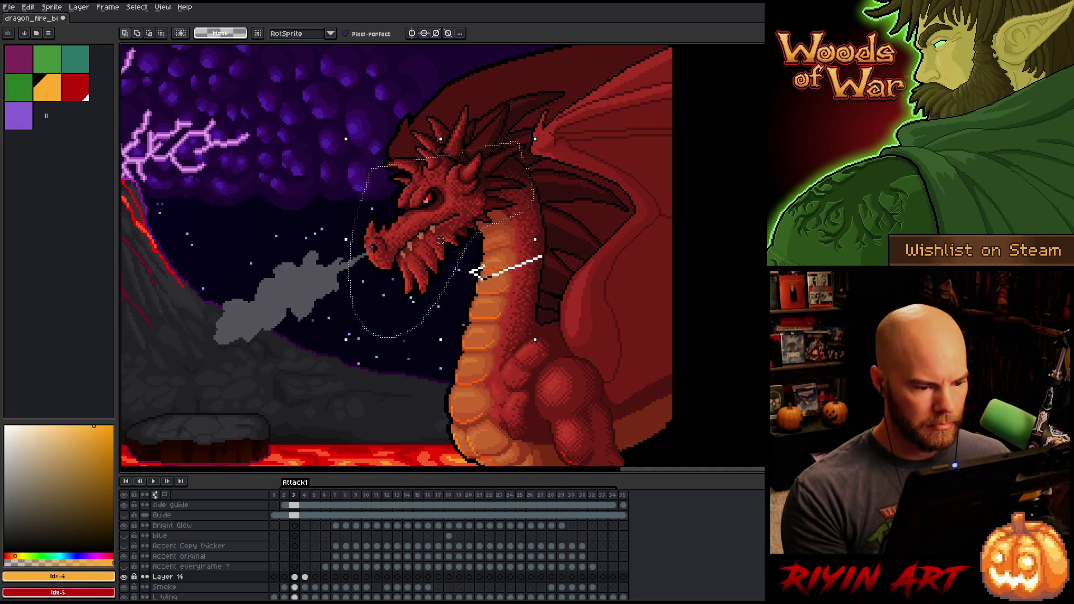
mouse_move(545, 248)
left_mouse_down()
mouse_move(491, 269)
mouse_move(508, 263)
left_mouse_up()
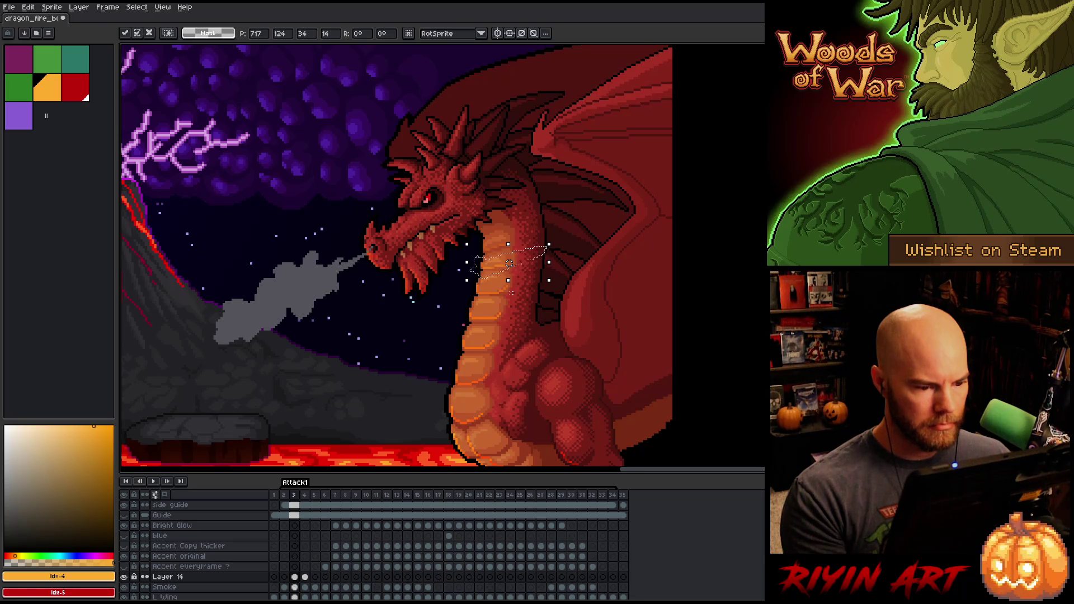
key("Right")
key("Left")
key("Right")
Step: Compare frames 3 and 4 against the neck guide, ending on frame 3
key("Left")
key("Right")
key("Left")
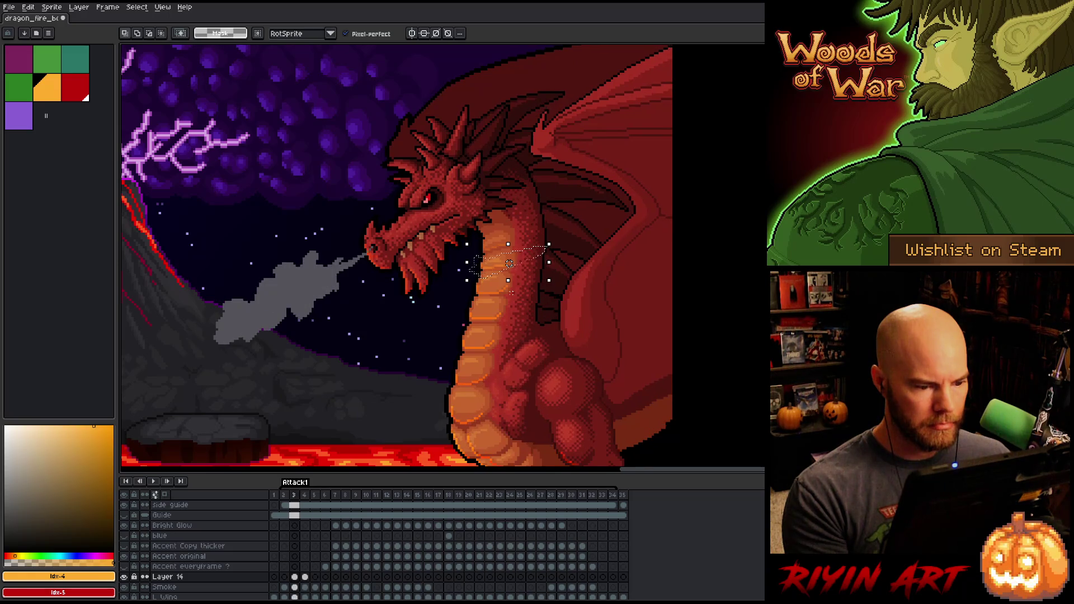
key("Right")
key("Left")
key("Right")
key("Left")
key("Right")
key("Left")
key("Right")
key("Left")
key("Right")
key("Left")
key("Right")
key("Left")
key("Right")
key("Left")
key("Right")
key("Left")
key("Right")
key("Left")
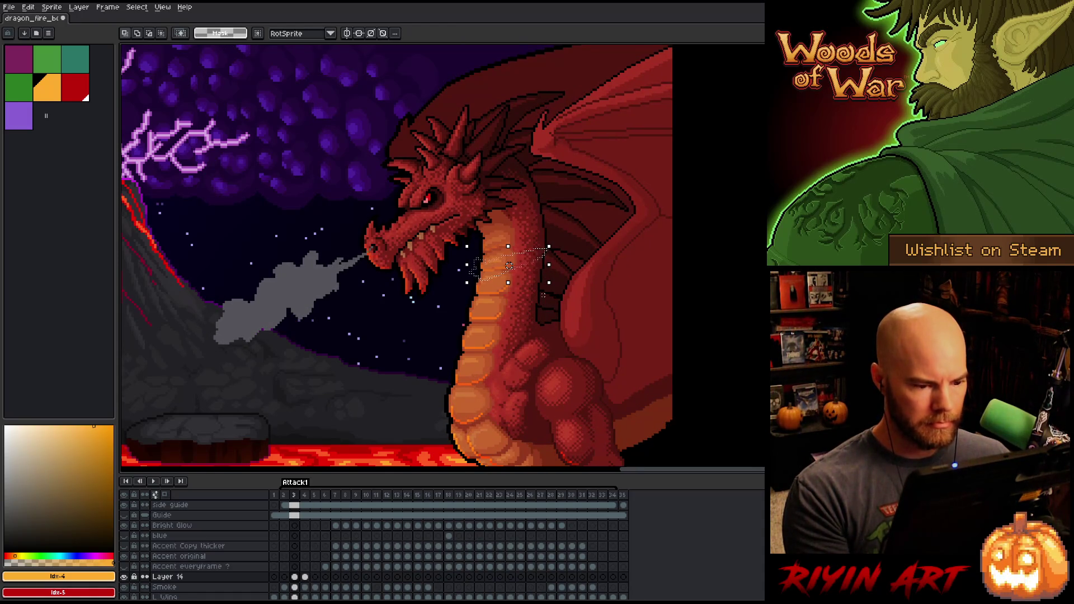
Step: Nudge a section of the neck plates one pixel left, then compare frames 3 and 4
left_click_drag(530, 276, 481, 364)
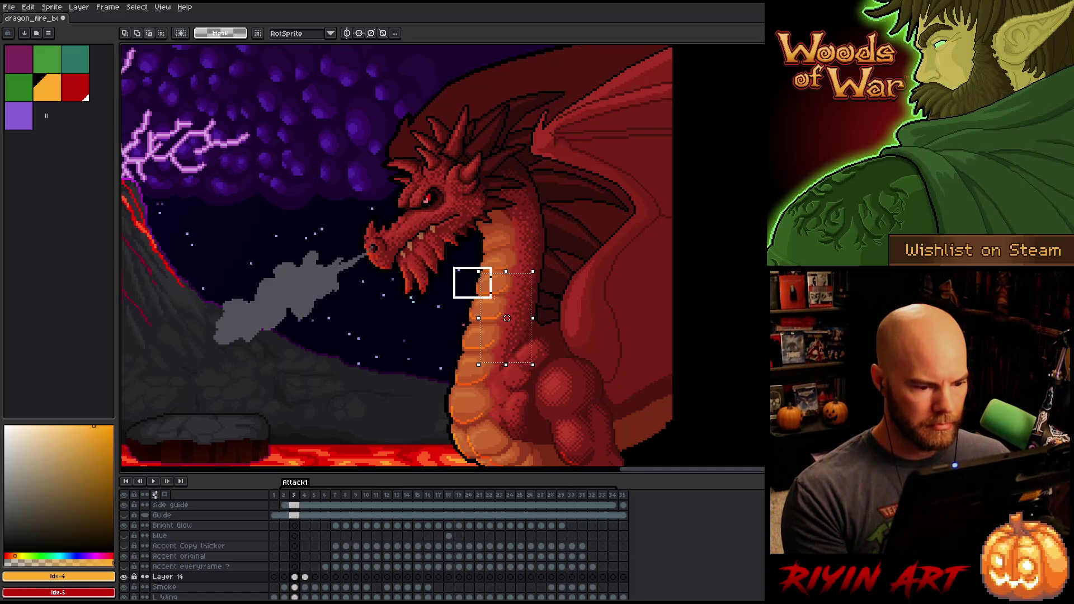
key("Left")
key("Return")
key("comma")
key("period")
key("period")
key("comma")
key("period")
key("comma")
key("period")
key("comma")
key("period")
key("comma")
key("period")
key("comma")
Step: Try selections on the chest plate strips, deselecting and checking frames 2 to 4
left_click_drag(509, 364, 416, 387)
key("ctrl+d")
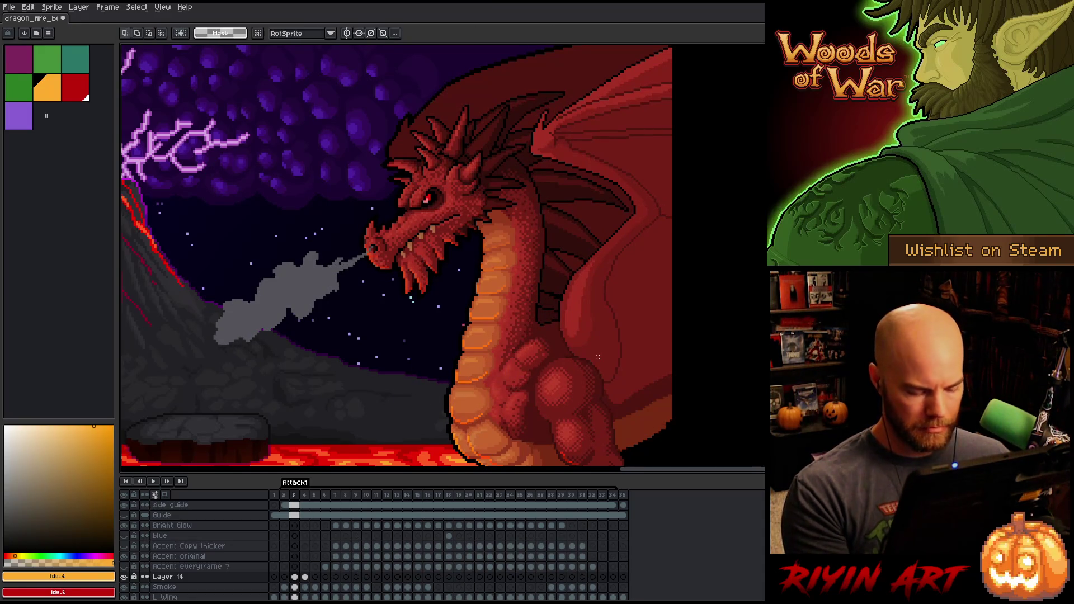
key("period")
key("comma")
key("comma")
key("period")
key("period")
key("comma")
left_click_drag(506, 390, 412, 429)
key("ctrl+d")
key("comma")
key("period")
key("period")
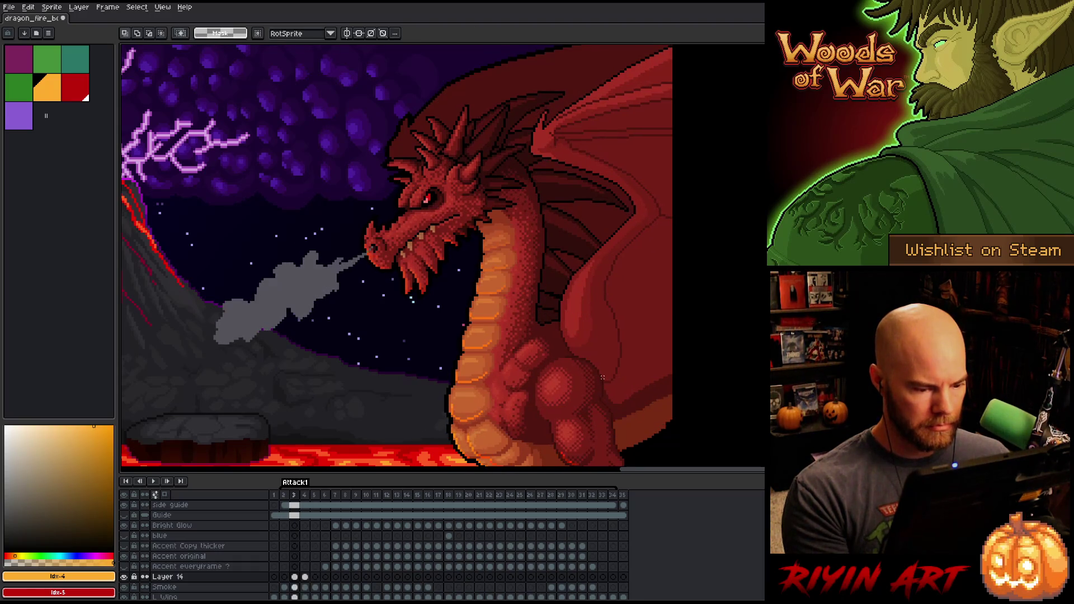
key("comma")
Step: Select part of the chest plates, then clear it and compare frames 3 and 4
left_click_drag(415, 393, 464, 412)
key("ctrl+d")
key("comma")
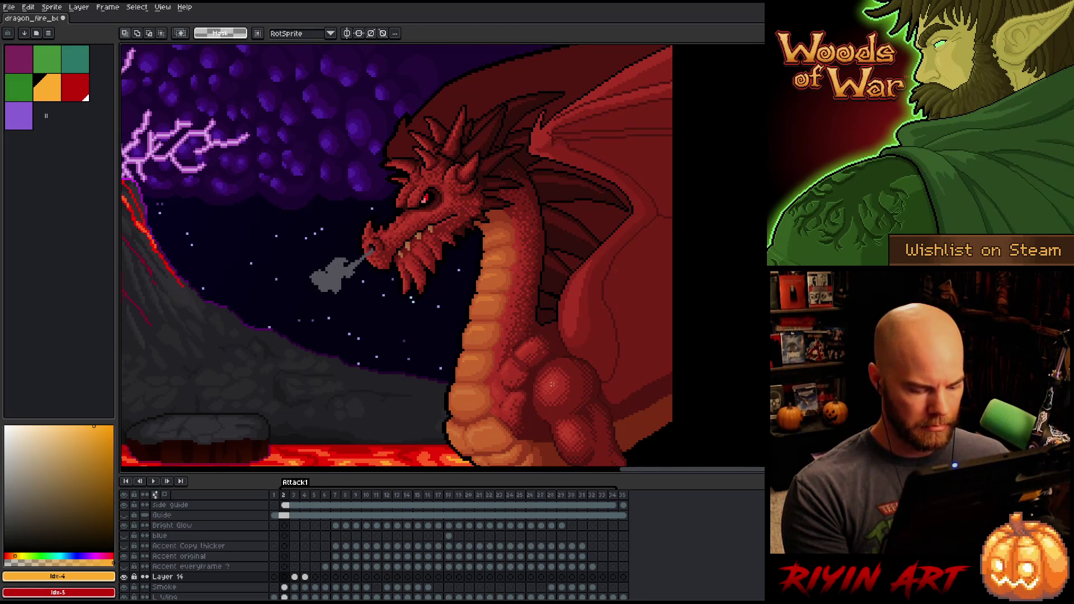
key("period")
key("period")
key("comma")
key("period")
key("comma")
key("period")
key("comma")
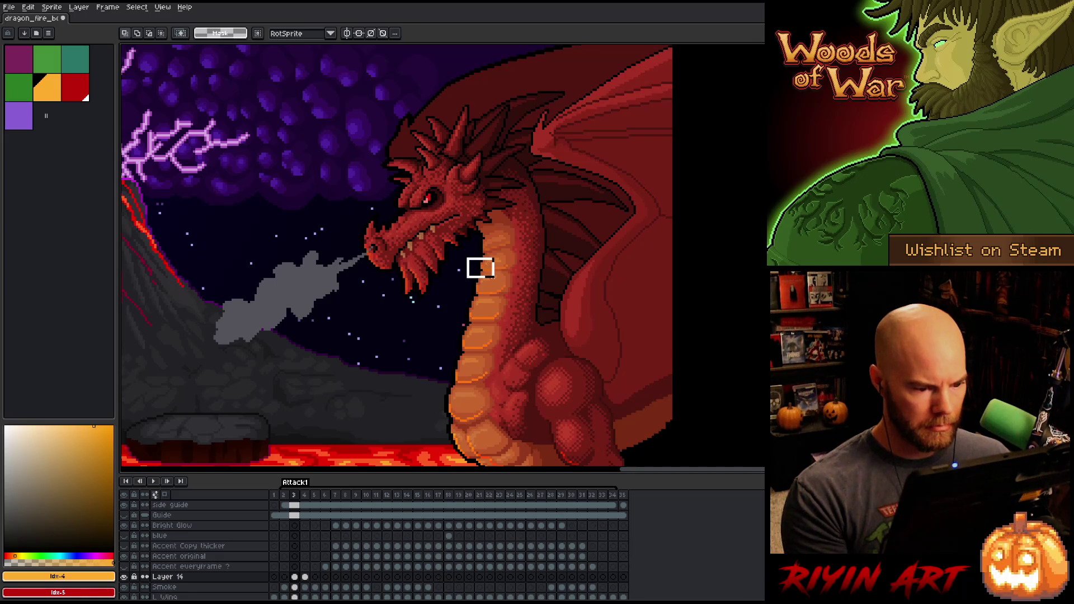
Step: Paste a copied pixel piece onto the neck and place it, checking the neighbouring frame
key("ctrl+v")
key("Return")
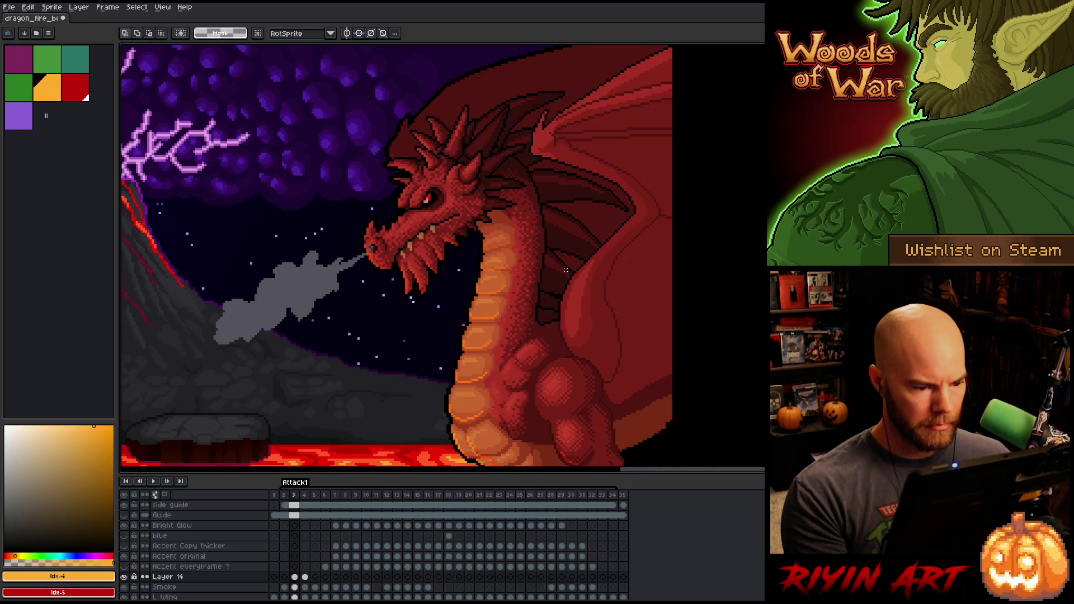
key("Right")
key("Left")
left_click_drag(525, 263, 498, 273)
left_click(496, 280)
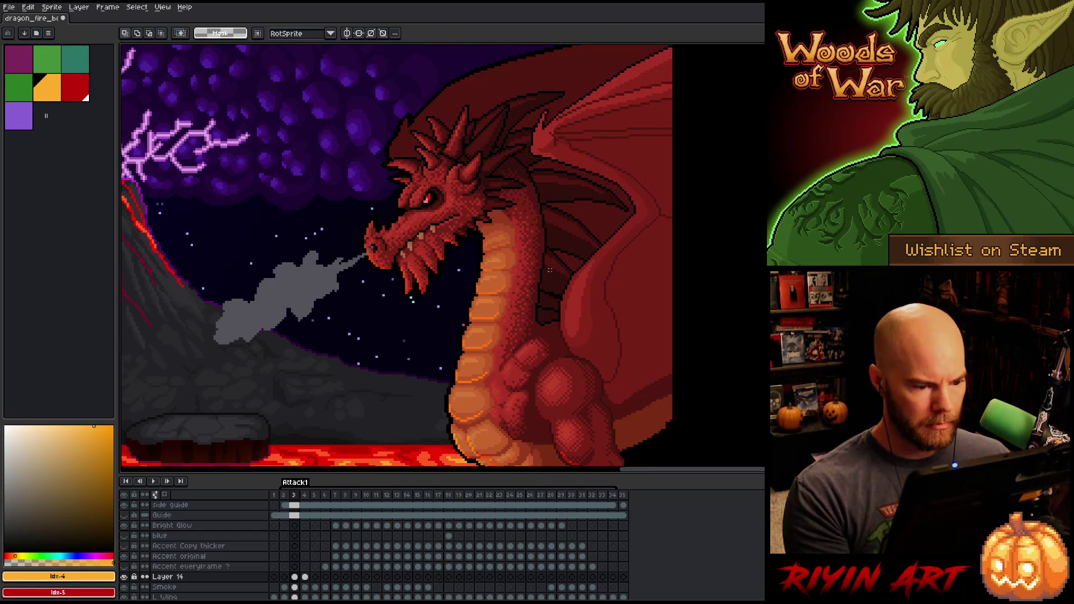
Step: Move a few neck-plate pixels and a dark plate pixel into new positions
scroll(487, 272, "up", 5)
left_click_drag(385, 236, 403, 280)
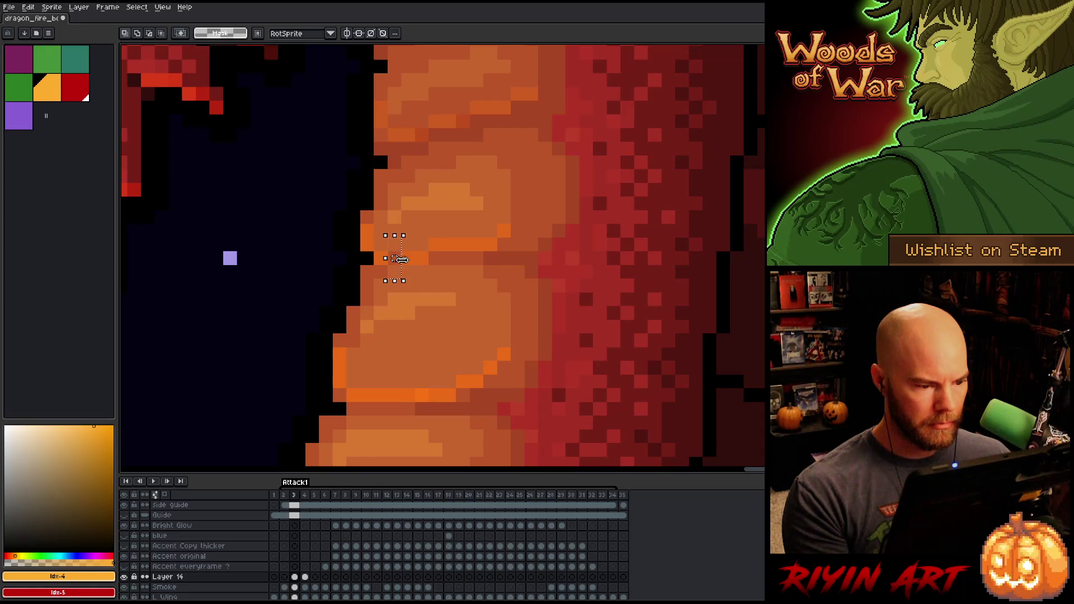
left_click(408, 274)
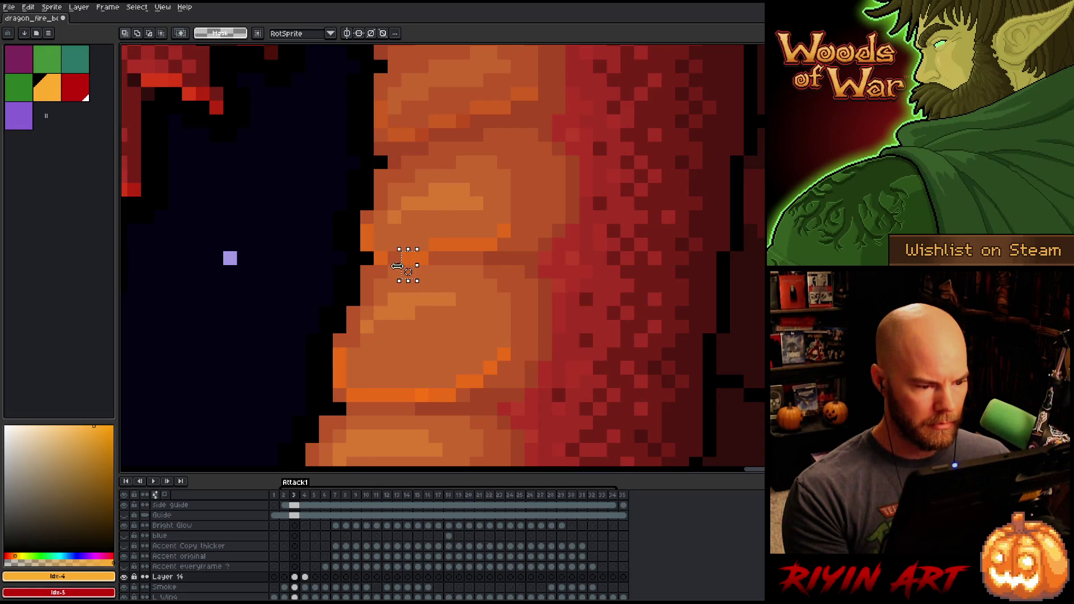
key("ctrl+d")
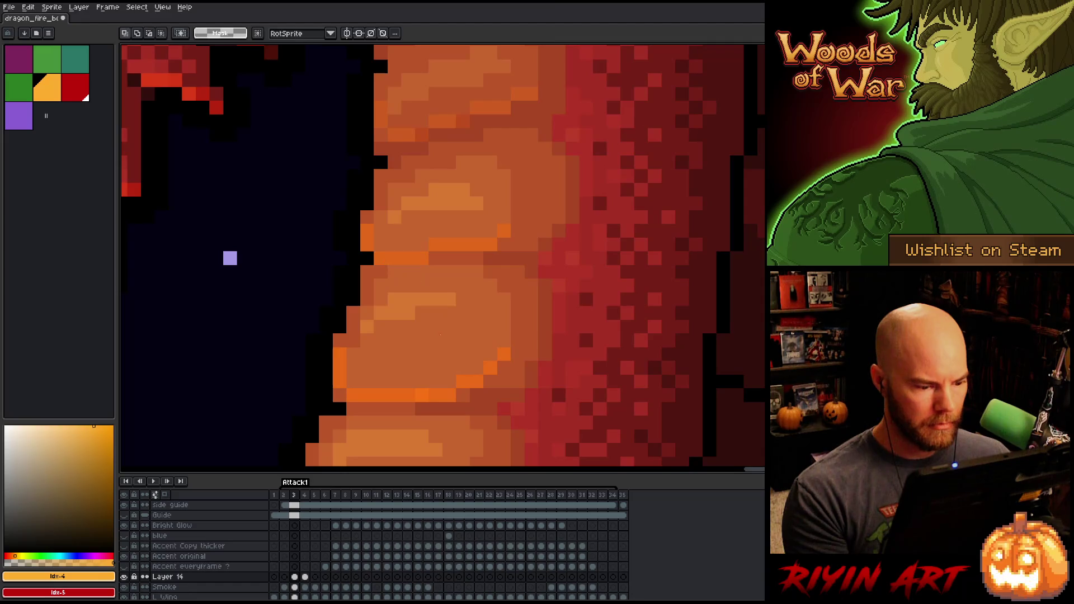
left_click_drag(429, 387, 444, 431)
left_click(425, 411)
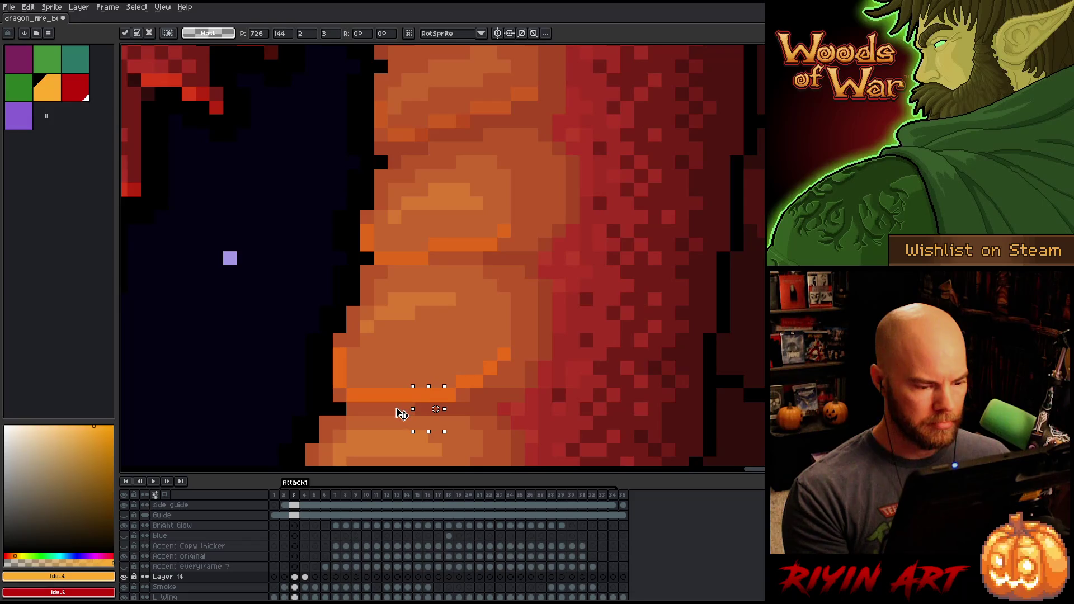
key("ctrl+d")
scroll(531, 354, "down", 4)
scroll(503, 204, "up", 4)
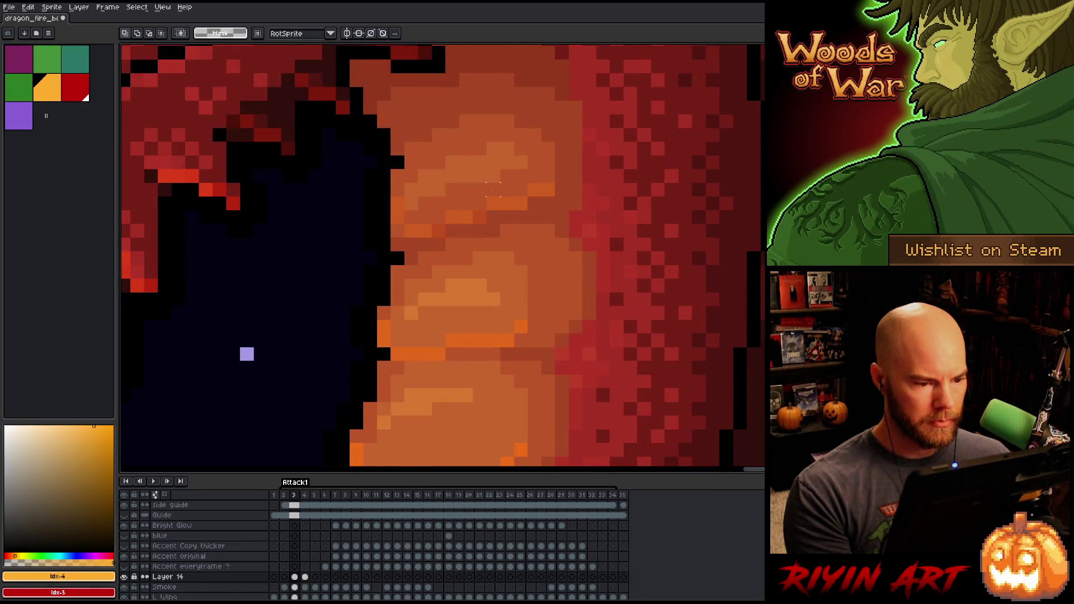
scroll(492, 190, "down", 3)
Step: Compare with frame 4, then shift a small 4×4 block on the neck
key("Right")
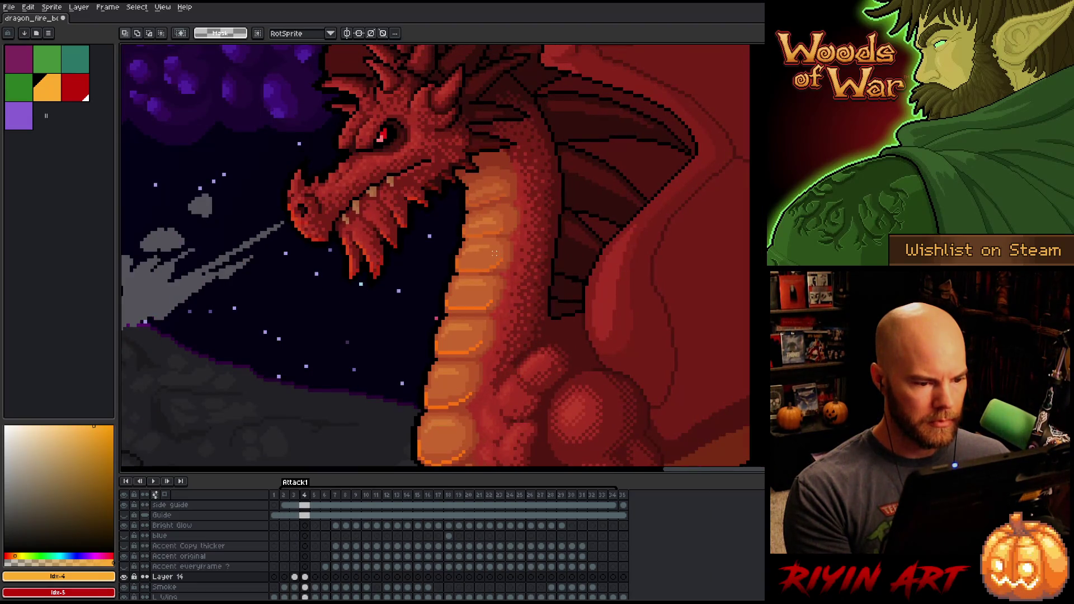
scroll(495, 218, "up", 3)
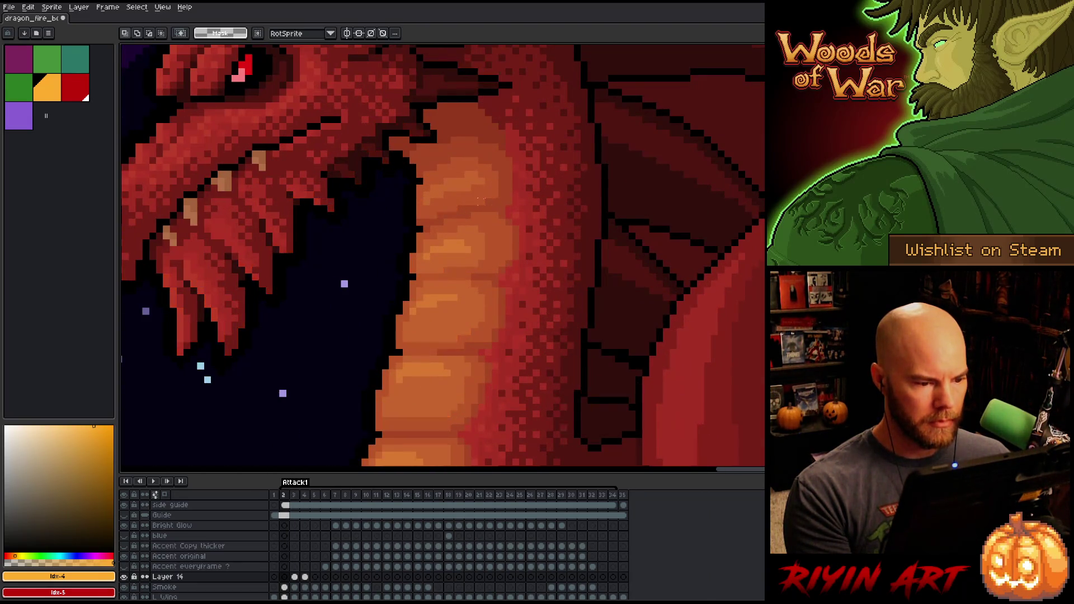
key("Left")
key("Right")
key("Left")
left_click_drag(428, 210, 439, 234)
left_click(433, 215)
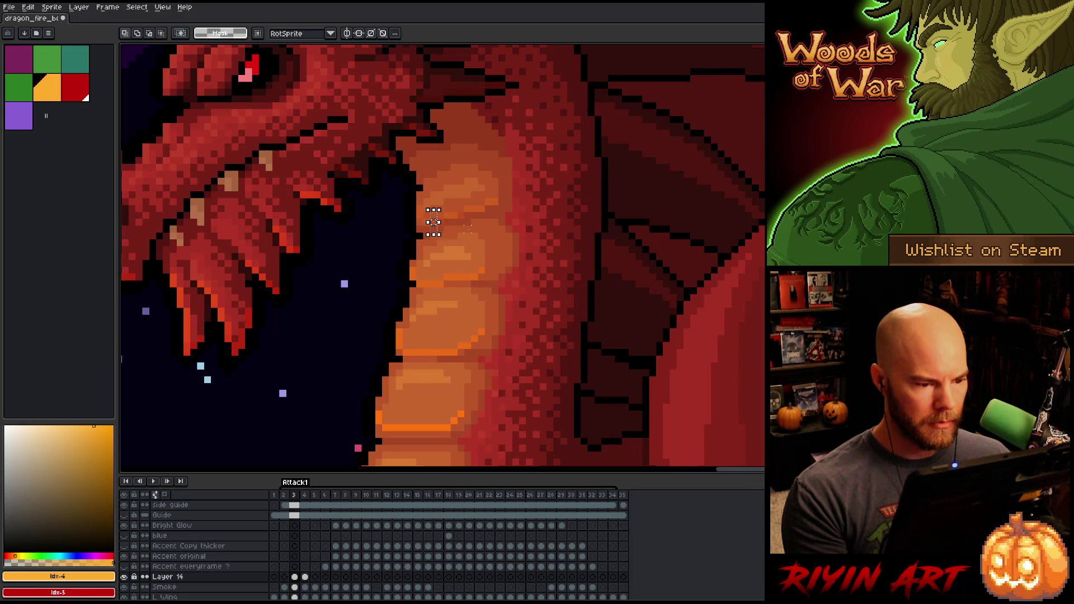
left_click(478, 218)
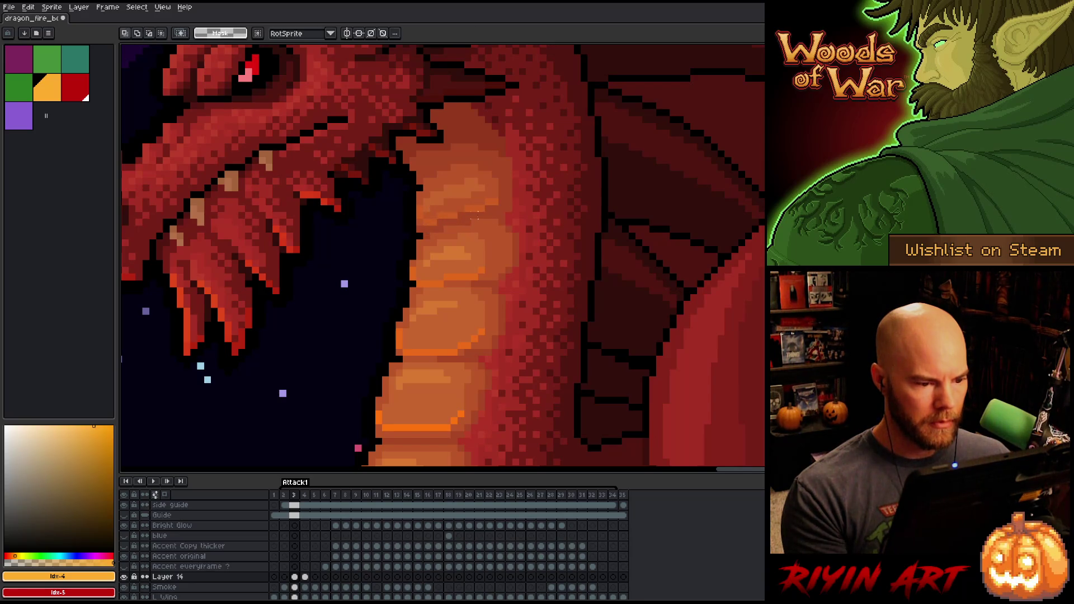
mouse_move(468, 208)
left_mouse_down()
mouse_move(461, 184)
mouse_move(460, 201)
mouse_move(439, 203)
left_mouse_up()
key("Return")
scroll(492, 246, "down", 4)
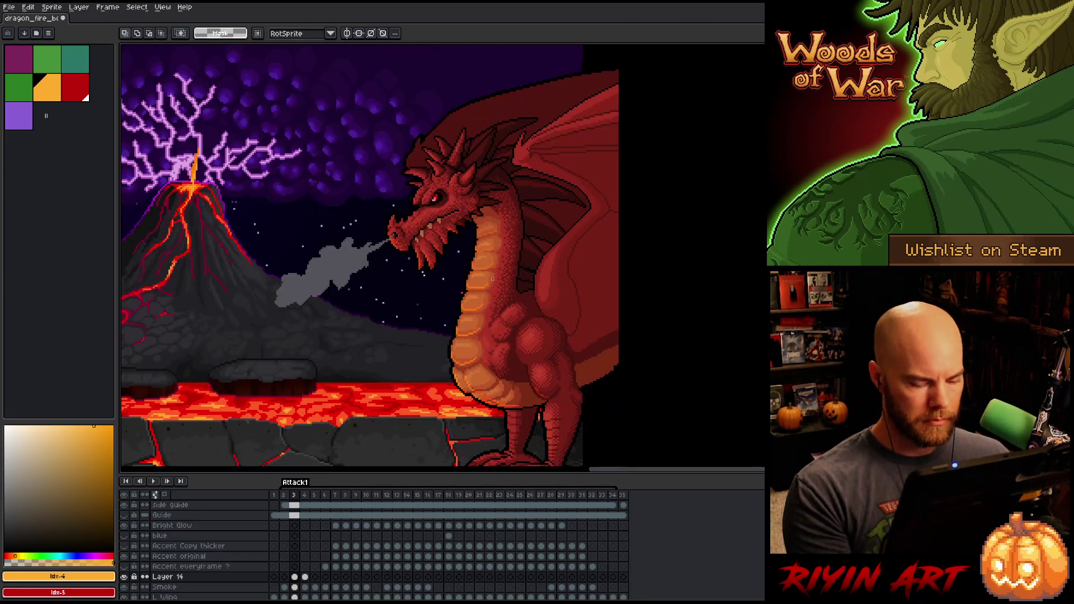
Step: Flip between frames 3 and 4 to compare the lower belly
key("Right")
key("Left")
key("Right")
key("Left")
key("Right")
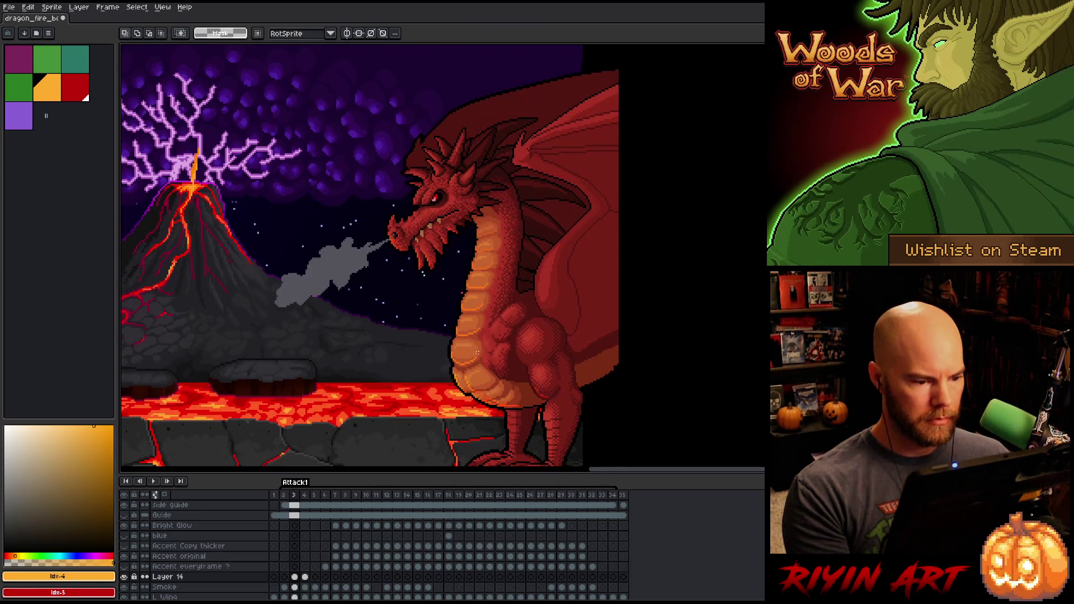
key("Left")
scroll(390, 358, "up", 5)
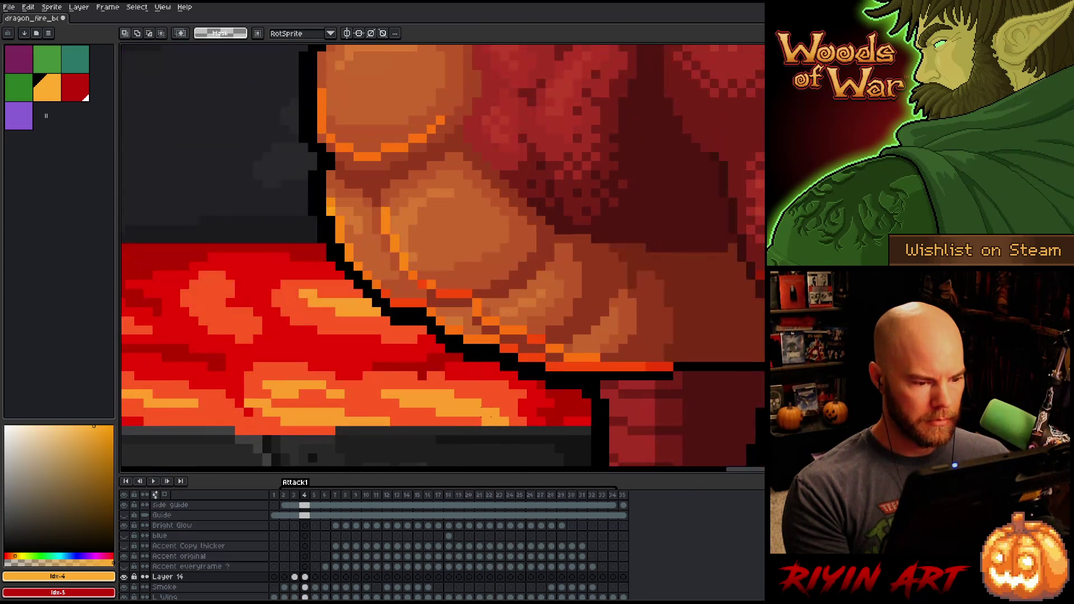
key("Right")
key("Left")
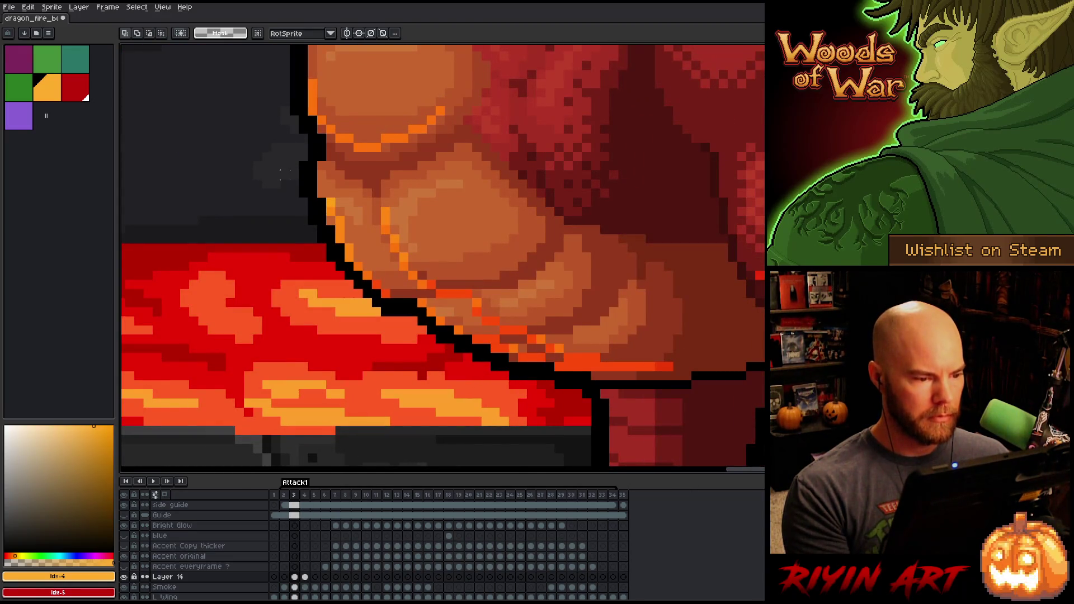
Step: Select the lower belly plates above the lava, compare frames, then undo the earlier outline move
mouse_move(284, 182)
left_mouse_down()
mouse_move(467, 266)
mouse_move(503, 295)
left_mouse_up()
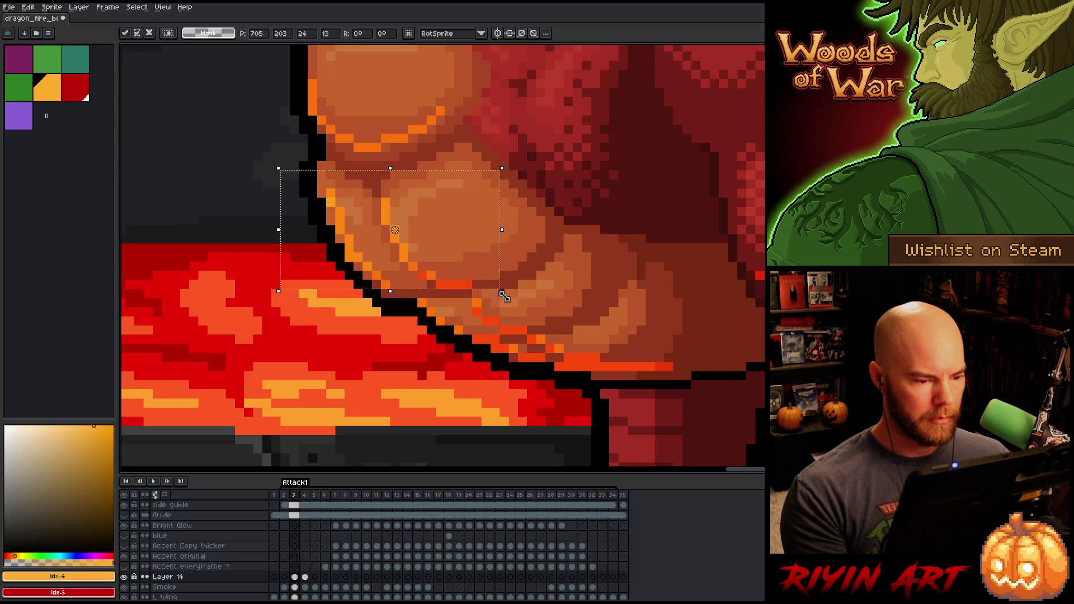
key("Right")
key("Left")
key("Left")
key("Right")
key("Right")
key("Left")
left_click(403, 306)
key("ctrl+z")
key("ctrl+z")
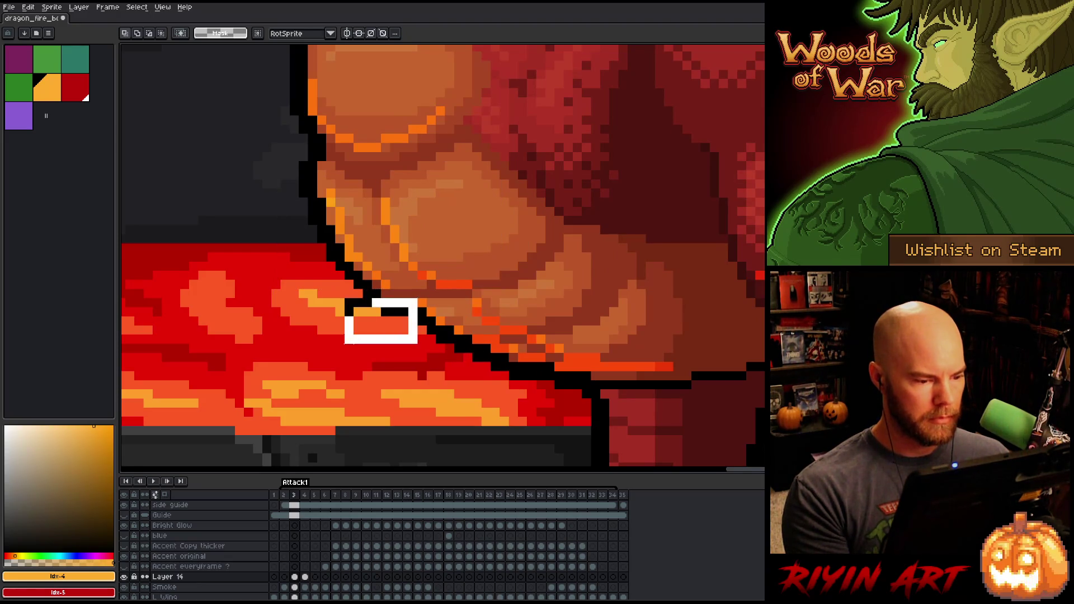
Step: Shift a block of the belly's bottom outline down-right and stretch it wider
left_click_drag(300, 192, 355, 291)
left_click_drag(331, 239, 340, 257)
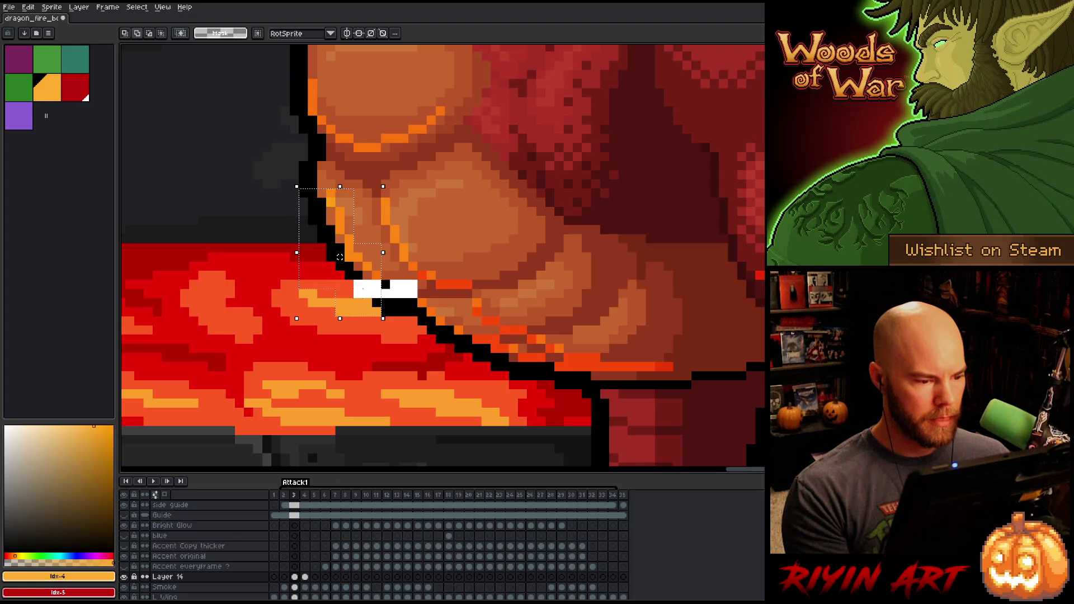
left_click_drag(371, 287, 394, 306)
left_click(494, 274)
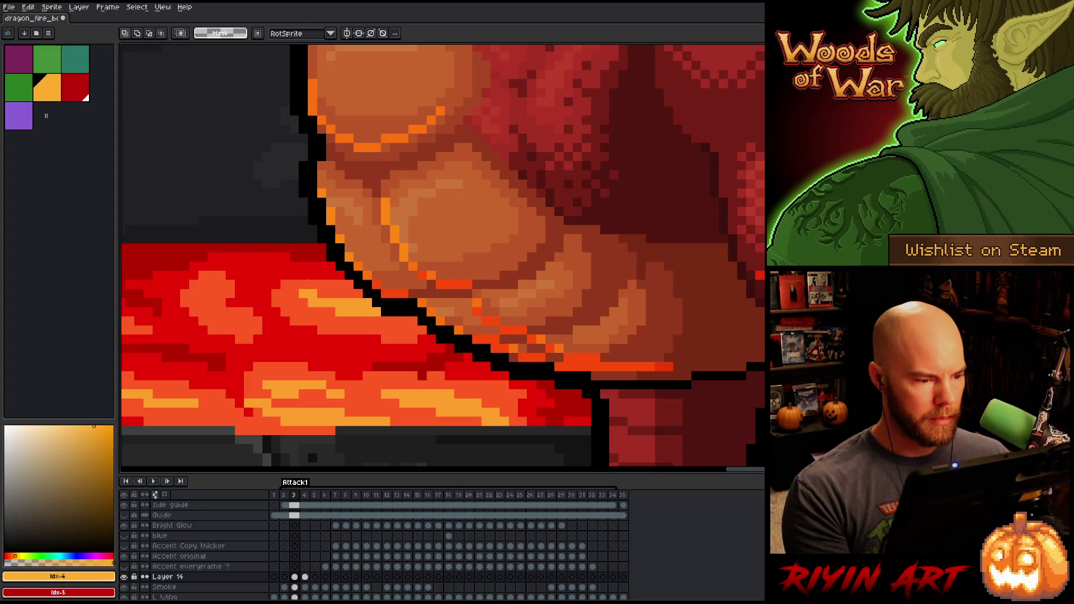
Step: Transform a small patch of the belly outline edge on frame 3
key("Right")
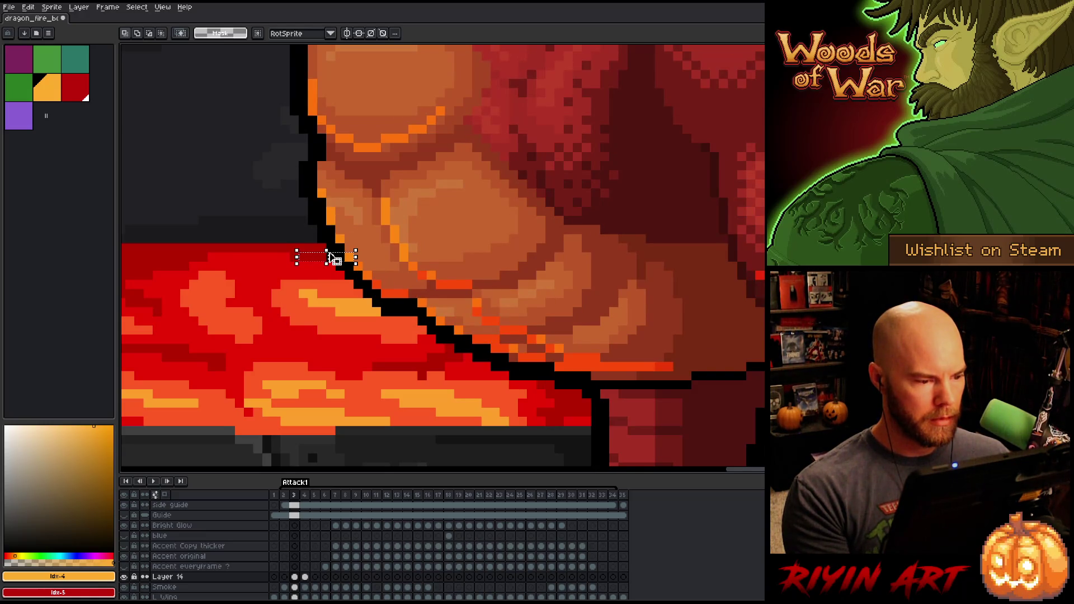
left_click(332, 259)
key("Return")
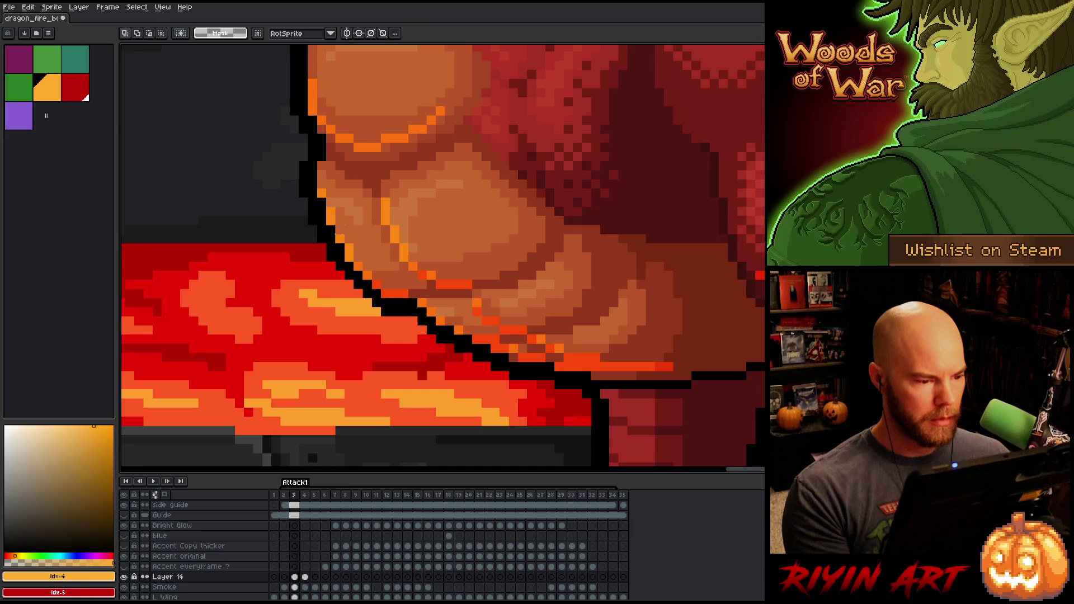
left_click(329, 232)
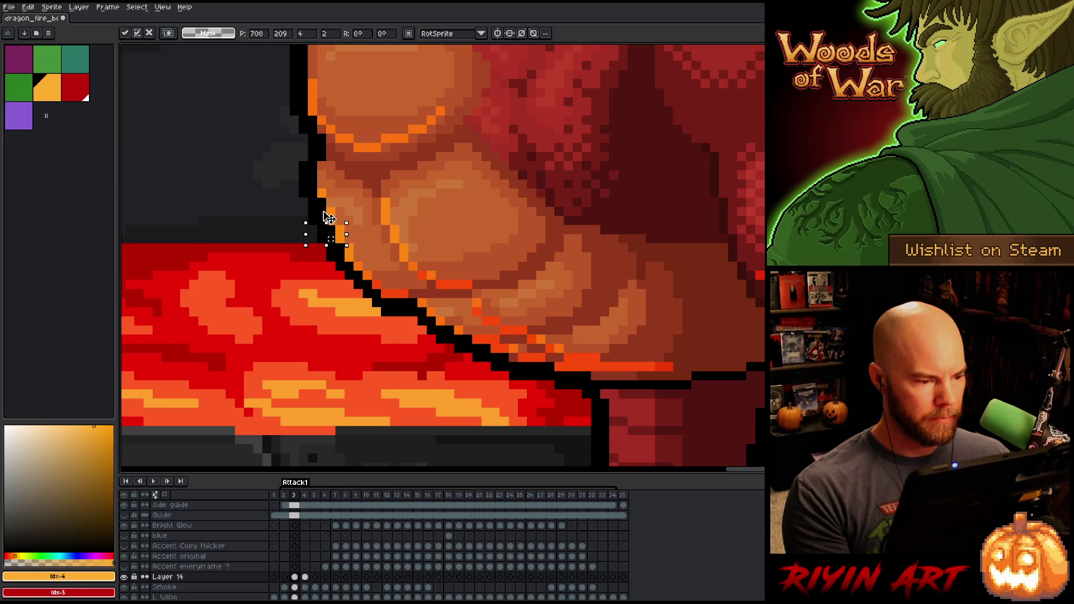
mouse_move(249, 158)
left_mouse_down()
mouse_move(337, 218)
mouse_move(309, 193)
left_mouse_up()
key("Return")
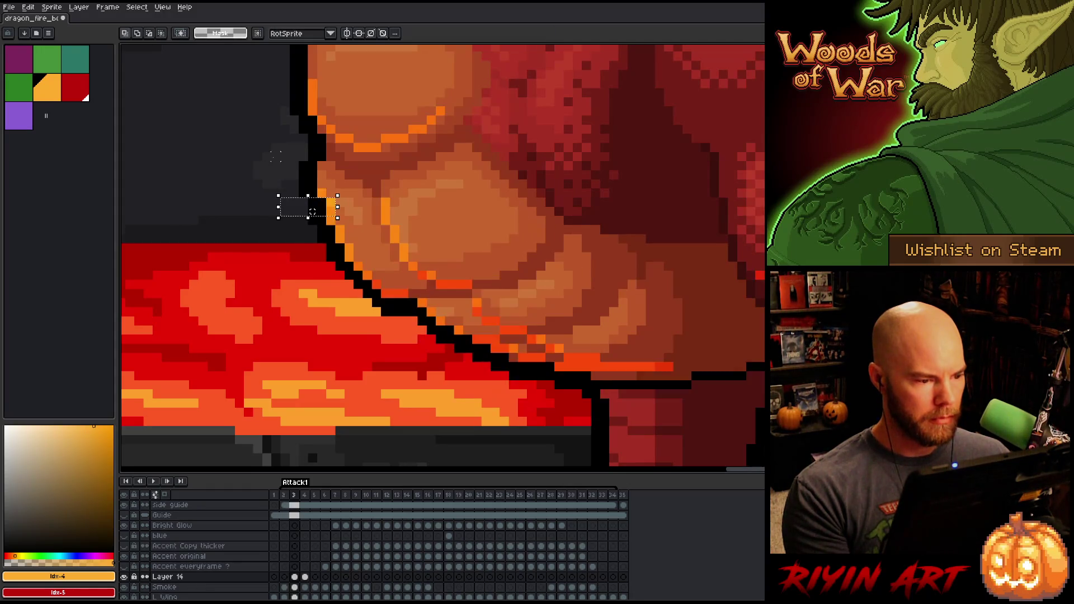
Step: Stretch a wider strip along the belly edge and compare frames 3 and 4
mouse_move(232, 178)
left_mouse_down()
mouse_move(328, 200)
mouse_move(281, 158)
left_mouse_up()
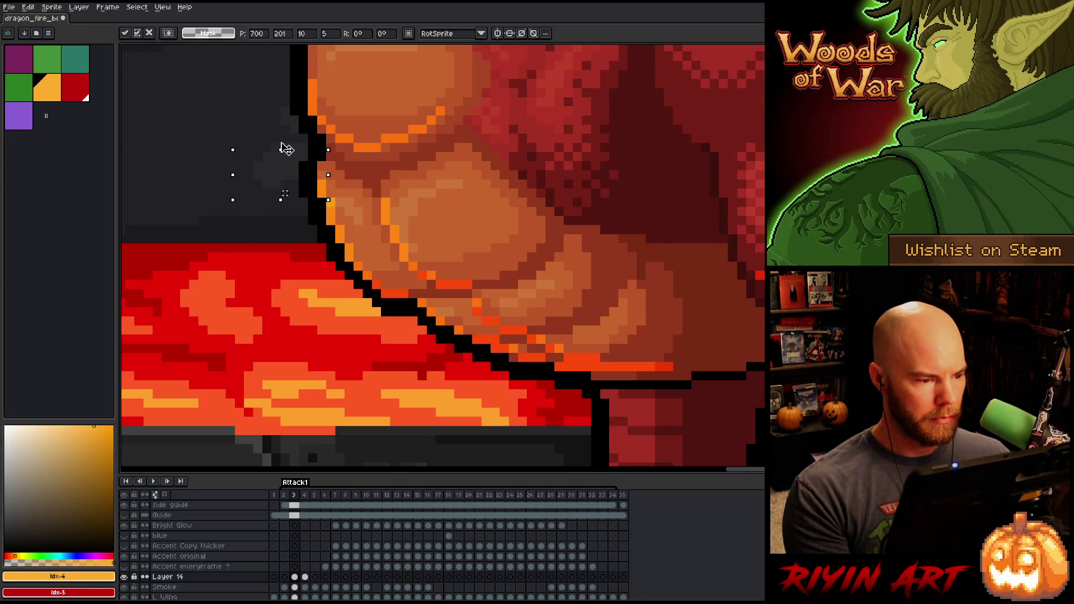
key("Return")
key("period")
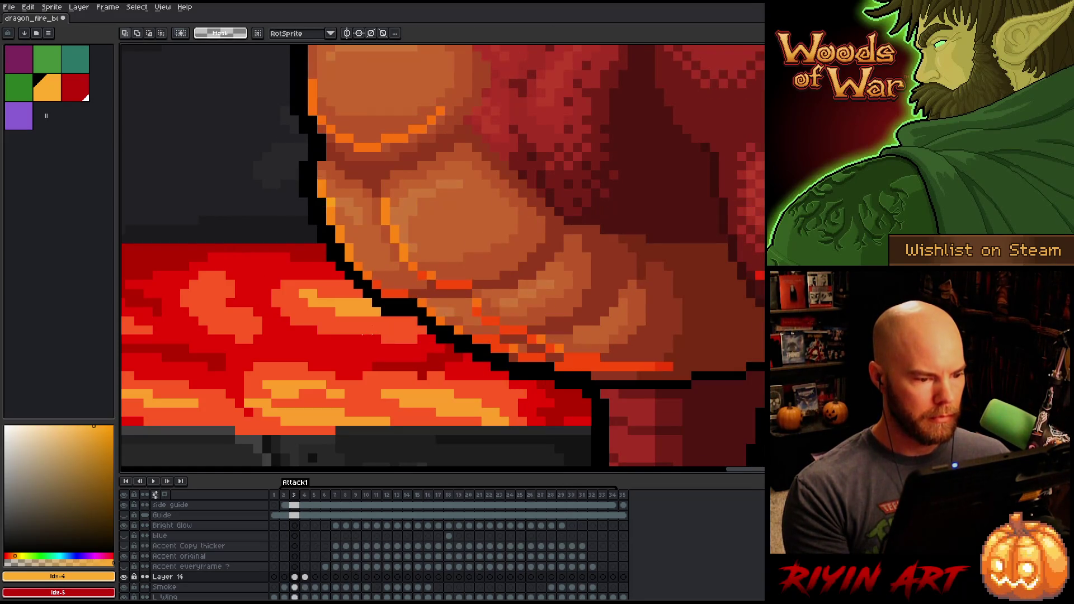
key("comma")
key("period")
key("comma")
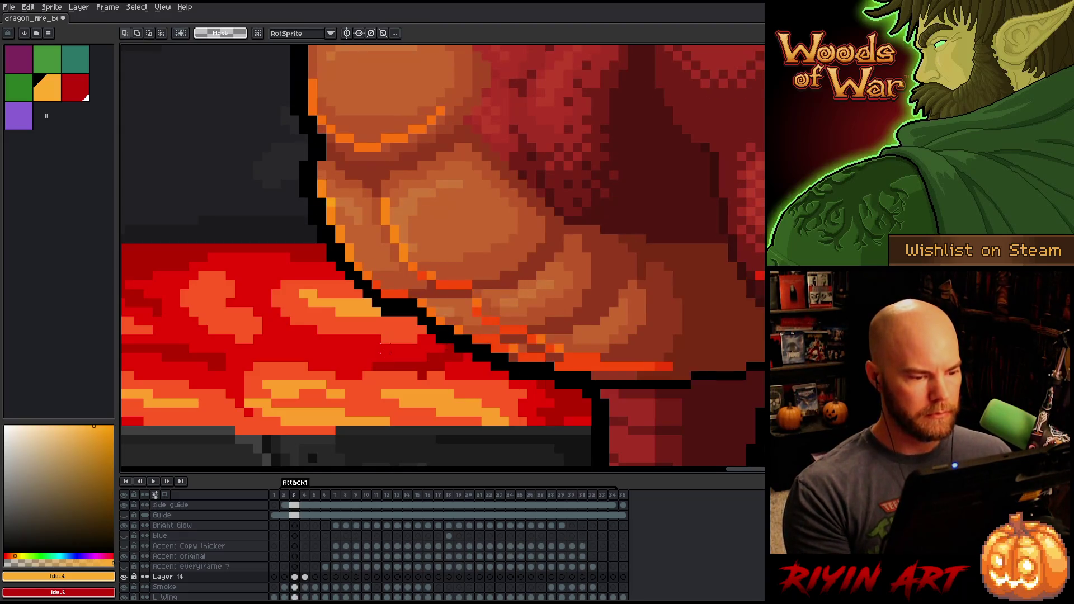
Step: Move a 2×2 pixel bit at the outline edge and pan along the belly's lower edge
left_click_drag(388, 288, 411, 308)
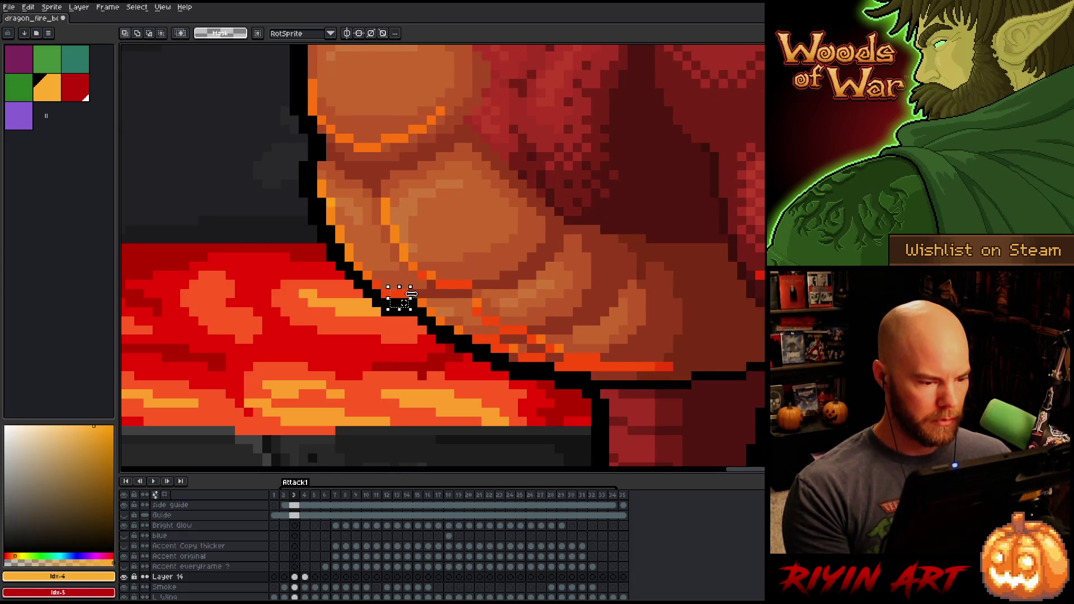
key("Return")
scroll(403, 303, "down", 3)
key("period")
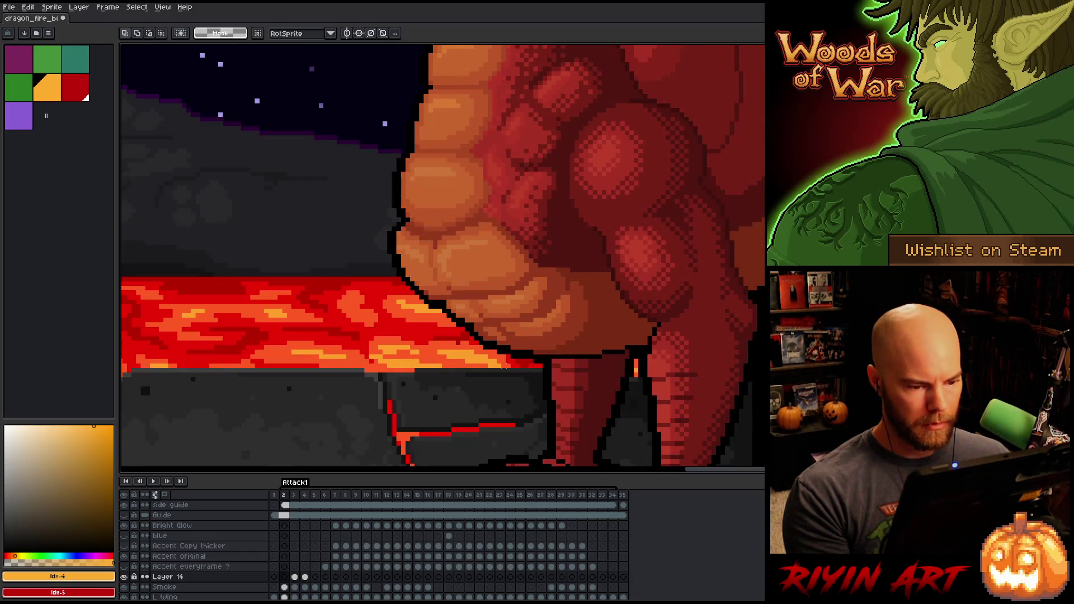
key("comma")
scroll(455, 327, "up", 3)
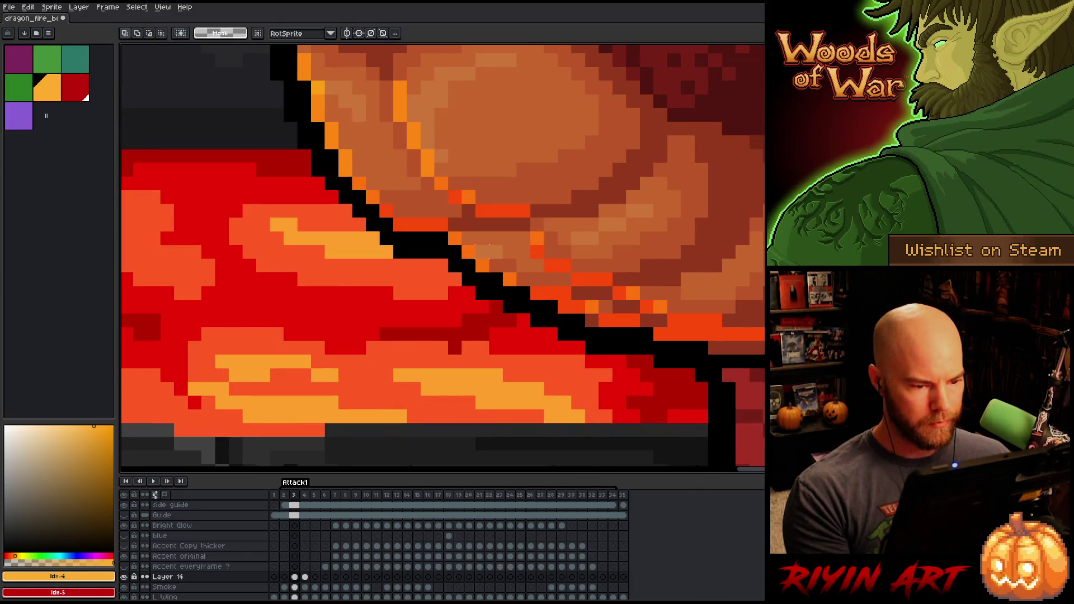
key("h")
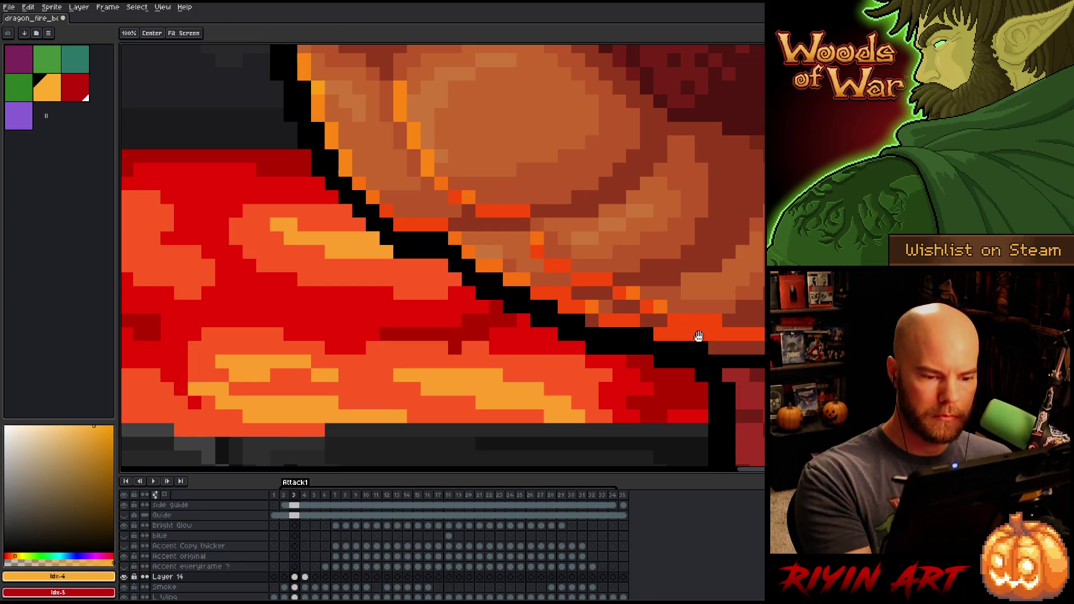
left_click_drag(694, 318, 462, 331)
key("b")
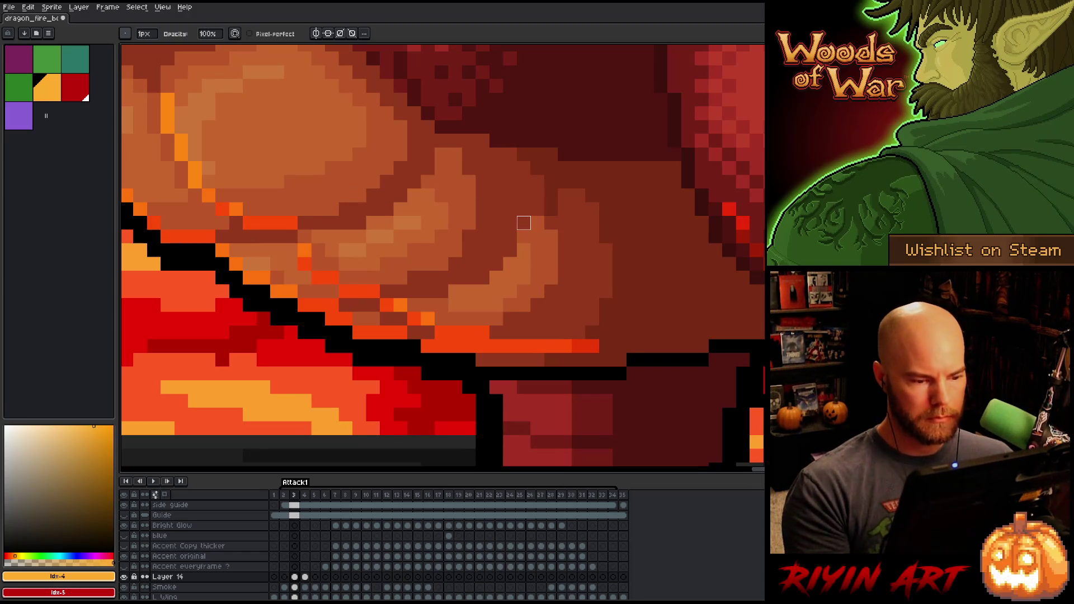
scroll(523, 223, "down", 3)
scroll(461, 304, "up", 3)
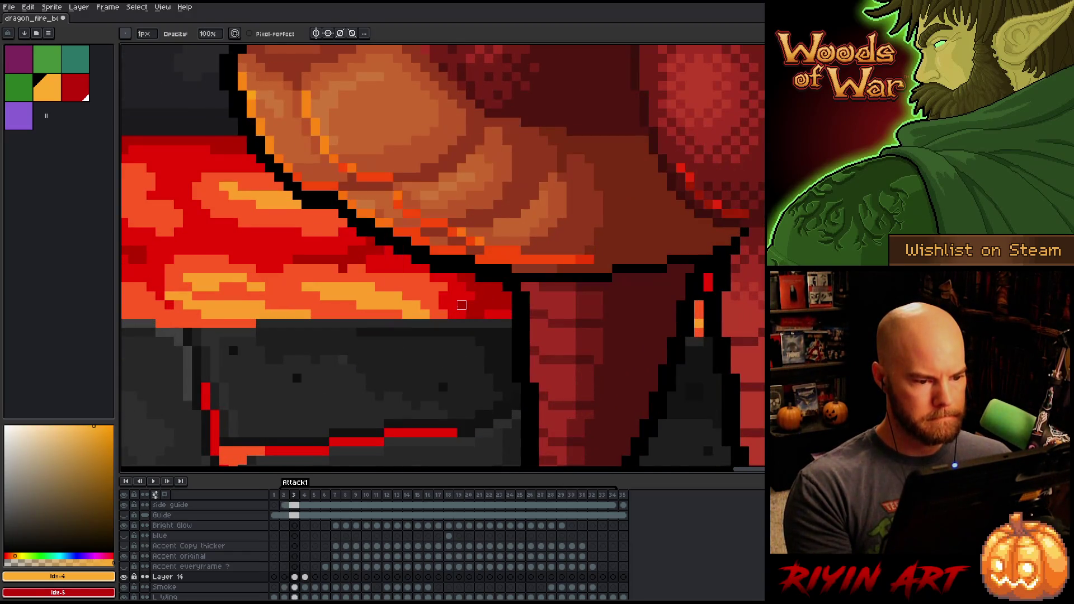
scroll(448, 305, "down", 3)
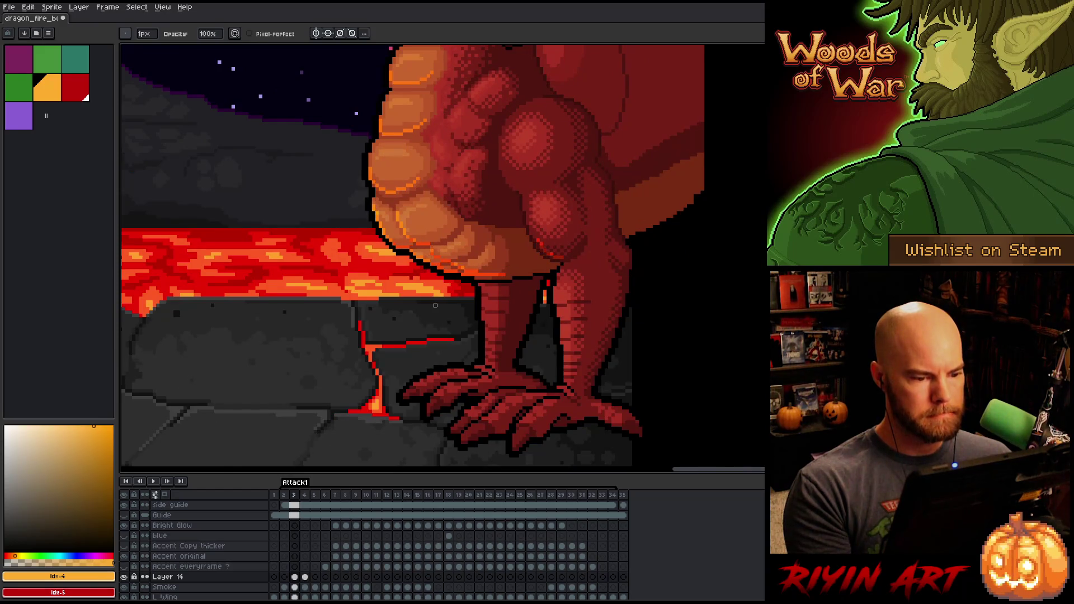
scroll(435, 304, "up", 4)
key("period")
key("comma")
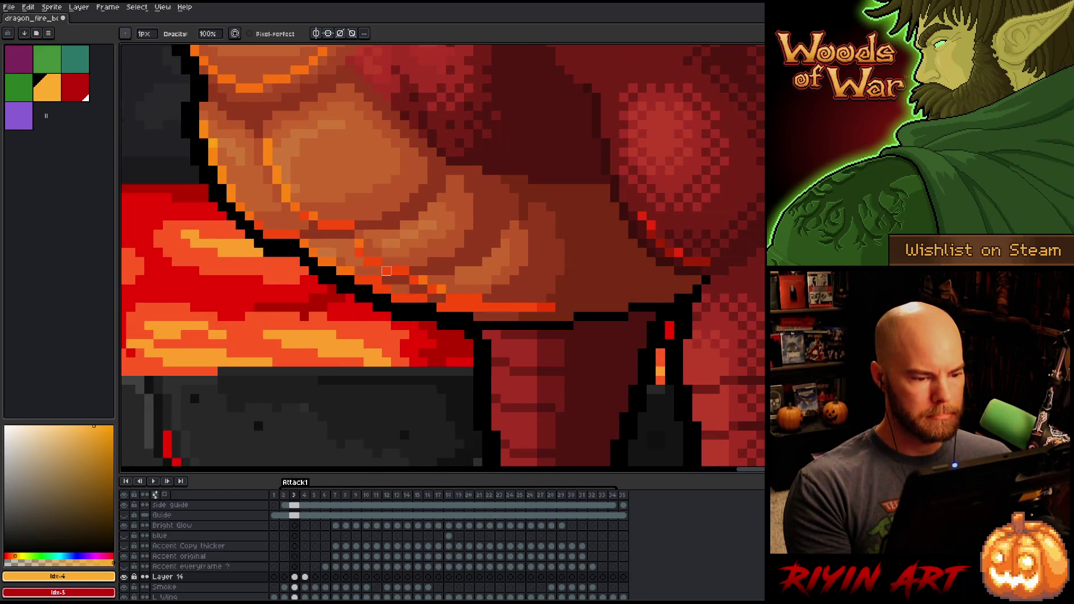
key("e")
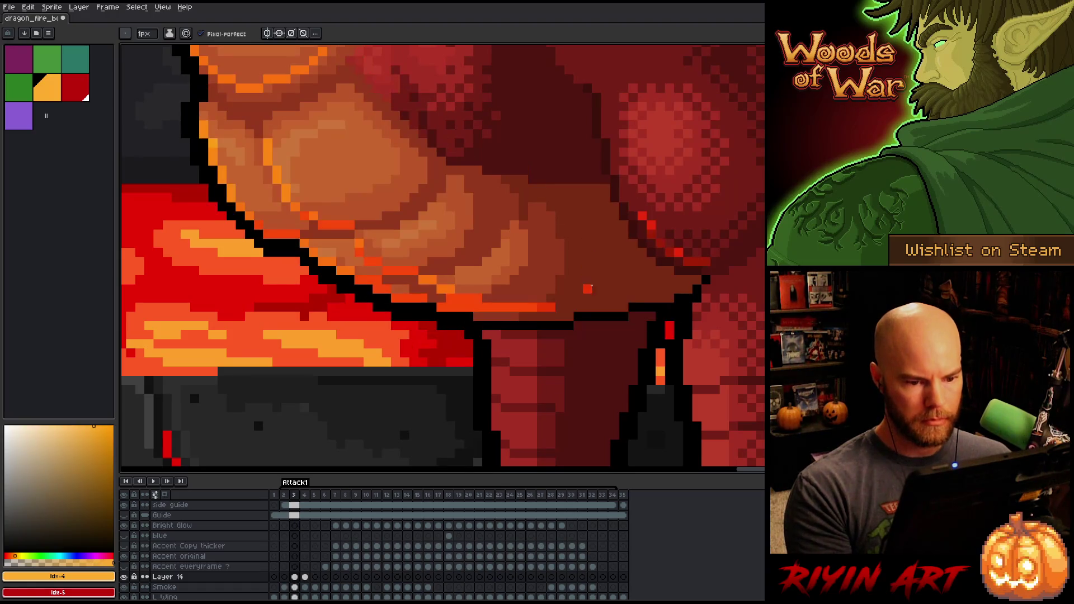
key("m")
left_click_drag(749, 202, 608, 277)
key("ctrl+d")
scroll(682, 277, "down", 3)
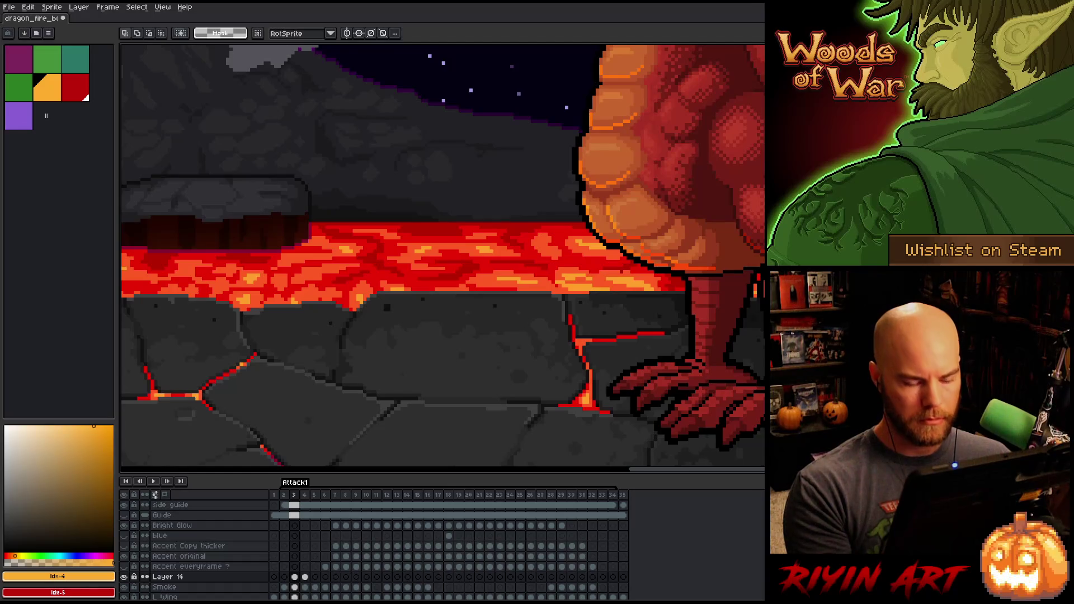
key("Left")
key("Right")
key("Left")
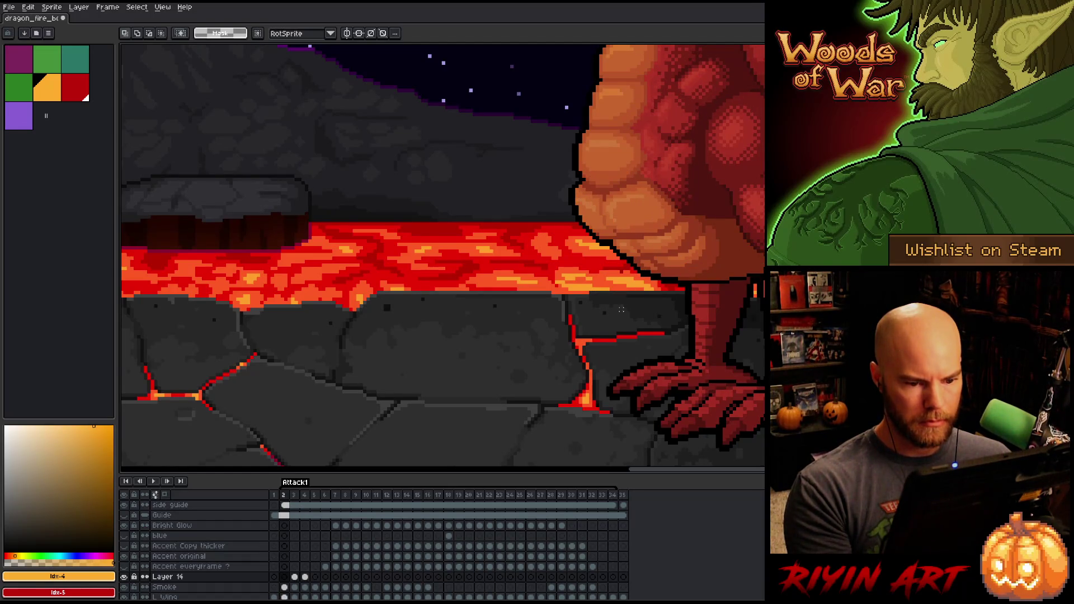
key("Right")
key("Right")
key("Left")
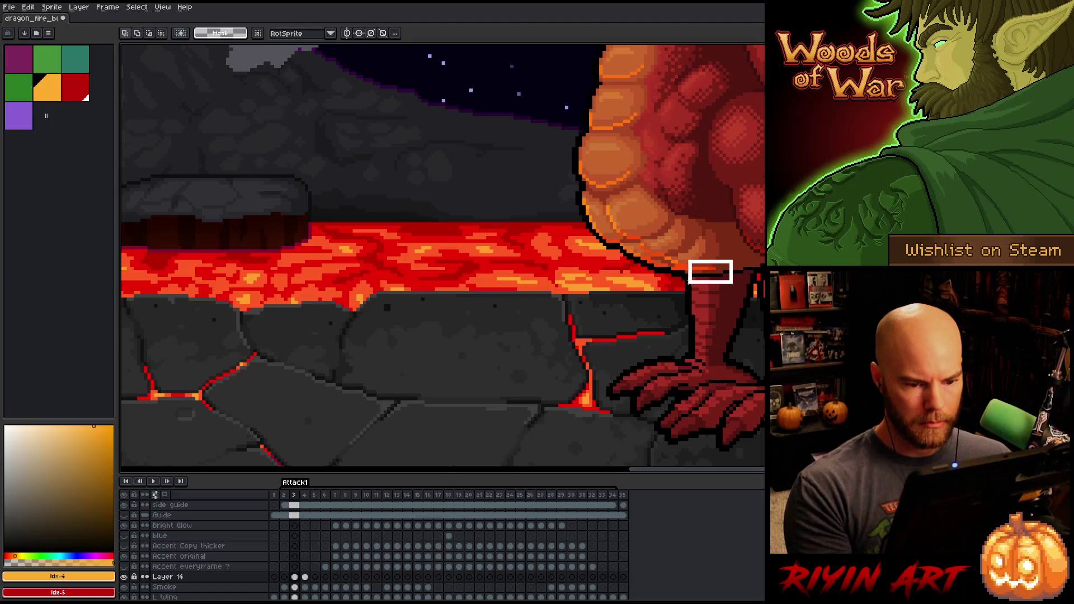
scroll(706, 246, "up", 4)
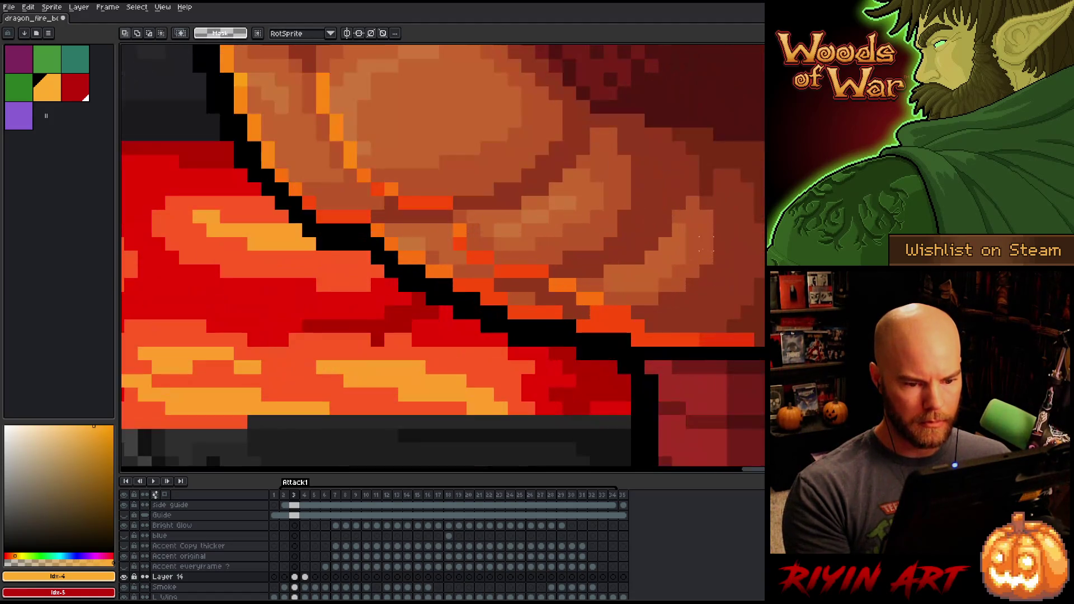
key("b")
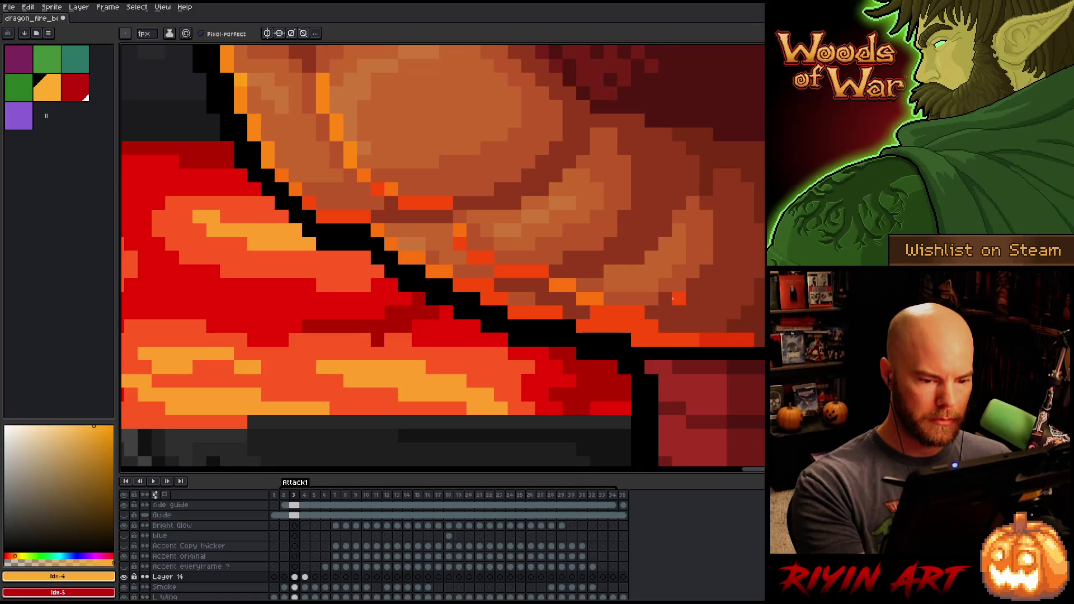
key("e")
scroll(607, 365, "down", 4)
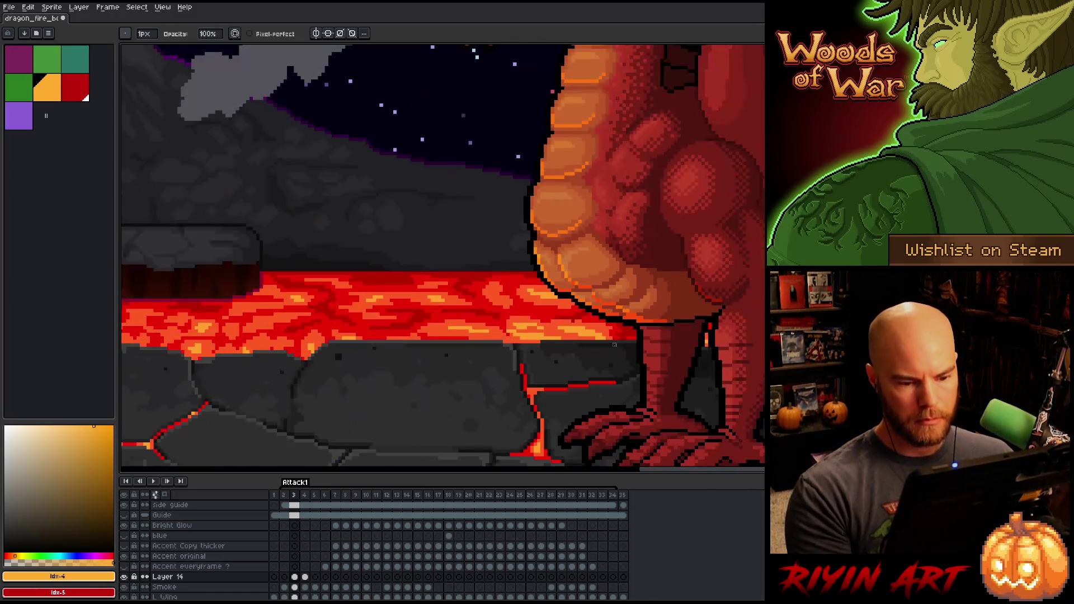
key("Return")
key("Return")
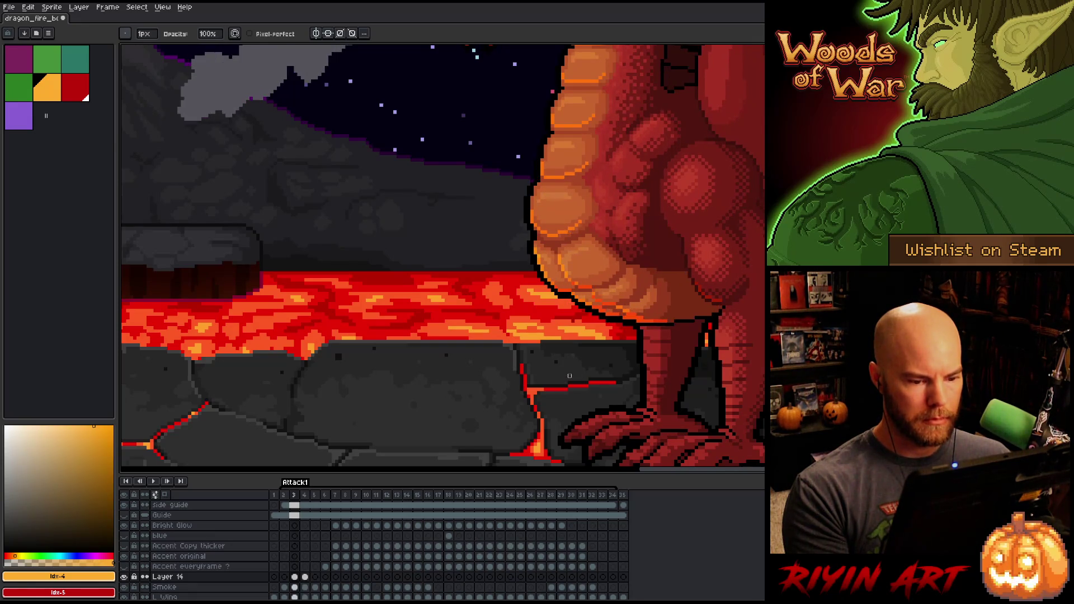
scroll(599, 324, "up", 5)
key("Right")
key("Left")
key("m")
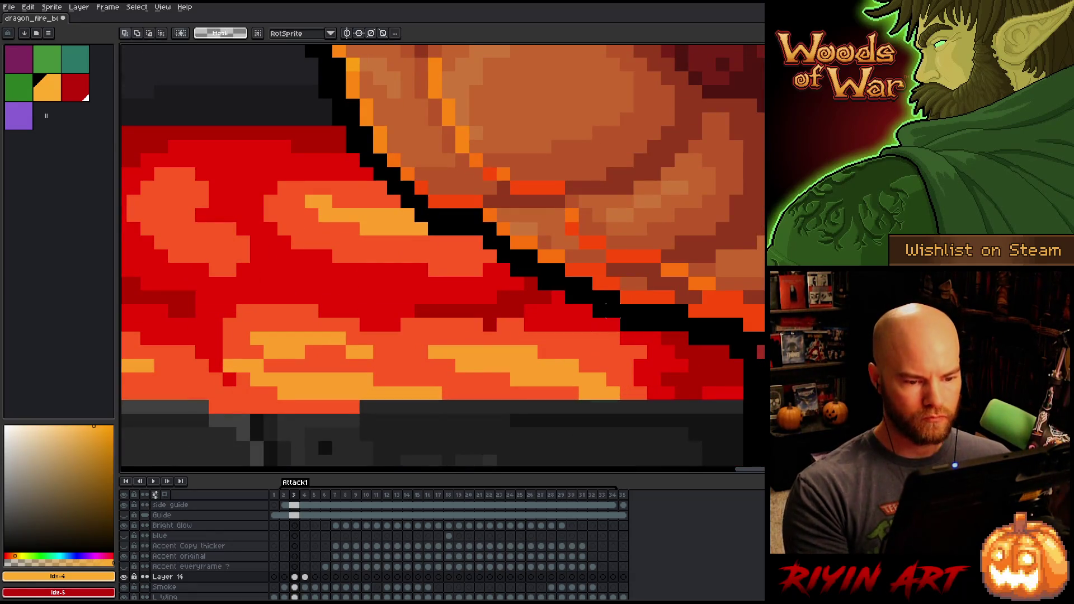
key("Right")
key("Left")
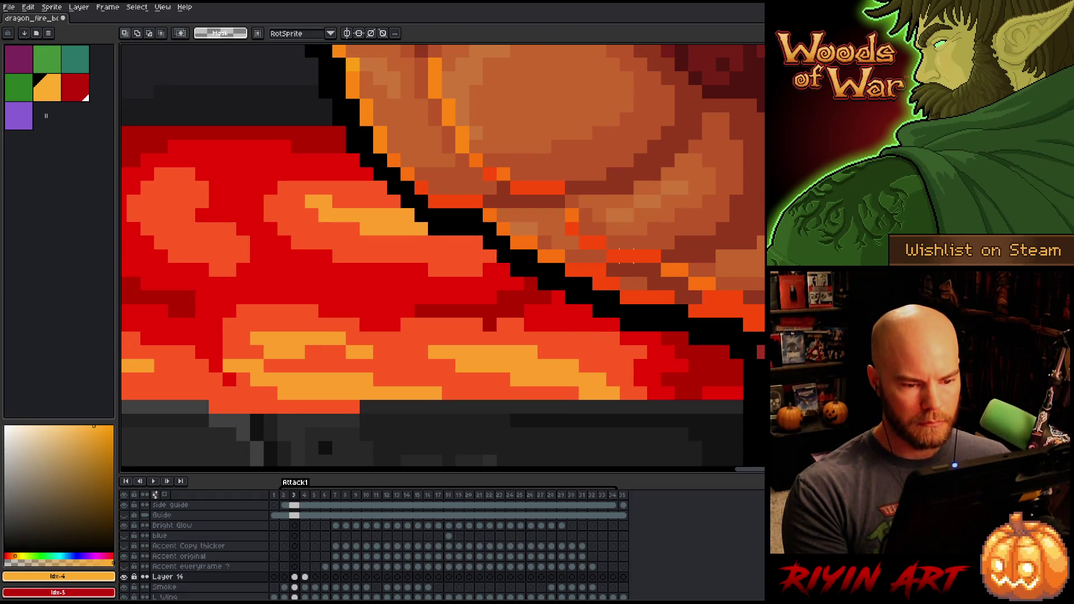
left_click_drag(620, 249, 571, 207)
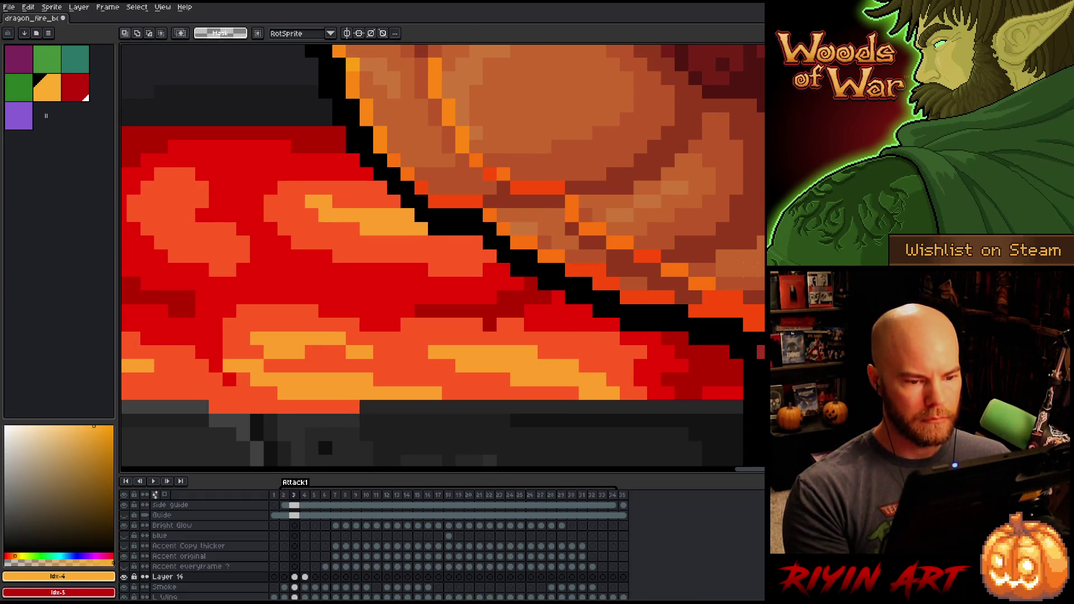
key("Left")
key("Right")
key("Right")
key("Left")
key("Right")
key("Left")
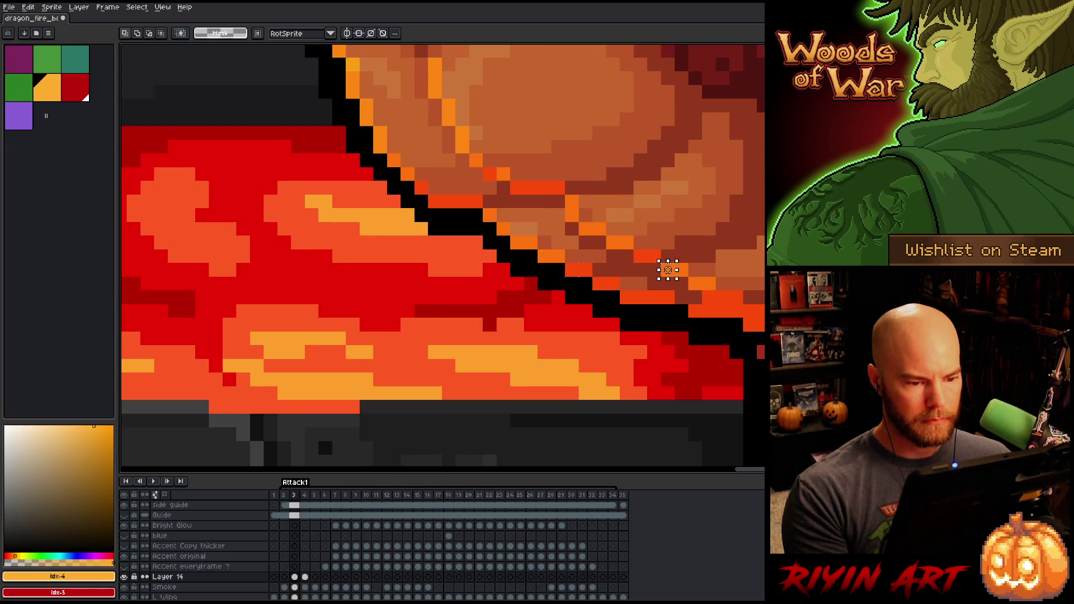
scroll(667, 270, "down", 3)
key("Right")
key("Left")
key("Right")
key("Left")
key("Right")
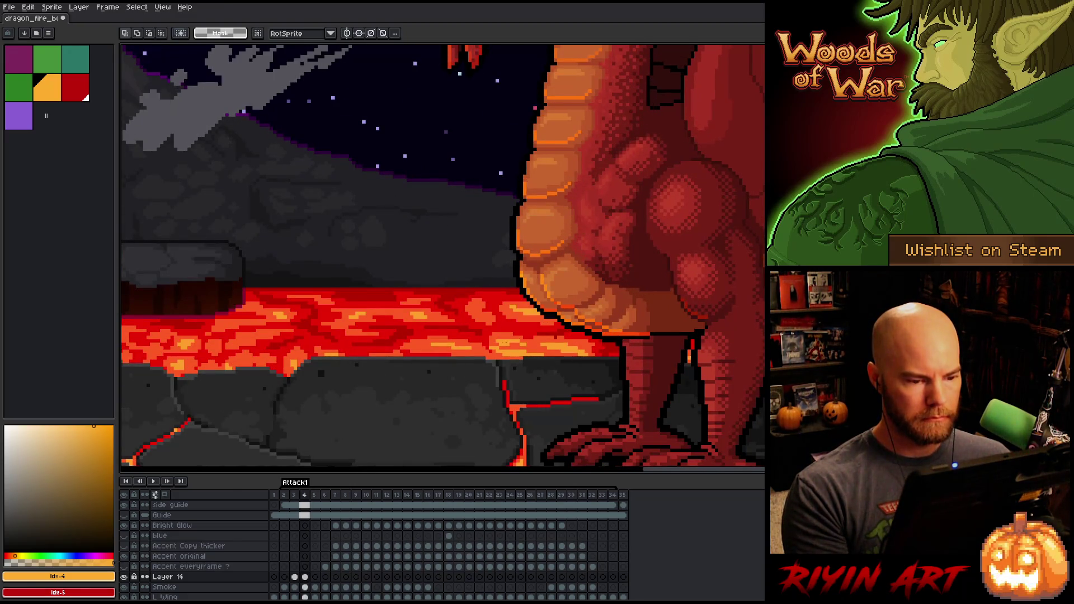
scroll(513, 342, "down", 3)
key("Left")
key("Right")
key("Left")
key("Right")
key("Left")
key("Right")
key("Left")
key("Right")
key("Left")
scroll(563, 336, "up", 1)
key("Right")
scroll(564, 336, "up", 1)
key("Left")
key("Right")
key("Left")
key("Right")
key("Left")
key("Right")
key("Left")
key("Right")
key("Left")
key("Right")
key("Left")
key("Right")
key("Left")
key("Right")
key("Left")
key("Right")
key("Left")
key("Right")
key("Left")
key("Right")
key("Left")
Step: Select Layer 14's contents on frame 2 and compare the smoke across frames 2 to 4
left_click(295, 577)
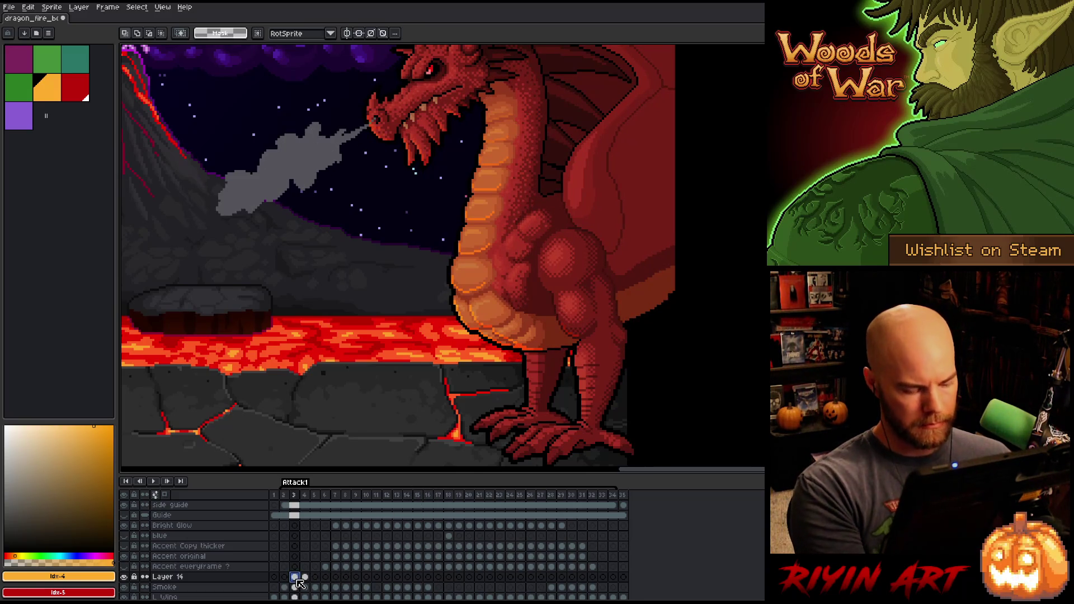
key("Left")
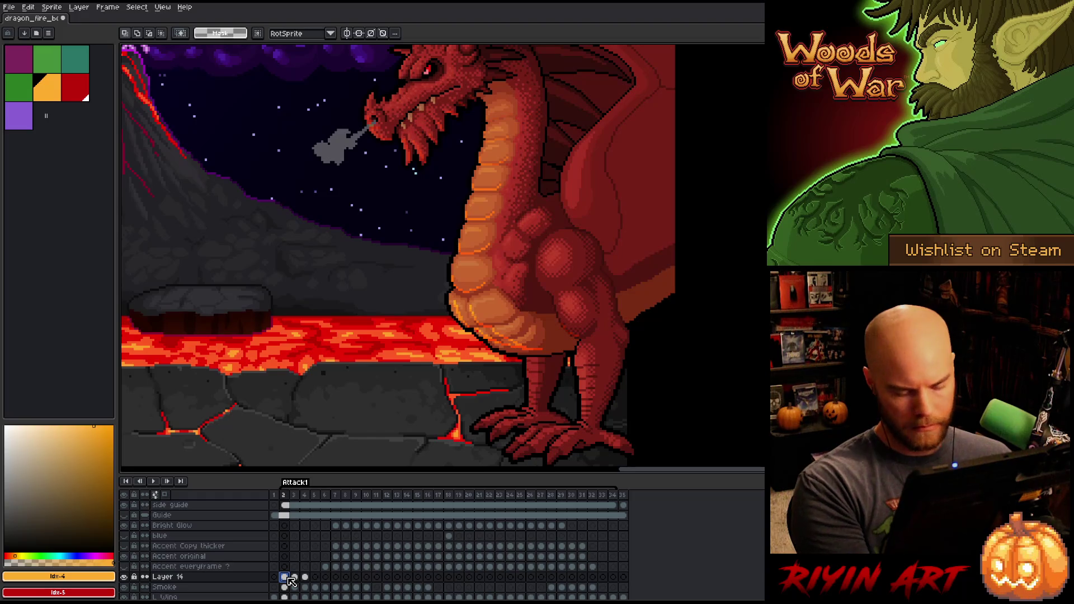
key("ctrl+t")
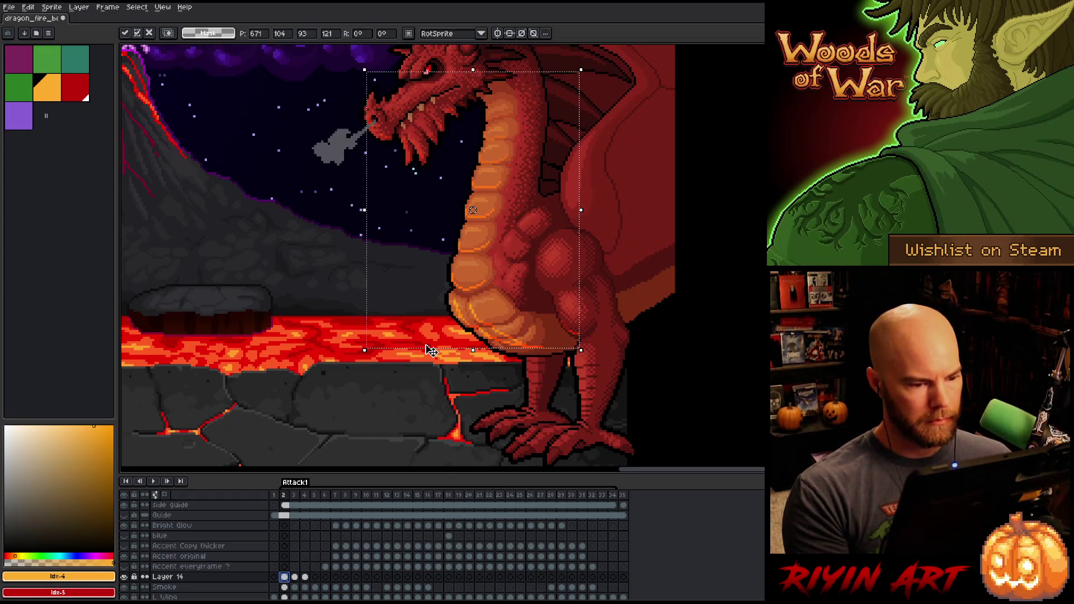
key("Right")
key("Left")
key("Right")
key("Right")
key("Left")
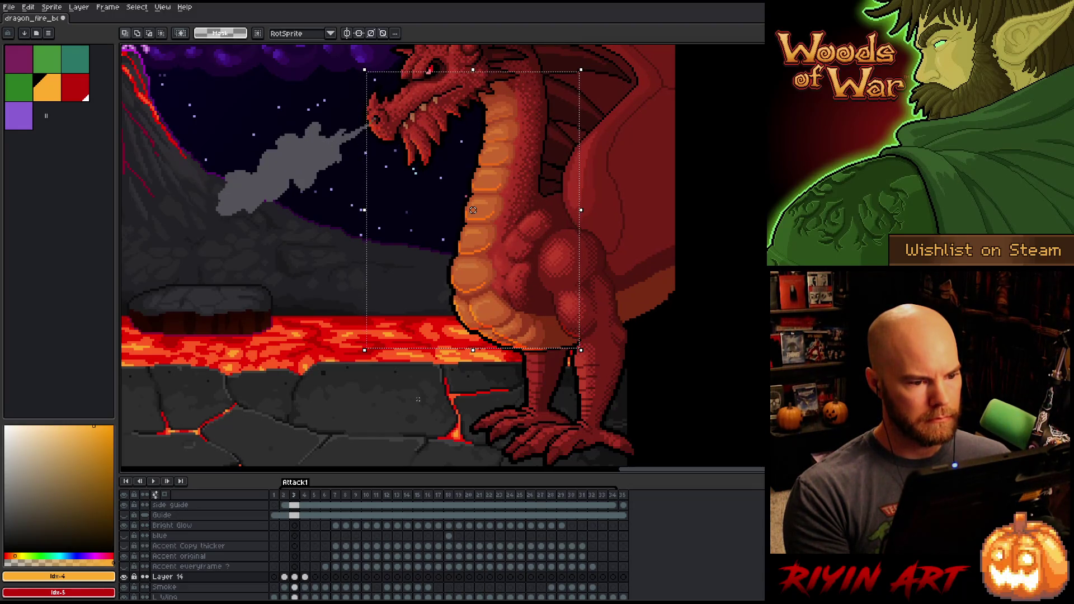
key("Left")
key("Right")
key("Left")
Step: Lasso the dragon's neck on frame 2 and shift it into place
mouse_move(479, 175)
left_mouse_down()
mouse_move(492, 276)
mouse_move(486, 241)
left_mouse_up()
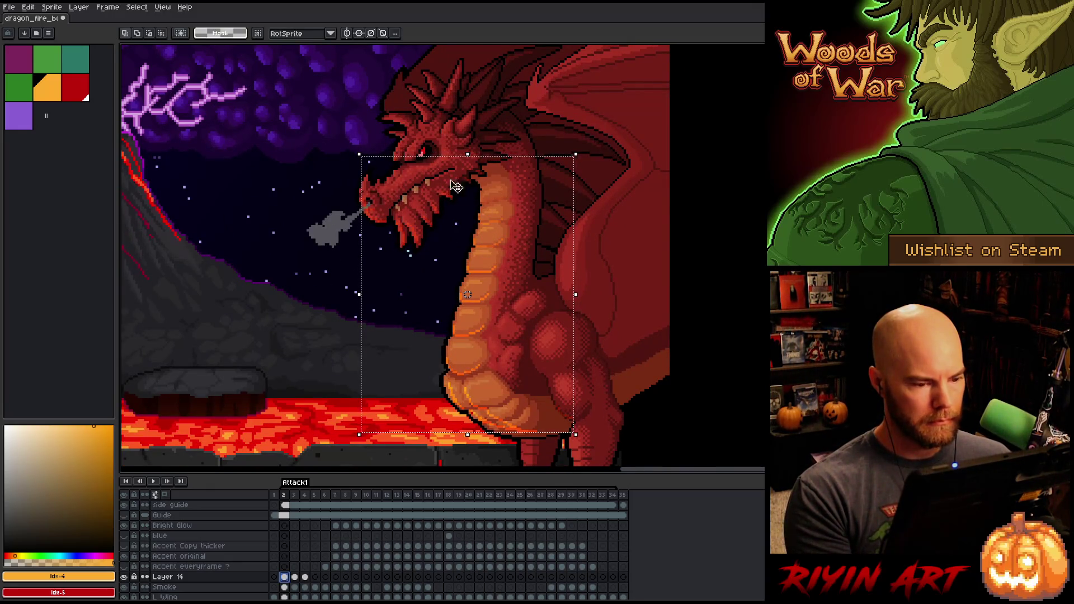
key("b")
mouse_move(489, 77)
left_mouse_down()
mouse_move(512, 106)
mouse_move(492, 171)
left_mouse_up()
left_click_drag(455, 219, 363, 319)
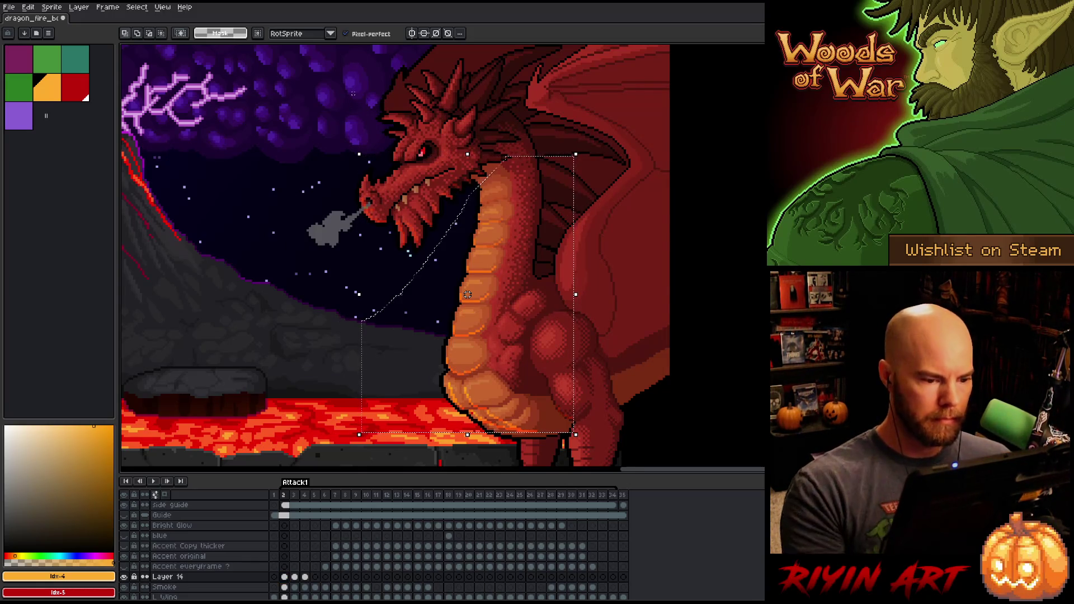
key("Return")
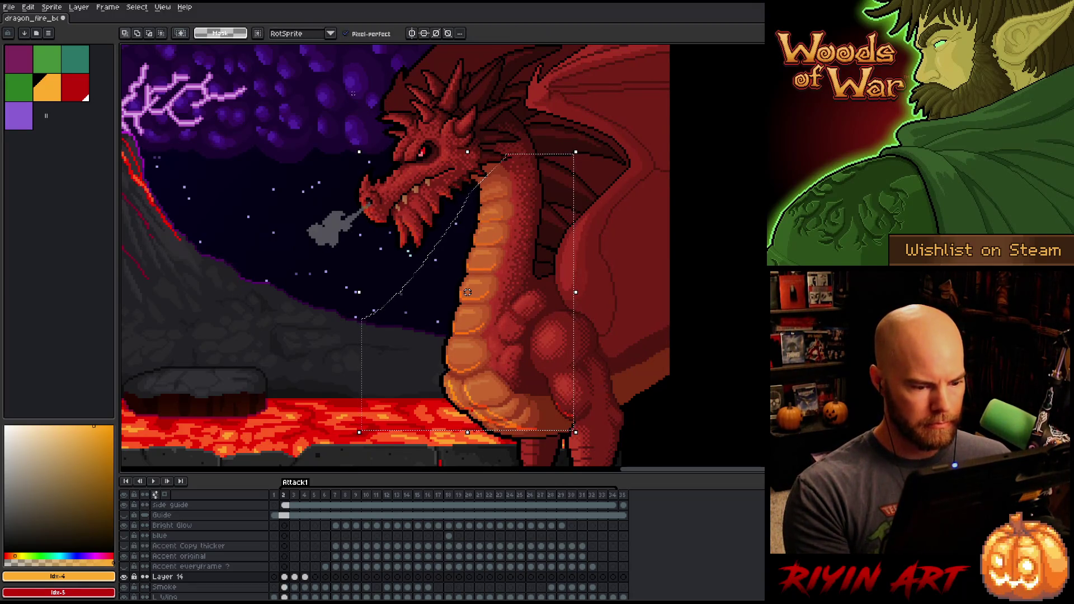
Step: Flip between frames 2 and 3 to check the adjusted neck
key("Right")
key("Left")
key("Right")
key("Left")
key("Right")
key("Left")
key("Right")
key("Left")
key("Right")
key("Left")
key("Right")
key("Left")
key("Right")
key("Left")
Step: Lasso and shift the dragon's head on frame 2, then box-select around the leg
mouse_move(488, 81)
left_mouse_down()
mouse_move(525, 103)
mouse_move(520, 159)
left_mouse_up()
left_click_drag(407, 269, 369, 77)
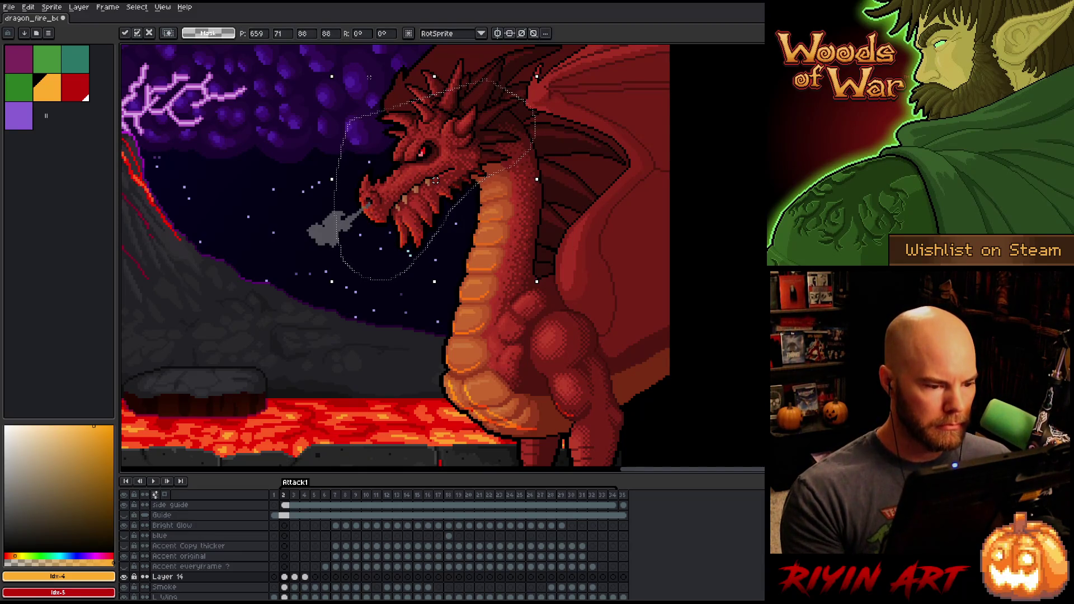
key("Return")
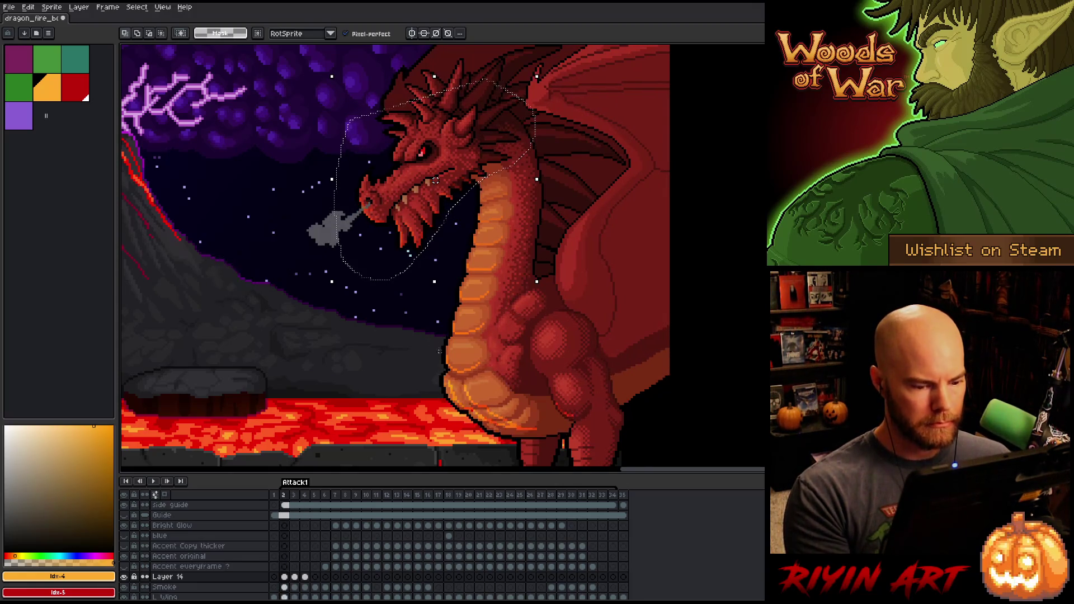
key("m")
left_click_drag(608, 381, 551, 433)
scroll(598, 409, "up", 3)
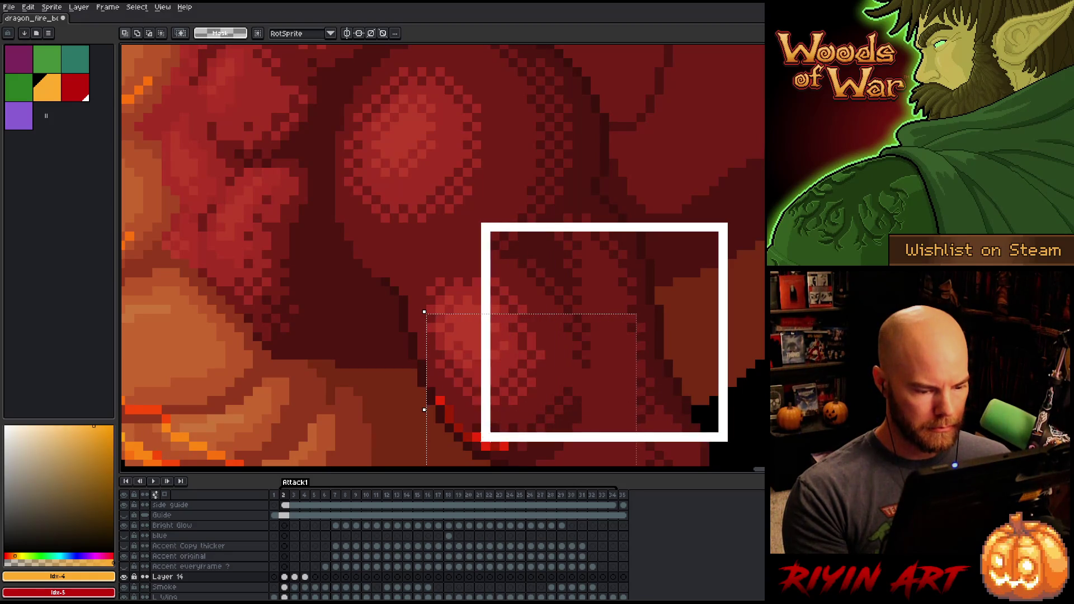
Step: Select the thigh and try moving it up-left, then undo and clear the selections
left_click_drag(472, 441, 470, 444)
mouse_move(604, 336)
left_mouse_down()
mouse_move(539, 376)
mouse_move(530, 440)
left_mouse_up()
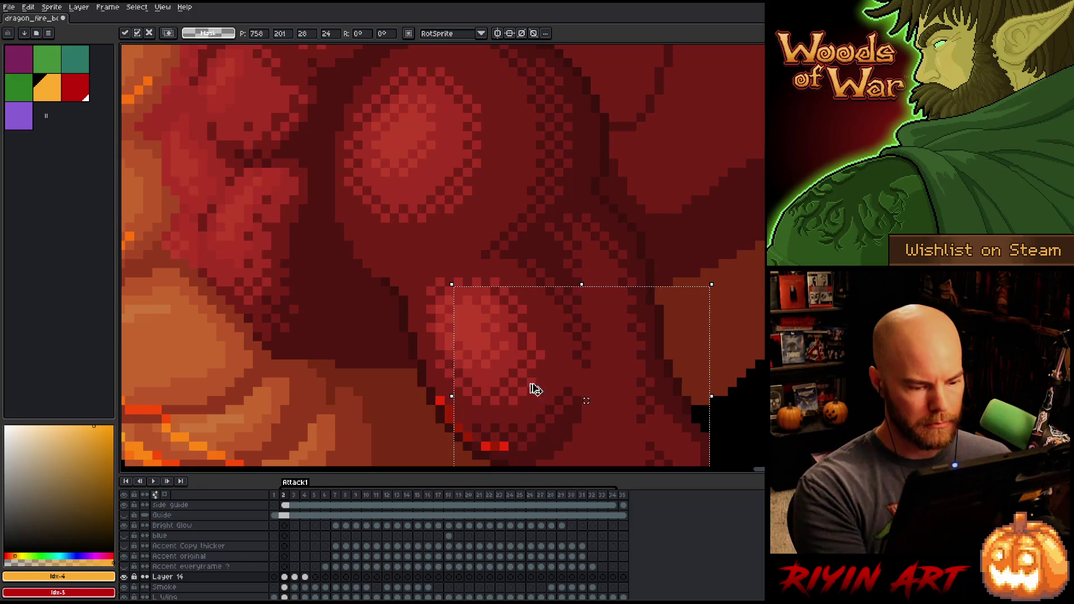
key("ctrl+z")
key("ctrl+d")
left_click_drag(610, 159, 490, 457)
key("ctrl+d")
Step: Flip between frames 2 and 3 to compare the smoke, ending on frame 2
scroll(559, 300, "down", 4)
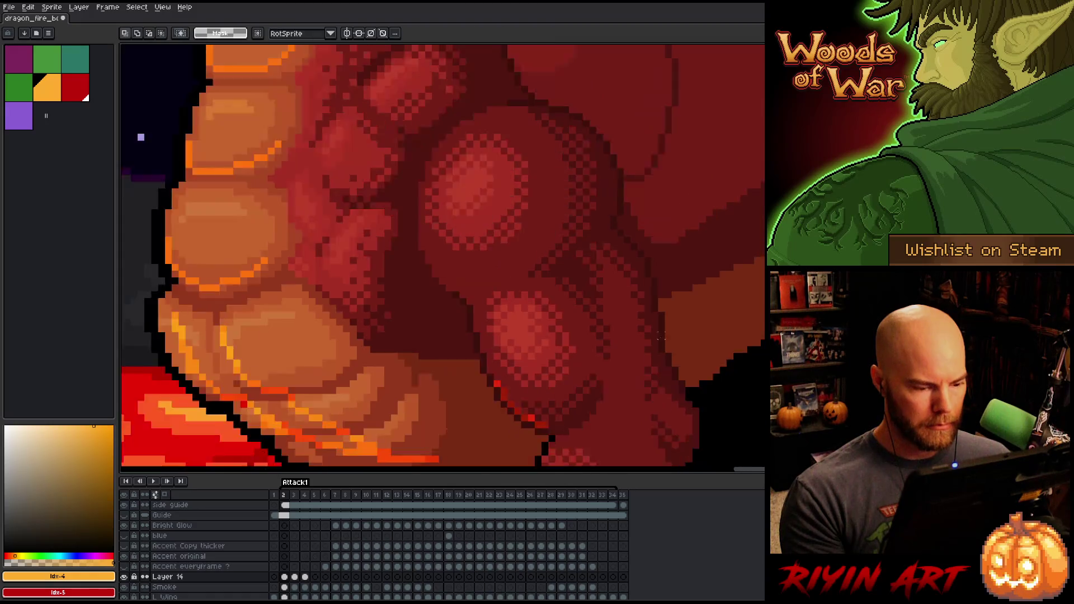
key("Right")
key("Left")
key("Right")
key("Left")
key("Right")
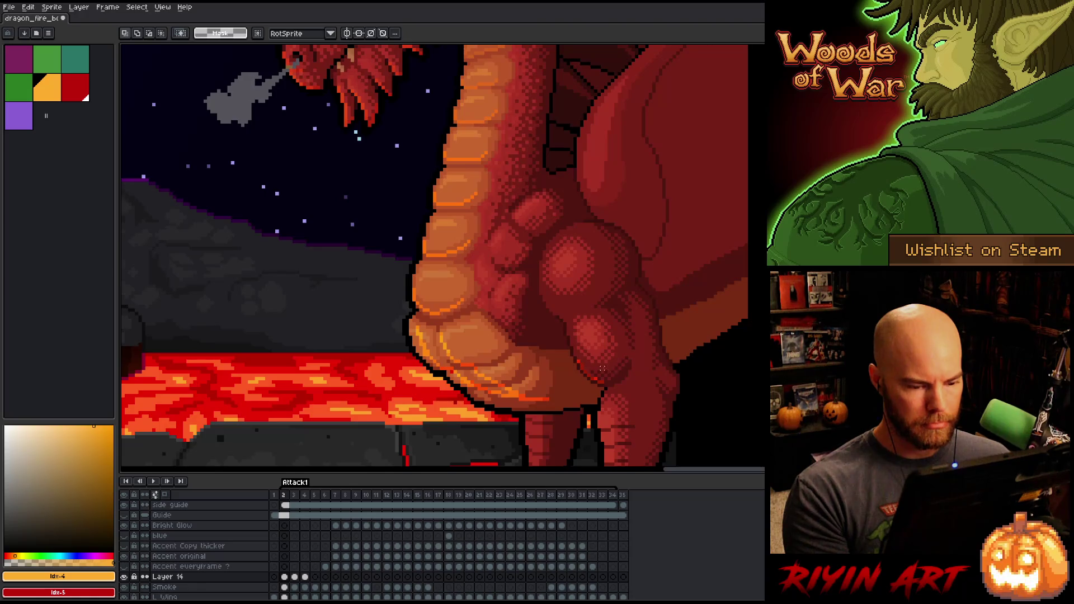
scroll(572, 400, "down", 3)
key("Left")
Step: Select the red rim pixel cluster where the thigh meets the belly
scroll(593, 367, "up", 3)
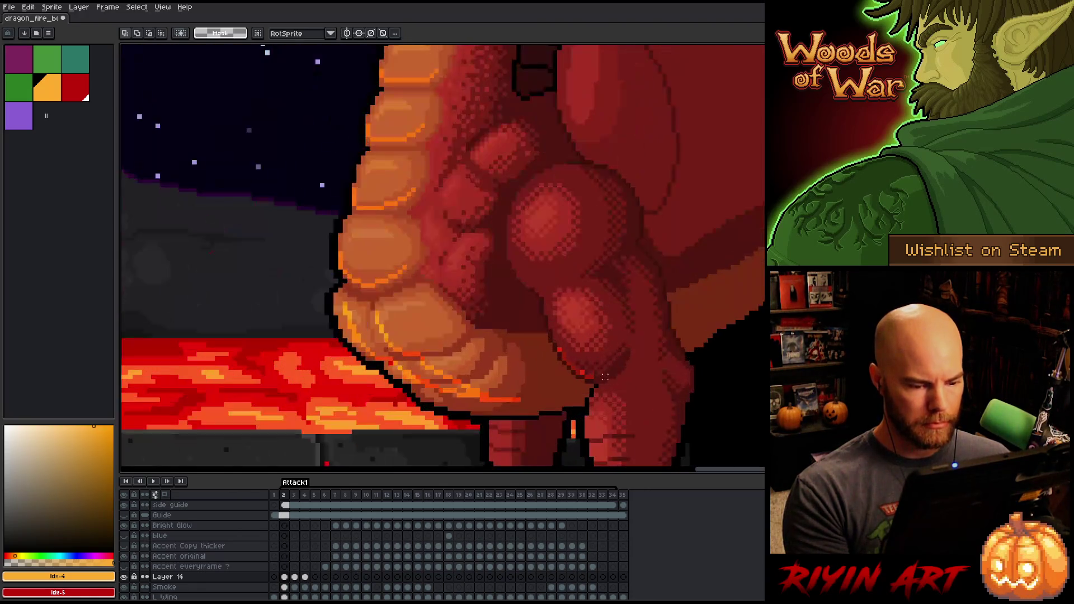
scroll(585, 364, "up", 2)
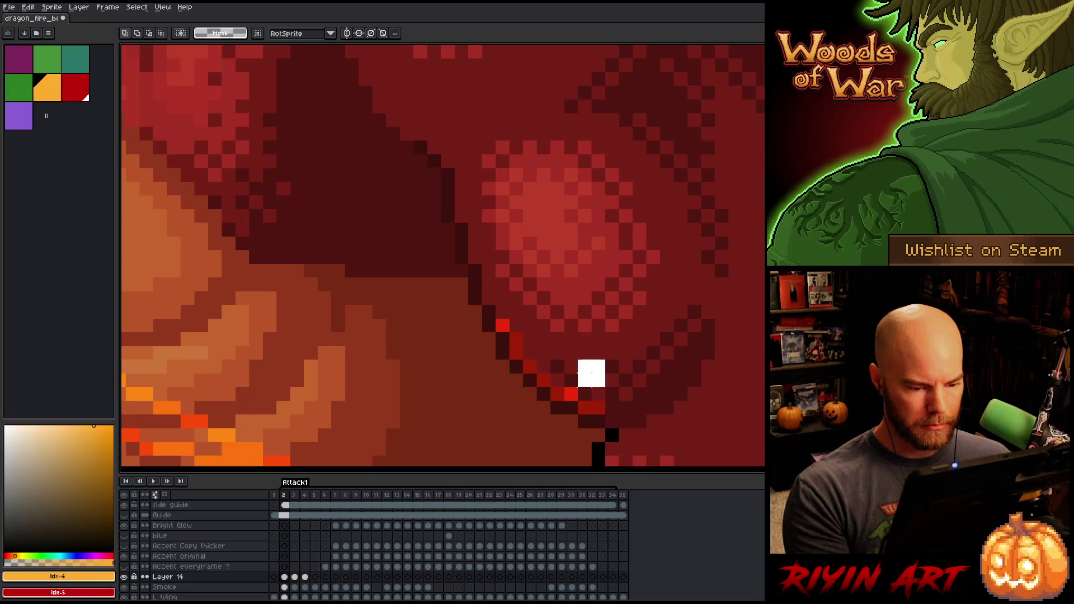
left_click_drag(565, 360, 604, 401)
left_click_drag(481, 290, 521, 331)
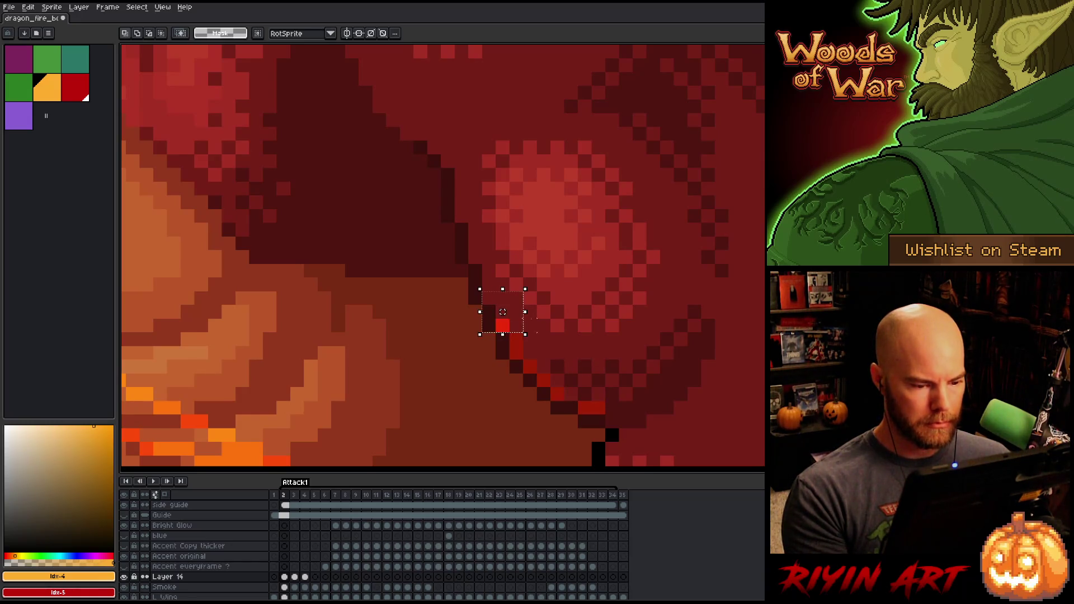
scroll(593, 291, "down", 4)
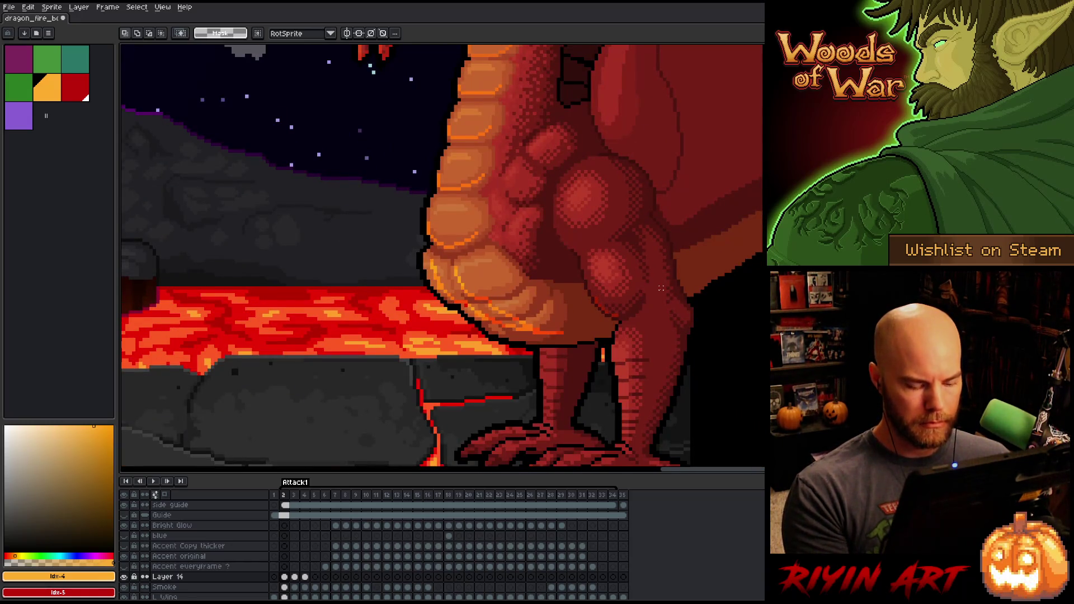
Step: Check the belly by alternating frames 3 and 2, settling back on frame 2
key("period")
key("comma")
key("period")
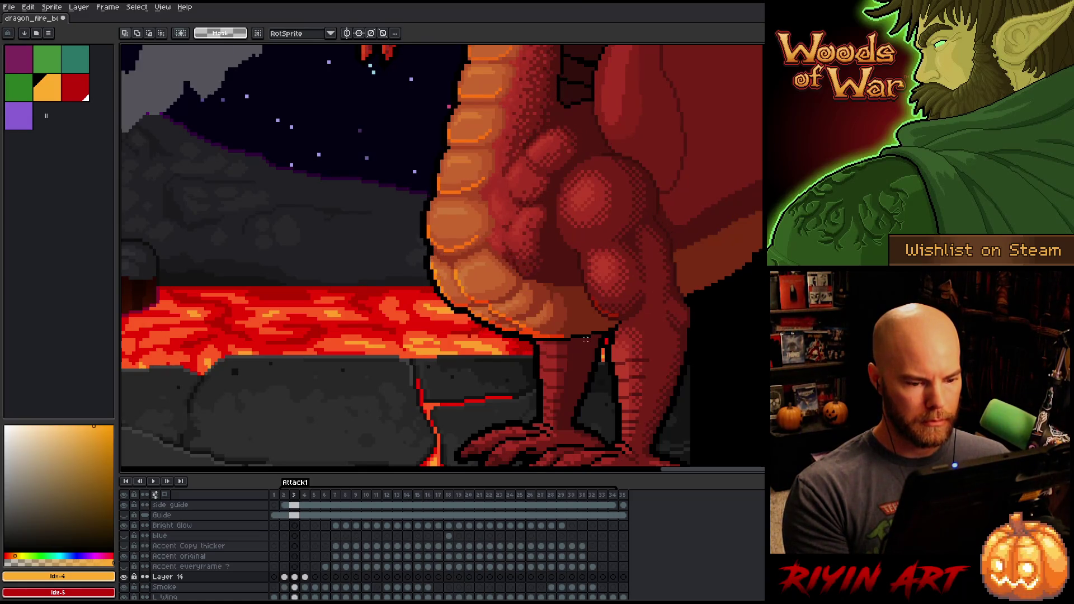
scroll(589, 339, "down", 3)
key("comma")
key("period")
key("comma")
key("period")
key("comma")
scroll(535, 318, "up", 3)
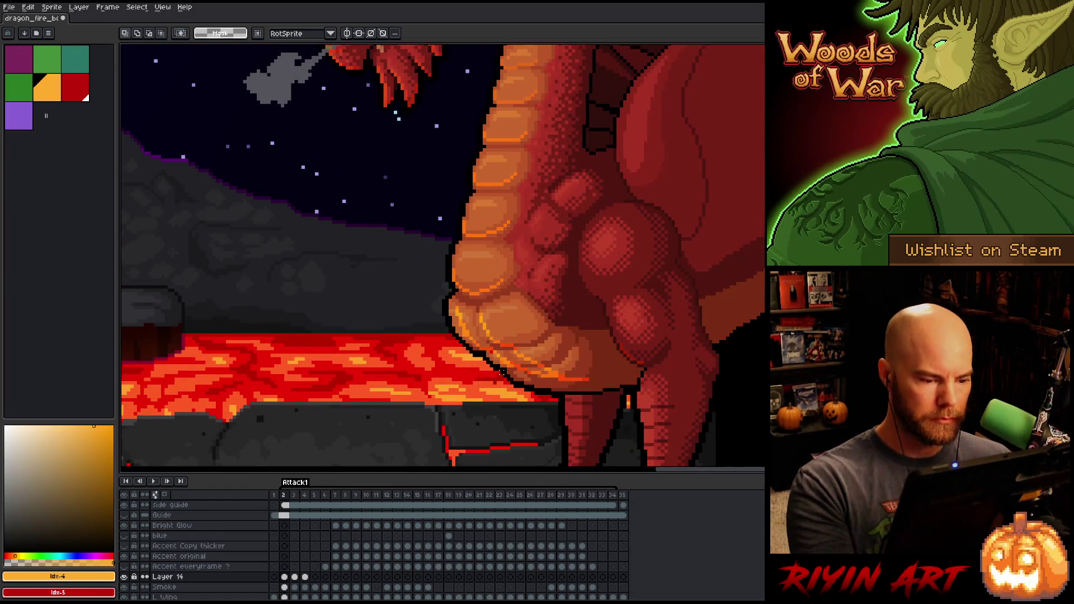
Step: Lasso the belly edge above the lava and shift it left, then move the lower belly plate left
key("q")
mouse_move(447, 298)
left_mouse_down()
mouse_move(444, 307)
mouse_move(485, 345)
mouse_move(431, 336)
left_mouse_up()
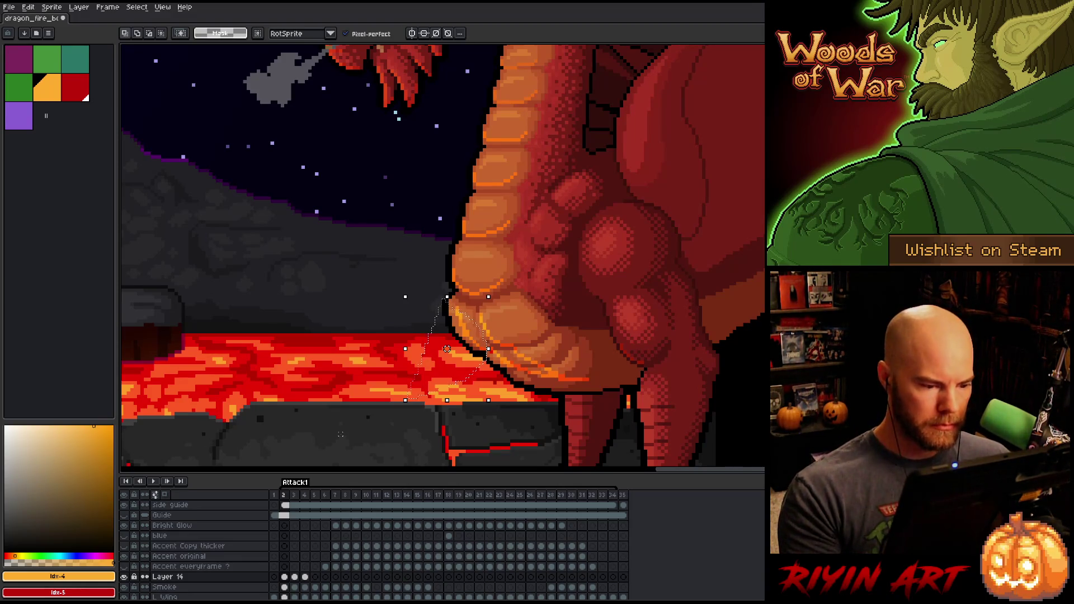
key("Left")
key("Left")
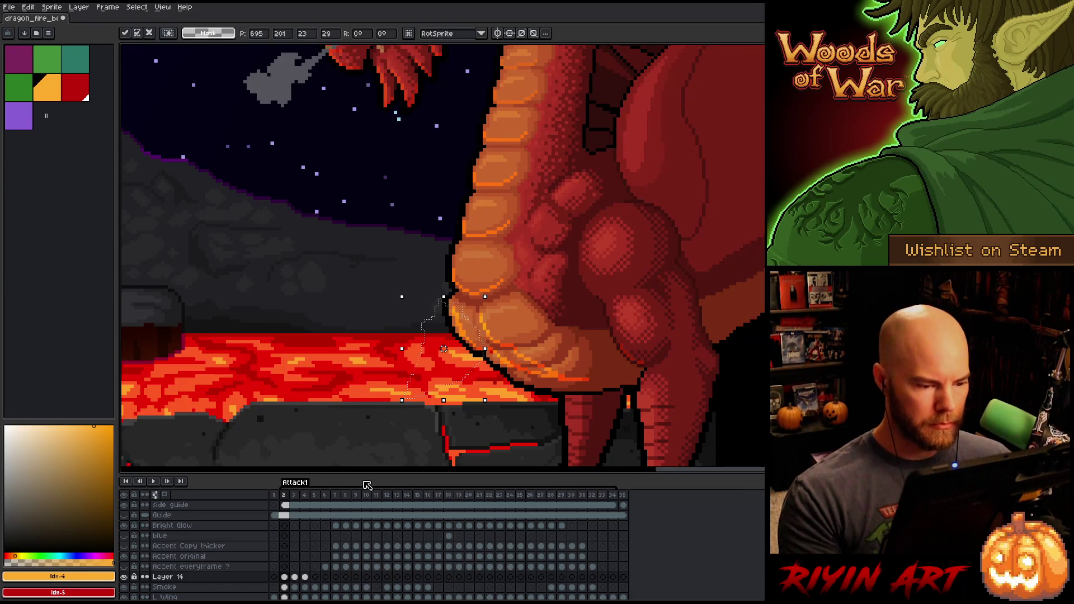
key("Left")
key("Left")
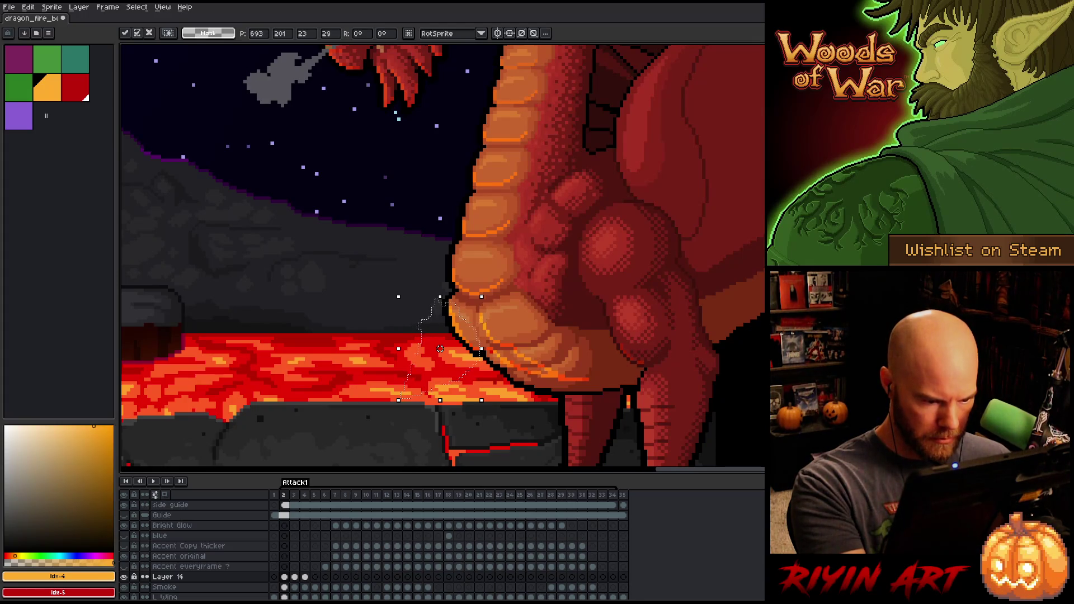
key("ctrl+d")
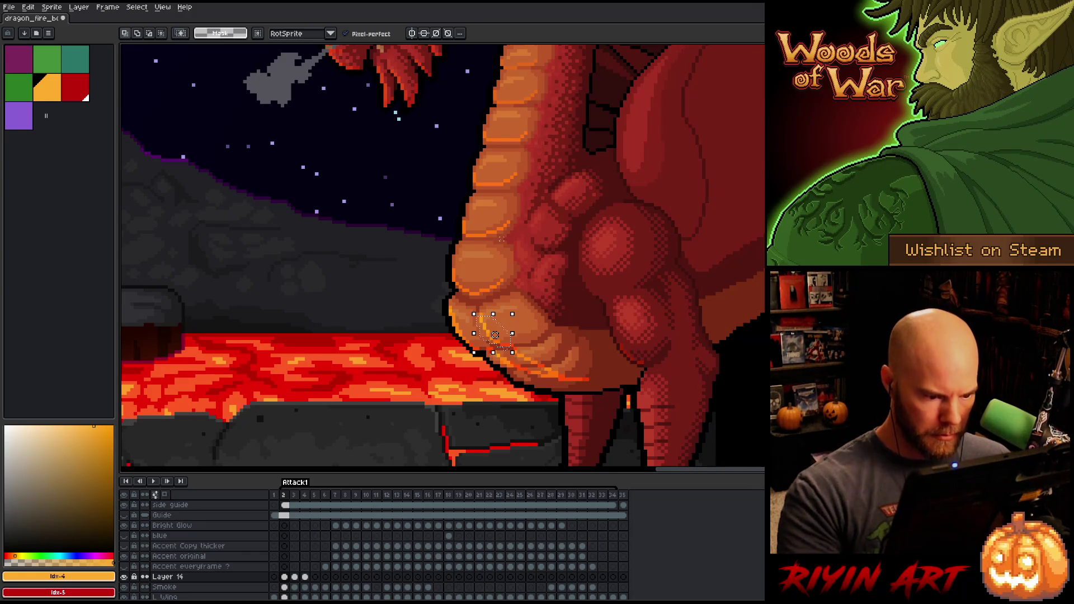
left_click_drag(495, 334, 491, 335)
key("ctrl+d")
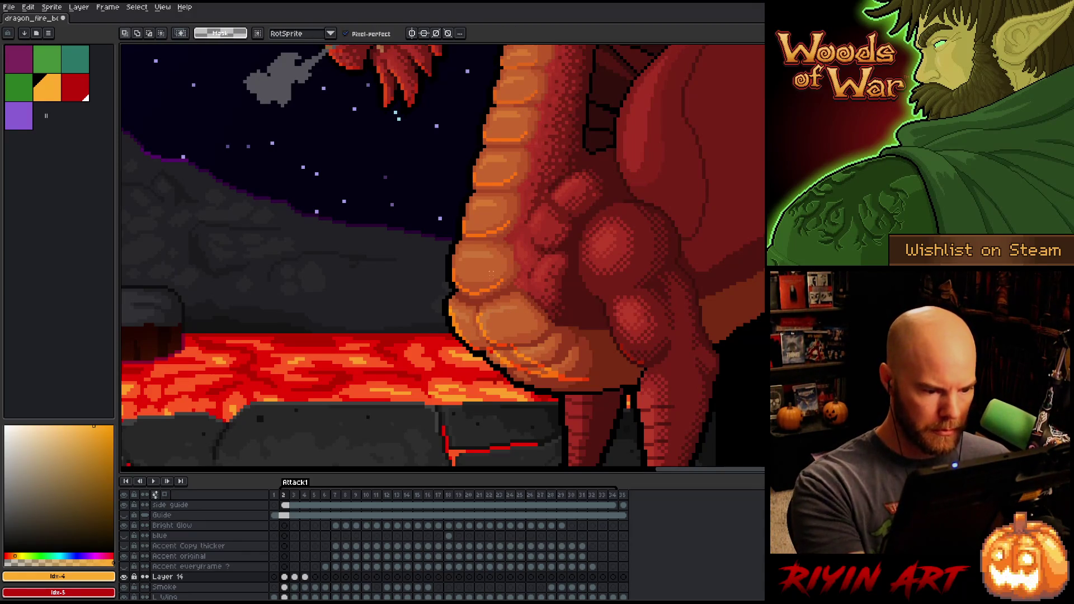
Step: Select the strip of pixels along the lower belly and nudge it one pixel left
key("b")
key("e")
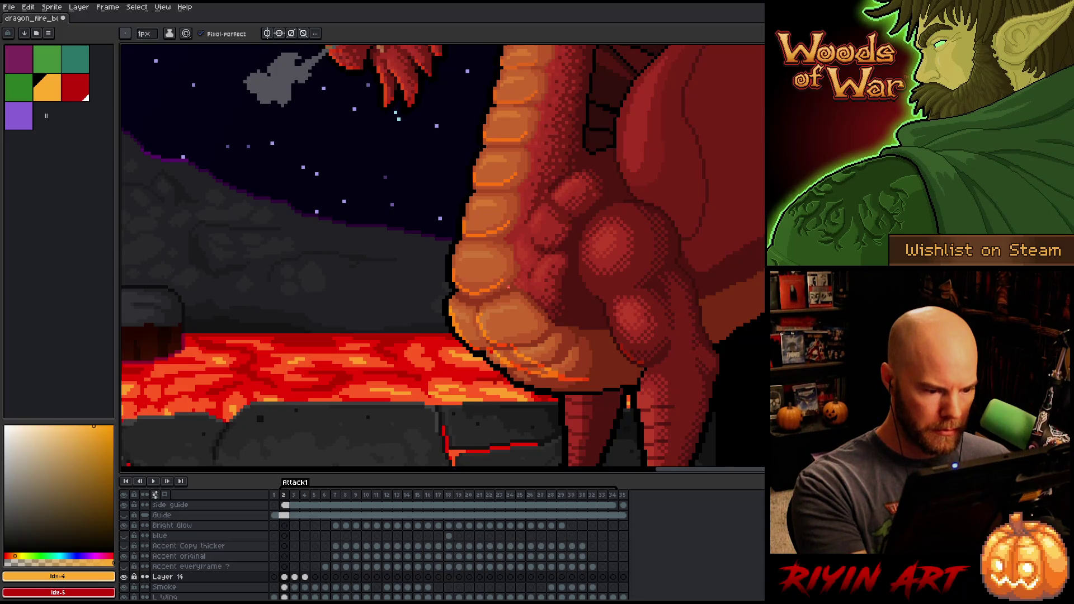
key("b")
key("e")
key("b")
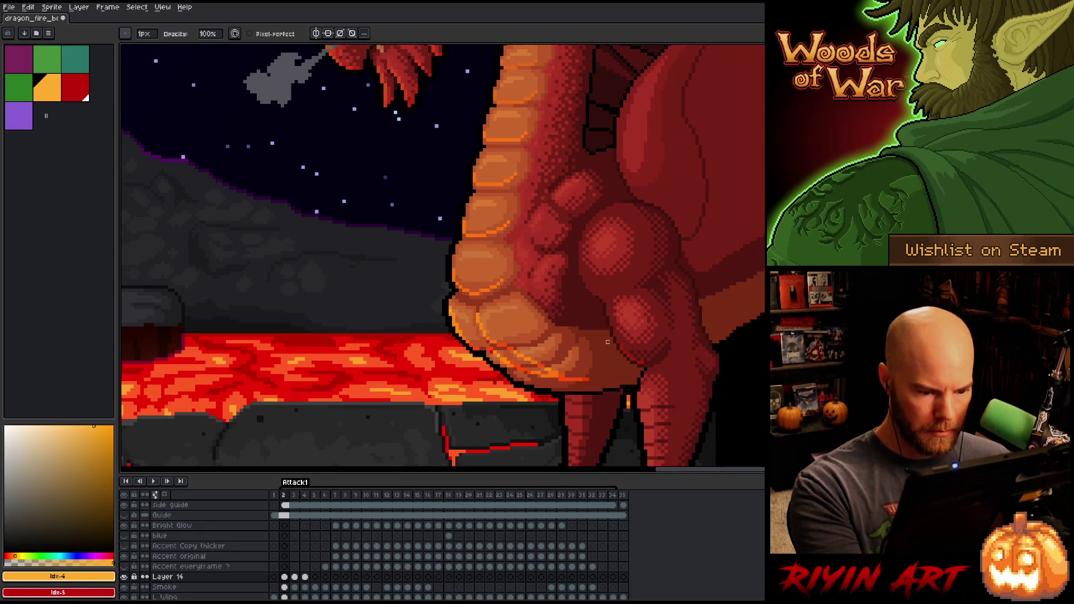
key("m")
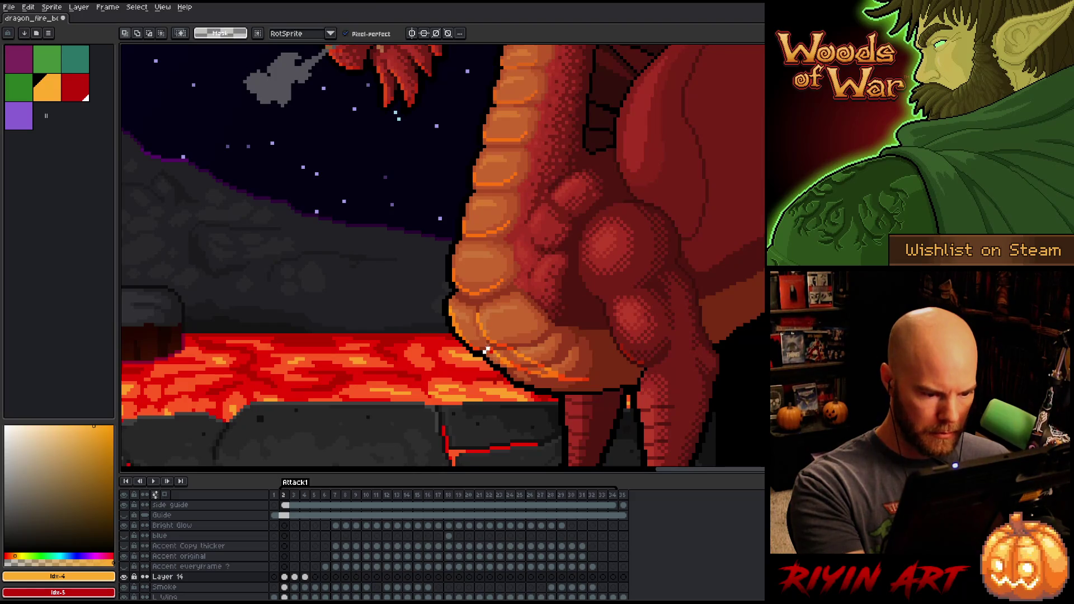
left_click_drag(534, 369, 584, 389)
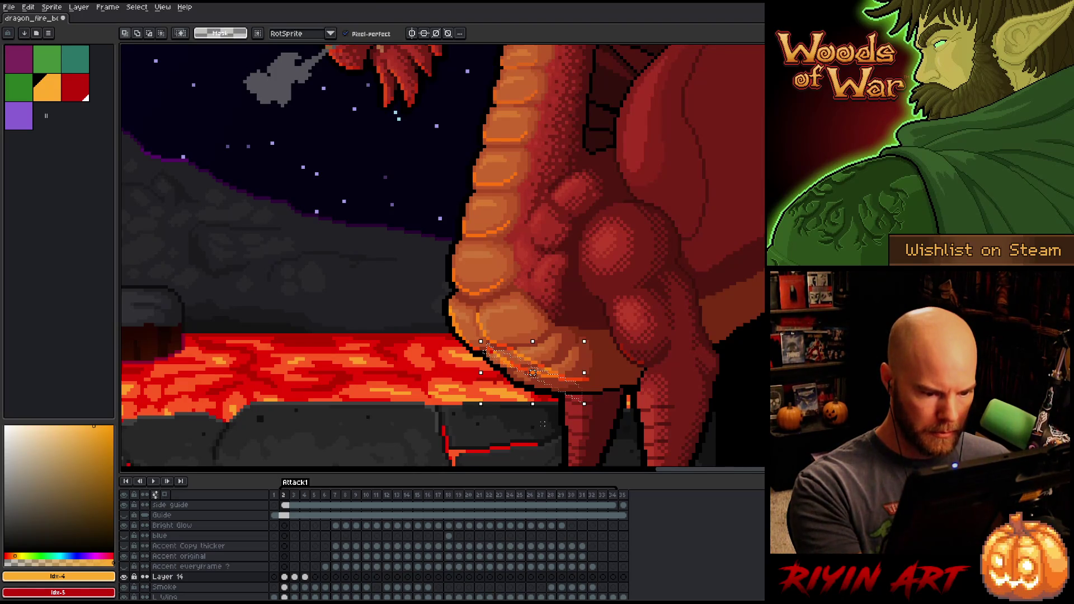
key("Left")
key("Down")
key("Up")
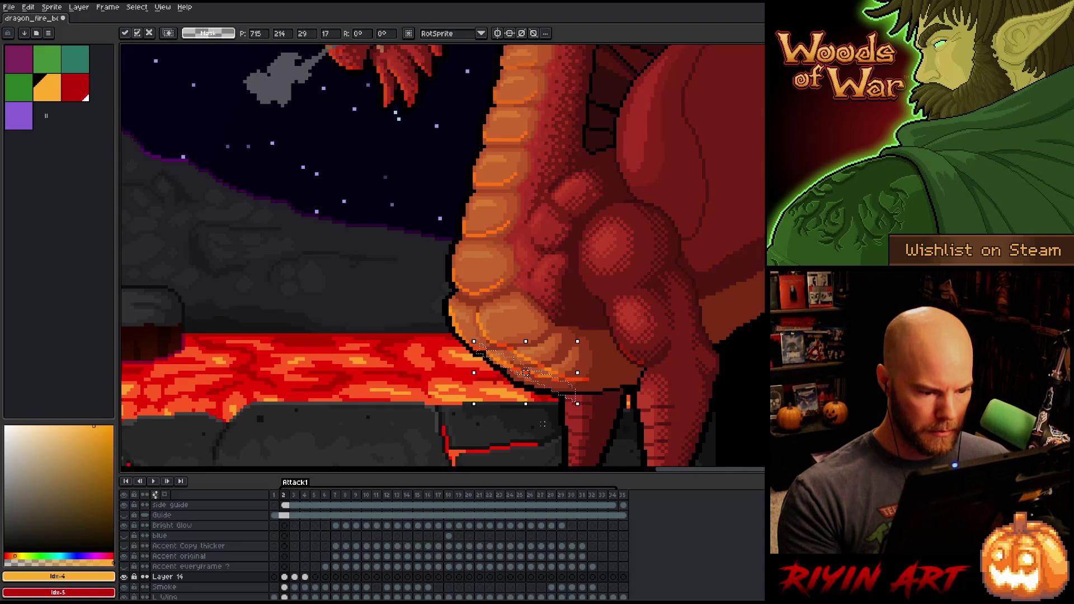
key("Left")
key("Right")
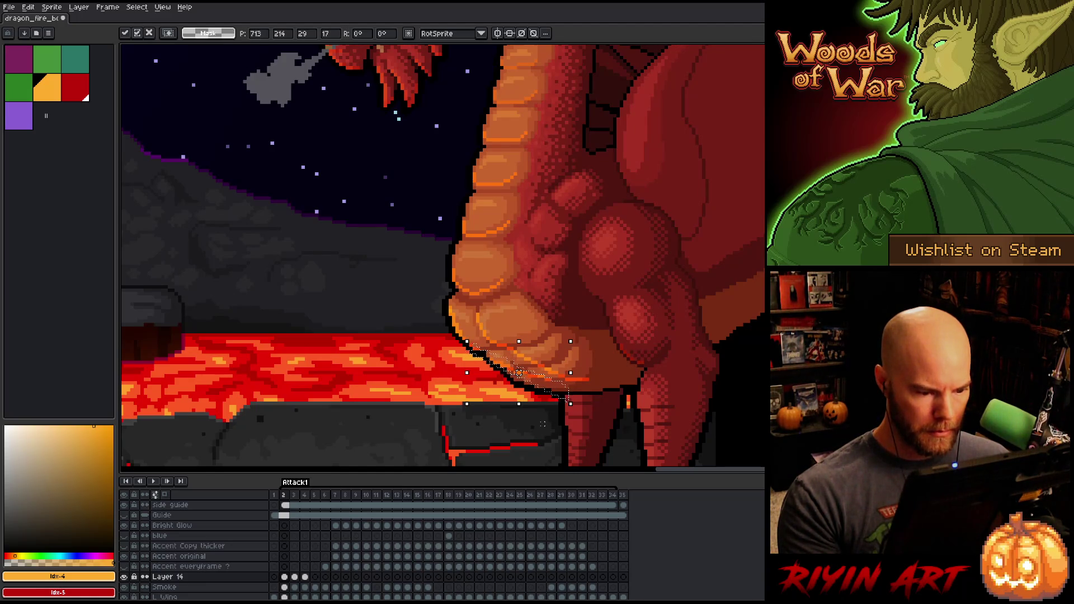
key("ctrl+d")
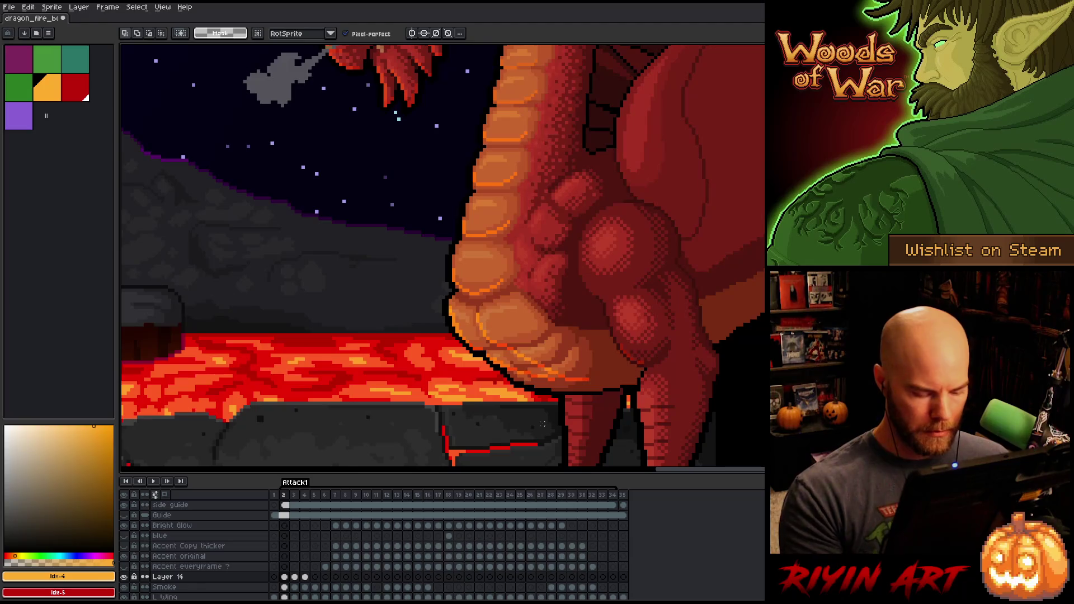
Step: Erase the stray orange outline pixels beneath the dragon's belly
key("b")
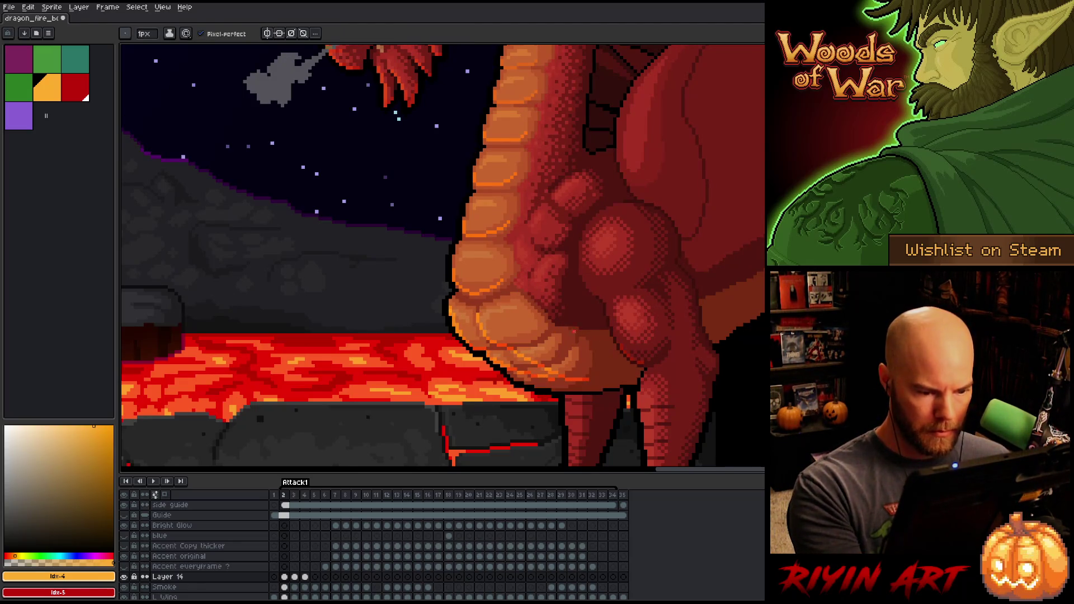
key("e")
mouse_move(538, 377)
left_mouse_down()
mouse_move(603, 390)
mouse_move(570, 388)
left_mouse_up()
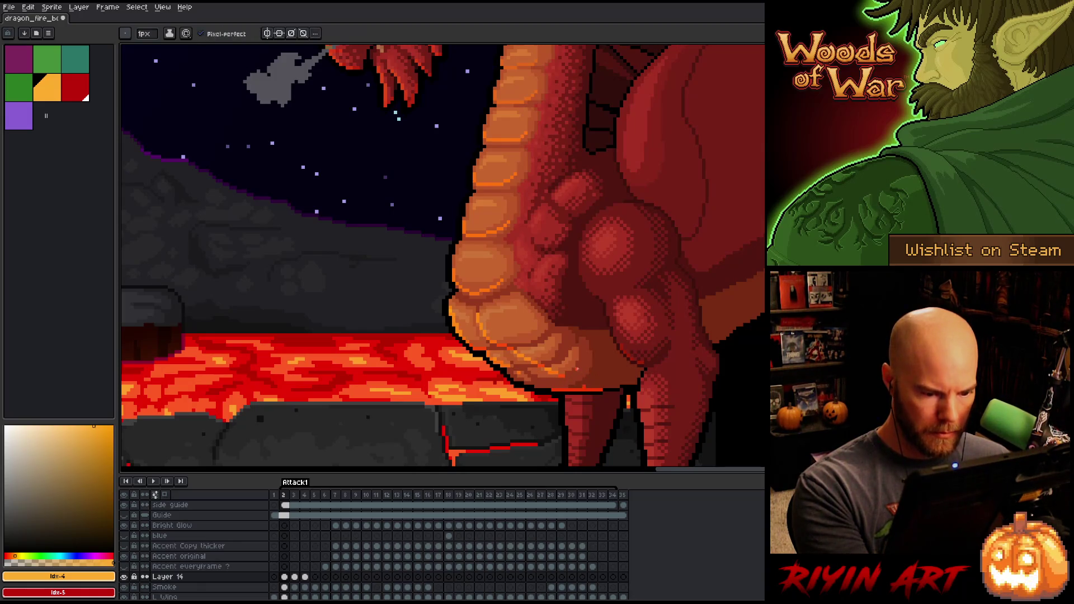
left_click_drag(571, 378, 525, 355)
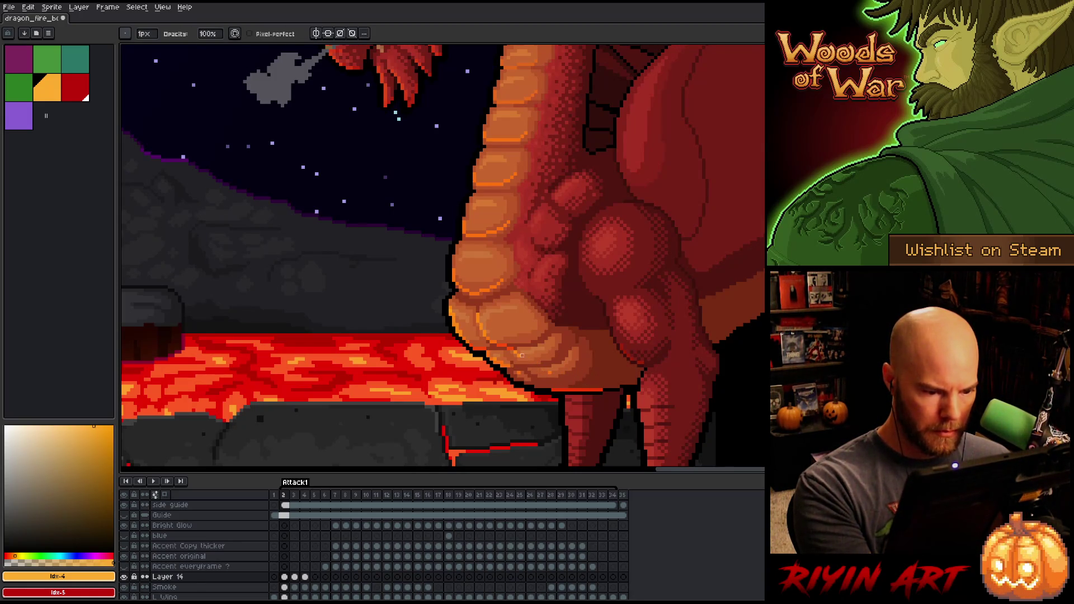
key("e")
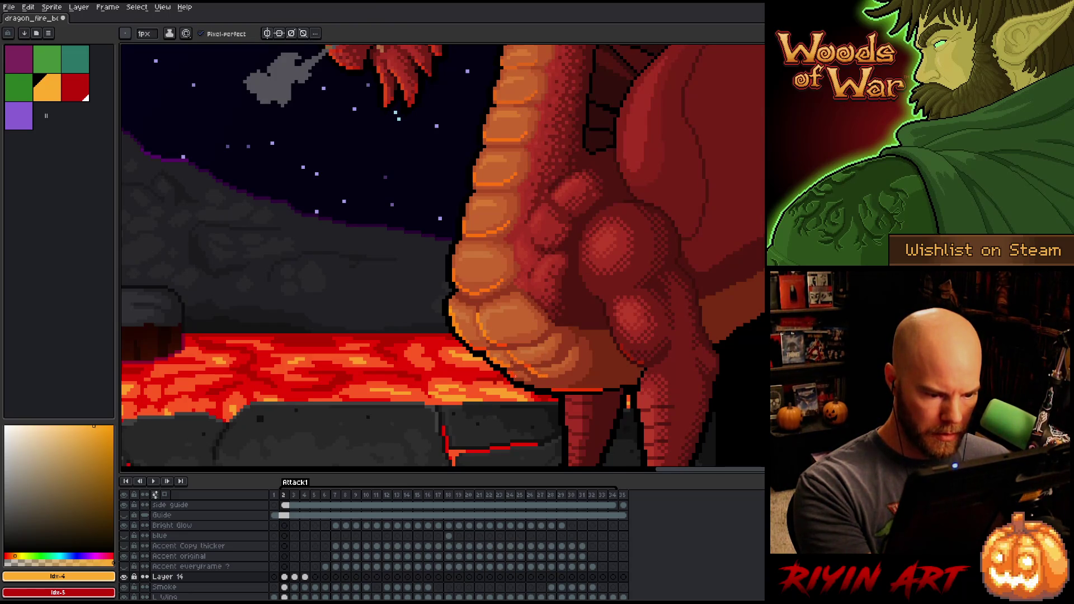
key("e")
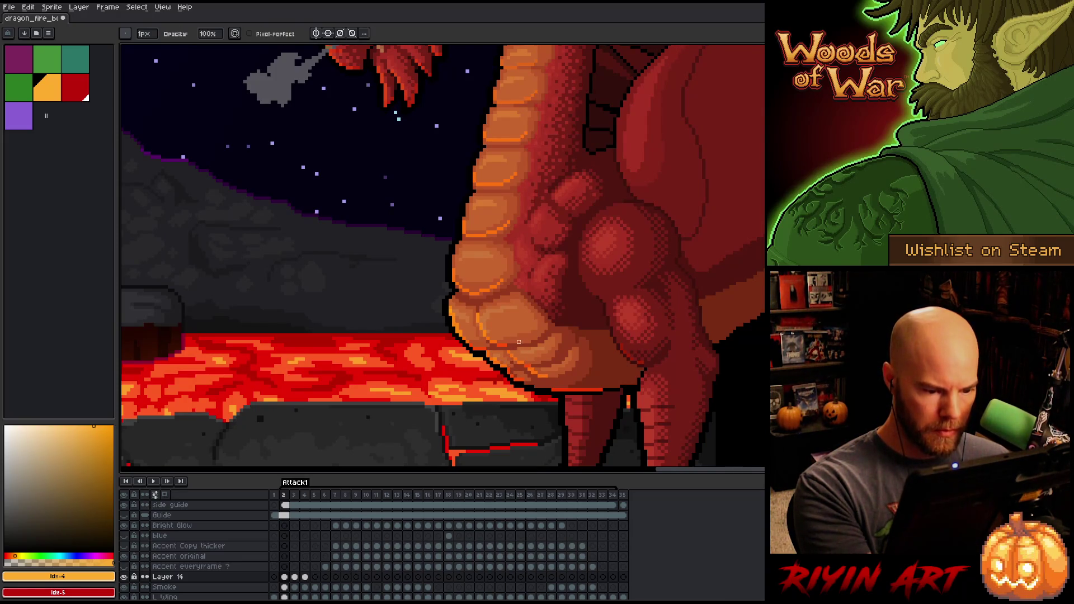
key("b")
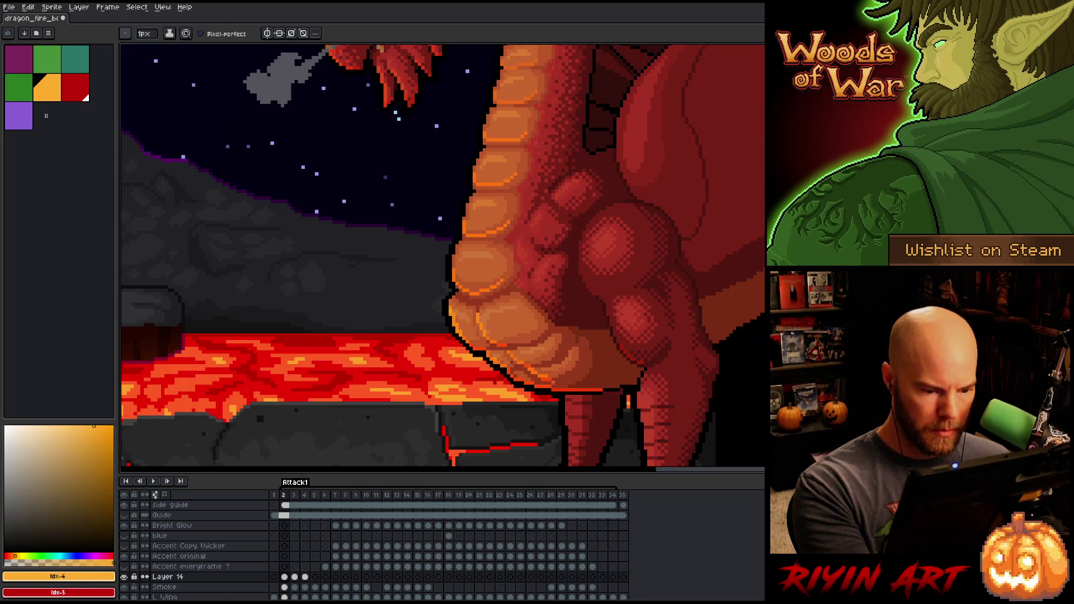
key("e")
key("period")
key("b")
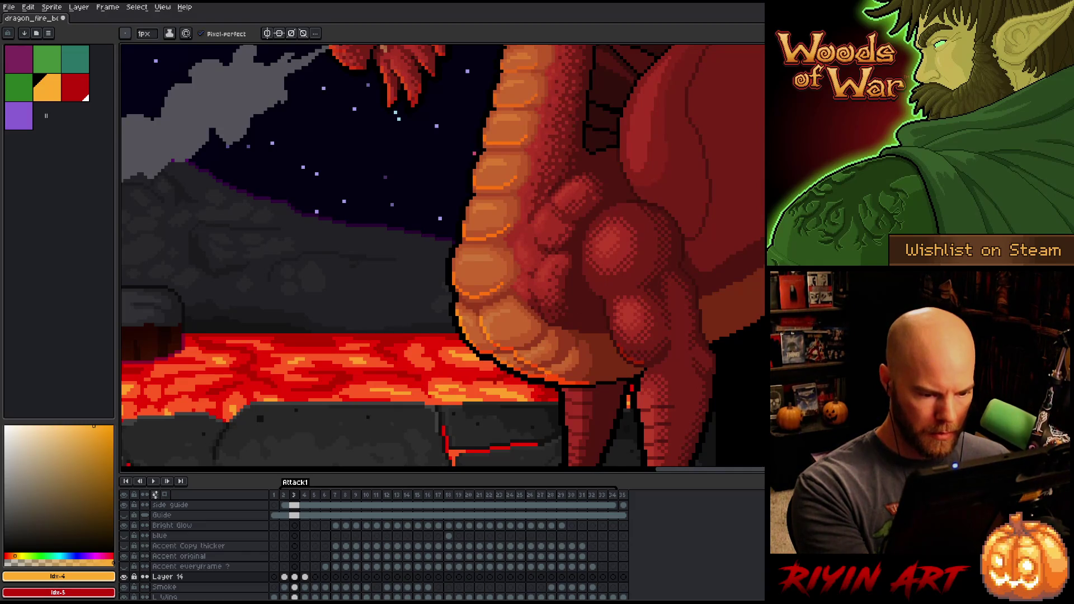
key("comma")
key("period")
key("comma")
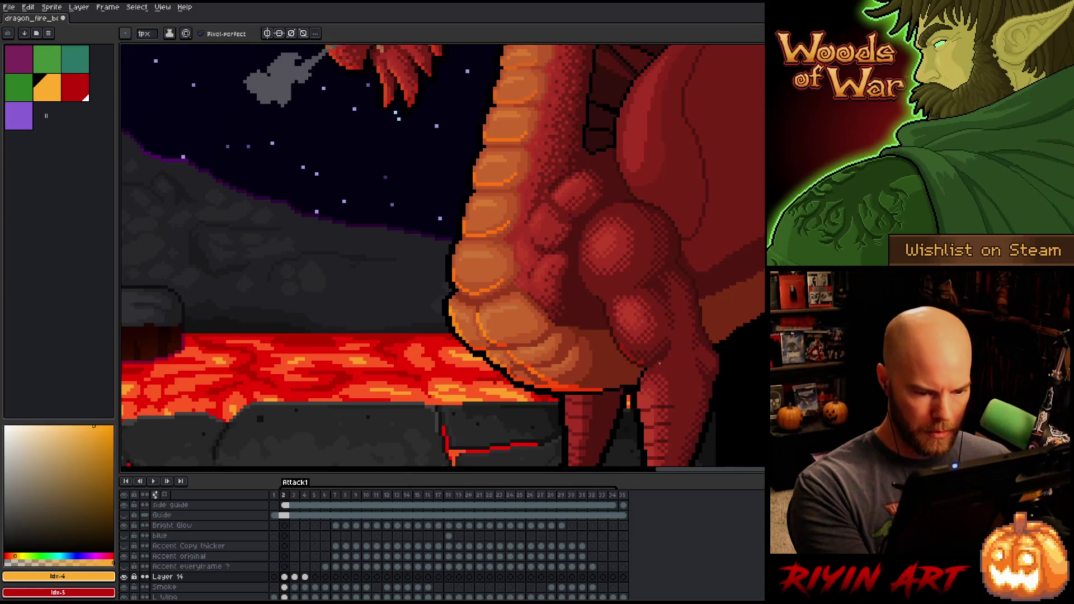
key("period")
key("comma")
key("period")
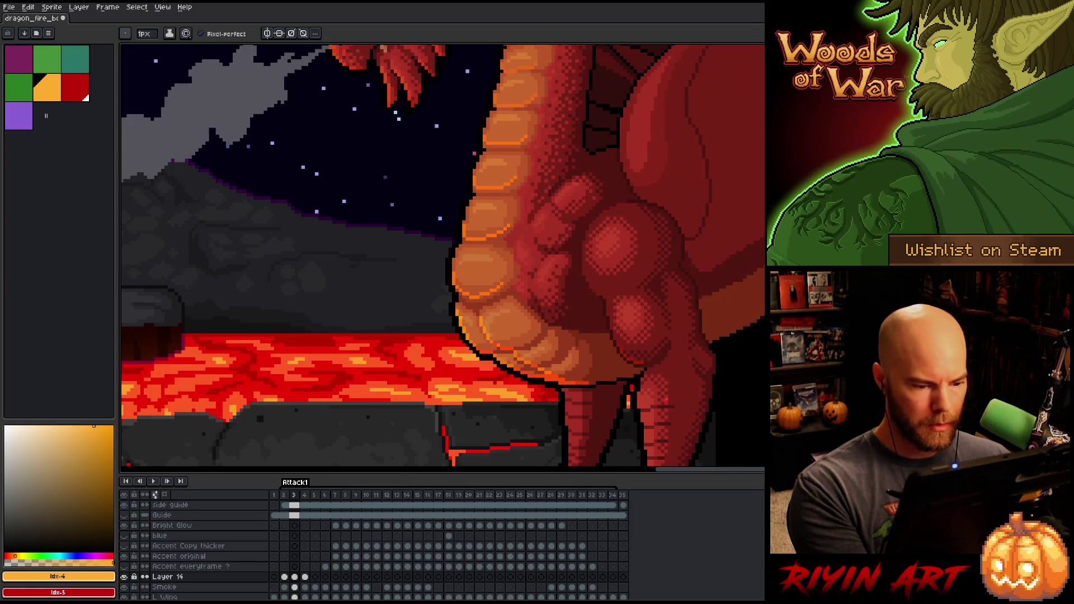
key("comma")
key("period")
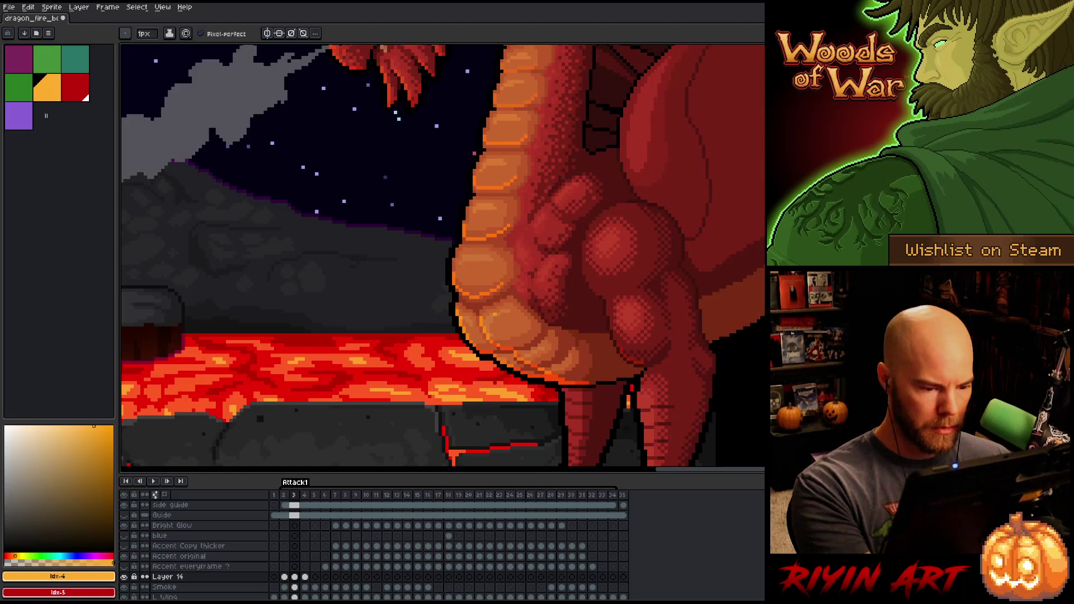
key("b")
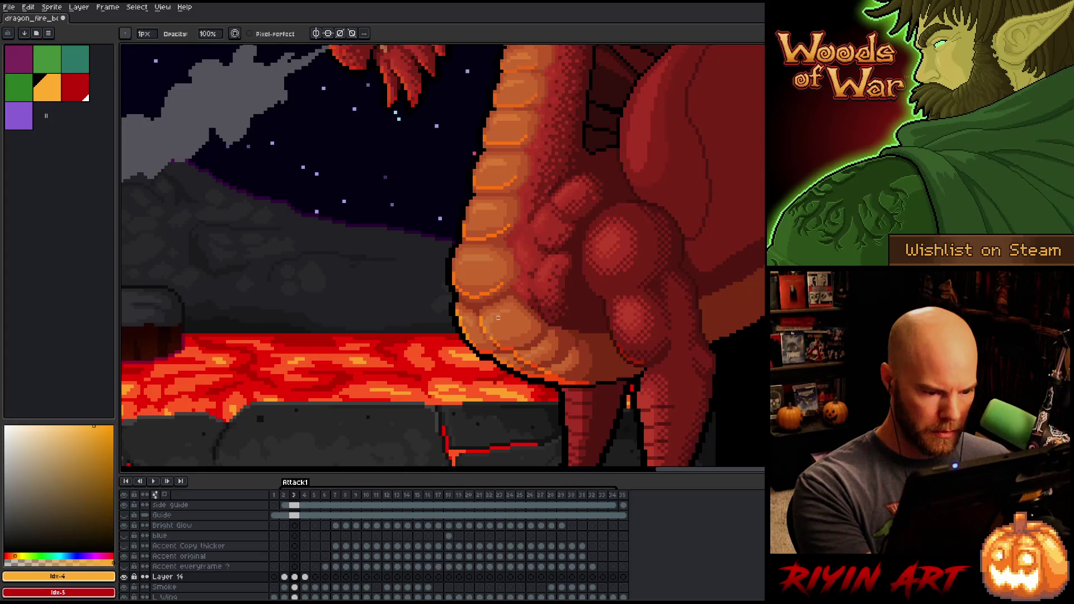
key("b")
key("comma")
key("period")
key("comma")
key("period")
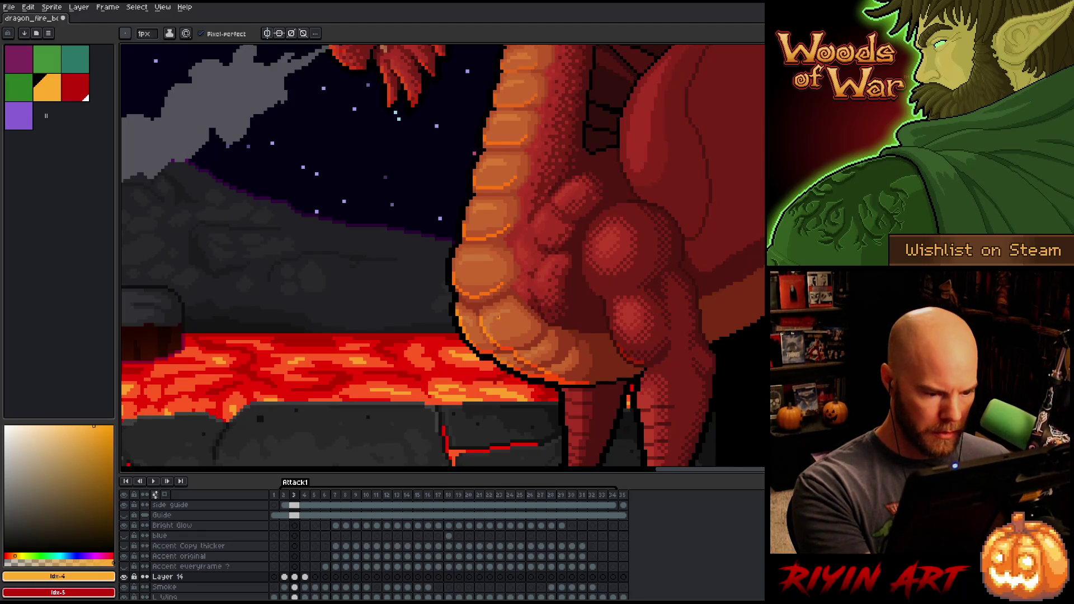
key("e")
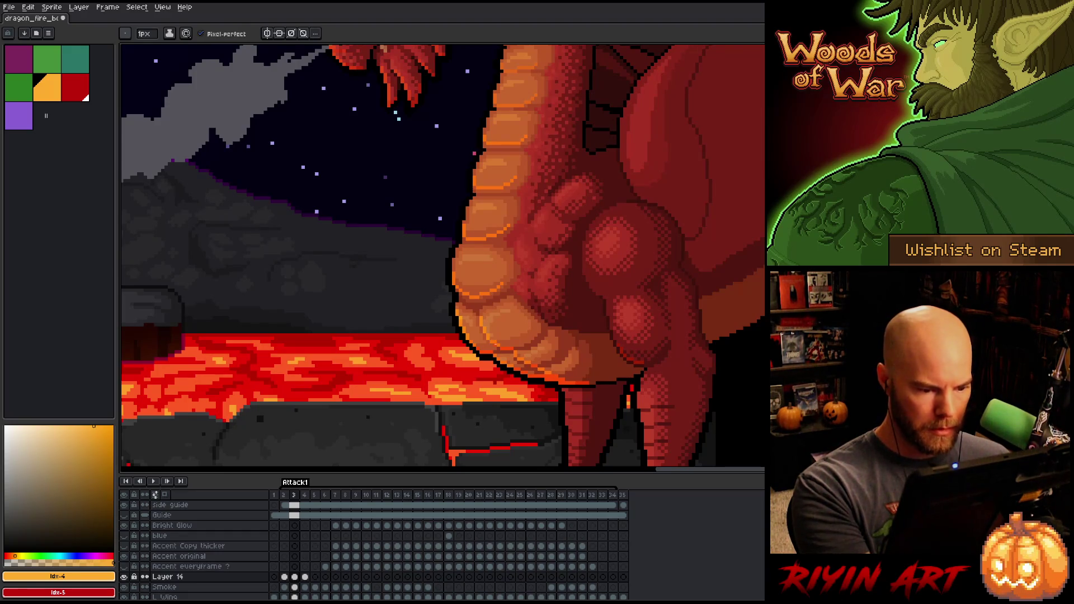
key("b")
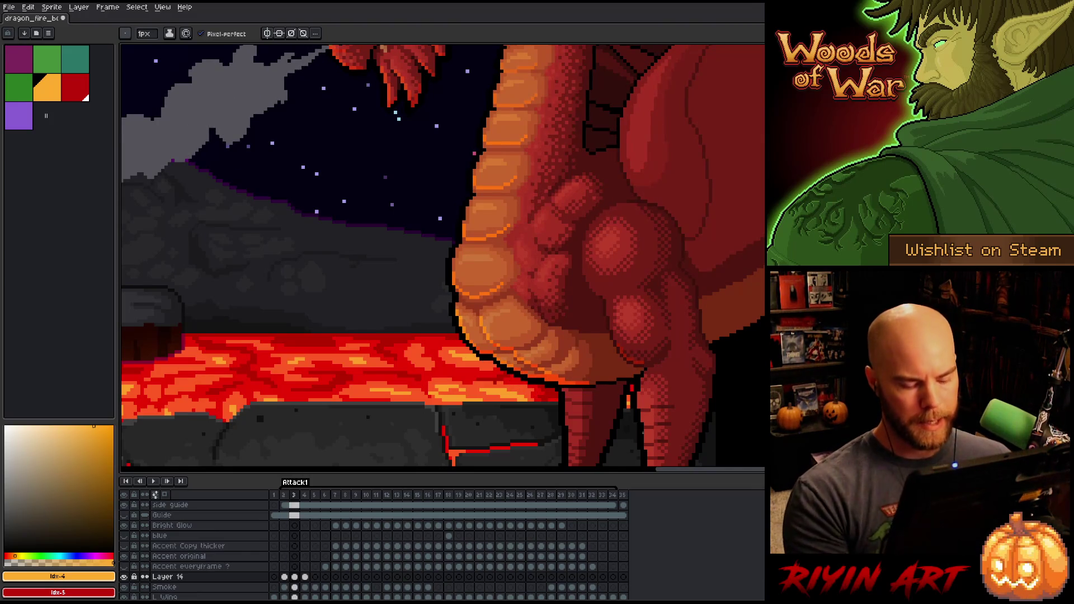
scroll(496, 336, "down", 3)
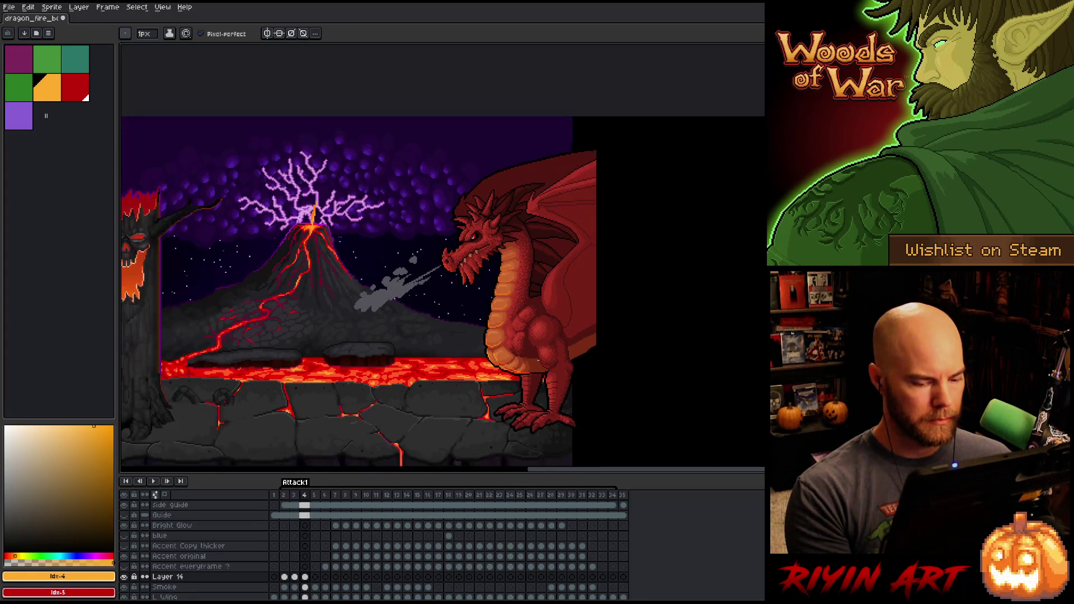
Step: Transform Layer 14's frame 1 dragon artwork, nudging it one pixel to the right
scroll(543, 359, "up", 1)
scroll(543, 360, "up", 1)
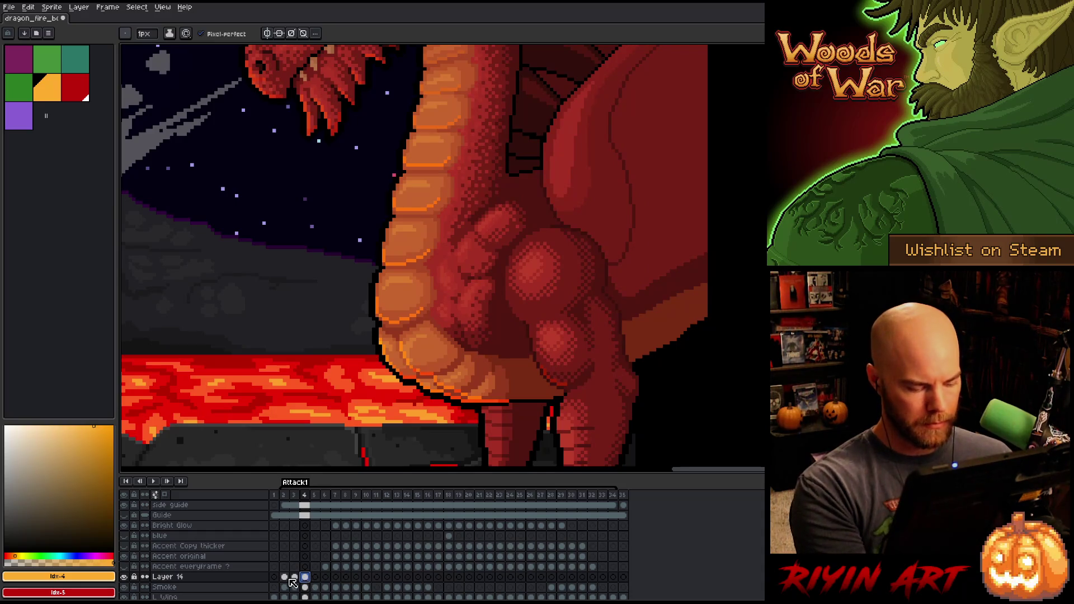
left_click(274, 579)
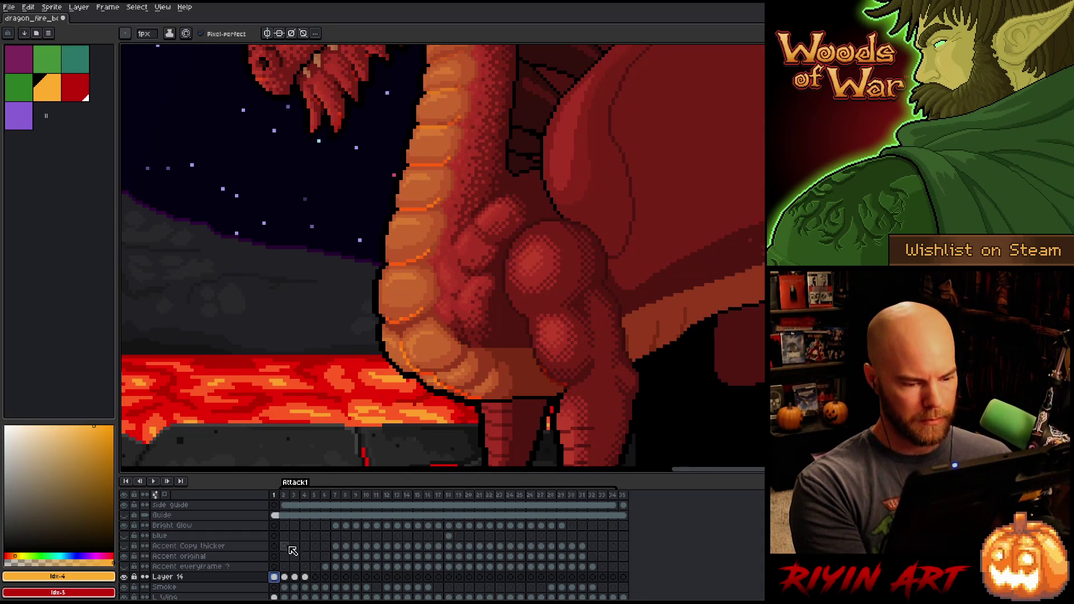
key("v")
key("ctrl+t")
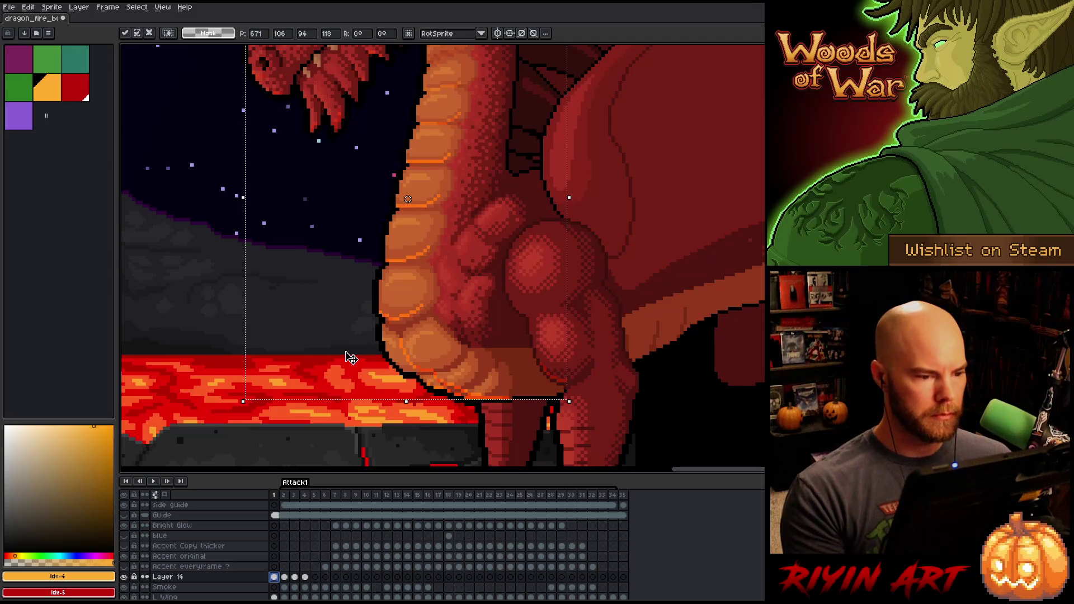
key("Right")
key("Up")
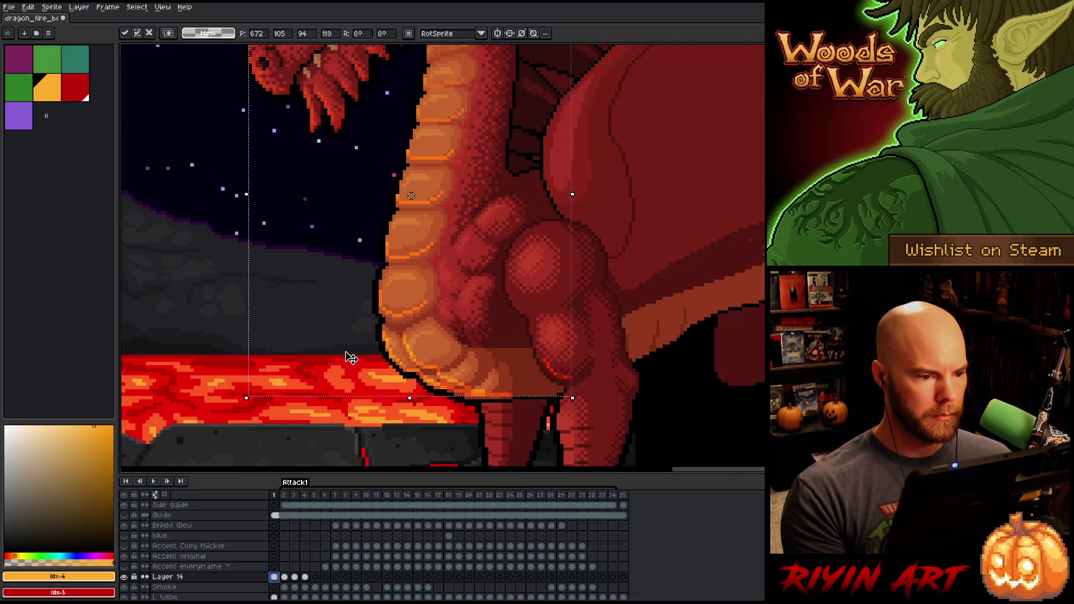
scroll(360, 246, "down", 3)
scroll(362, 250, "up", 3)
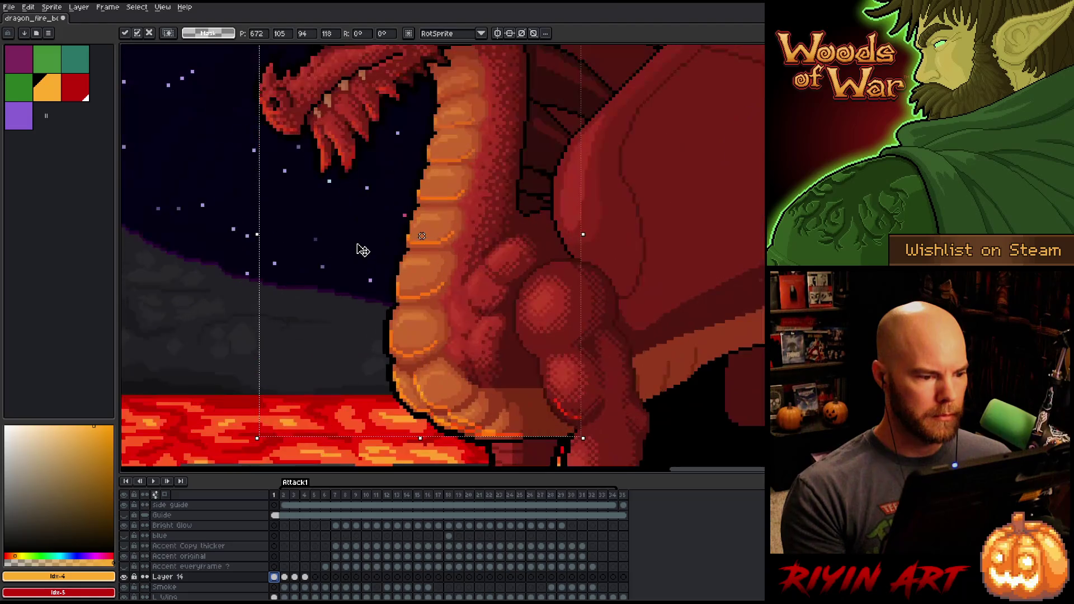
key("Down")
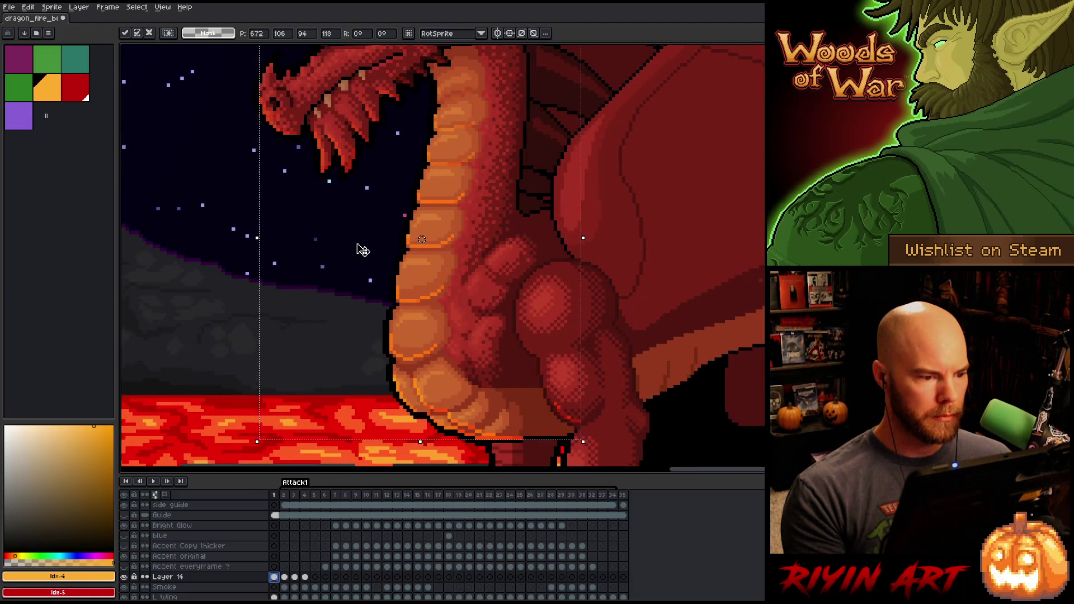
scroll(362, 250, "down", 1)
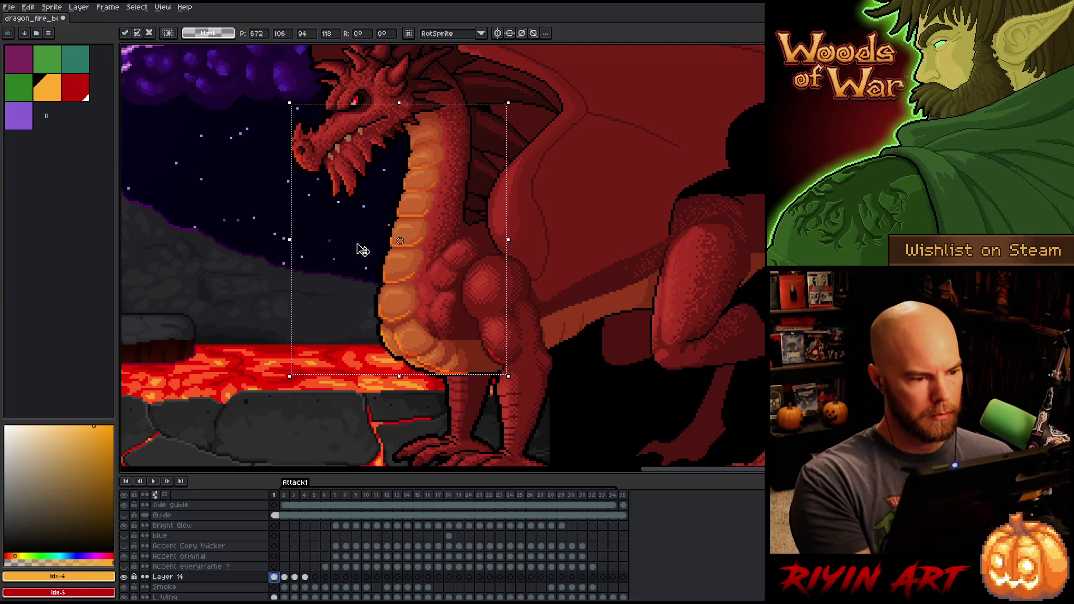
Step: Apply the nudge, then select the dragon's head region and move it up slightly
key("b")
mouse_move(428, 112)
left_mouse_down()
mouse_move(456, 63)
mouse_move(302, 257)
left_mouse_up()
mouse_move(416, 76)
left_mouse_down()
mouse_move(422, 100)
mouse_move(230, 226)
mouse_move(404, 73)
left_mouse_up()
left_click_drag(400, 241, 399, 239)
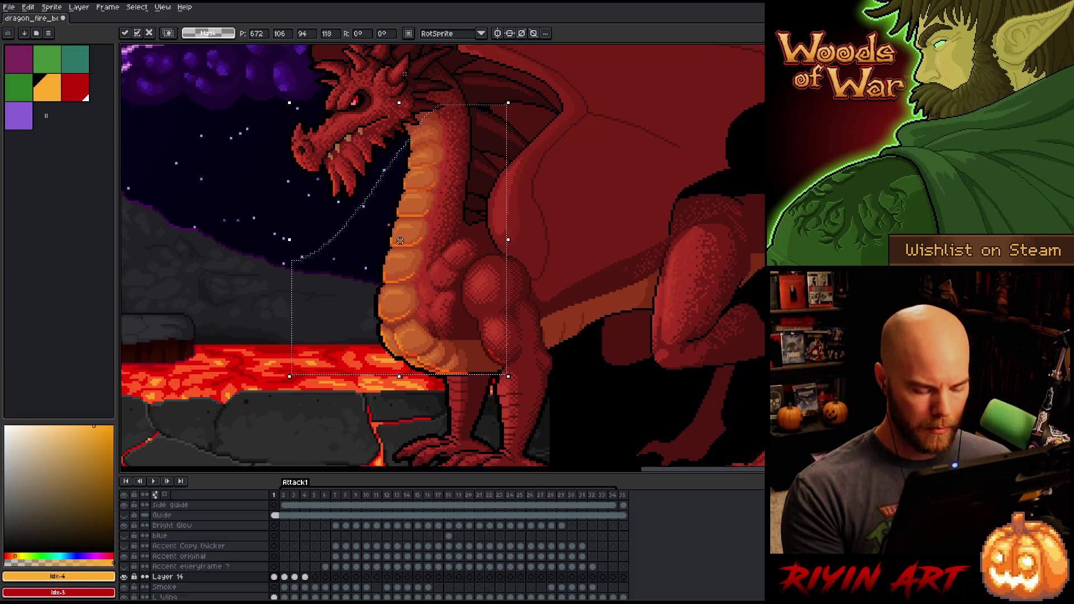
Step: Step to frame 2 and back to frame 1, box the head and neck, deselect, and stop playback
key("period")
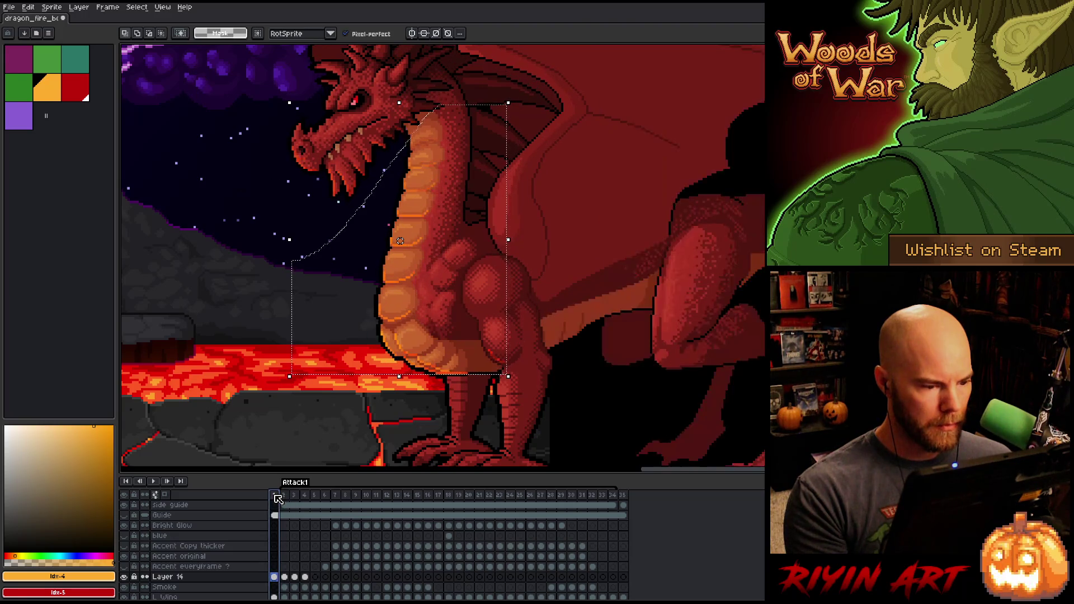
left_click(278, 498)
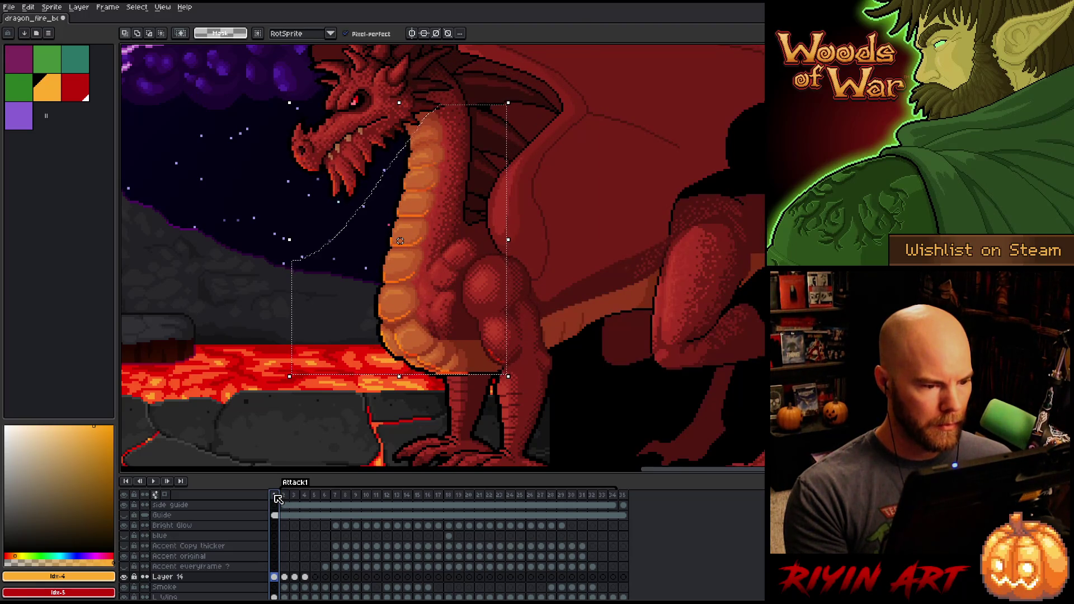
key("m")
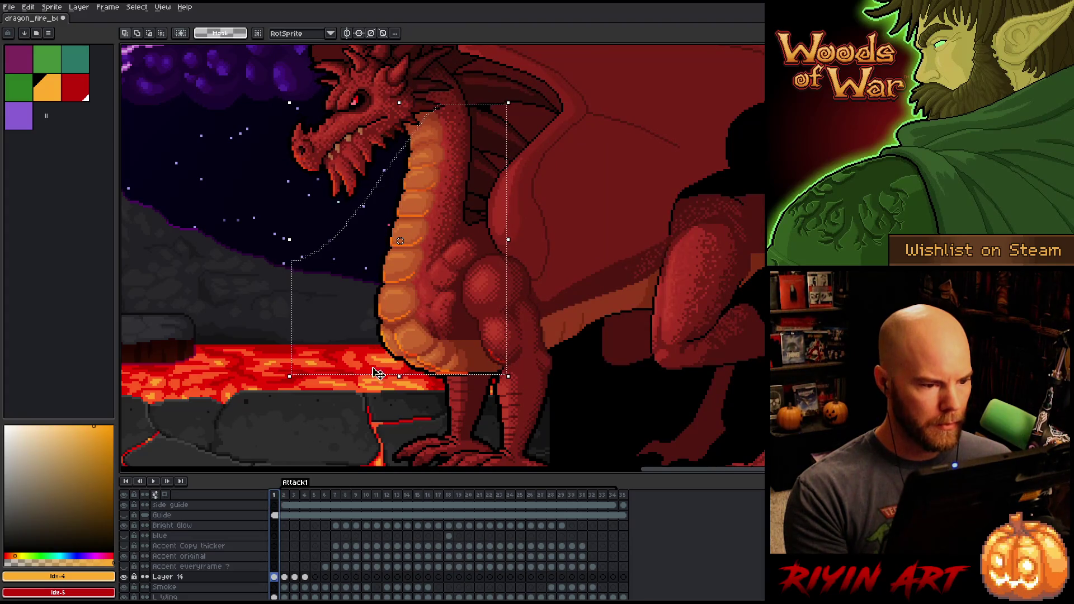
left_click_drag(583, 65, 322, 259)
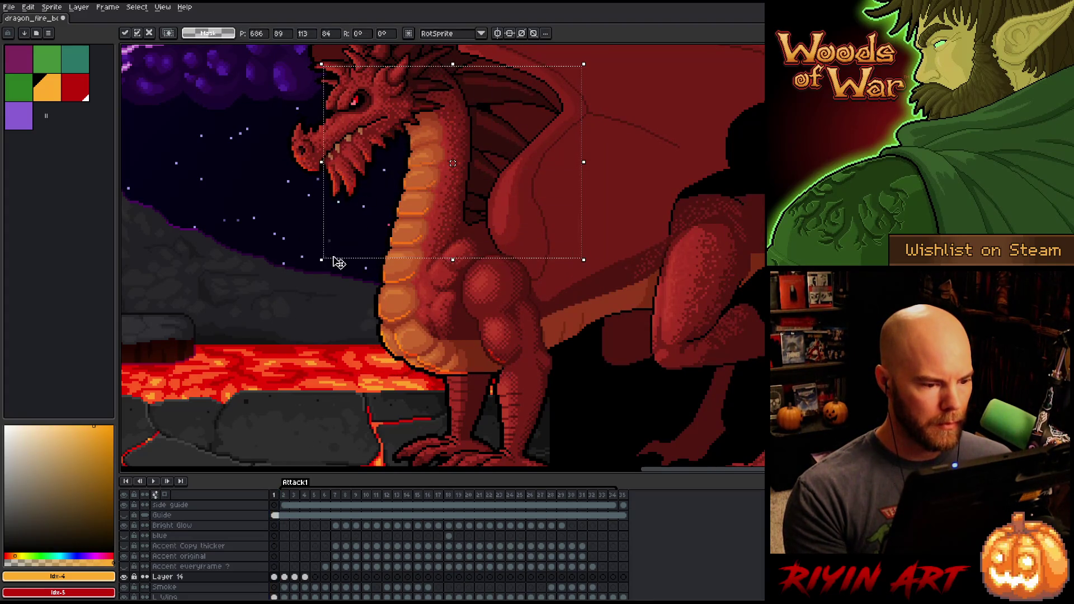
key("ctrl+d")
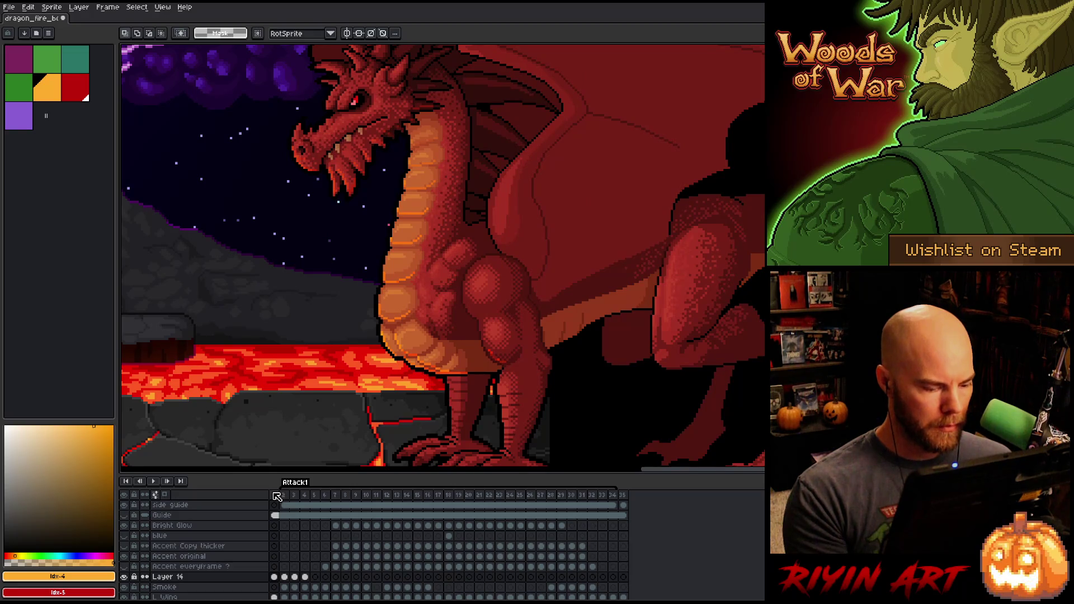
key("Return")
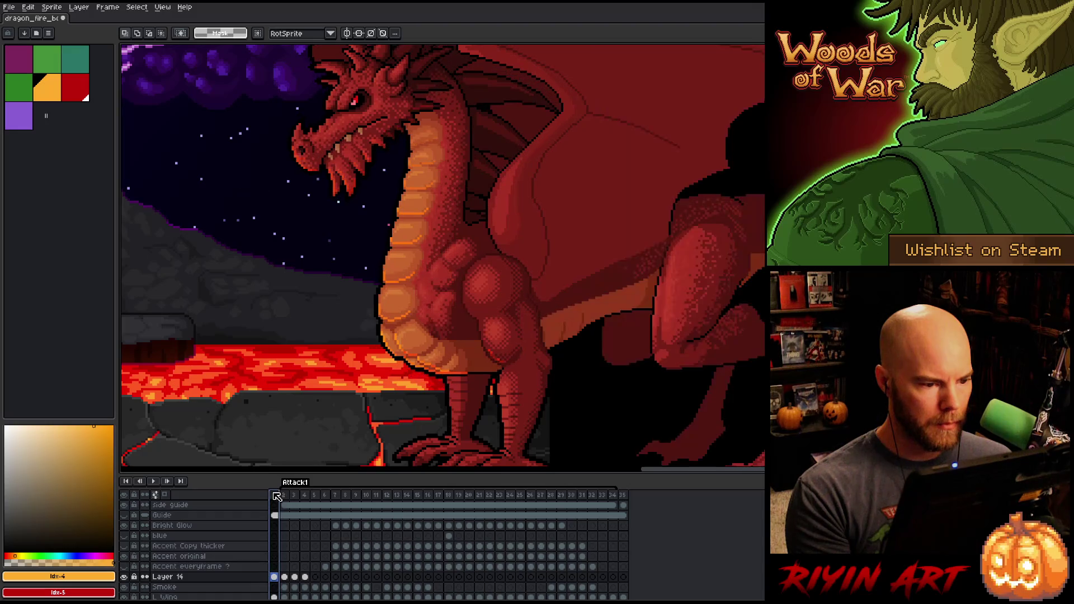
left_click(274, 494)
left_click_drag(471, 113, 381, 154)
left_click(353, 196)
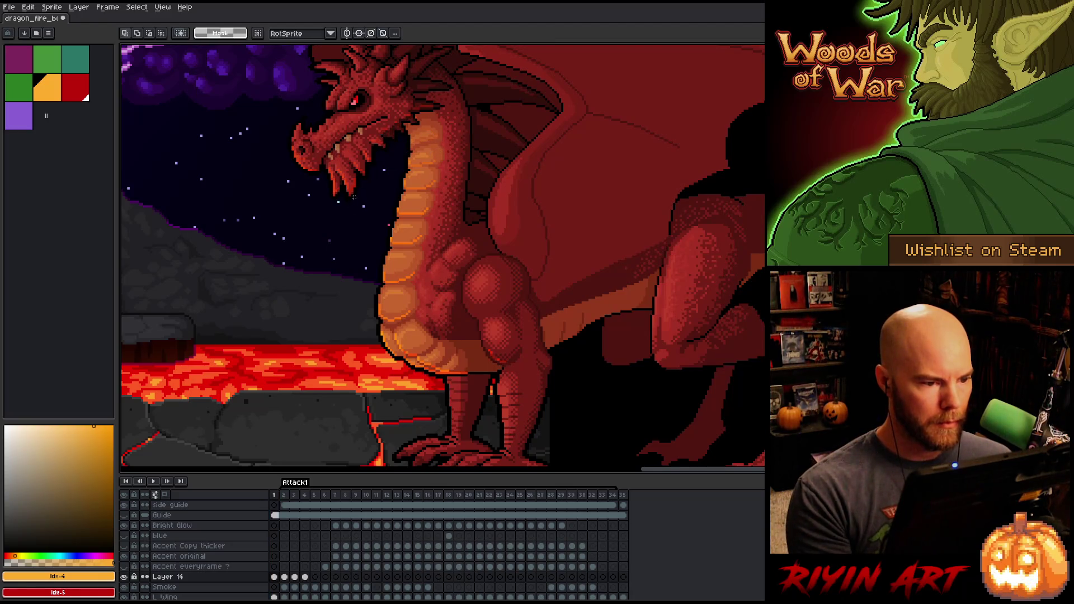
left_click(279, 498)
key("Left")
key("Right")
key("Left")
key("Right")
key("Left")
key("Right")
key("Left")
key("Right")
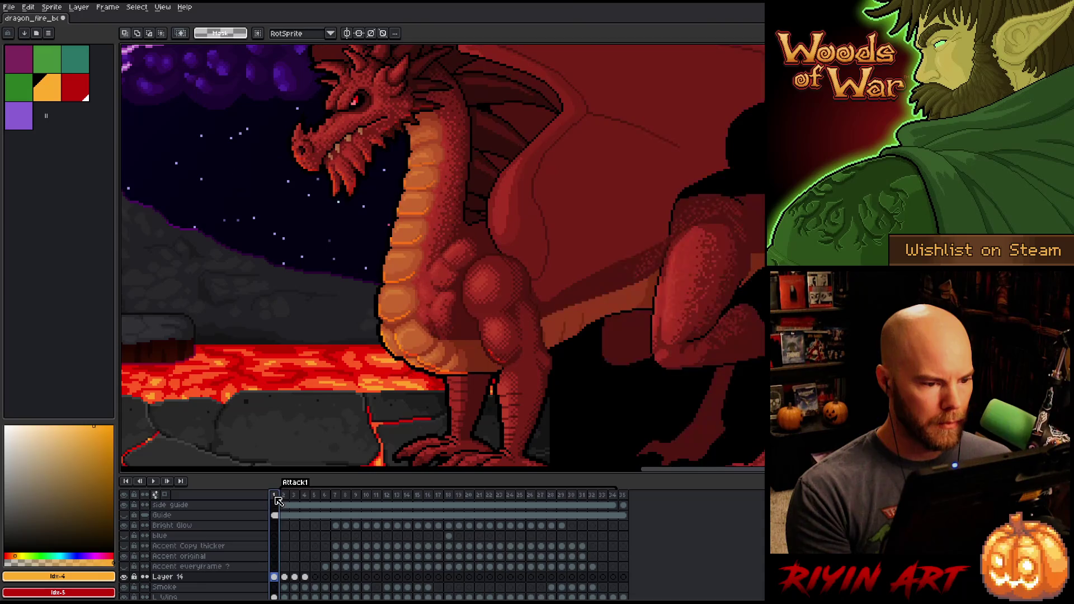
key("Left")
key("Right")
key("Left")
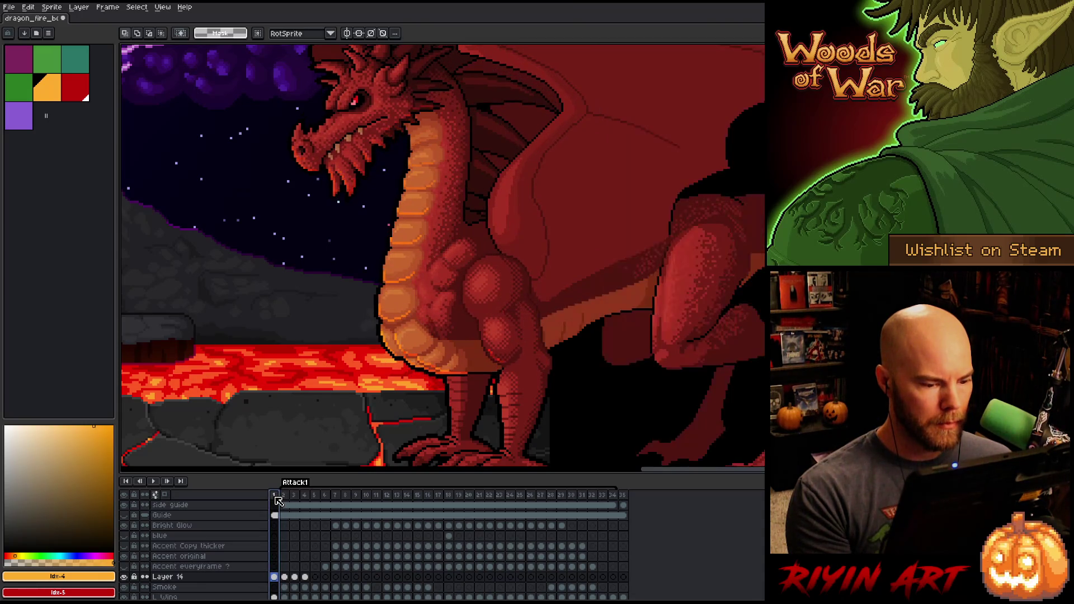
scroll(519, 331, "up", 2)
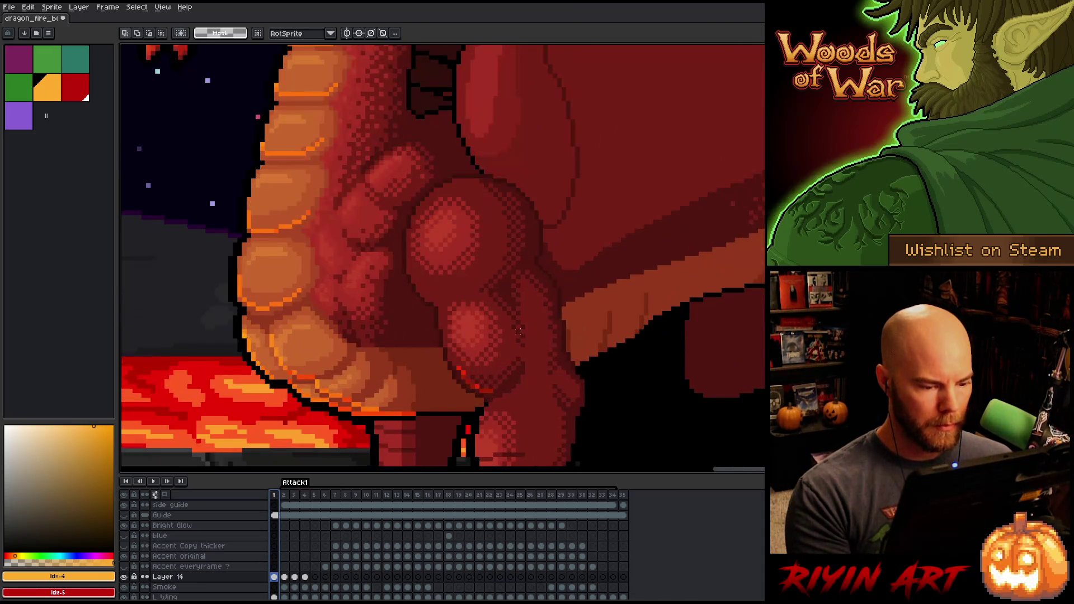
key("b")
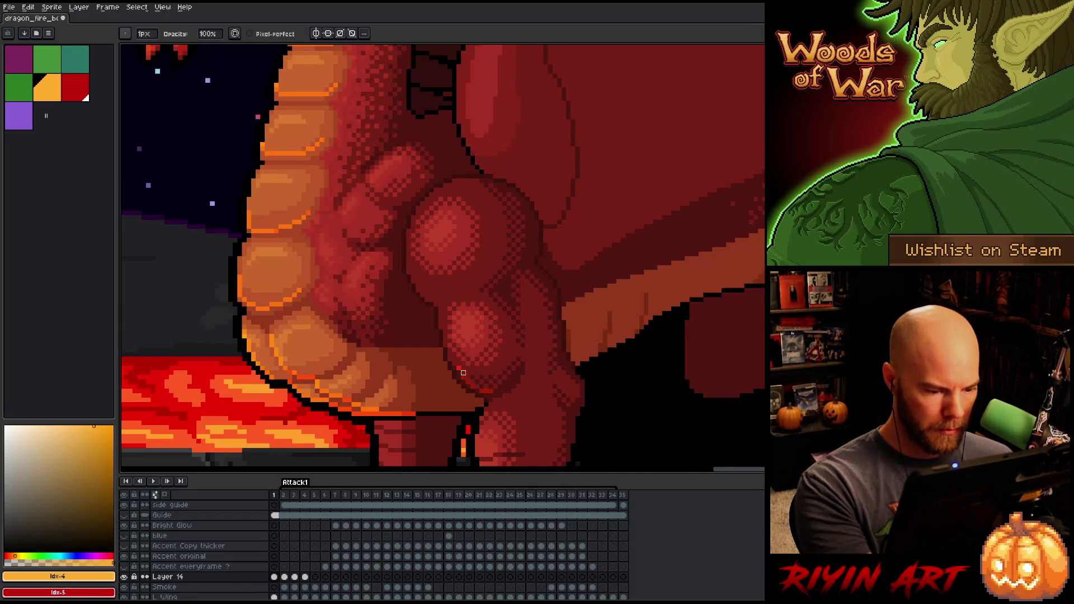
scroll(473, 345, "down", 3)
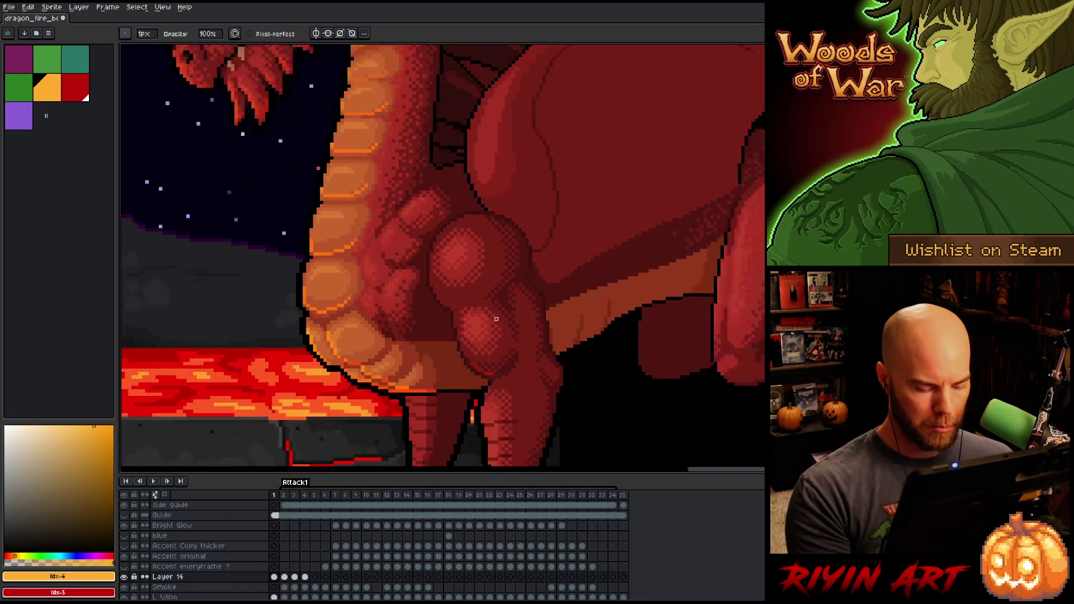
key("Right")
key("Left")
key("Right")
left_click(275, 496)
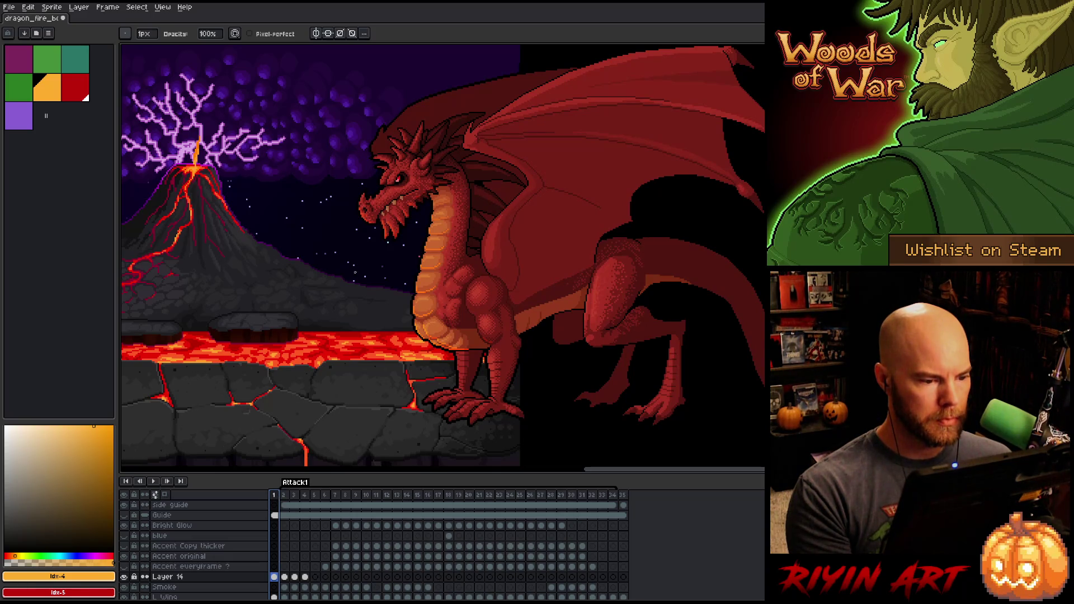
scroll(396, 183, "up", 2)
key("m")
Step: Try selections on the dragon's head and the strip beside its jaw, then clear them
mouse_move(488, 123)
left_mouse_down()
mouse_move(551, 168)
mouse_move(438, 280)
mouse_move(301, 164)
left_mouse_up()
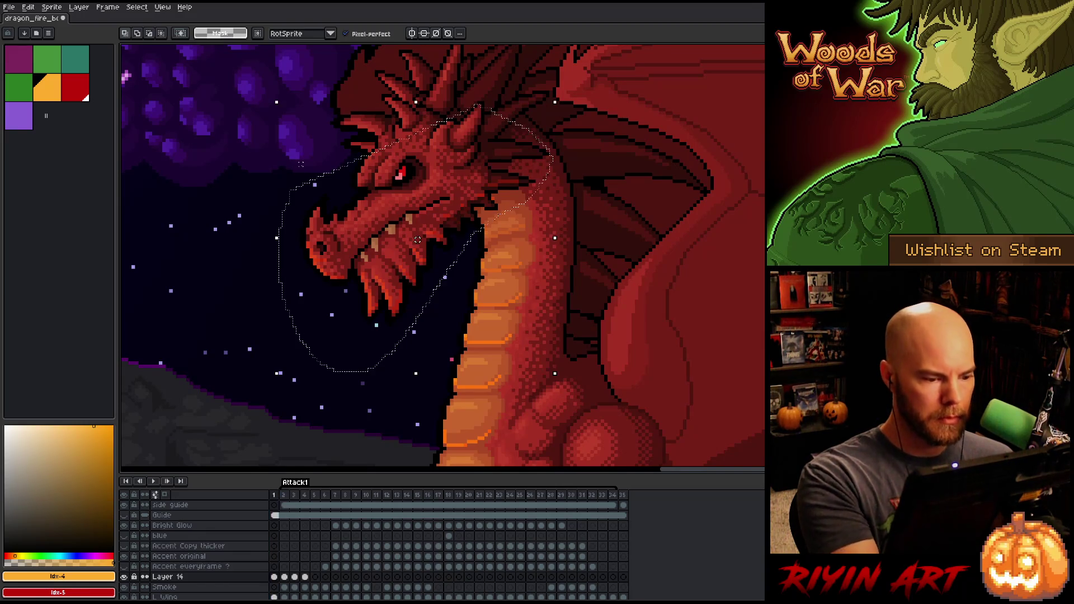
key("ctrl+d")
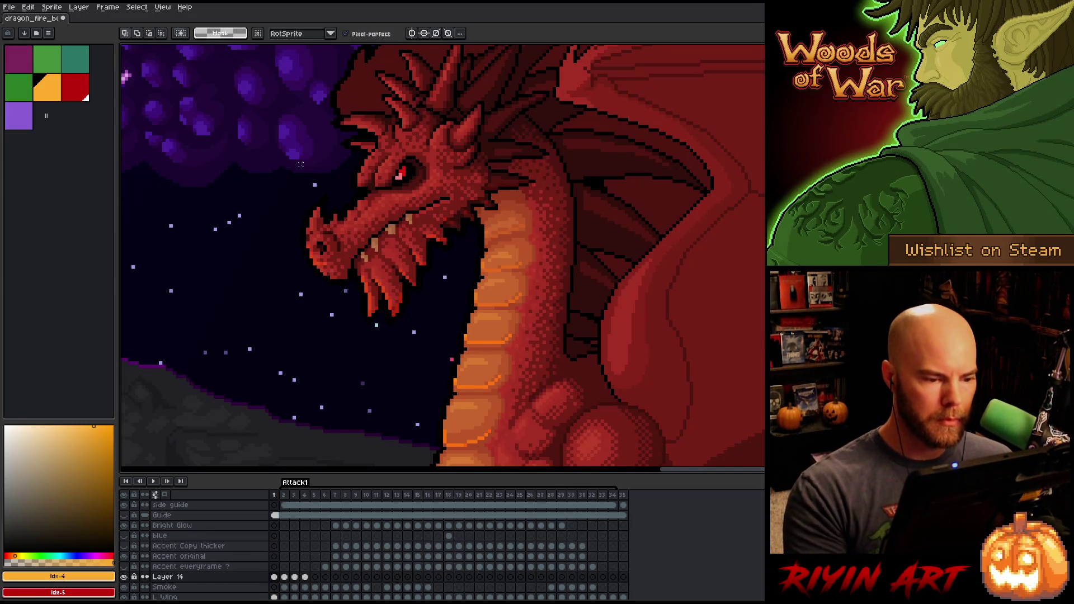
left_click_drag(441, 232, 456, 288)
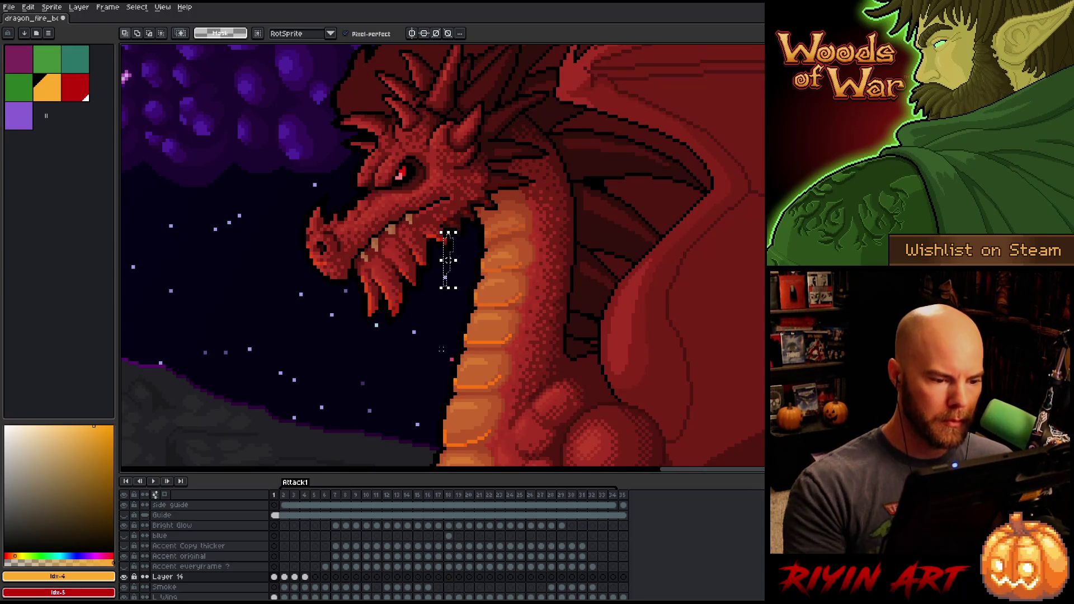
key("ctrl+d")
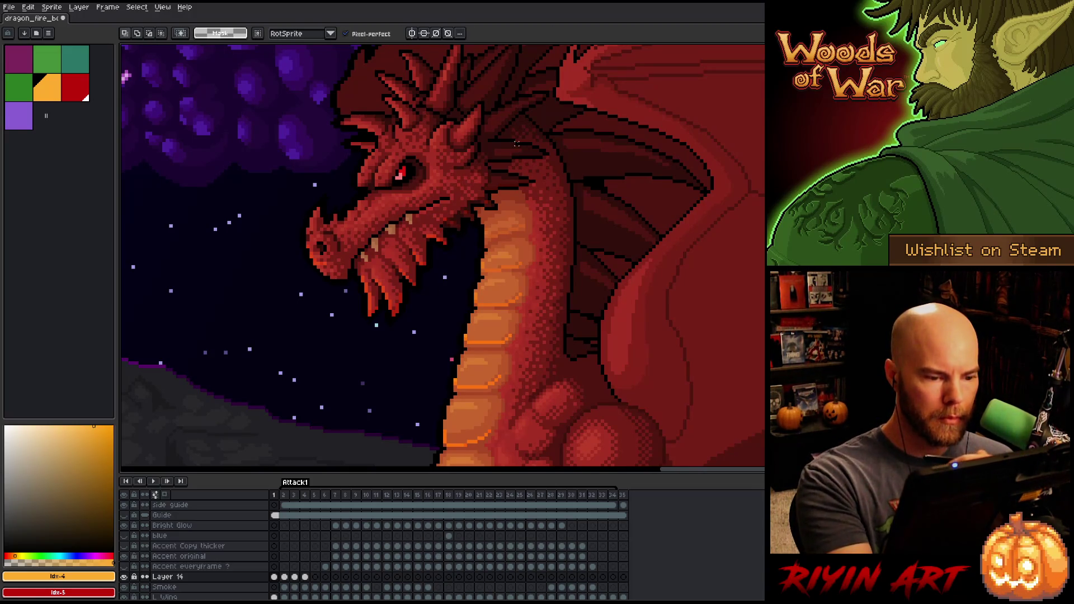
key("b")
scroll(578, 190, "down", 3)
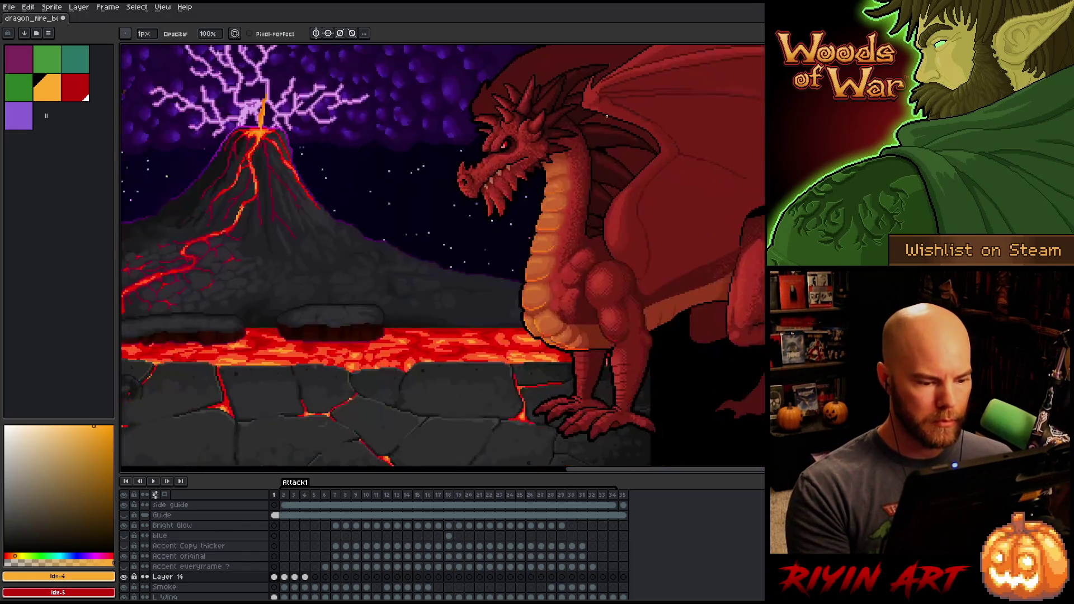
left_click_drag(578, 190, 531, 197)
scroll(531, 196, "up", 3)
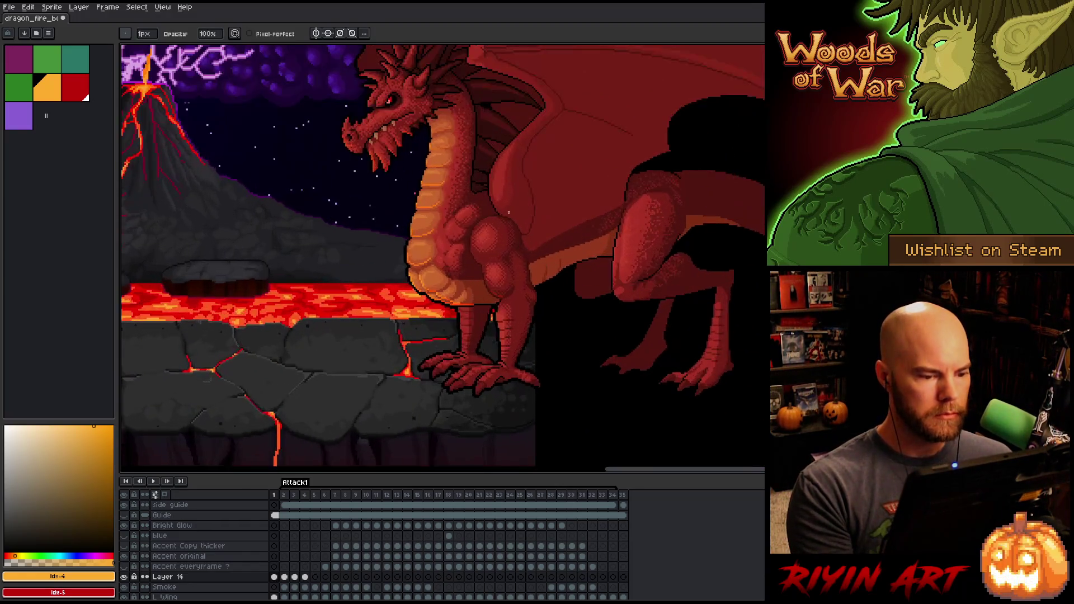
scroll(495, 214, "up", 4)
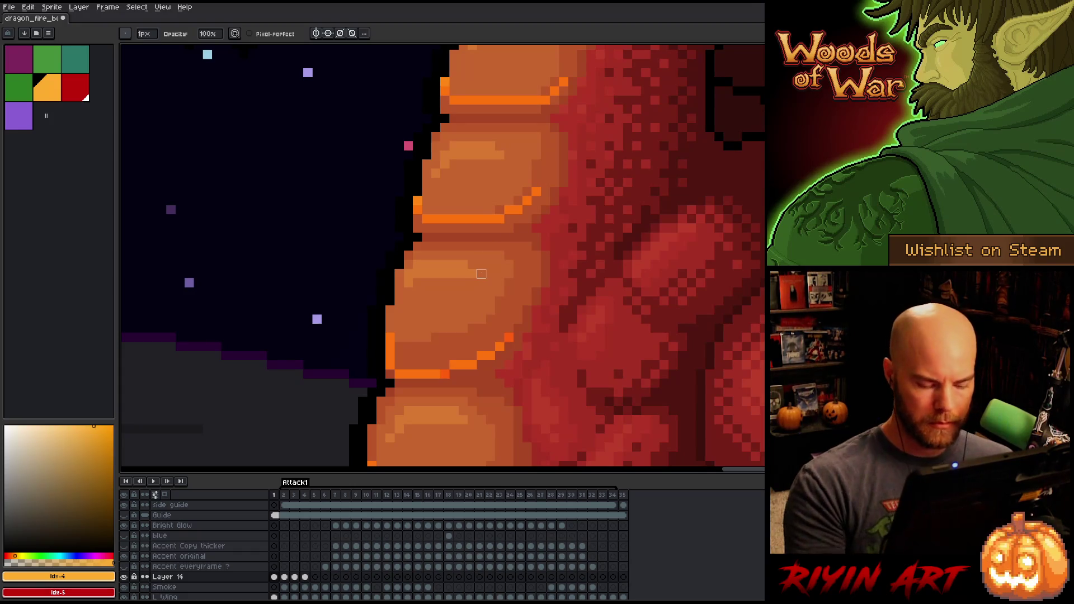
Step: Move the orange plate-edge pixels up one pixel and shift another edge patch down-left
key("m")
left_click_drag(498, 227, 498, 211)
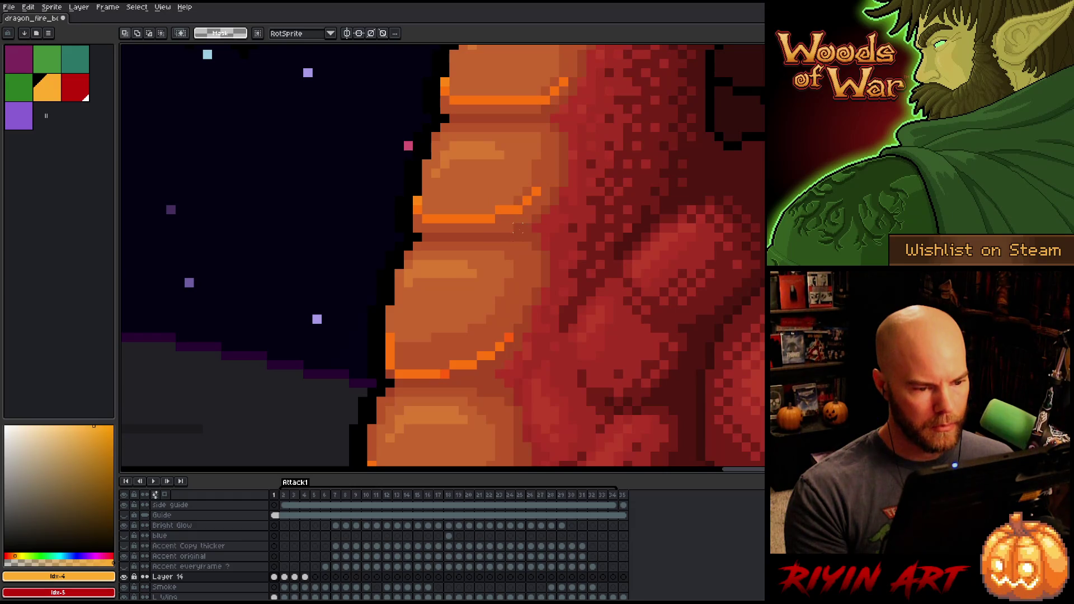
left_click_drag(515, 215, 517, 185)
key("Return")
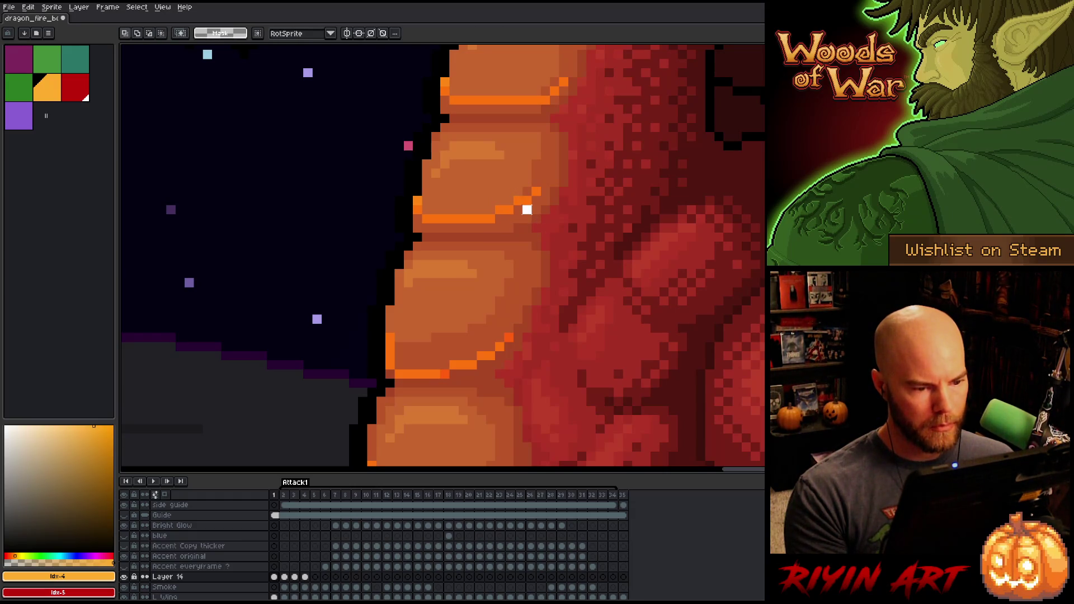
mouse_move(529, 226)
left_mouse_down()
mouse_move(528, 192)
mouse_move(561, 167)
left_mouse_up()
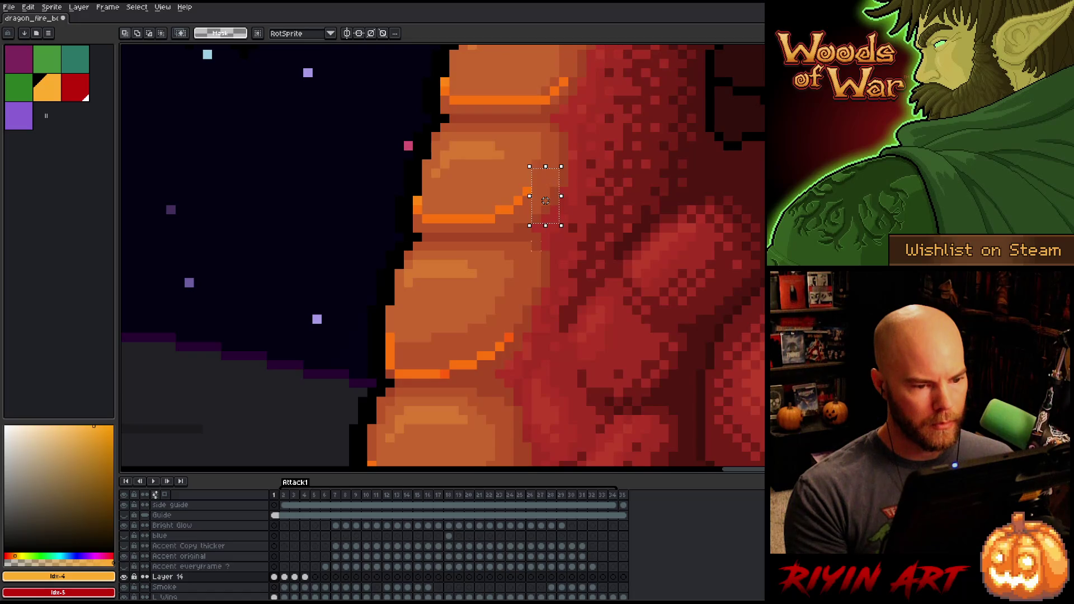
left_click_drag(545, 201, 445, 364)
key("Return")
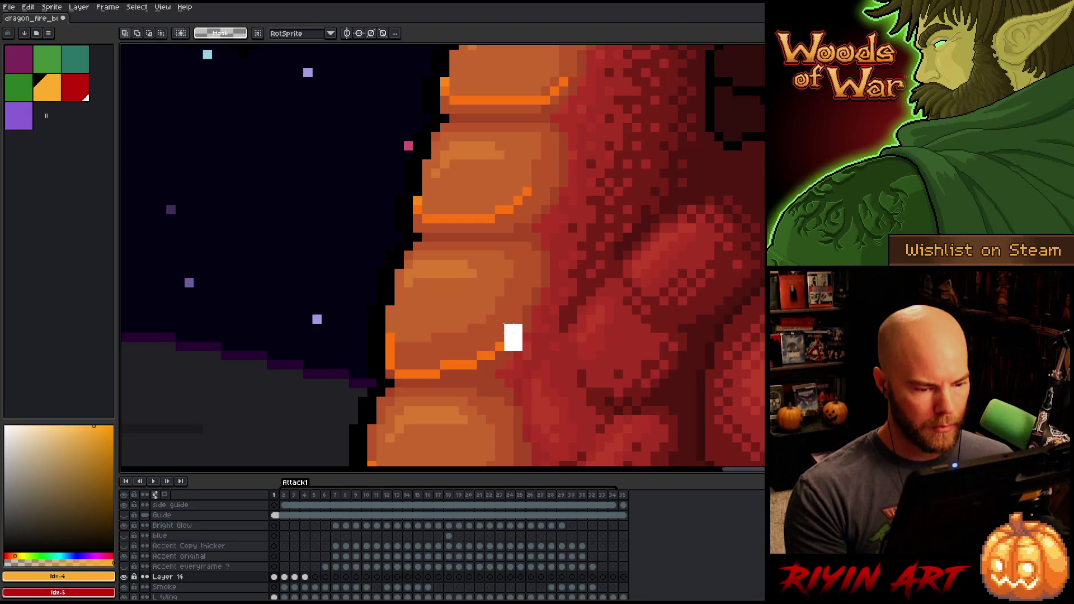
Step: Shift the orange edge pixels and the neck-plate orange stripe one pixel left
left_click_drag(519, 337, 509, 337)
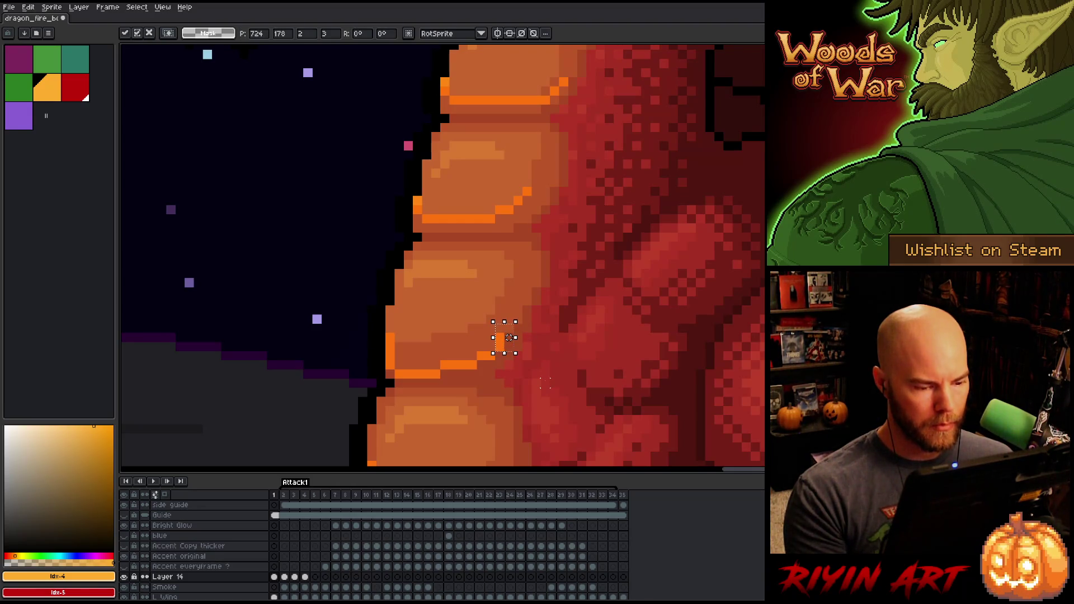
mouse_move(552, 285)
left_mouse_down()
mouse_move(487, 312)
mouse_move(456, 344)
left_mouse_up()
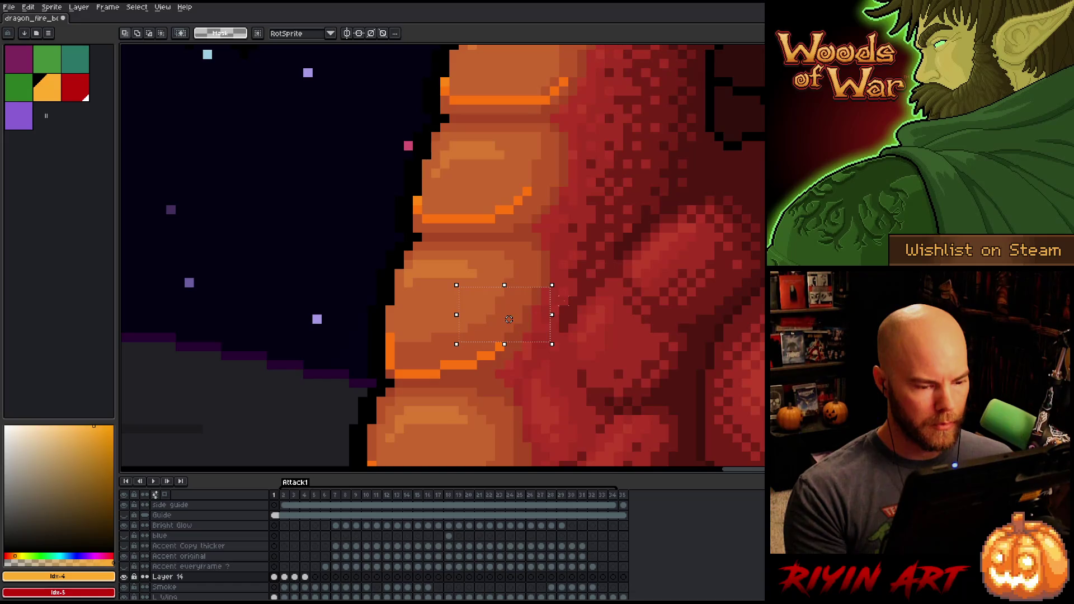
mouse_move(597, 283)
left_mouse_down()
mouse_move(613, 244)
mouse_move(579, 320)
mouse_move(533, 351)
left_mouse_up()
key("space")
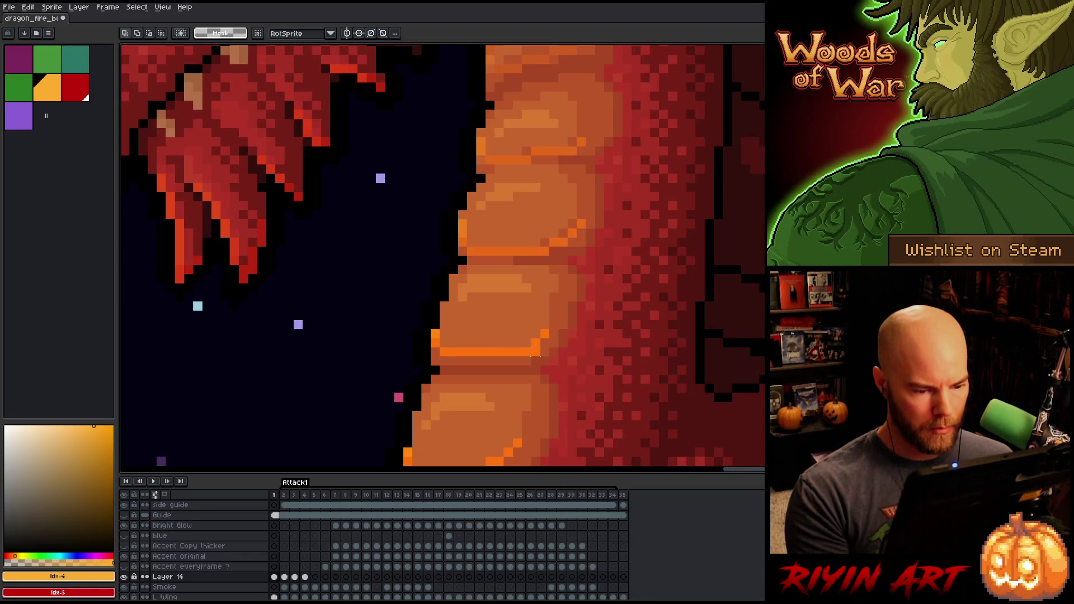
scroll(492, 321, "up", 2)
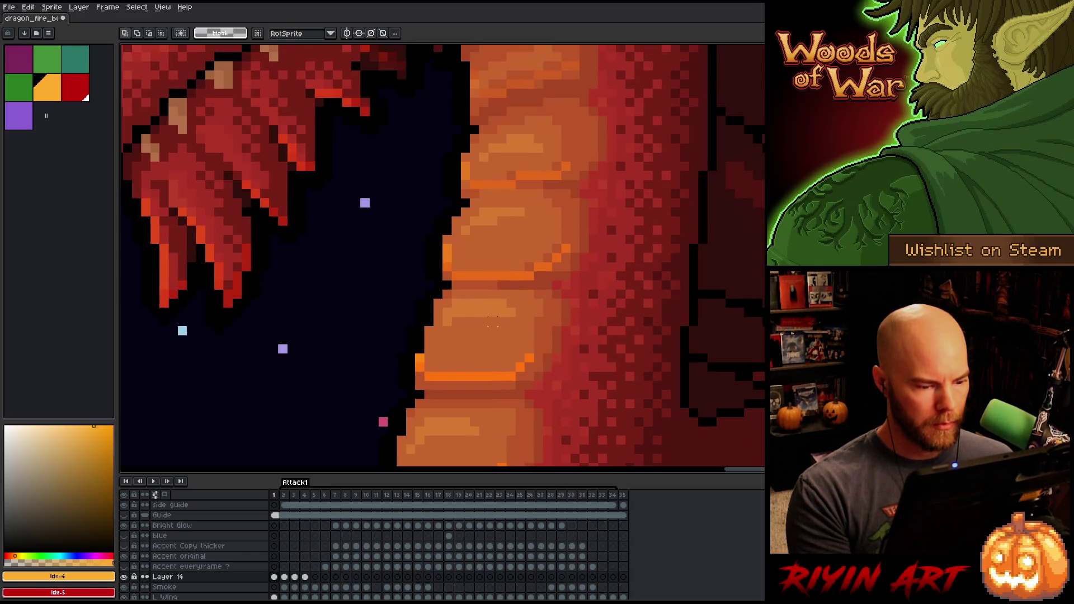
left_click_drag(591, 238, 528, 268)
key("Left")
left_click(575, 303)
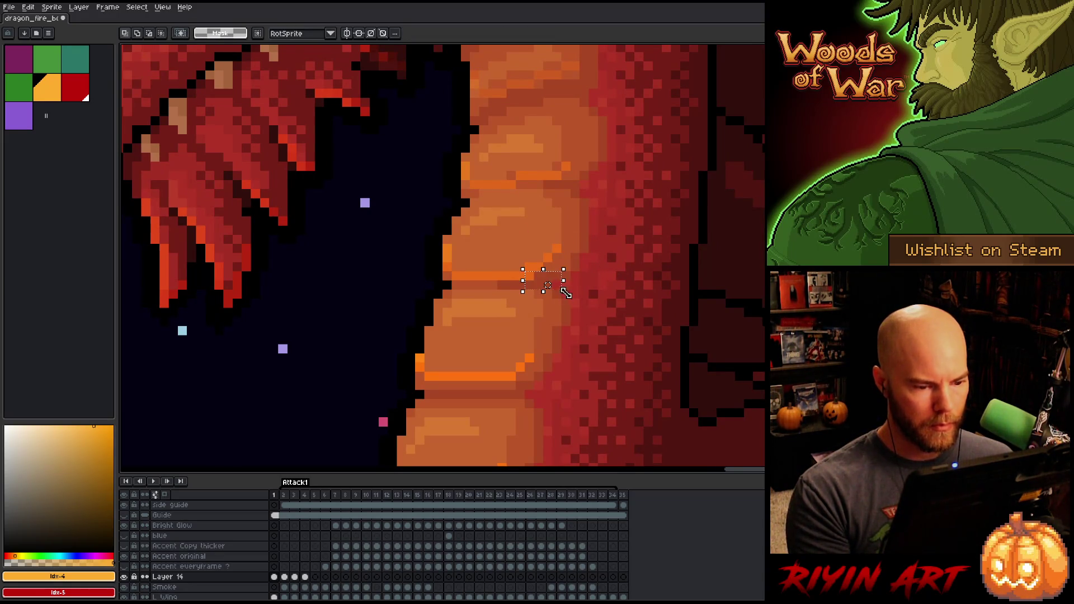
Step: Nudge the lower plate's stripe left, then stretch, lower and reposition a small orange strip
mouse_move(587, 144)
left_mouse_down()
mouse_move(515, 175)
mouse_move(532, 332)
left_mouse_up()
key("Left")
left_click(543, 221)
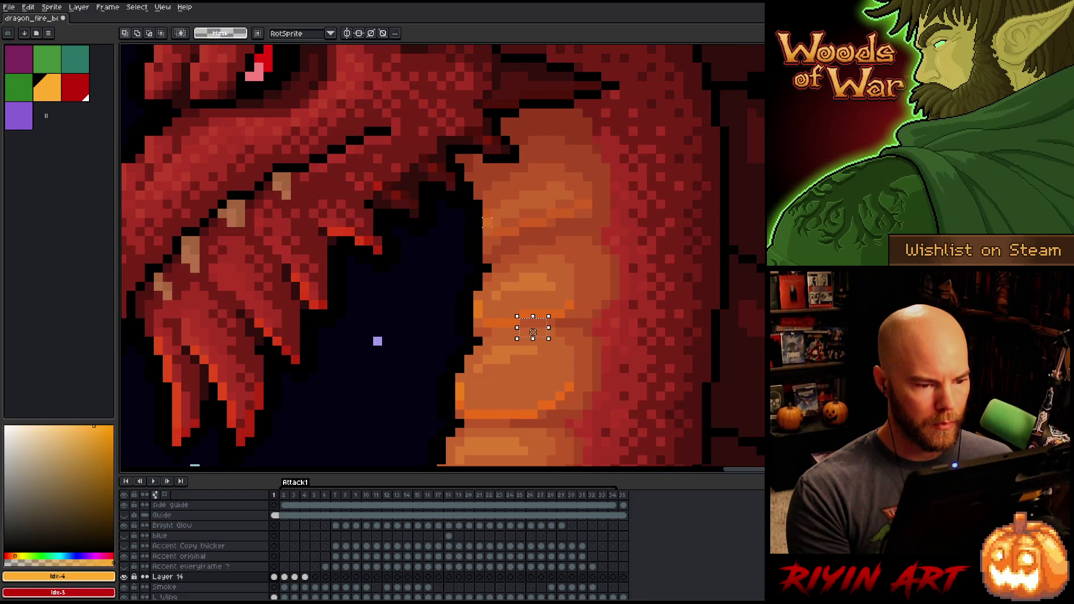
left_click_drag(487, 239, 487, 257)
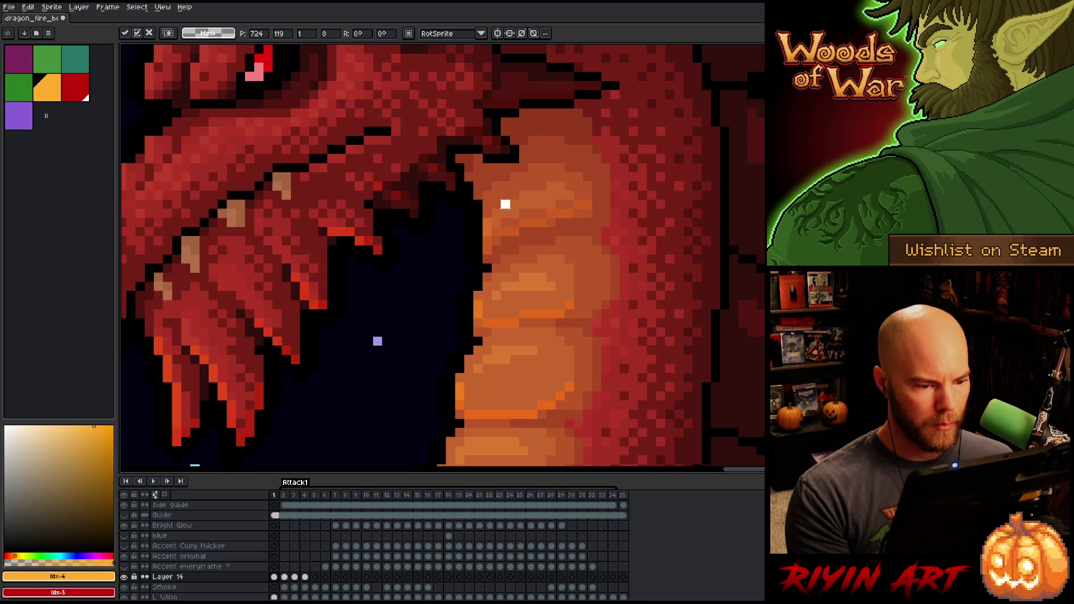
left_click(499, 221)
key("Down")
left_click_drag(496, 250, 553, 234)
left_click(581, 197)
left_click(604, 221)
scroll(624, 232, "down", 3)
scroll(546, 304, "up", 3)
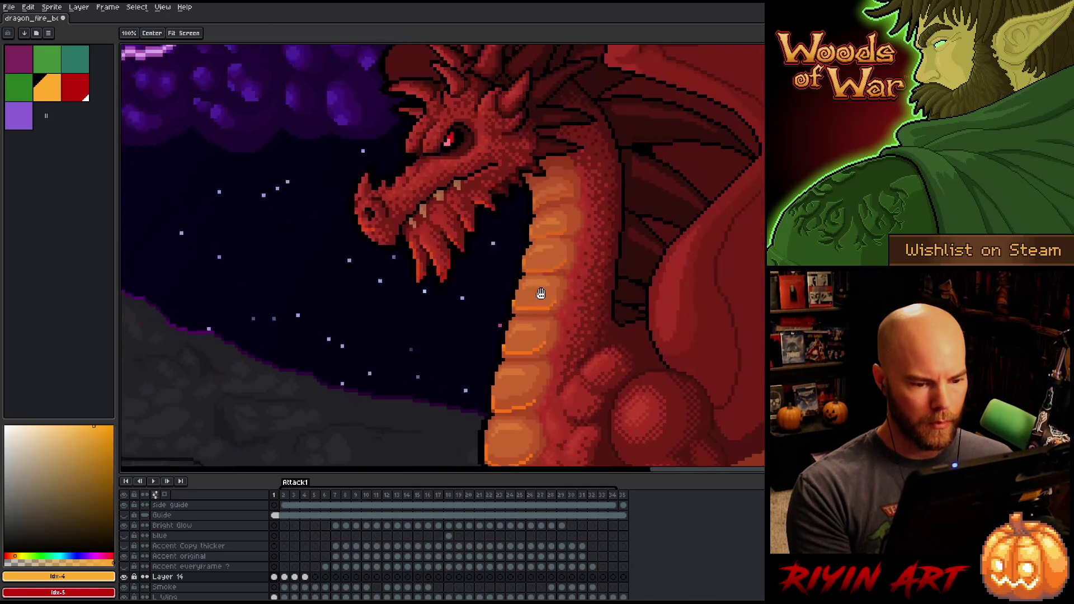
scroll(531, 163, "down", 2)
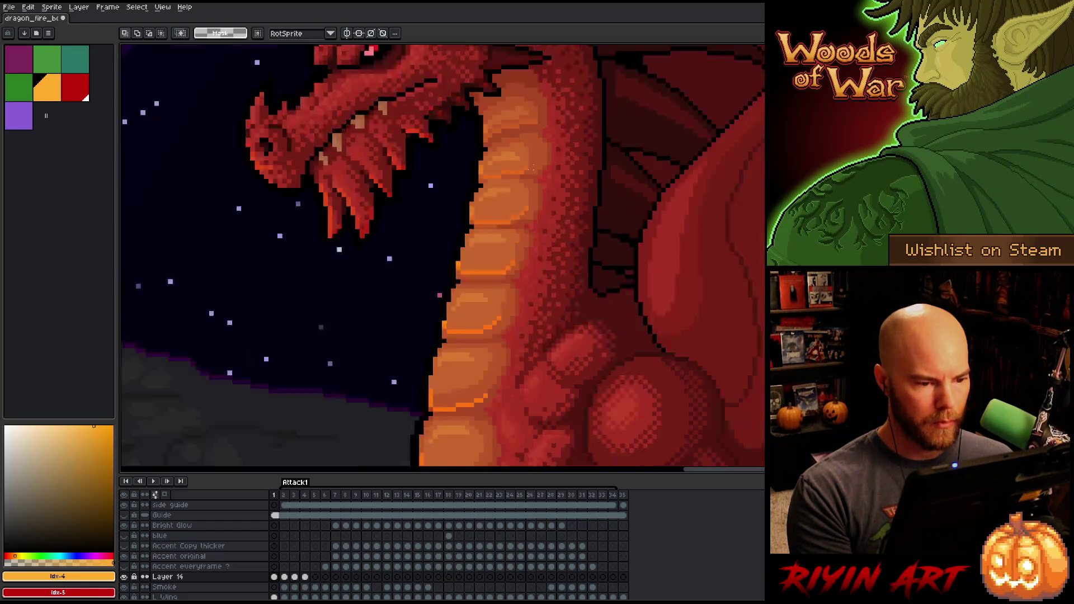
scroll(544, 157, "up", 2)
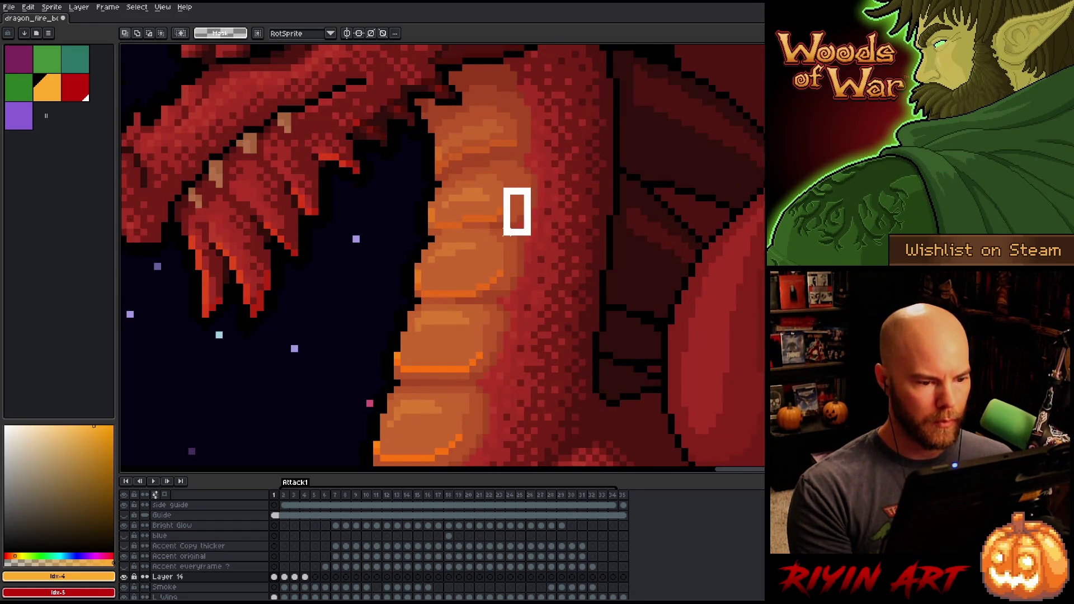
scroll(567, 230, "down", 3)
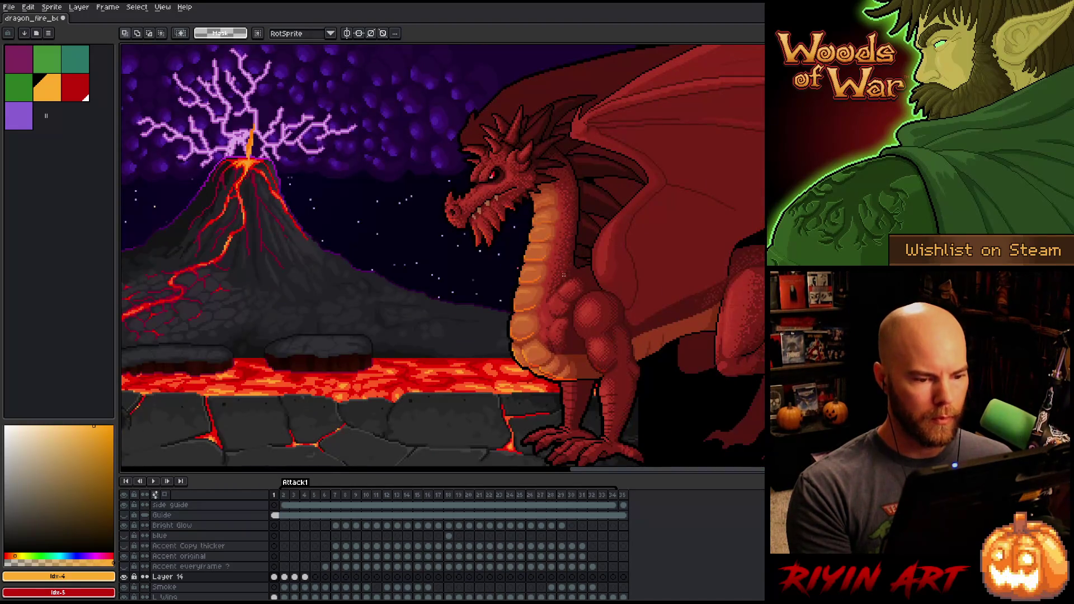
left_click_drag(549, 213, 558, 226)
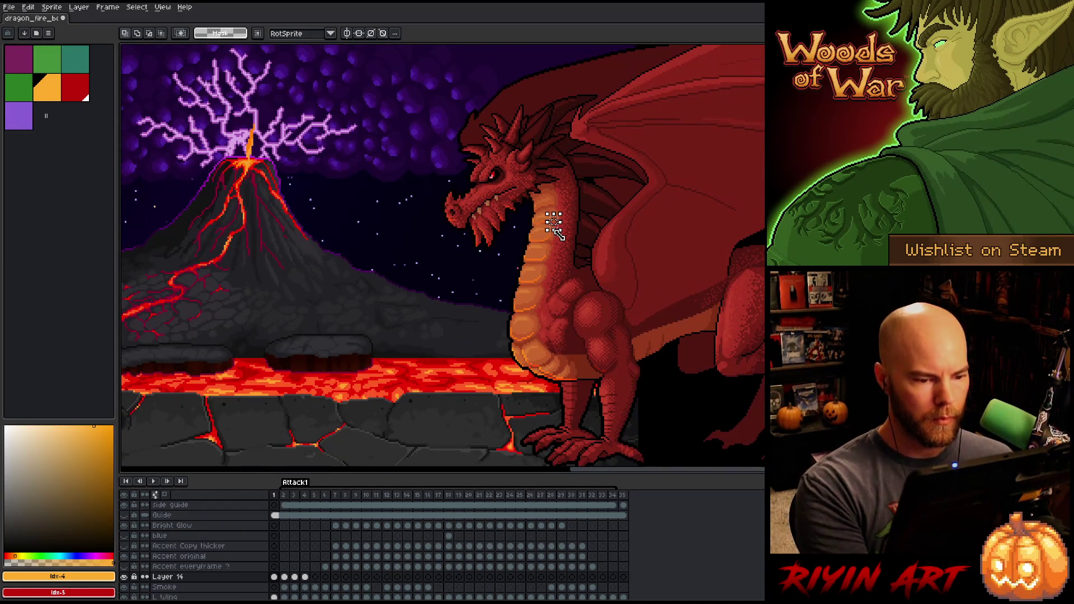
scroll(587, 211, "up", 3)
scroll(587, 211, "up", 1)
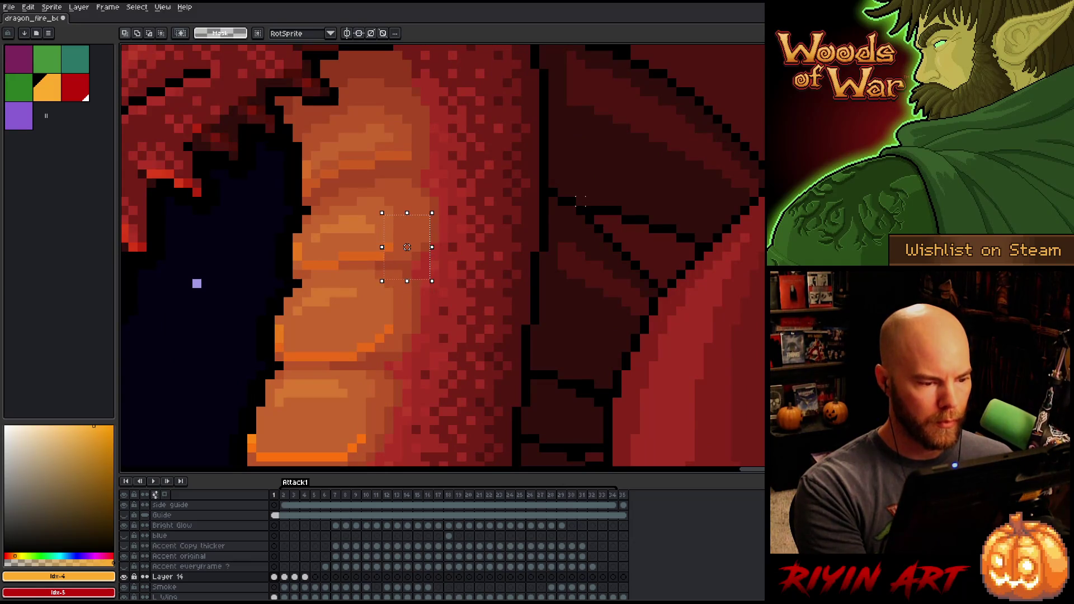
key("ctrl+d")
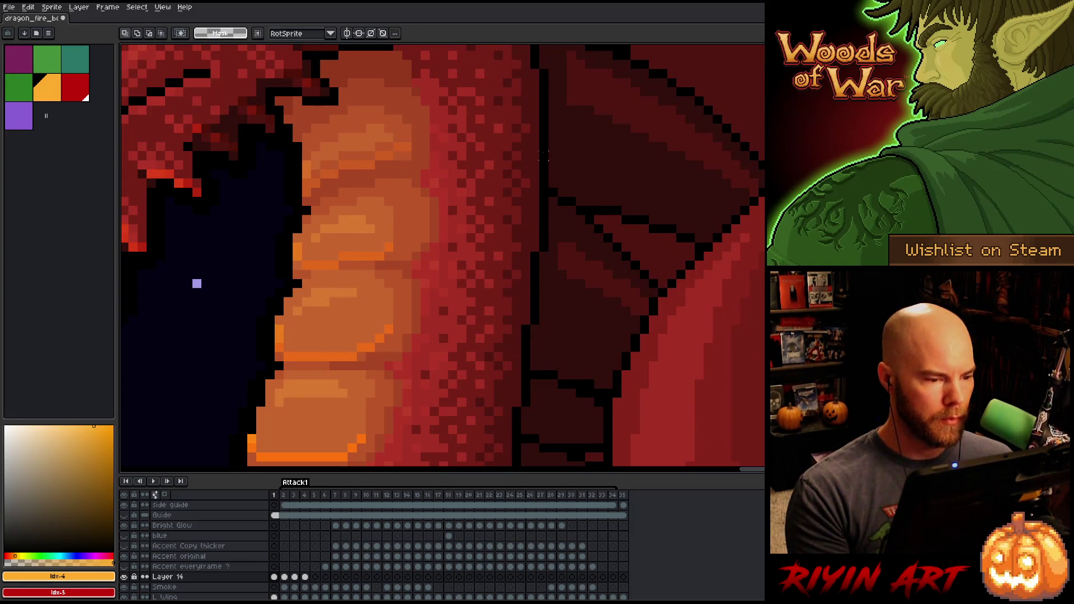
scroll(486, 230, "down", 4)
scroll(470, 184, "up", 4)
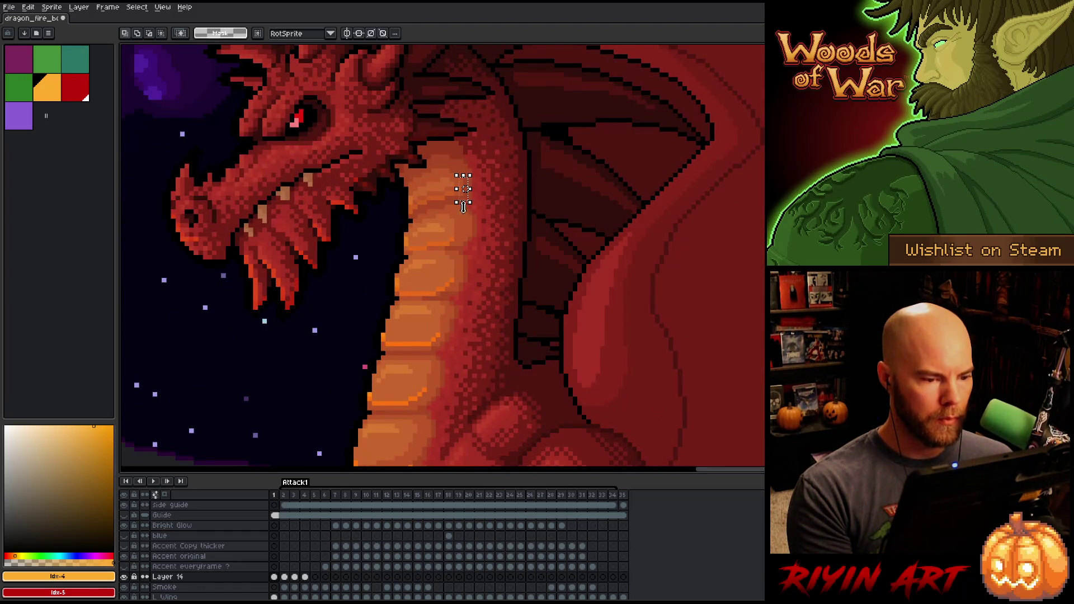
scroll(463, 188, "down", 4)
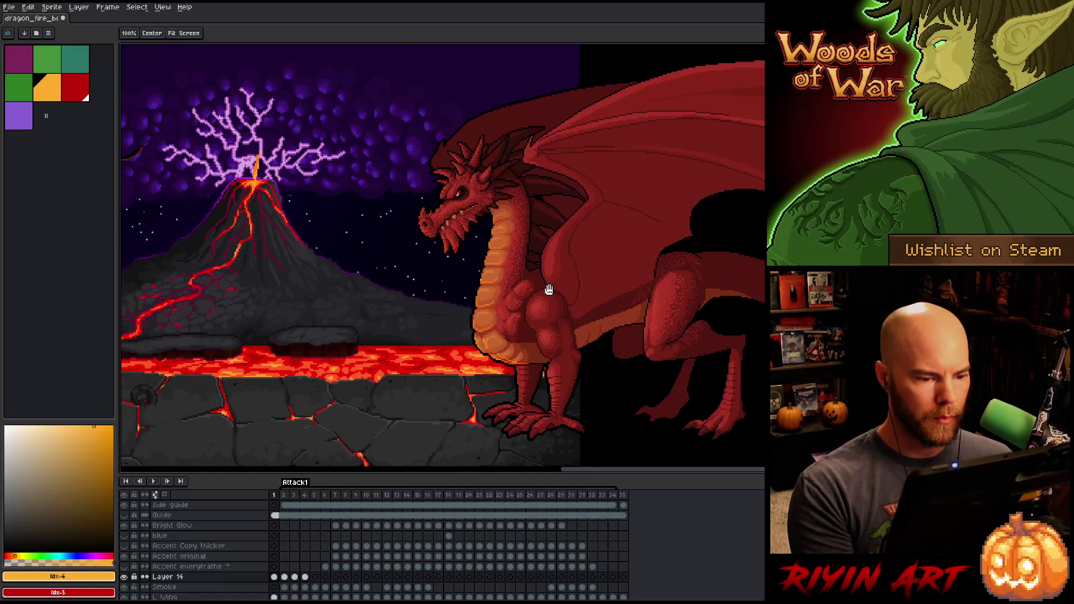
left_click_drag(548, 290, 533, 222)
scroll(481, 190, "up", 4)
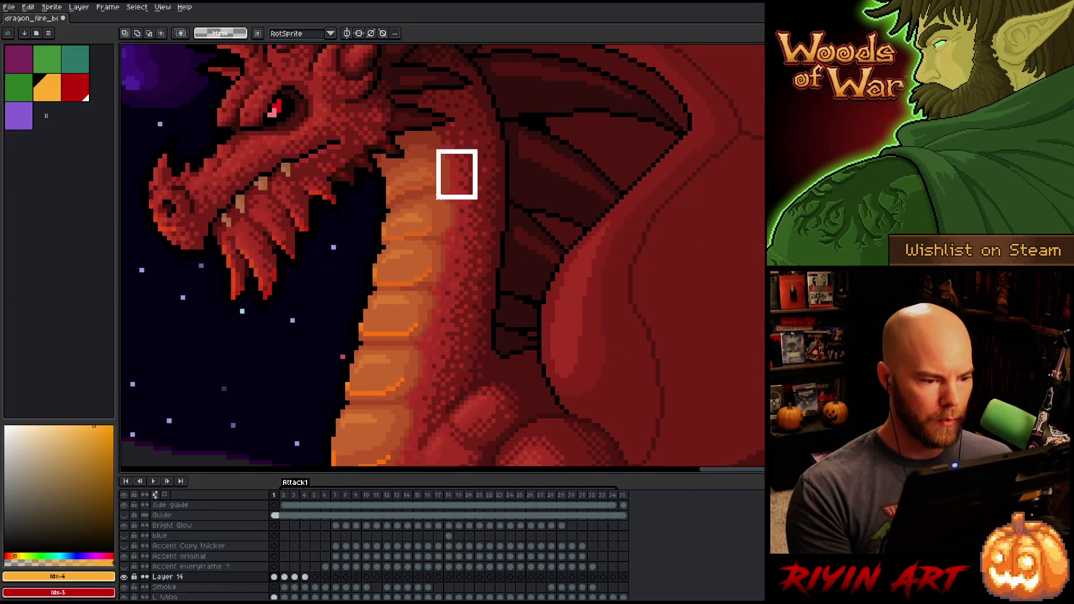
scroll(454, 174, "down", 4)
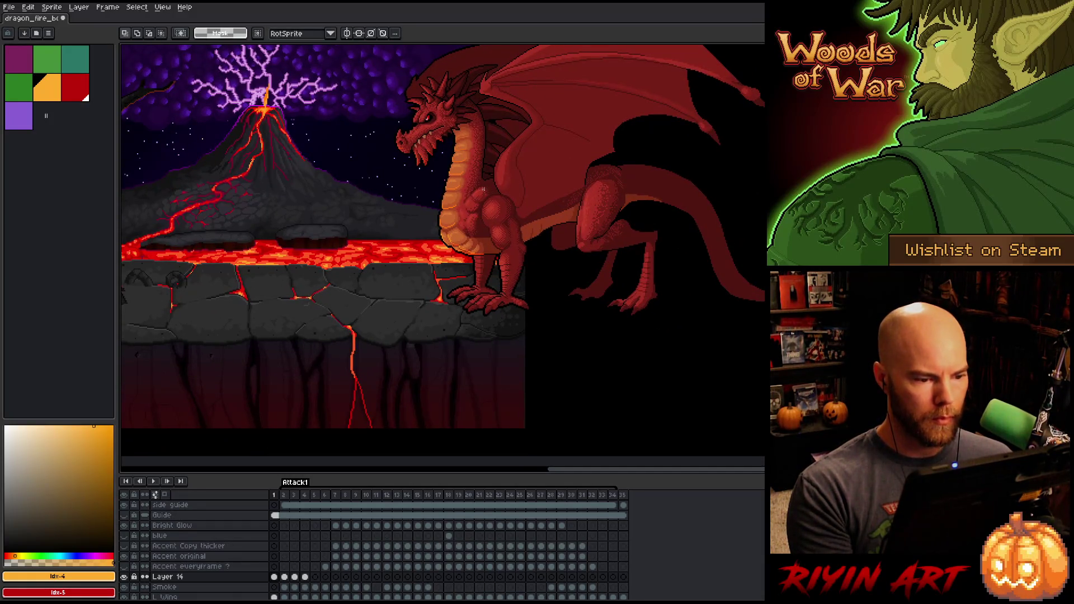
scroll(483, 189, "up", 2)
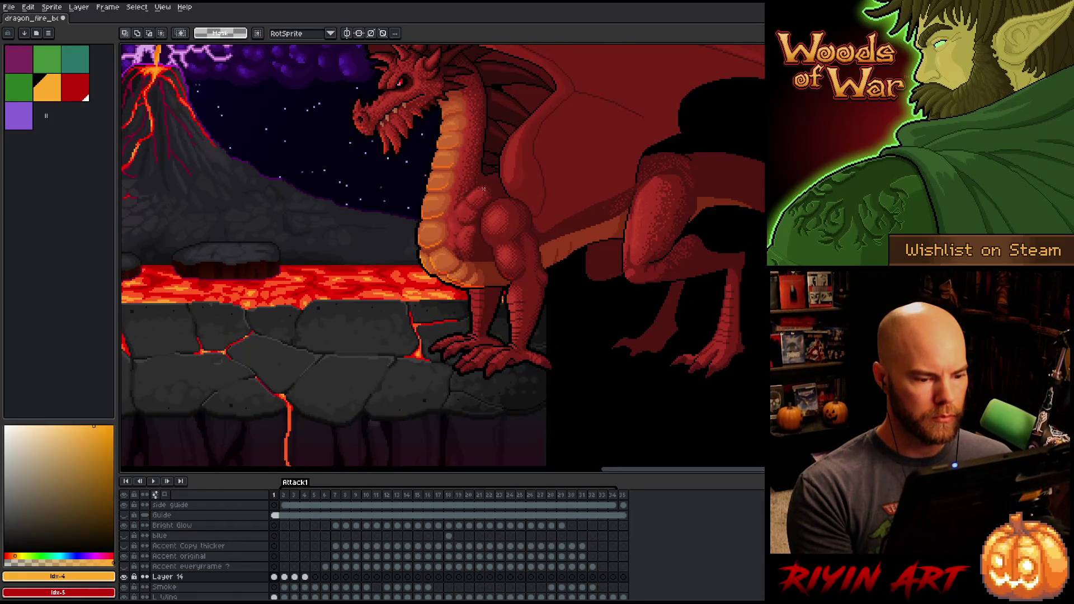
scroll(483, 189, "down", 1)
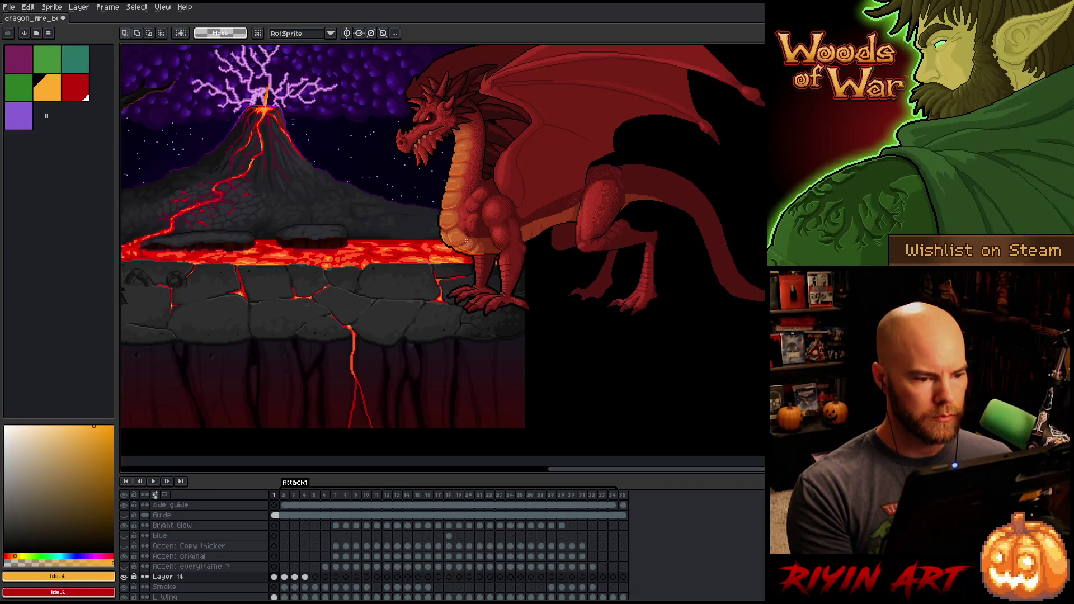
Step: Step through Layer 14 frames 1, 35, 34, 33, 32 and 2, then play the animation
left_click(274, 578)
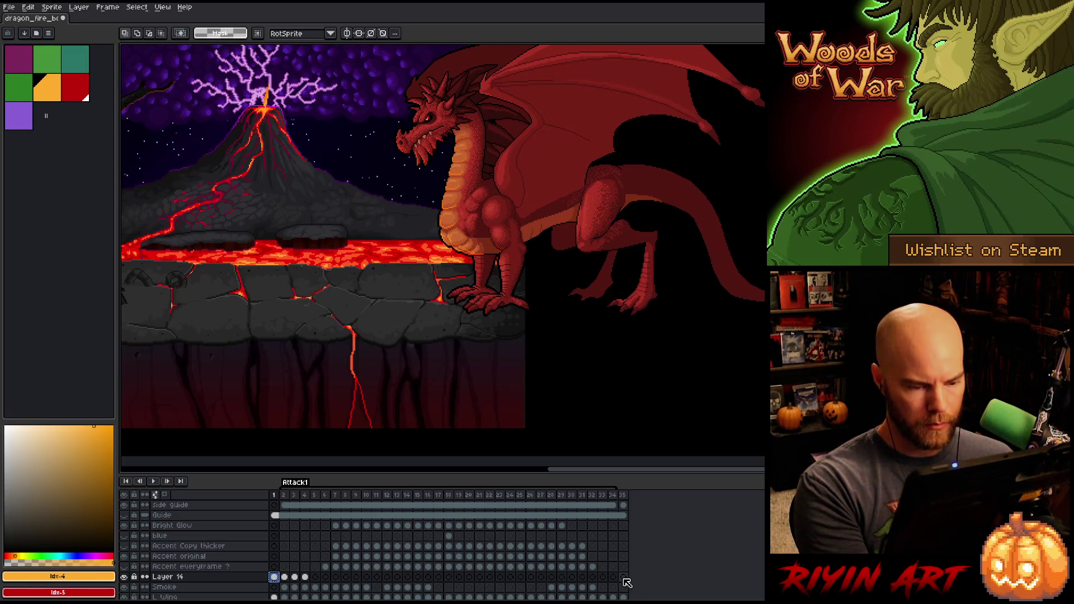
left_click(624, 578)
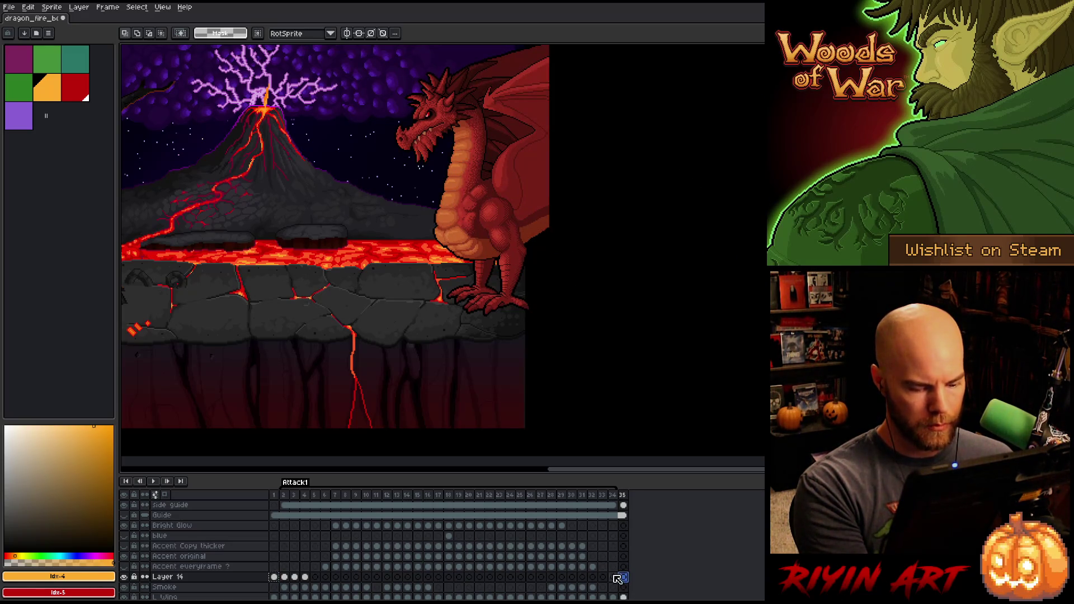
left_click(613, 577)
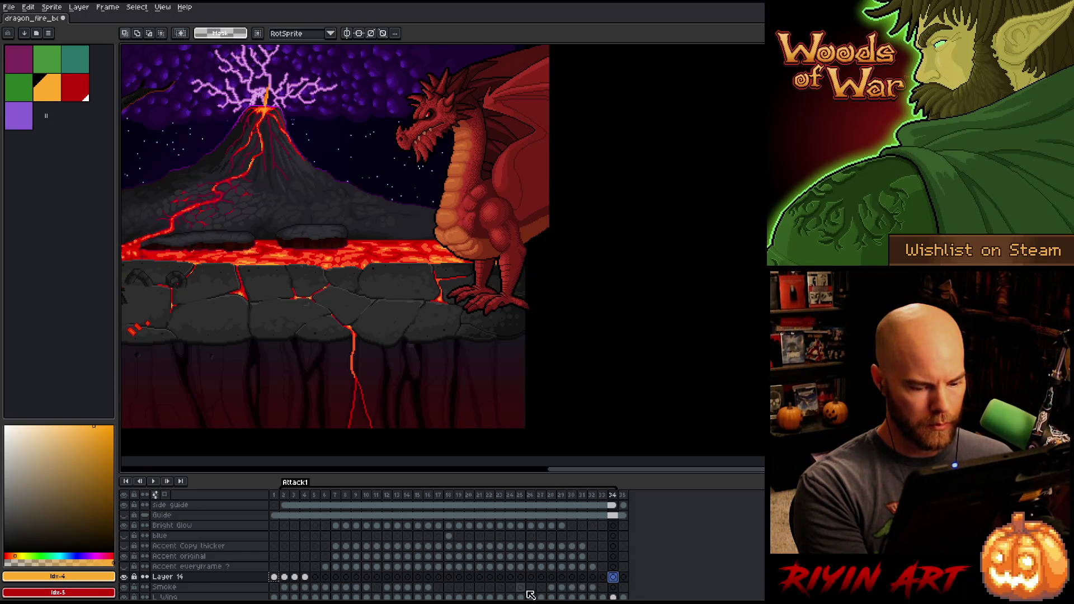
left_click(604, 578)
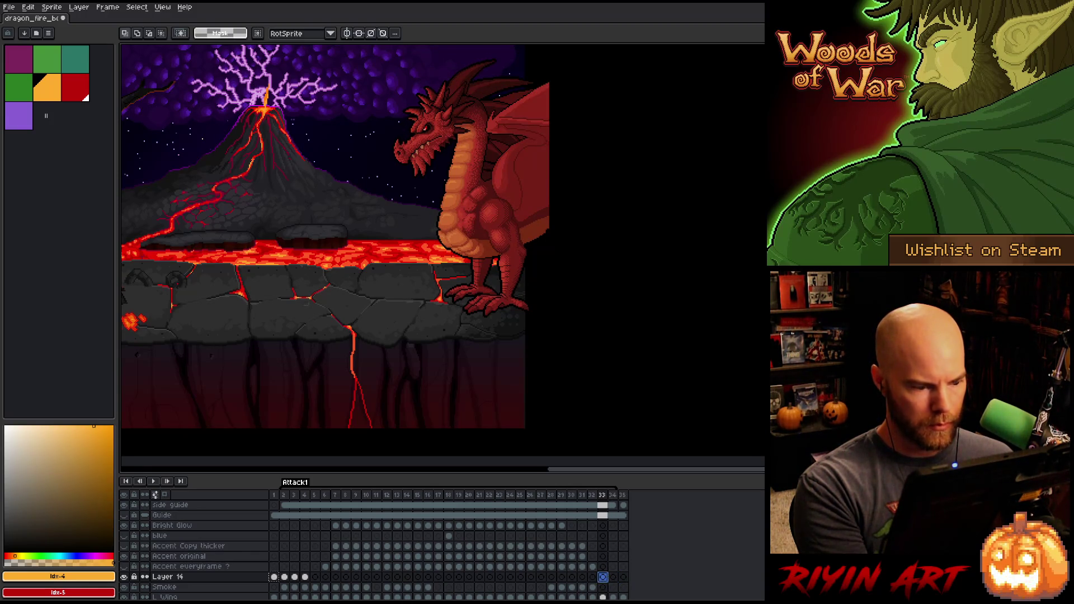
left_click(274, 577)
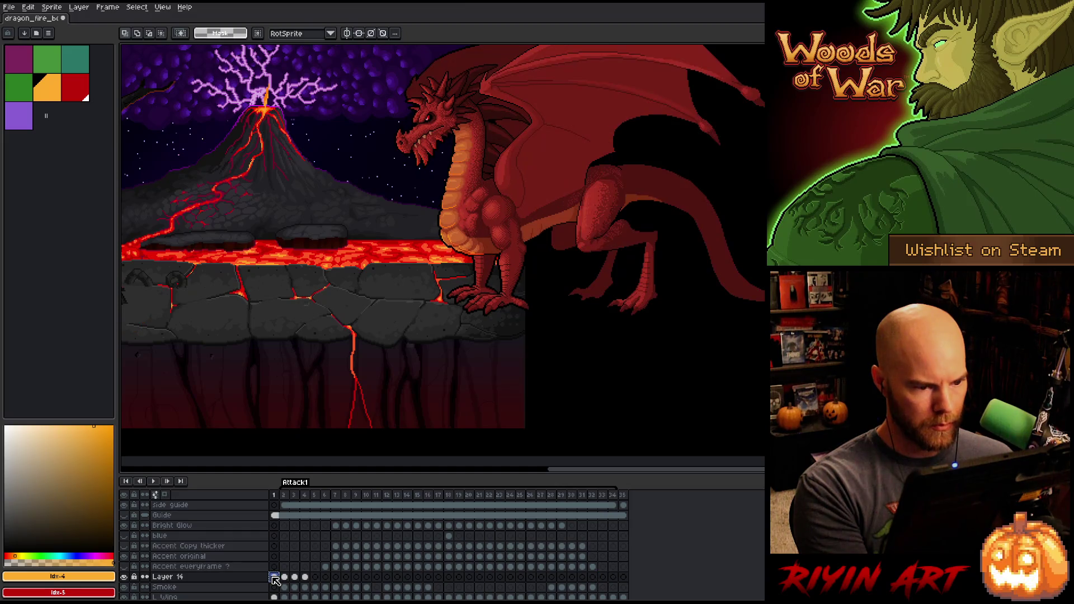
left_click(613, 577)
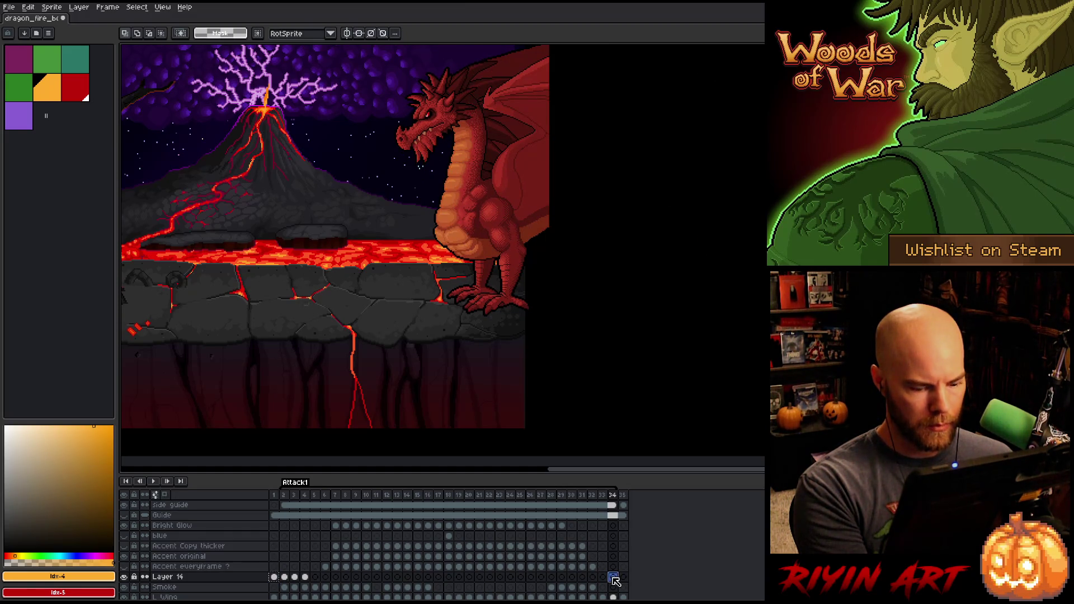
left_click(603, 578)
left_click(593, 577)
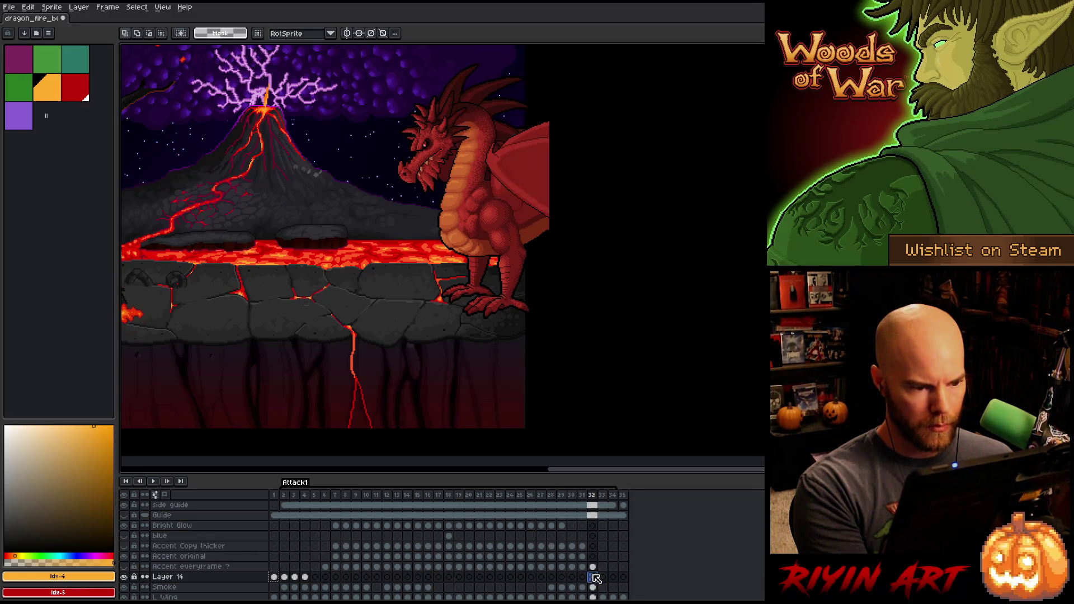
left_click(286, 577)
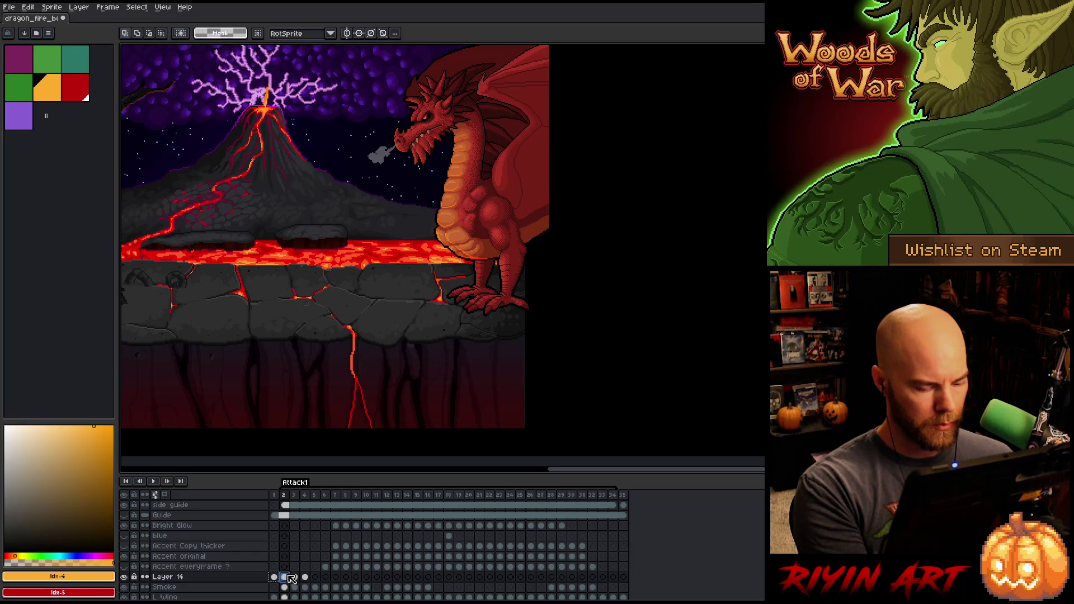
key("Return")
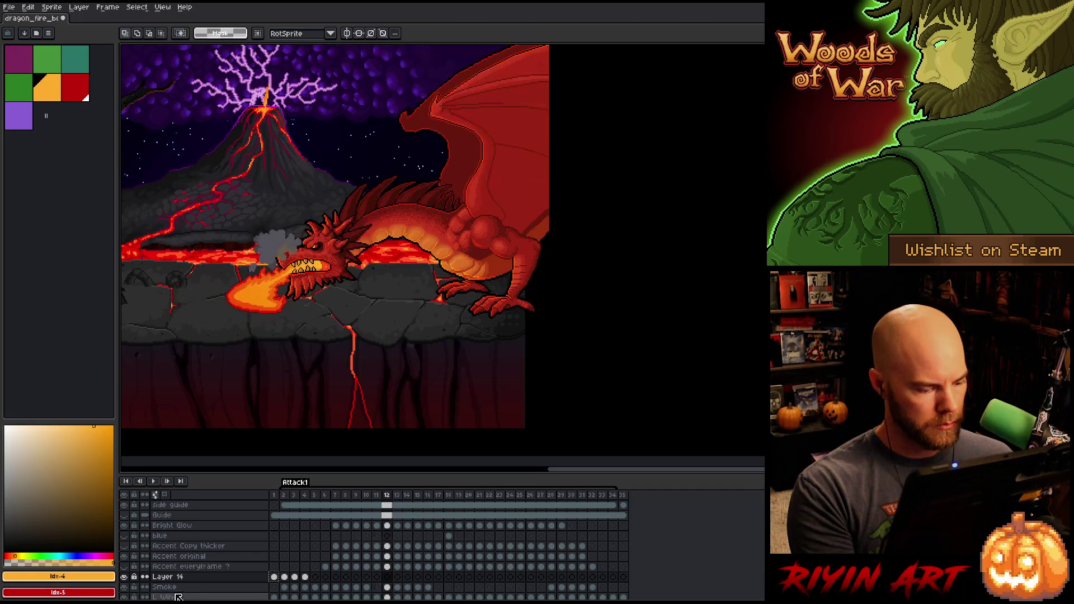
key("Return")
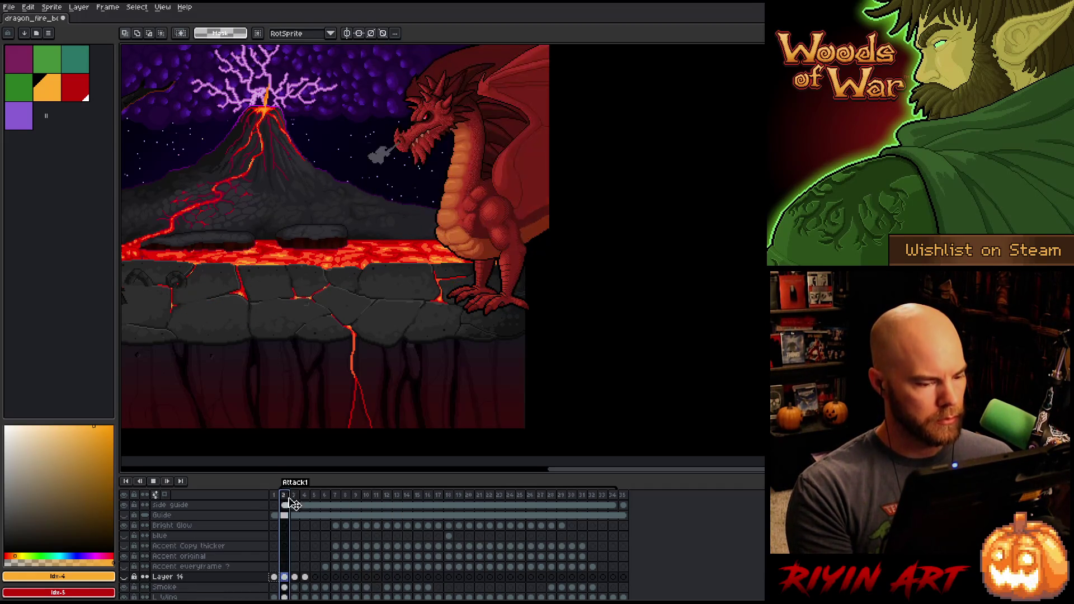